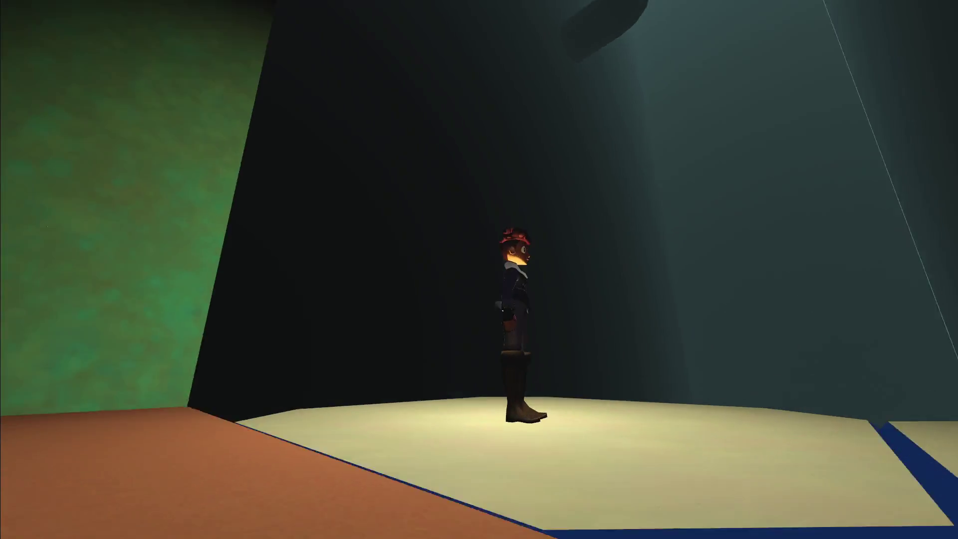
Step: Run the character forward to the orange floor, then pause the game
key("w")
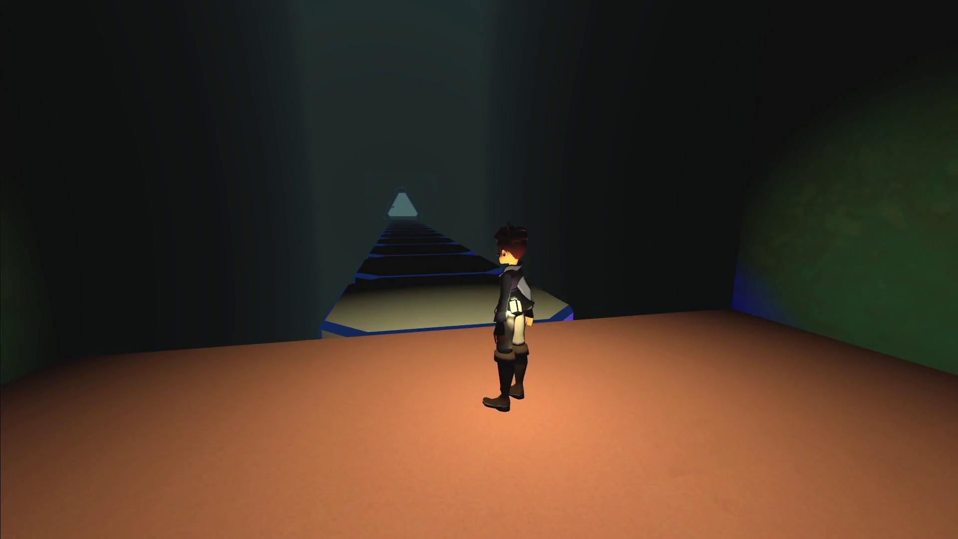
key("Escape")
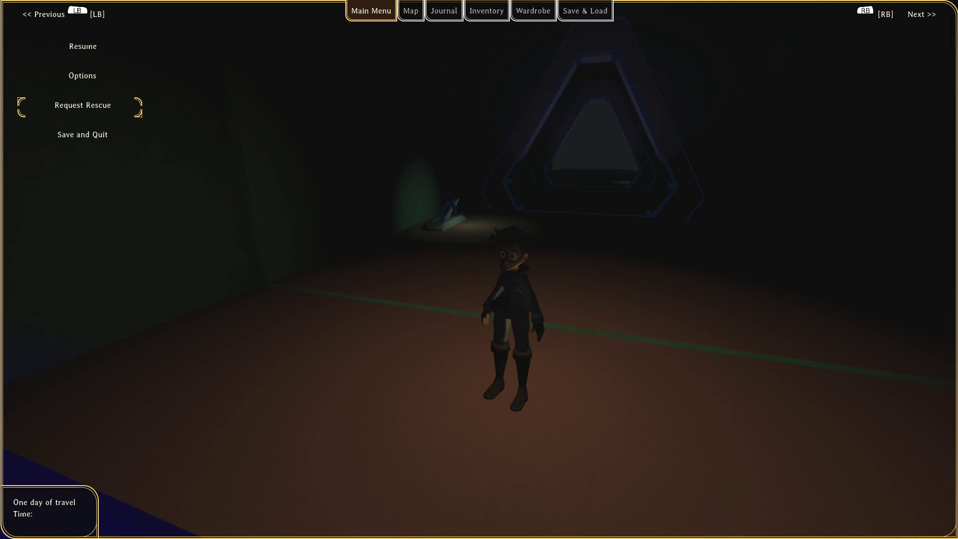
Step: Request and confirm a rescue back to town, then bring up the live-debug console
key("Return")
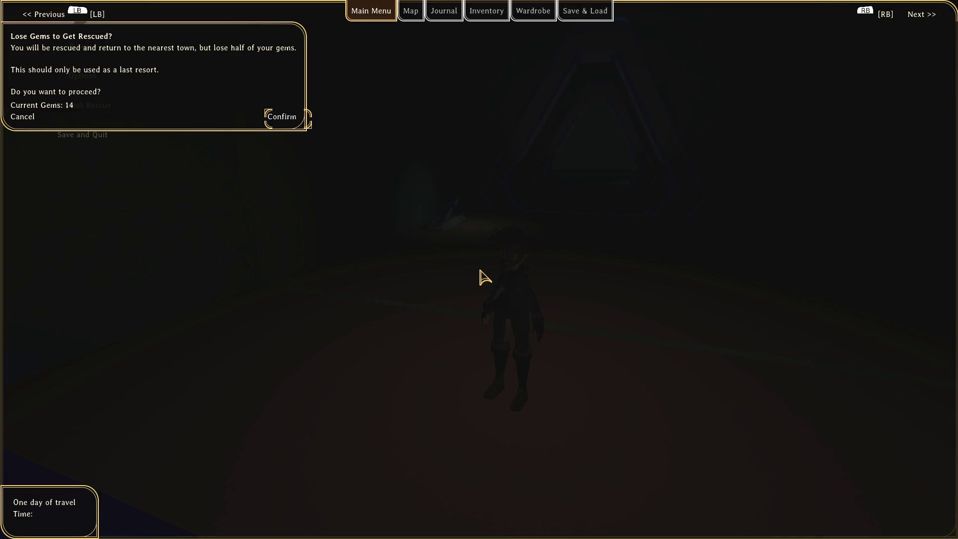
key("Return")
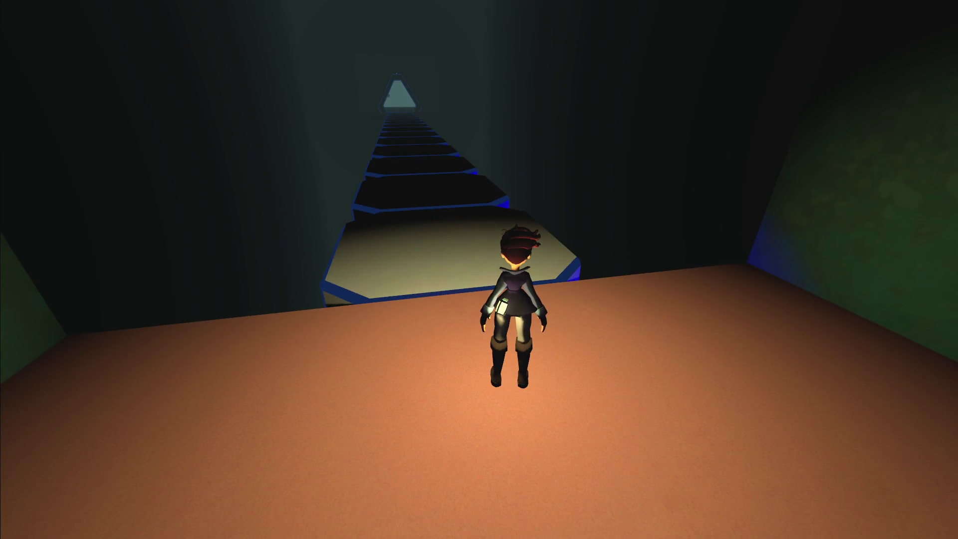
key("grave")
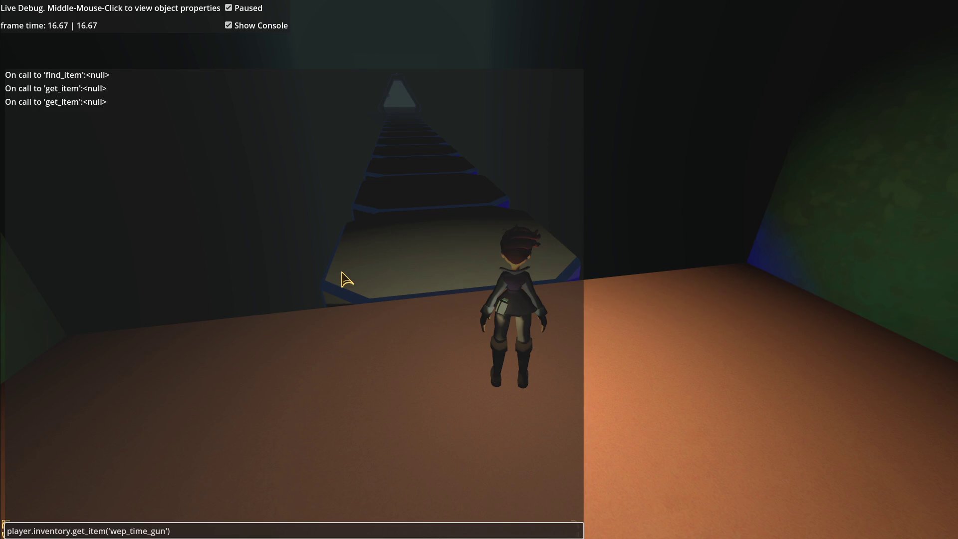
Step: In Godot, filter files for 'player', open player.gd and search it for get_item
key("alt+Tab")
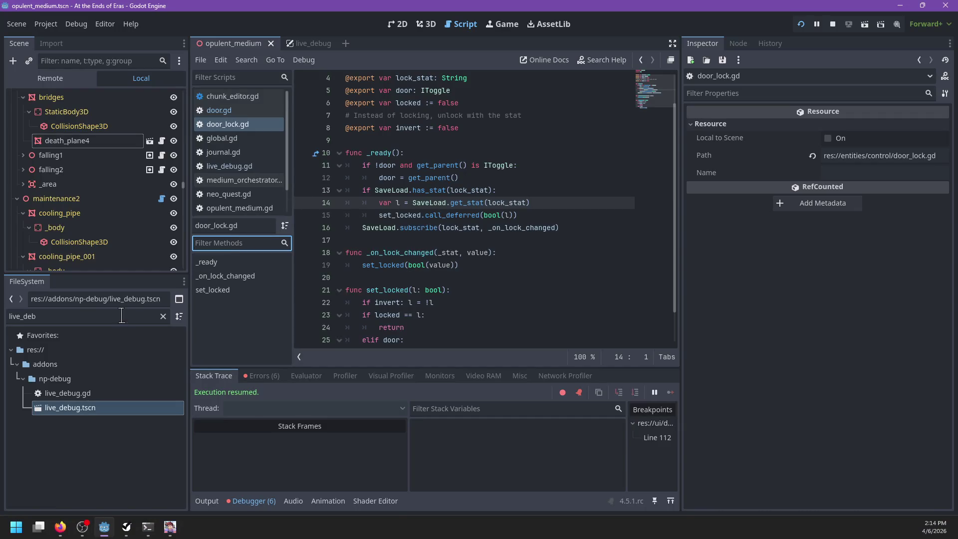
type("player")
scroll(124, 424, "down", 5)
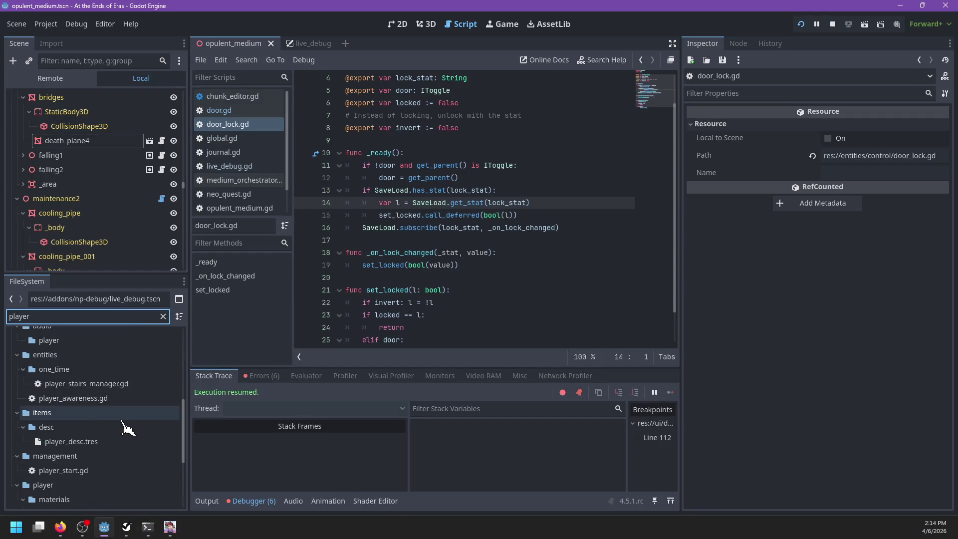
scroll(98, 404, "down", 1)
left_click(80, 440)
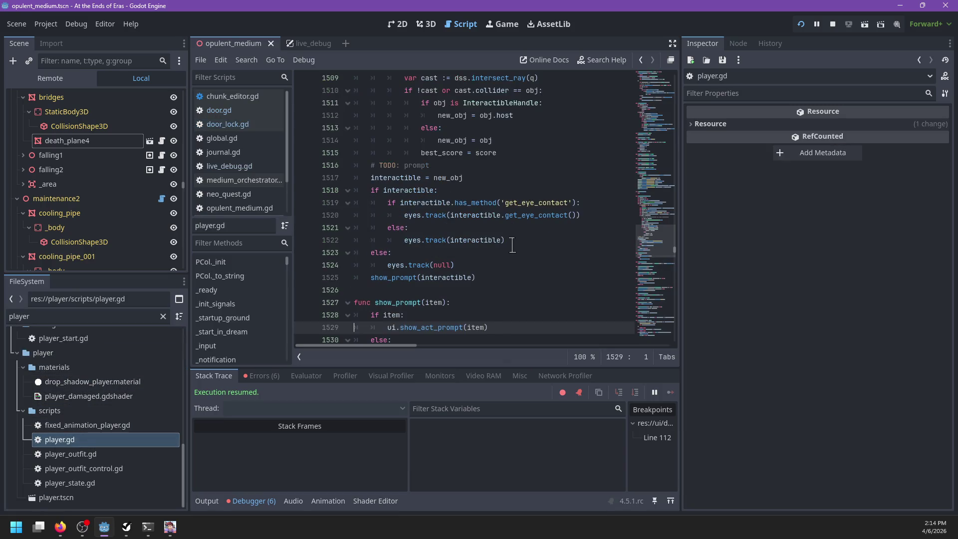
key("ctrl+f")
type("get_item")
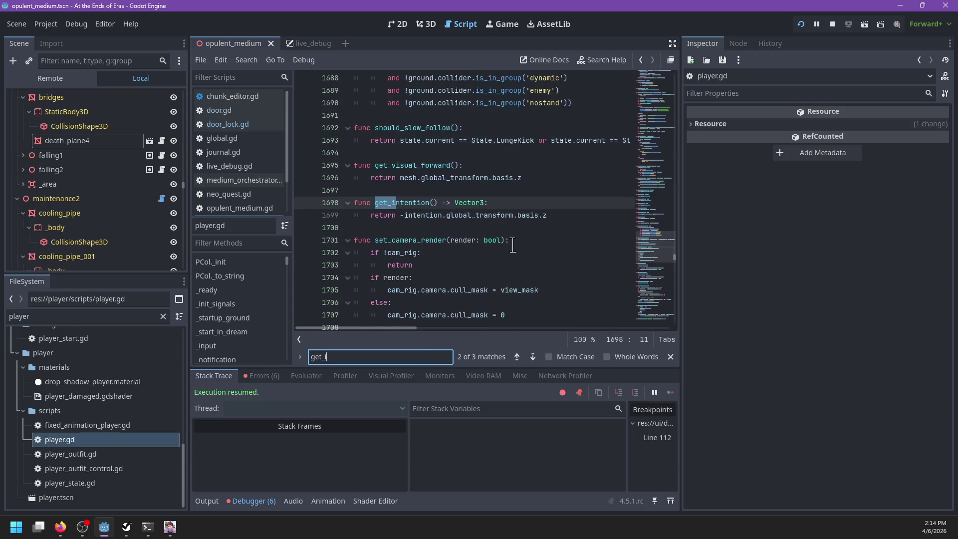
key("Escape")
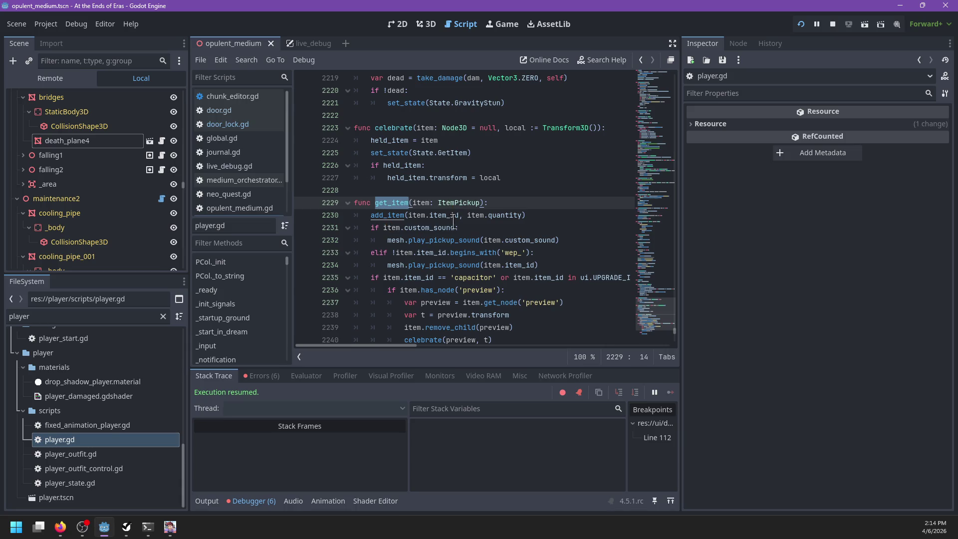
Step: Jump to the add_item definition, then run player.add_item('wep_time_gun') in the game console
key("alt+Tab")
key("alt+Tab")
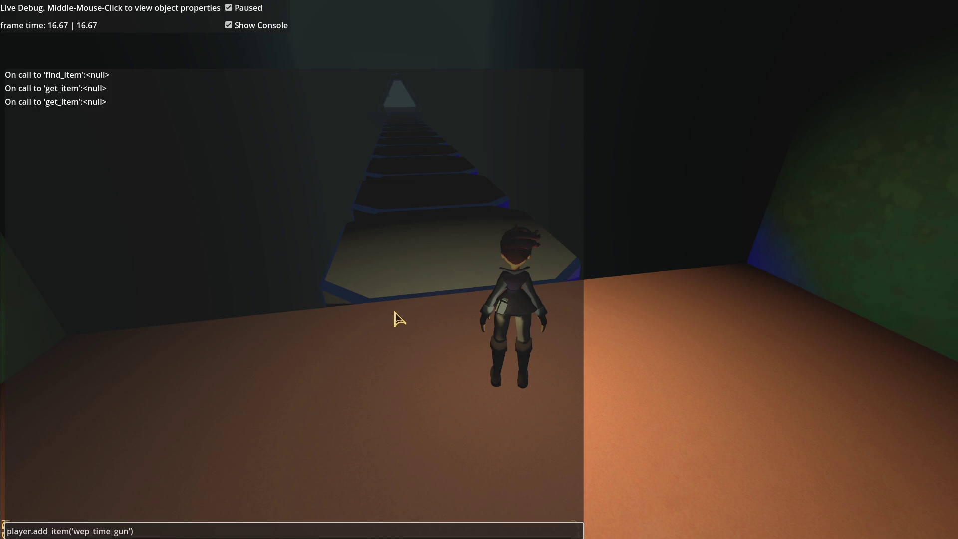
key("alt+Tab")
left_click(392, 216, "ctrl")
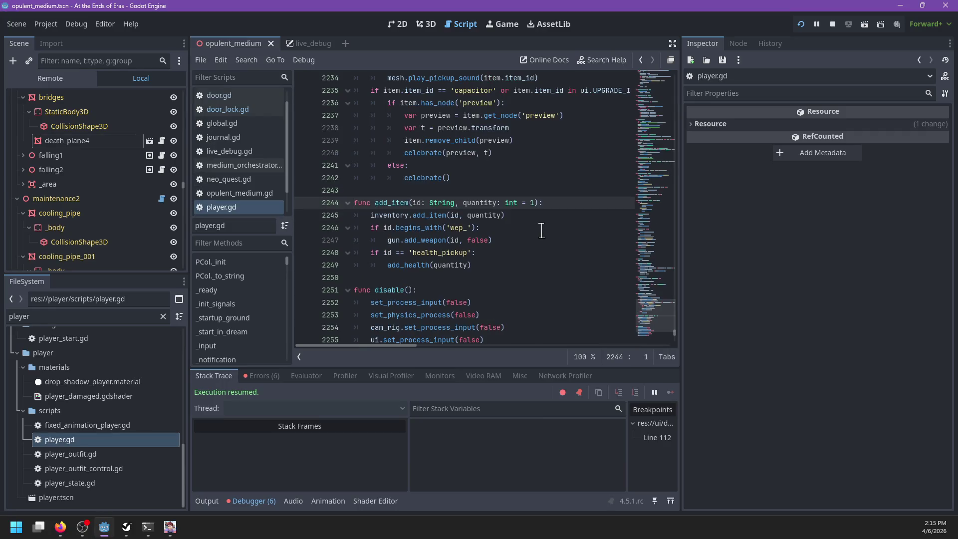
key("alt+Tab")
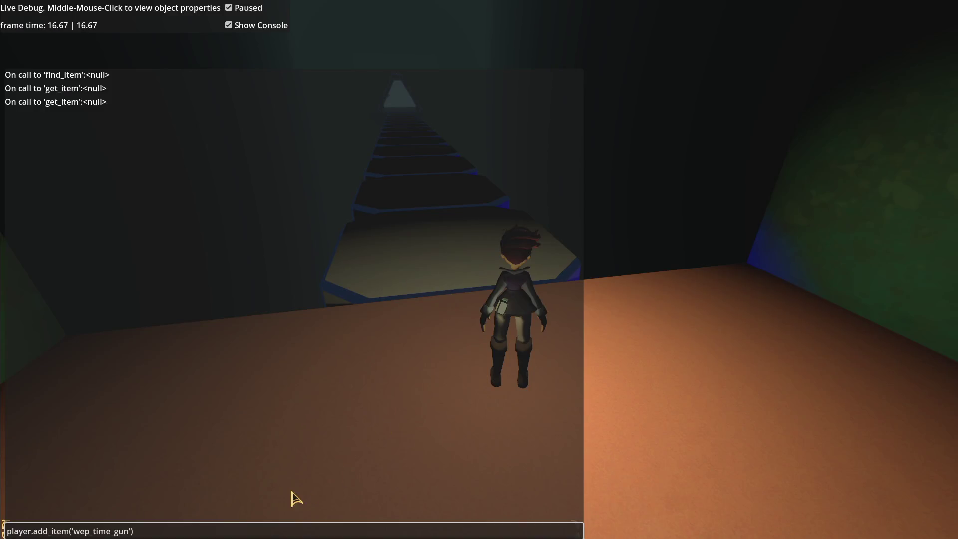
key("Return")
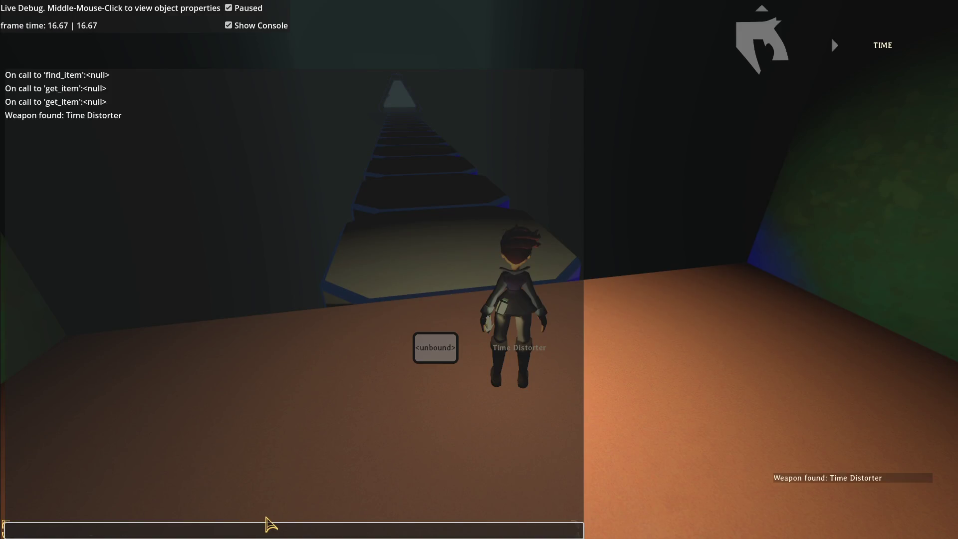
key("Escape")
Step: Activate the time-slowing weapon and jump across the hexagonal platforms to climb the wall
key("d")
key("Escape")
key("Escape")
key("w")
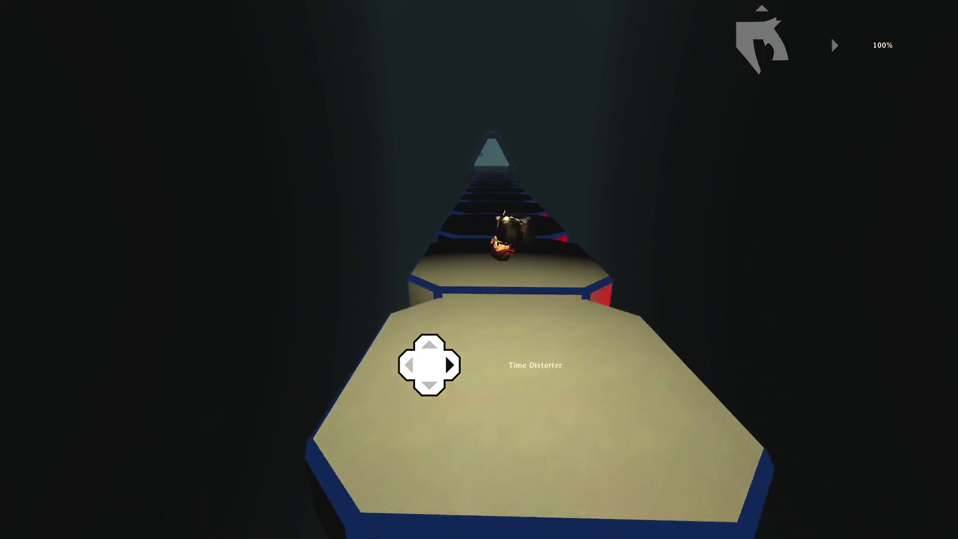
key("e")
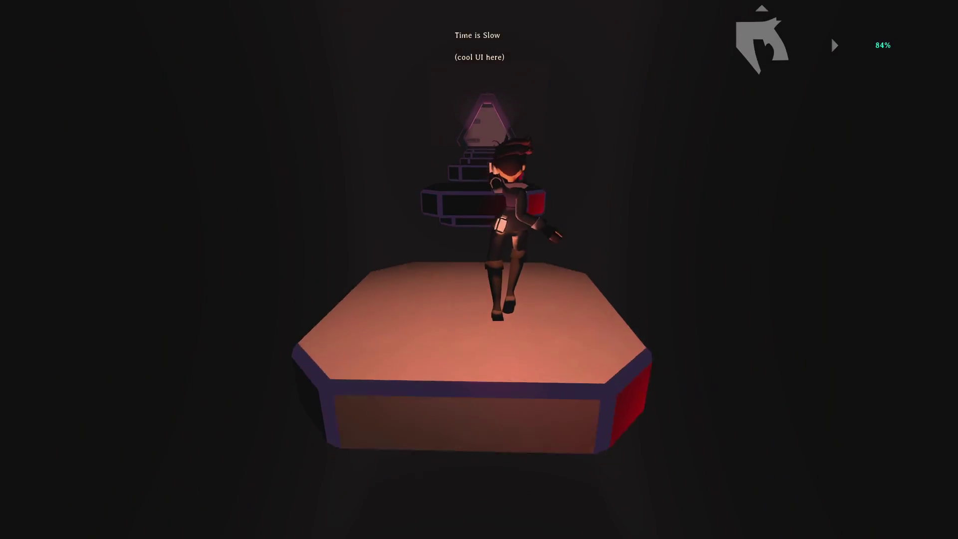
key("space")
key("space")
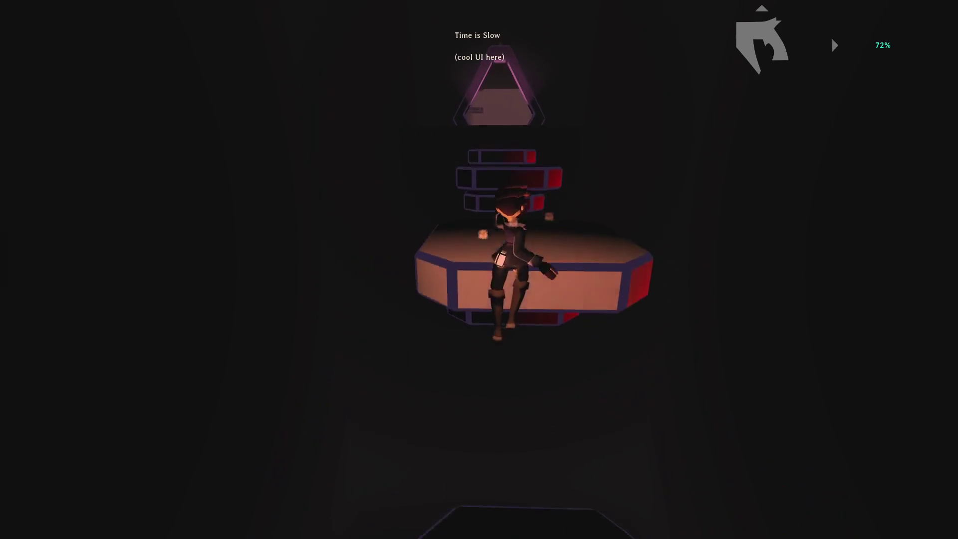
key("space")
key("space")
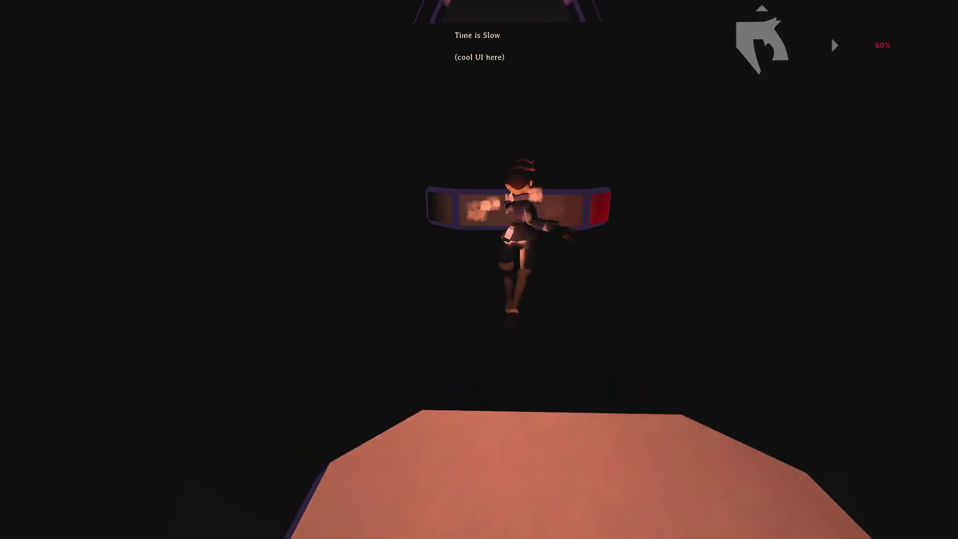
key("space")
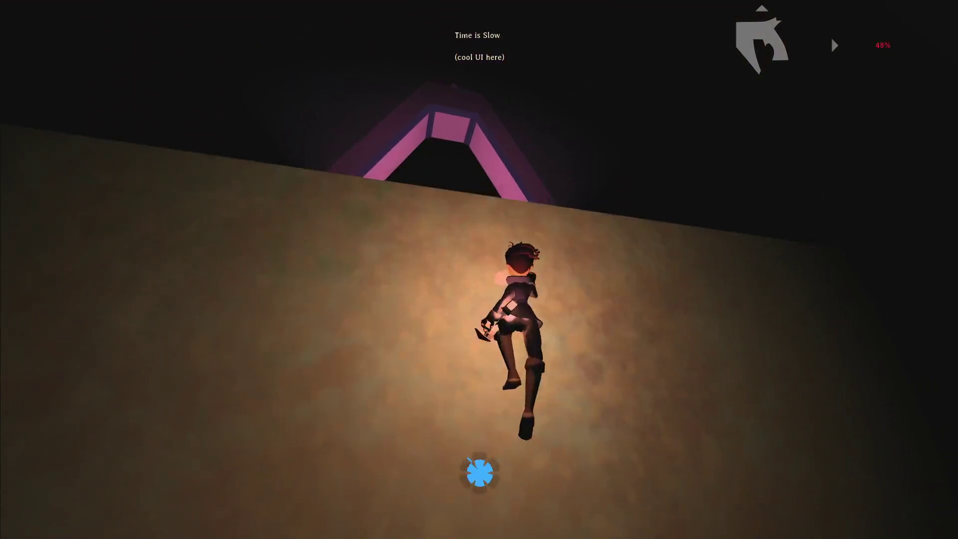
key("space")
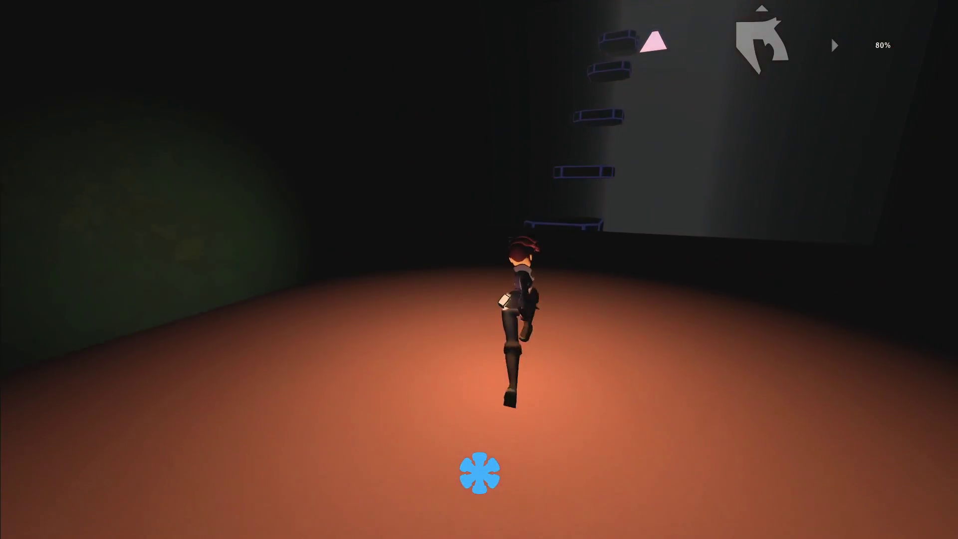
Step: Wall-run the green wall, leap through the triangular frame toward the far wall, then pause
key("space")
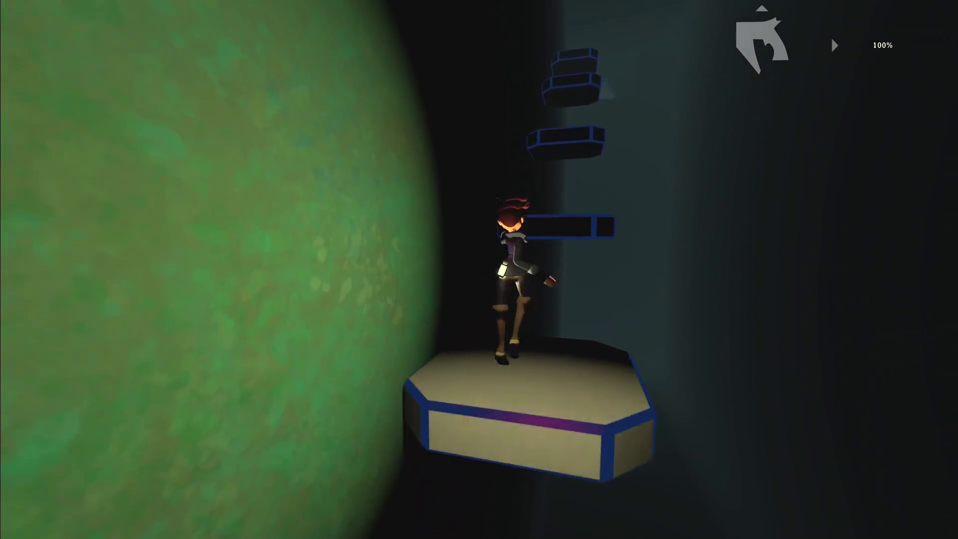
key("space")
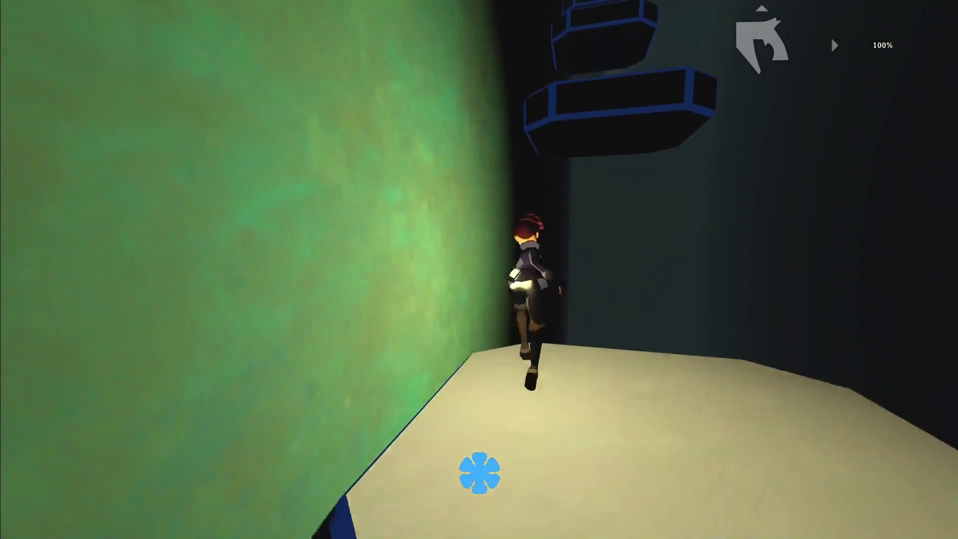
key("space")
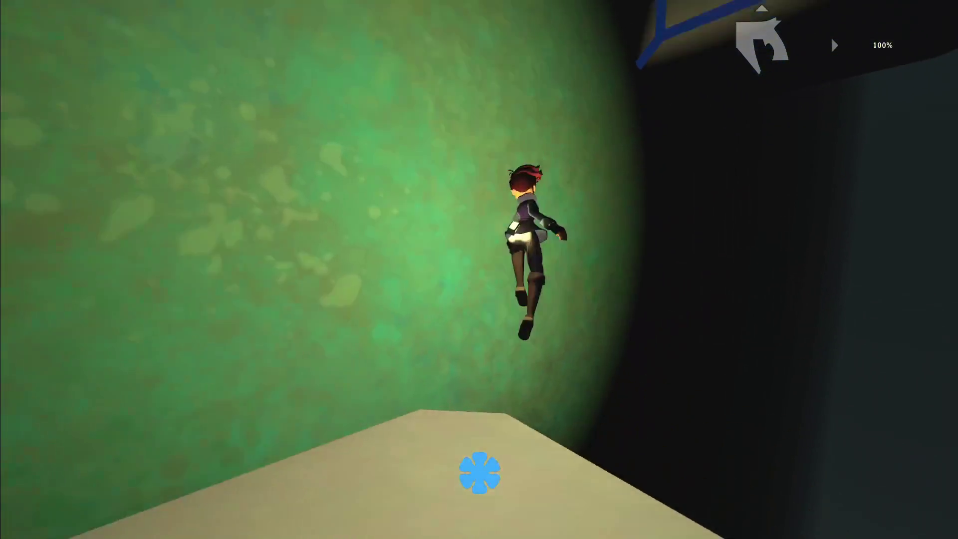
key("space")
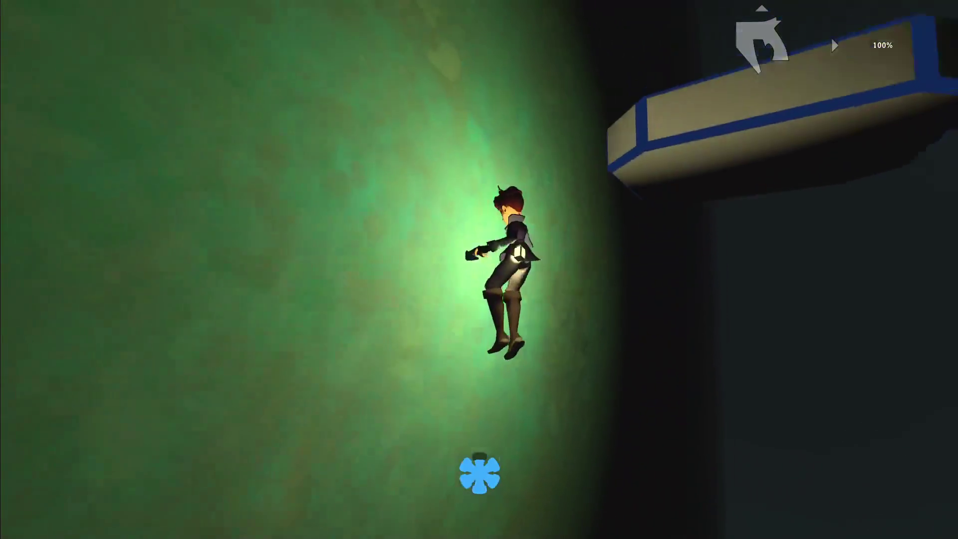
key("space")
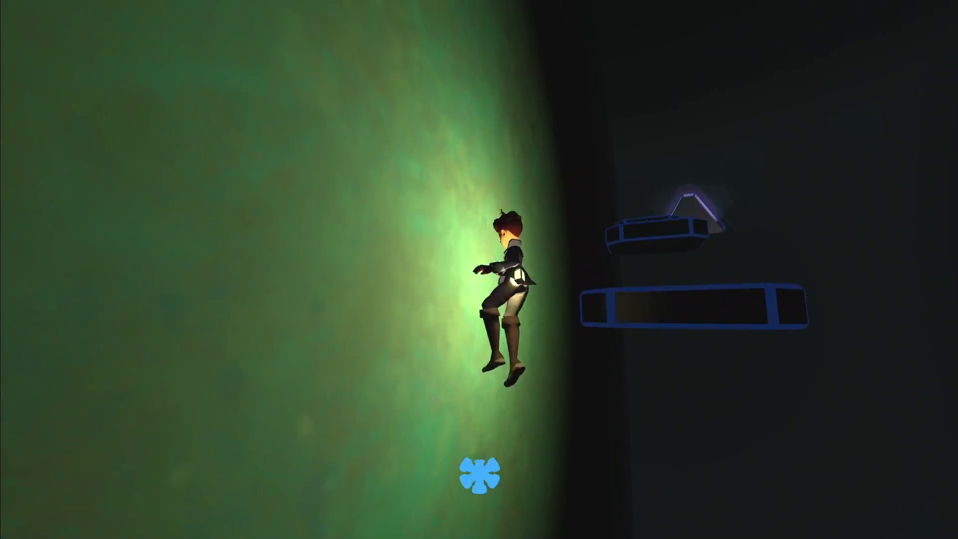
key("space")
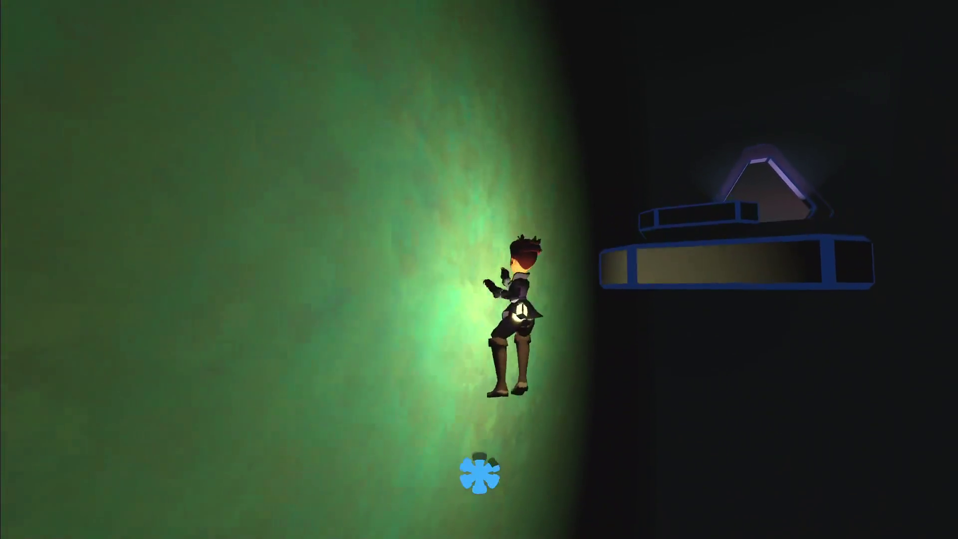
key("space")
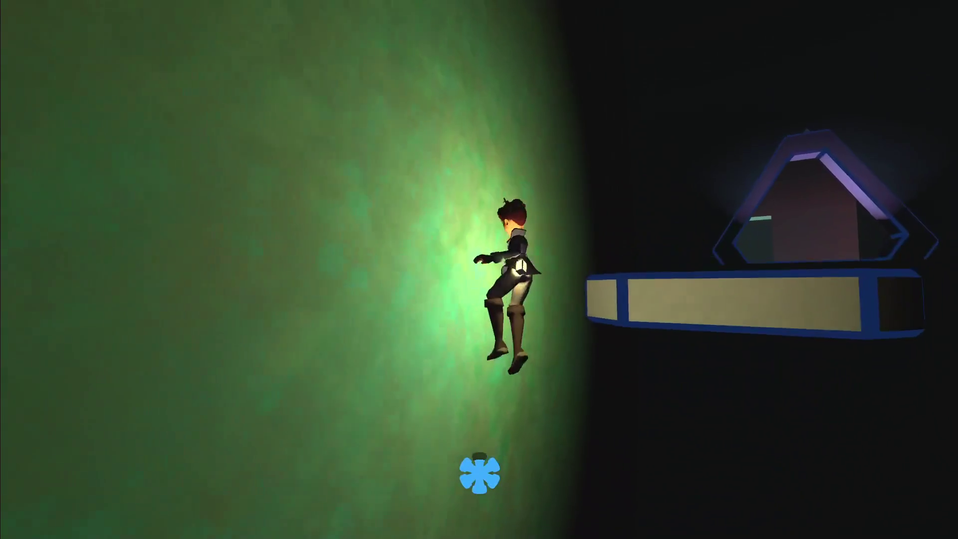
key("space")
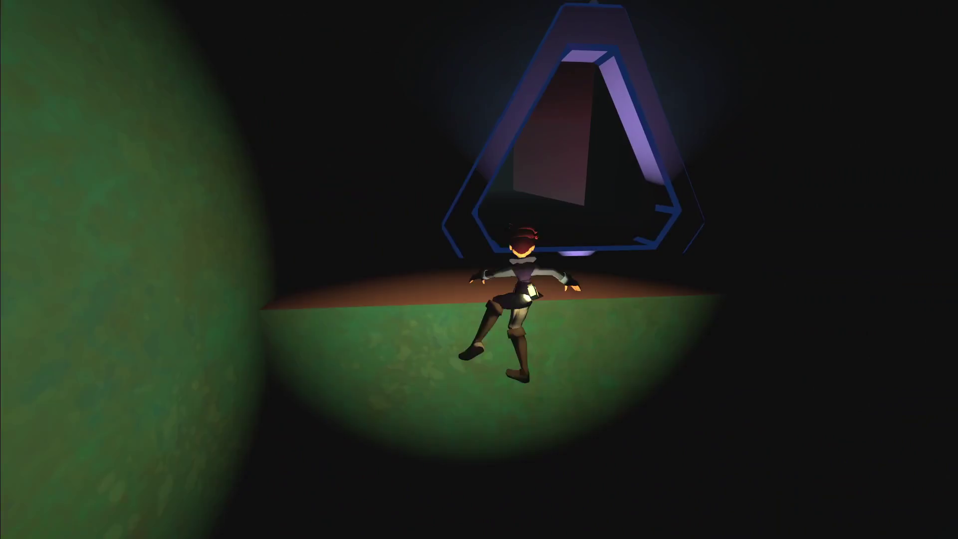
key("space")
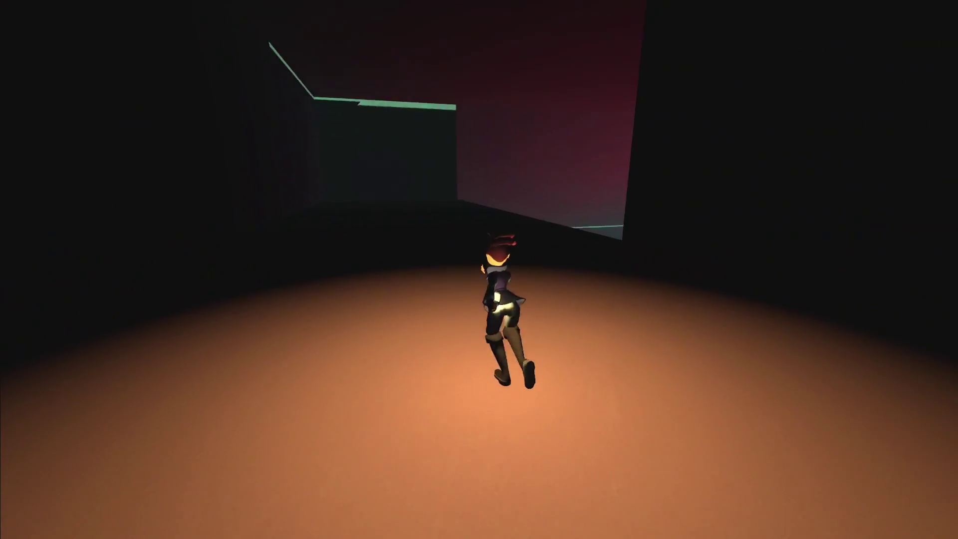
key("space")
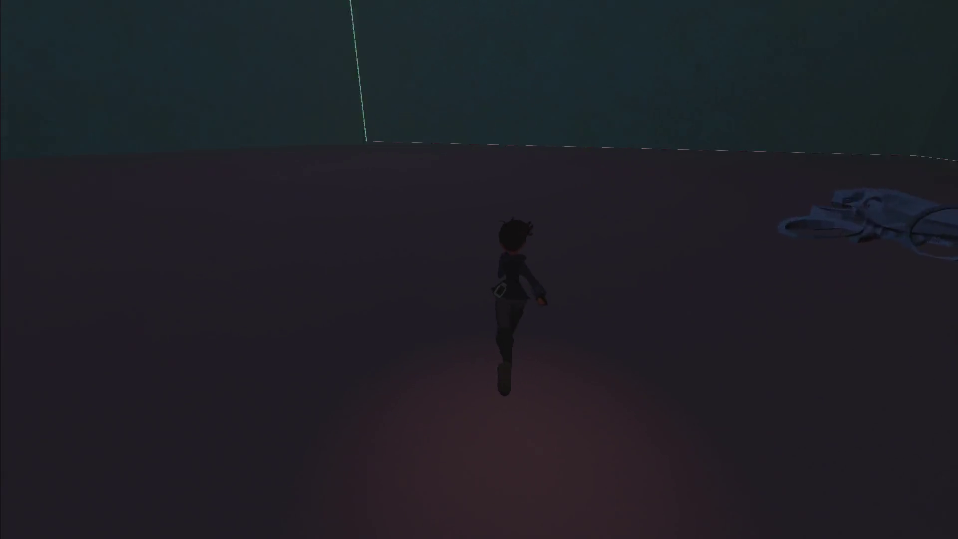
key("Escape")
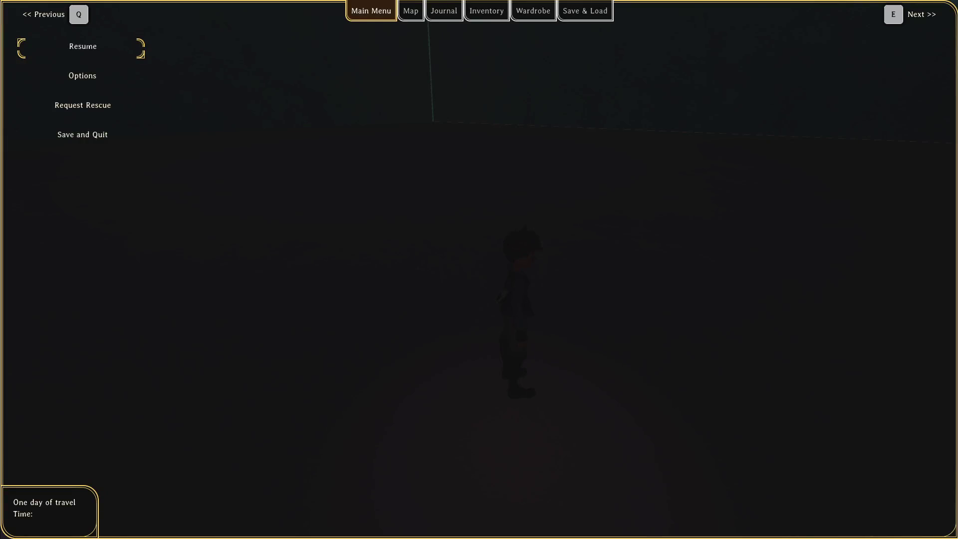
Step: Zoom the opulent_medium 3D view to the speeder enemy, select it, and open its scene
key("alt+Tab")
left_click(428, 26)
scroll(515, 250, "down", 5)
scroll(503, 284, "up", 10)
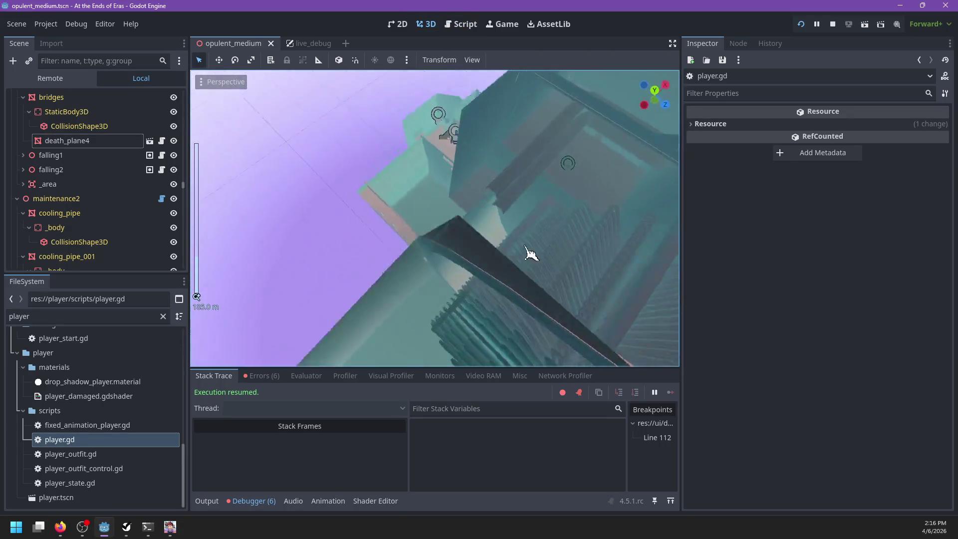
scroll(467, 199, "up", 8)
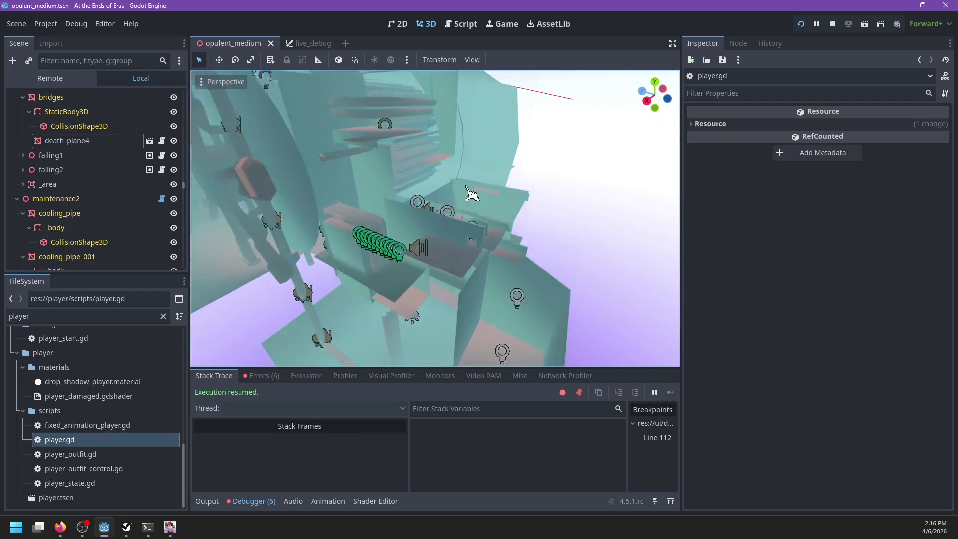
scroll(422, 189, "up", 8)
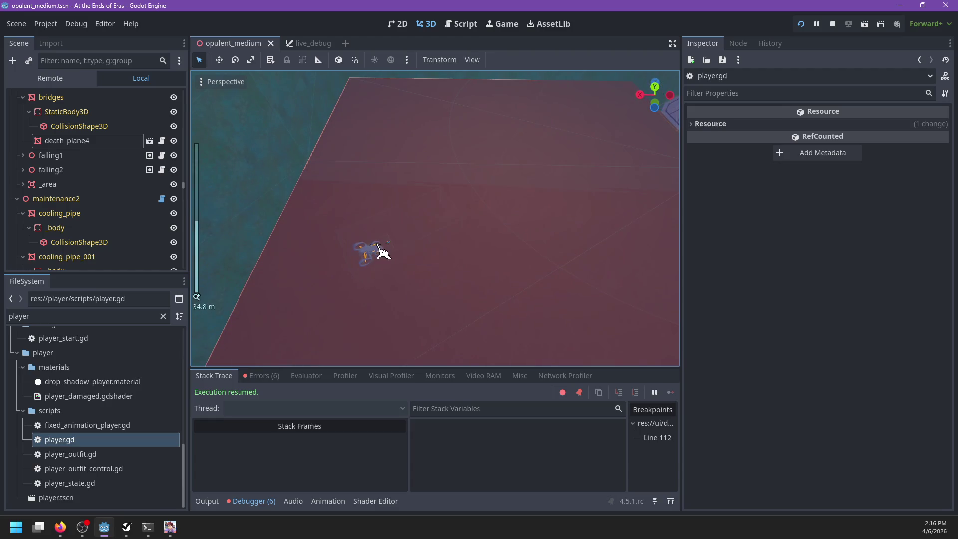
left_click(378, 246)
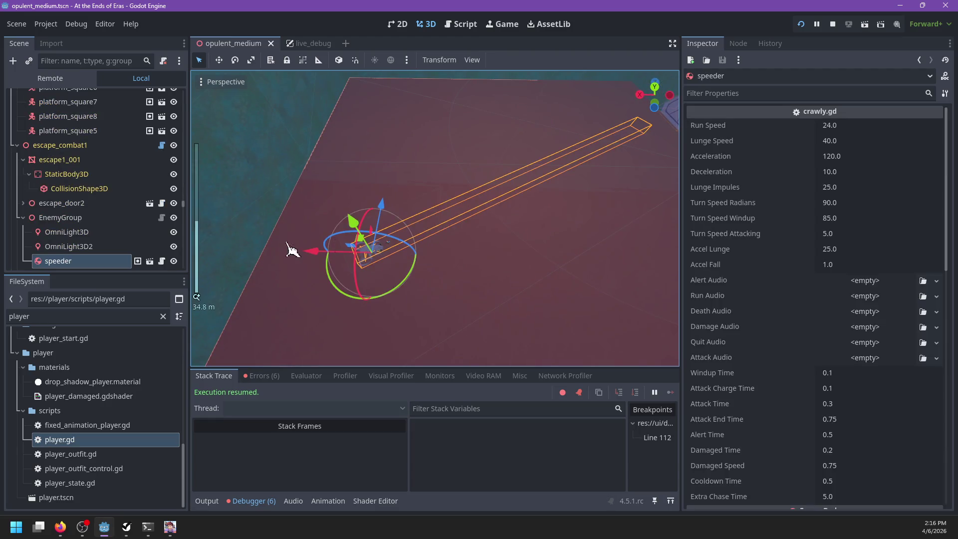
left_click(150, 262)
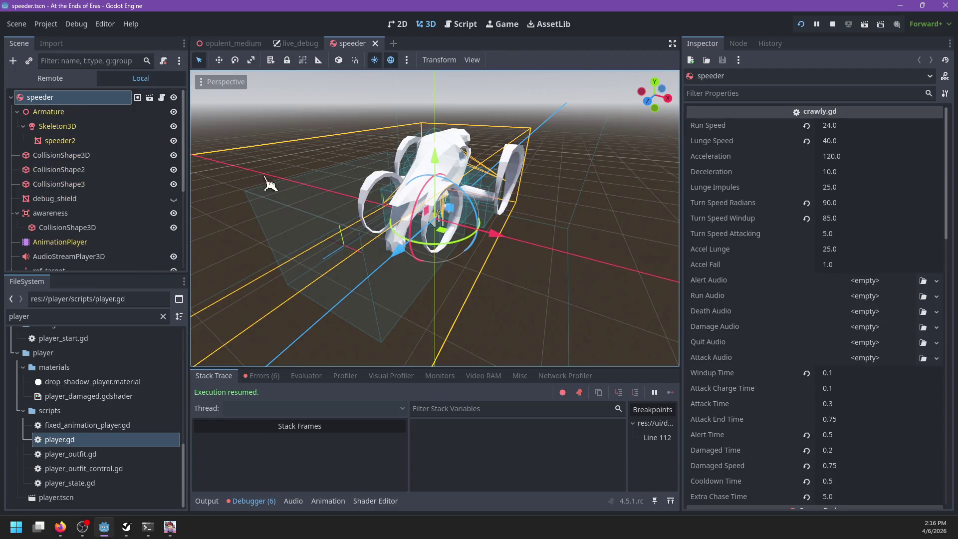
Step: Orbit around the speeder model and inspect its hurtbox and attack_range areas
left_click(329, 218)
mouse_move(315, 227)
left_mouse_down()
mouse_move(250, 242)
mouse_move(280, 202)
mouse_move(329, 220)
left_mouse_up()
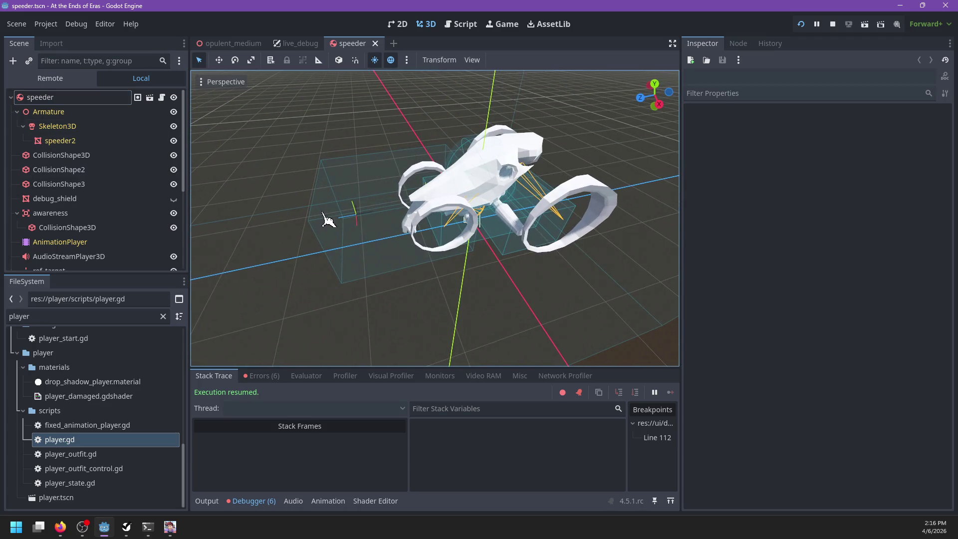
scroll(330, 239, "down", 5)
left_click(397, 257)
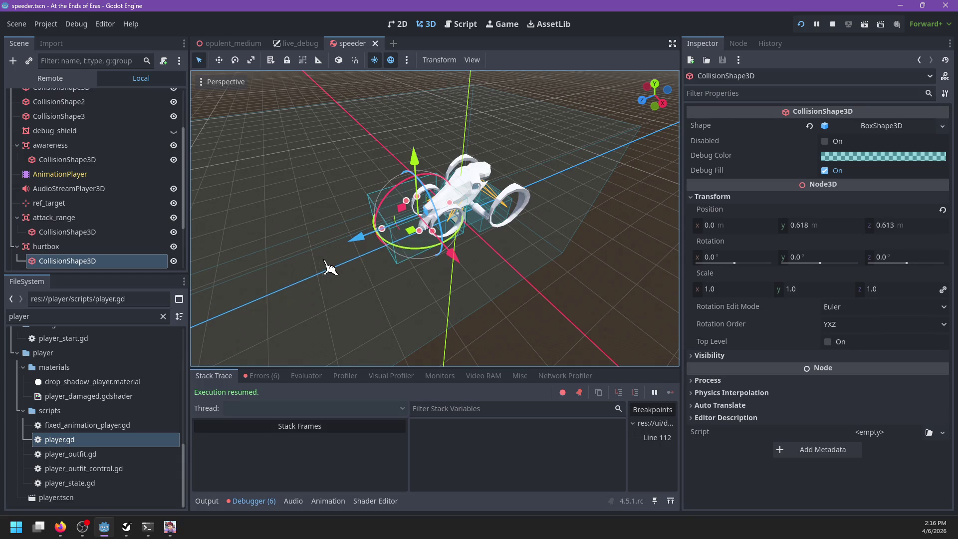
left_click(80, 248)
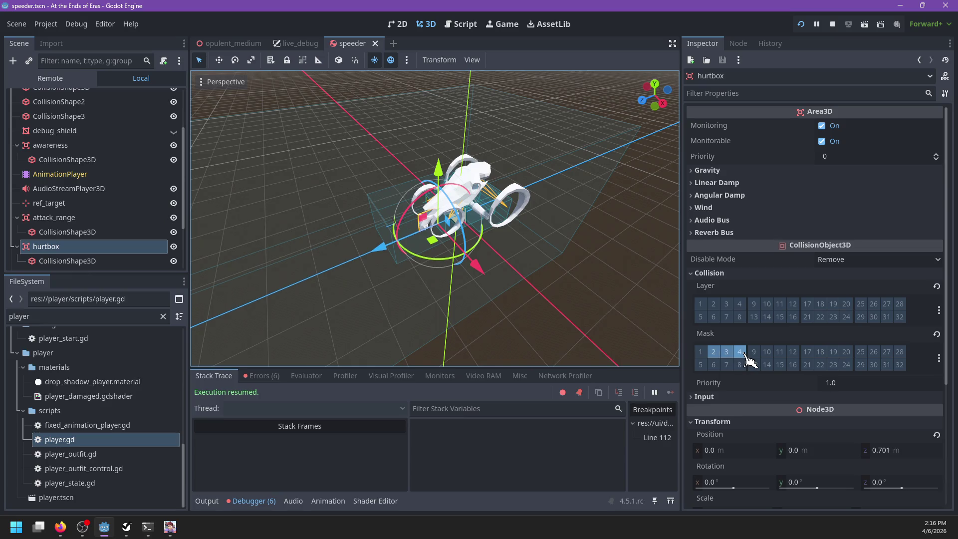
left_click(75, 218)
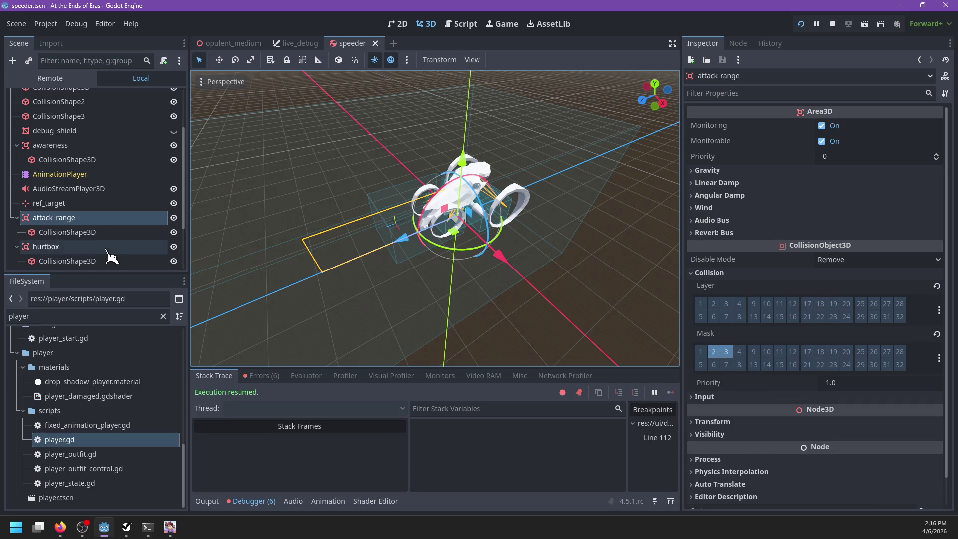
Step: Return to the opulent_medium level in the 3D view with the speeder's settings shown
scroll(107, 224, "up", 5)
left_click(163, 100)
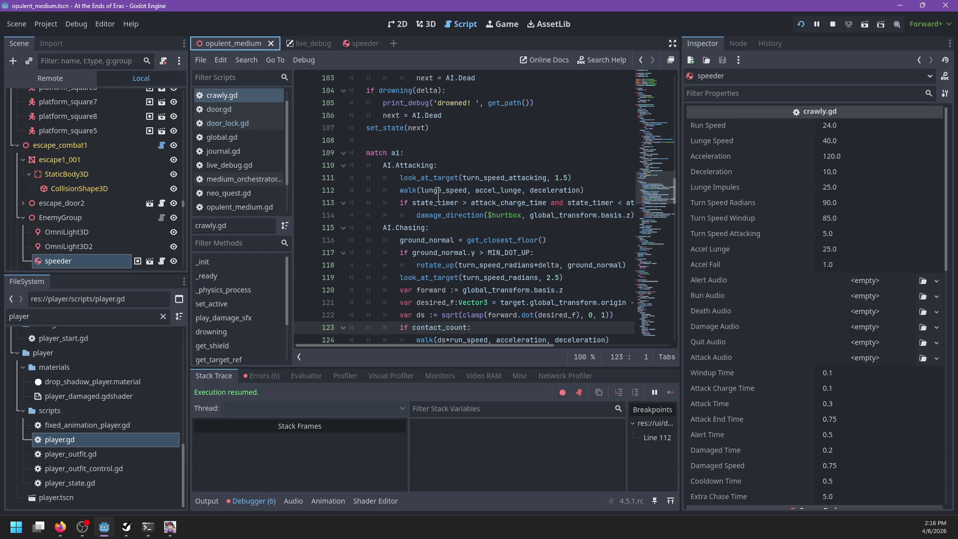
left_click(428, 25)
key("ctrl+F1")
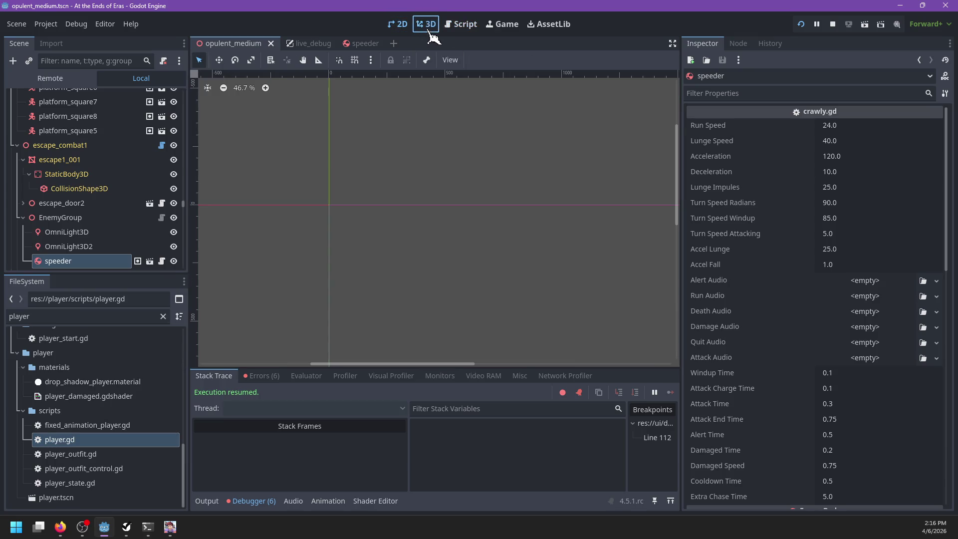
left_click(430, 30)
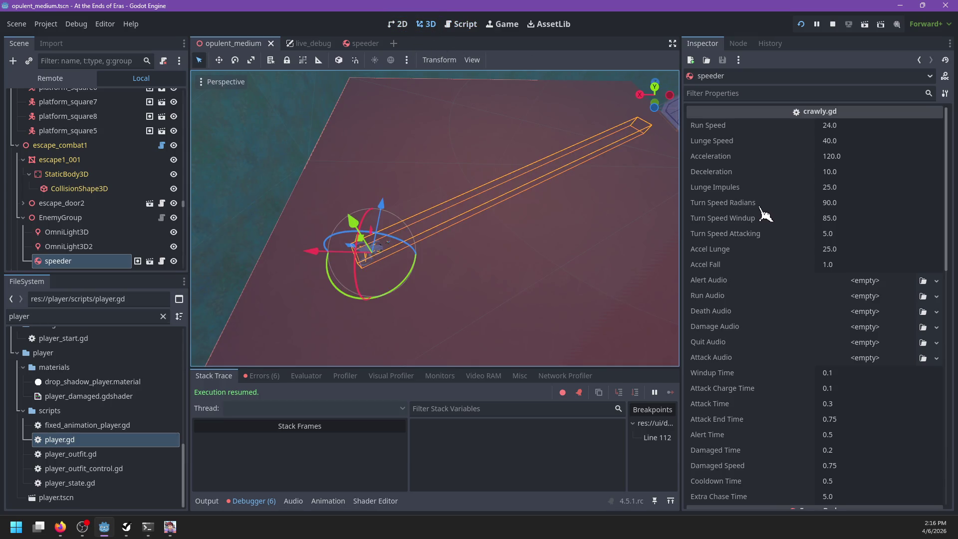
scroll(759, 323, "down", 5)
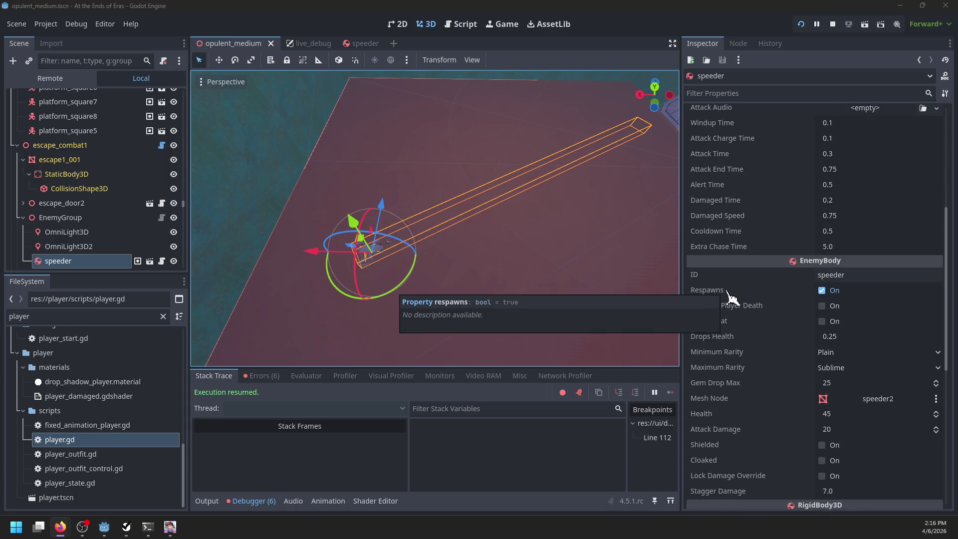
Step: Toggle the speeder's Reset on Player Death, save, then Save and Quit and exit the game
double_click(821, 307)
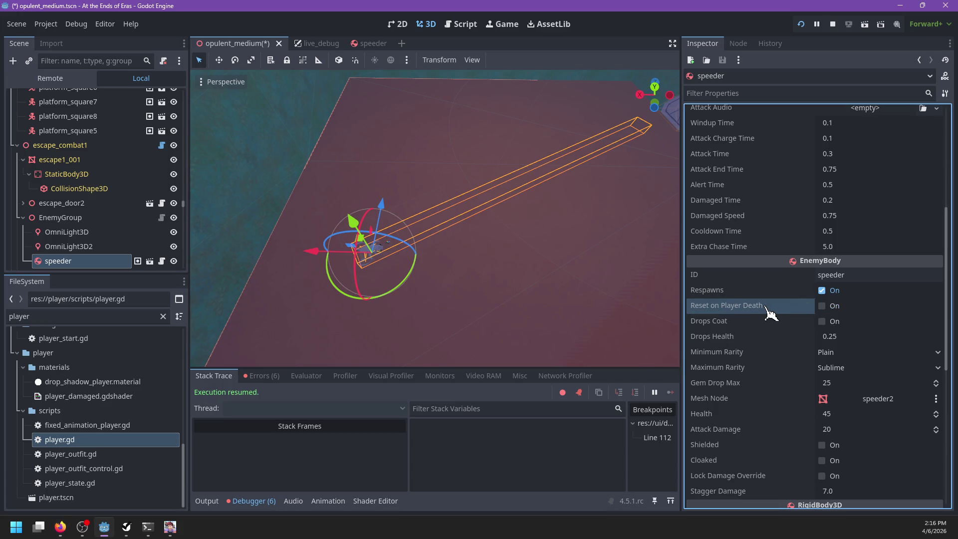
key("F5")
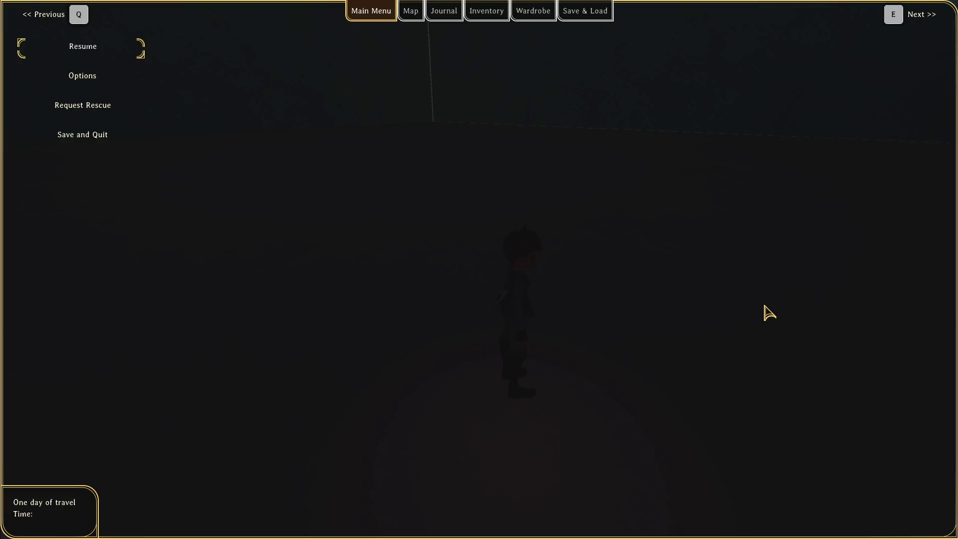
key("Down")
key("Down")
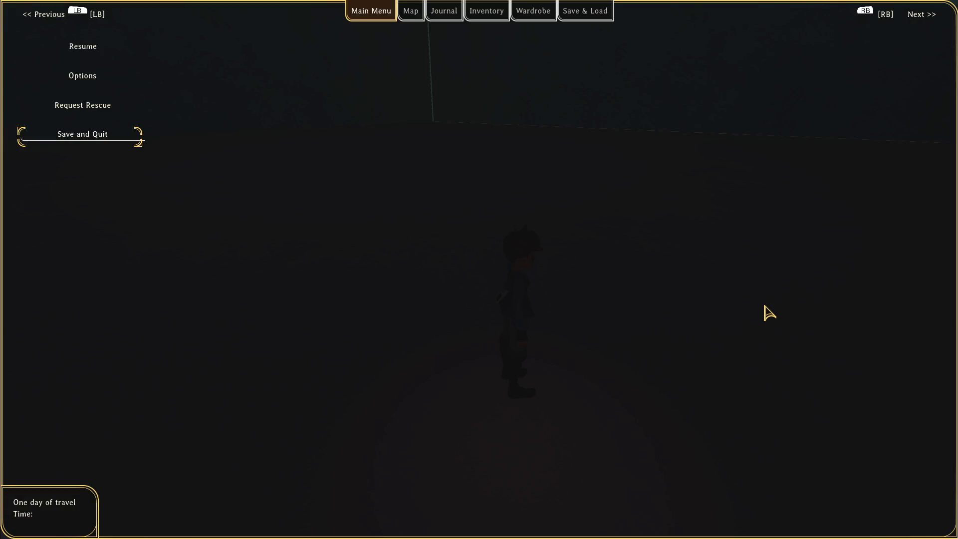
key("Return")
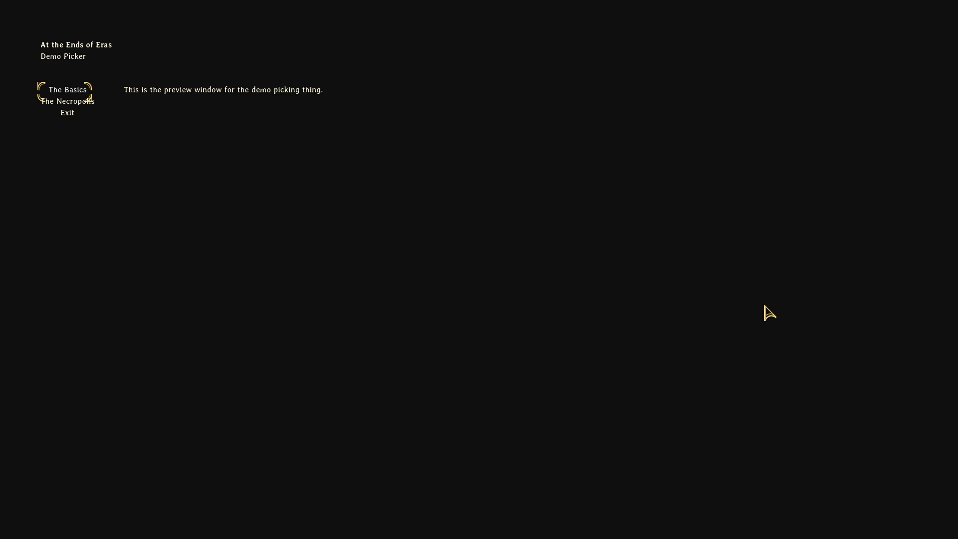
key("alt+F4")
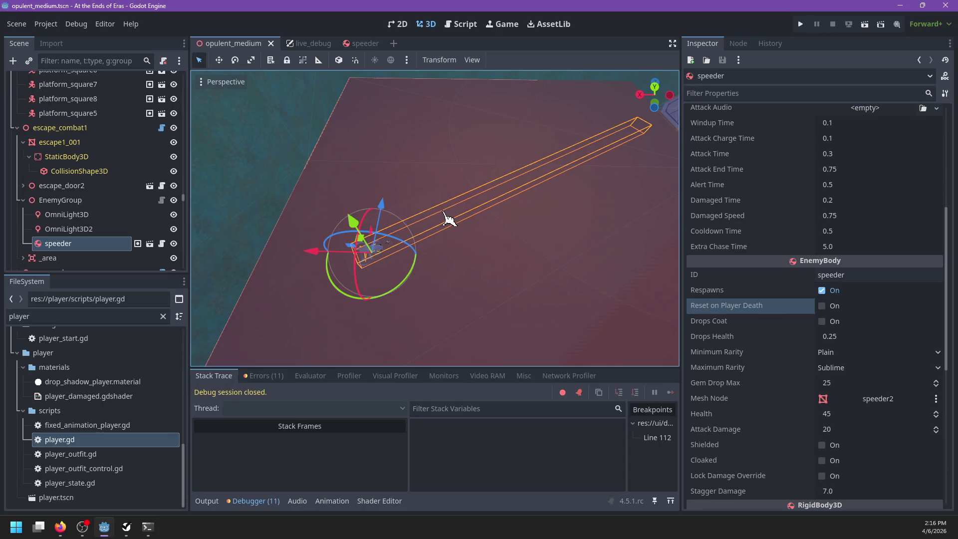
Step: Filter files for 'global' and open the global scene's global.gd script
double_click(130, 313)
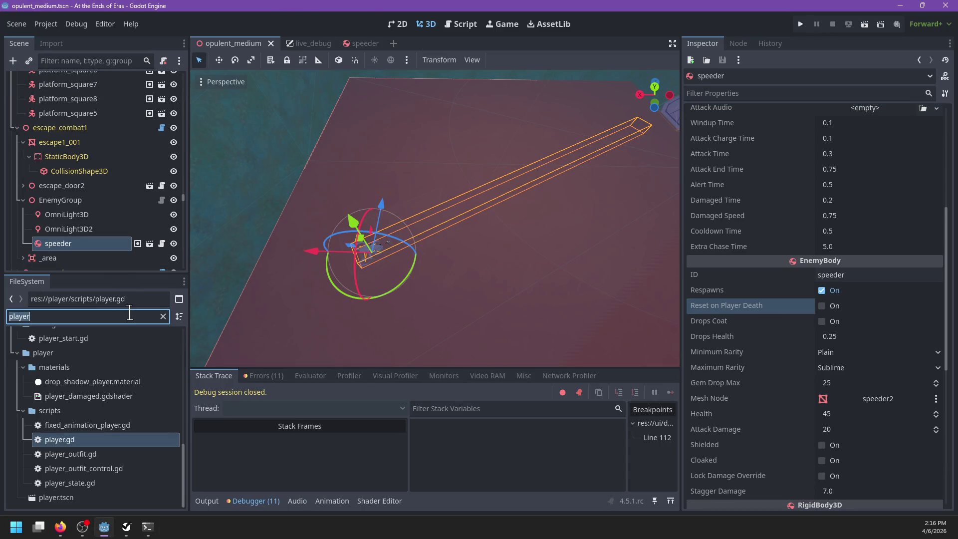
type("global")
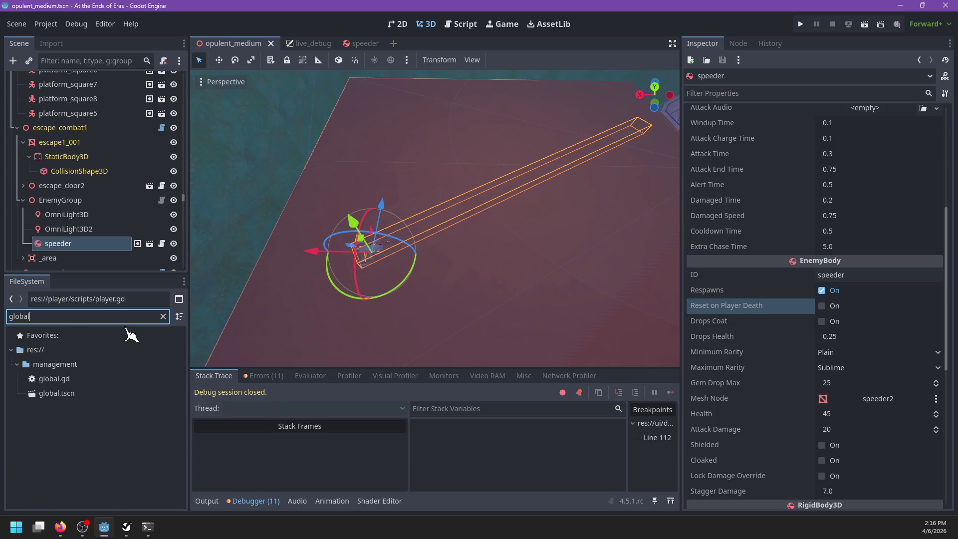
double_click(45, 393)
left_click(549, 244)
left_click(178, 80)
Step: Delete the restart_demo function (lines 407–410) from global.gd and save the script
key("ctrl+f")
type("demo")
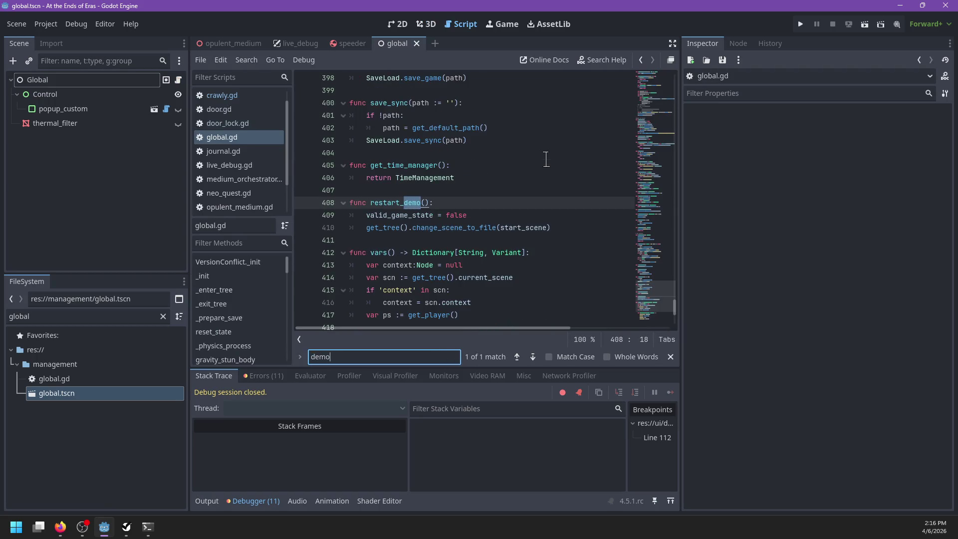
key("Escape")
left_click_drag(553, 228, 408, 185)
key("Delete")
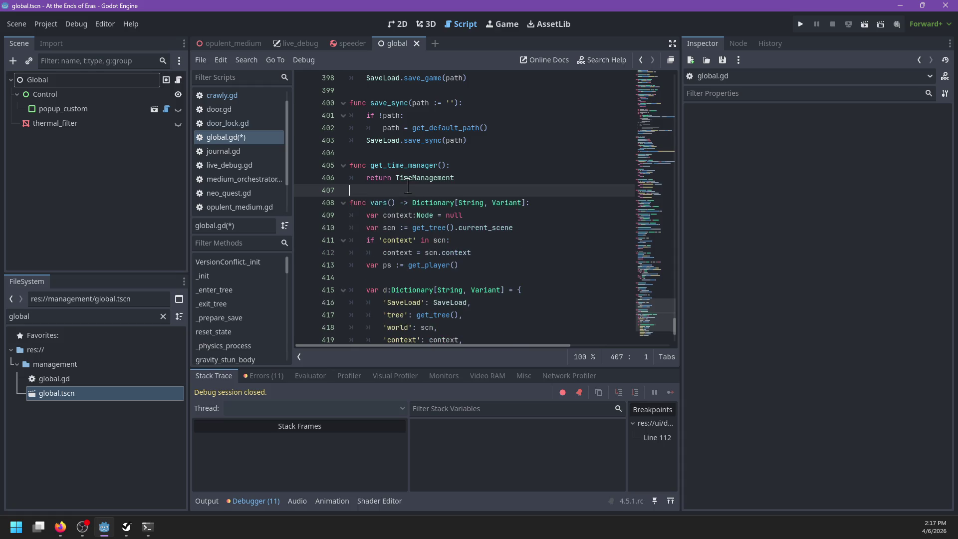
key("ctrl+s")
key("ctrl+f")
type("restar")
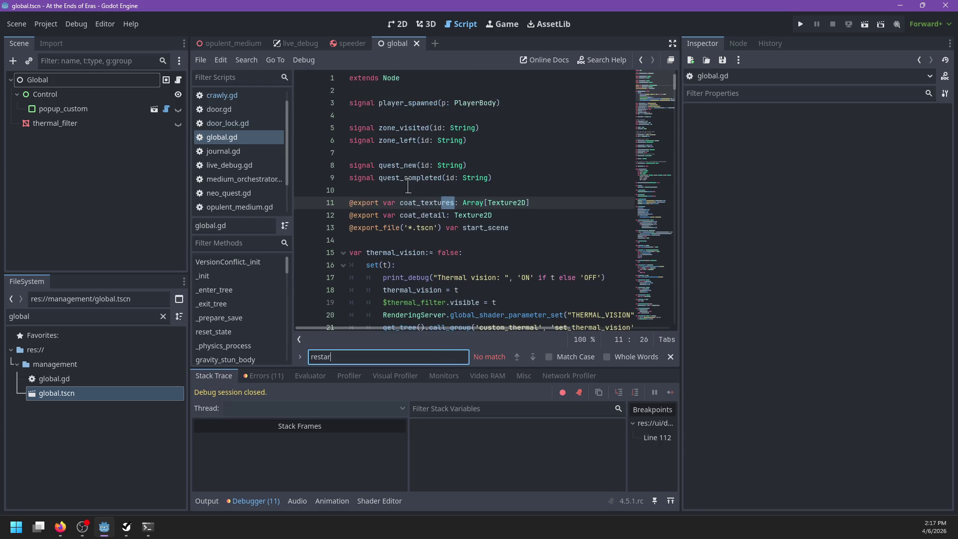
key("Escape")
Step: Filter the FileSystem for 'settings' and select settings.gd, then clear the filter
left_click(119, 312)
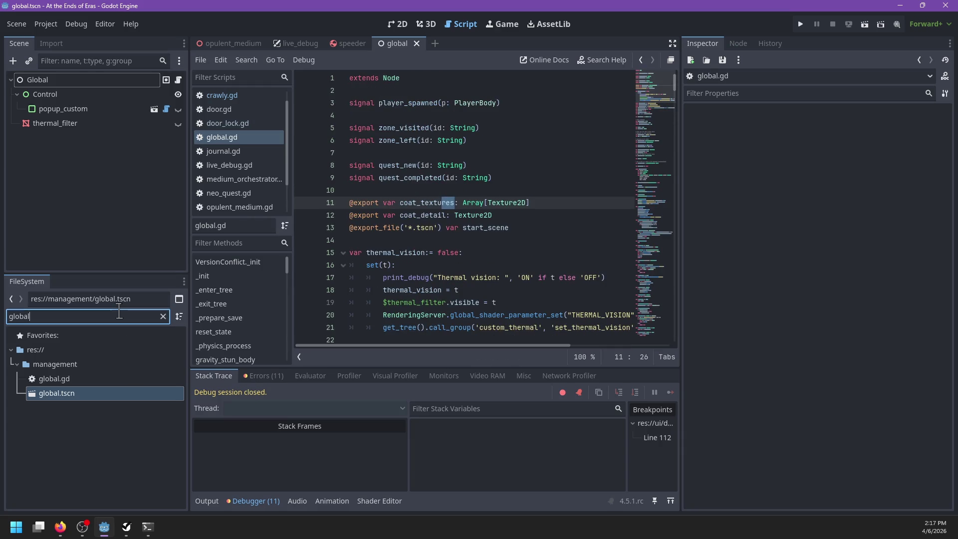
type("glob")
key("BackSpace")
key("BackSpace")
key("BackSpace")
type("pause")
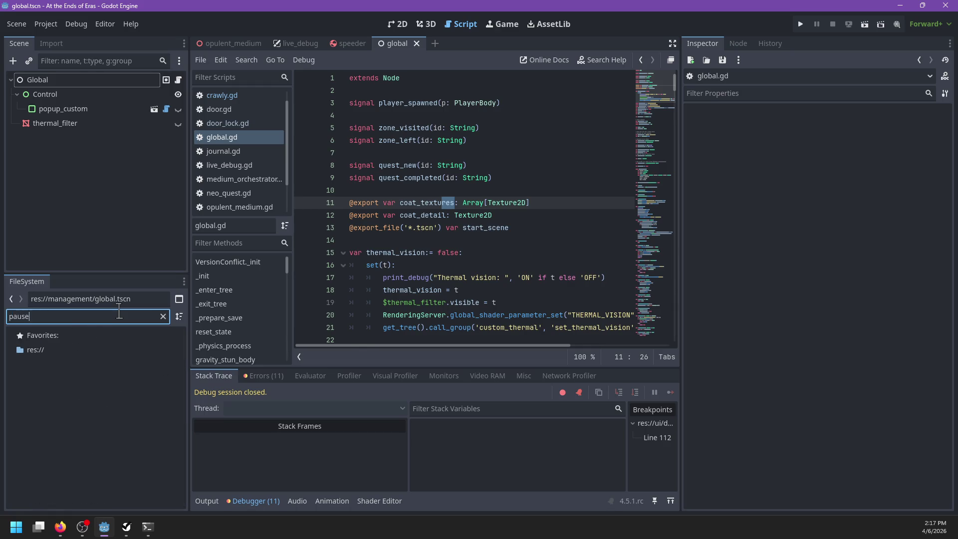
key("BackSpace")
type("settings")
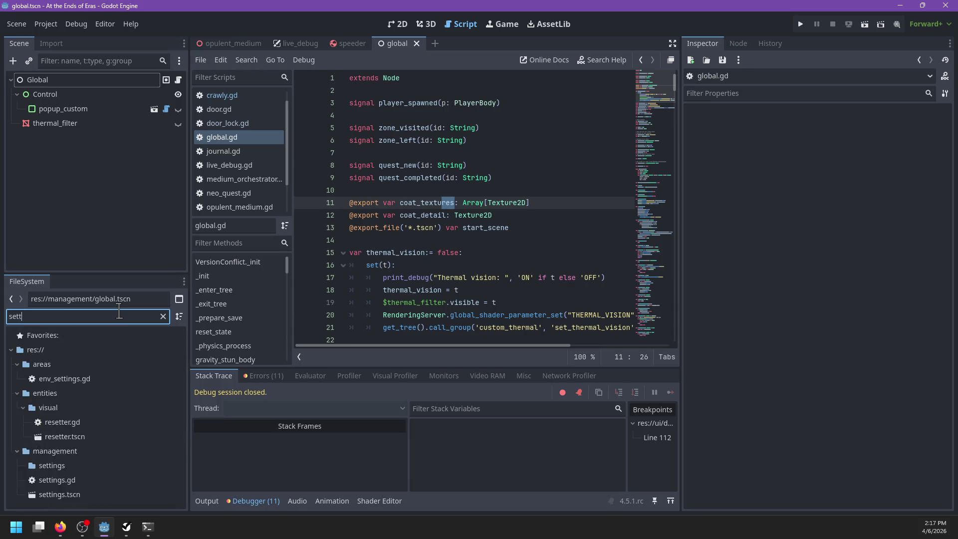
left_click(64, 423)
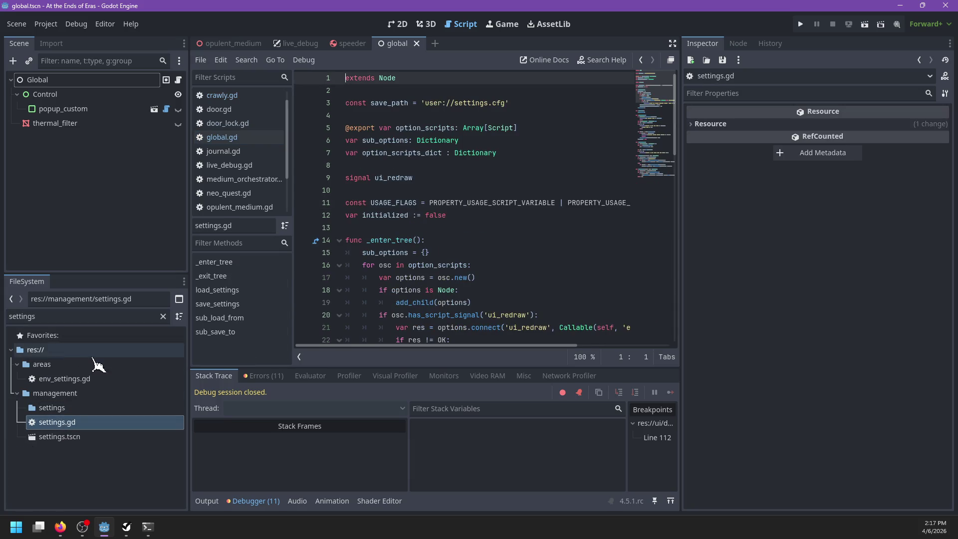
left_click(163, 316)
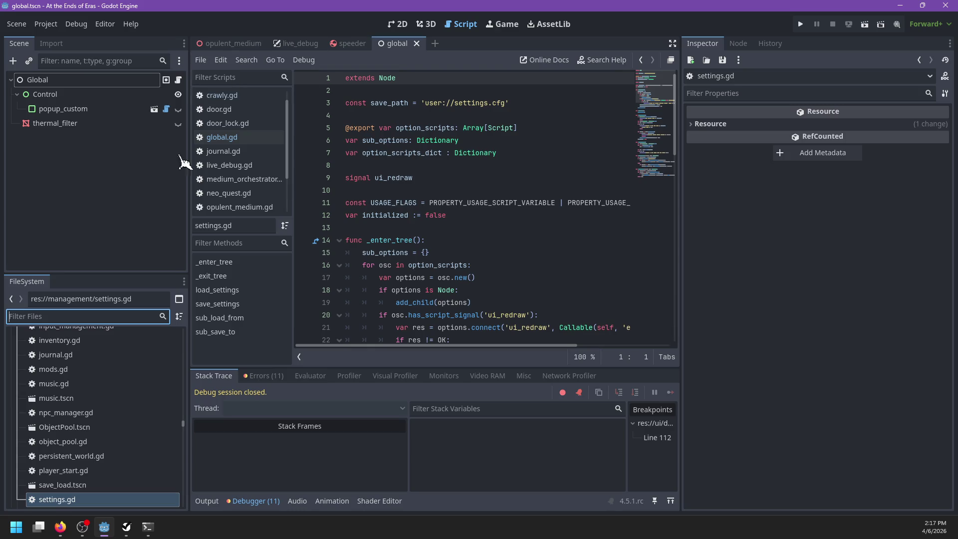
Step: Try the 'ui' filter, then filter by 'player' and open player.tscn
type("ui")
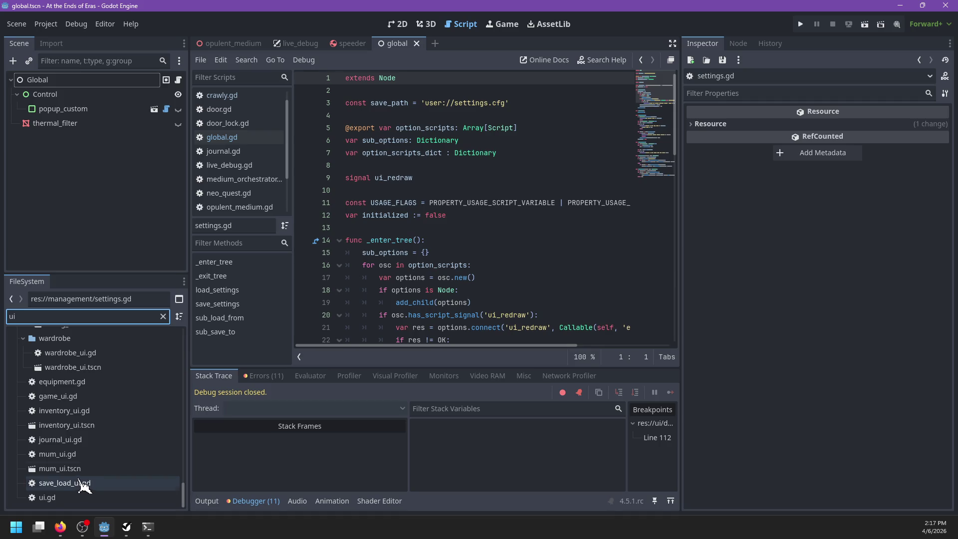
scroll(83, 485, "up", 5)
scroll(86, 482, "up", 3)
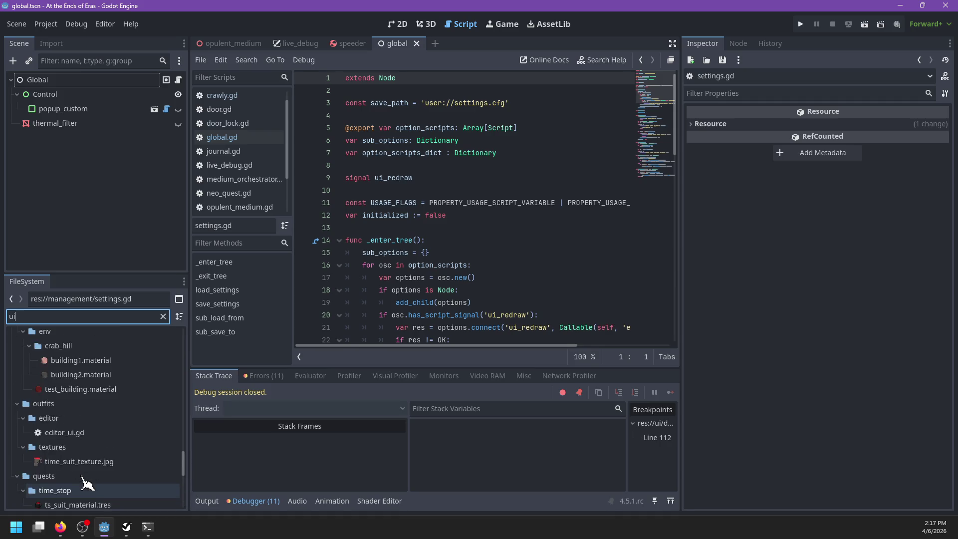
scroll(87, 482, "down", 5)
key("BackSpace")
key("BackSpace")
type("player")
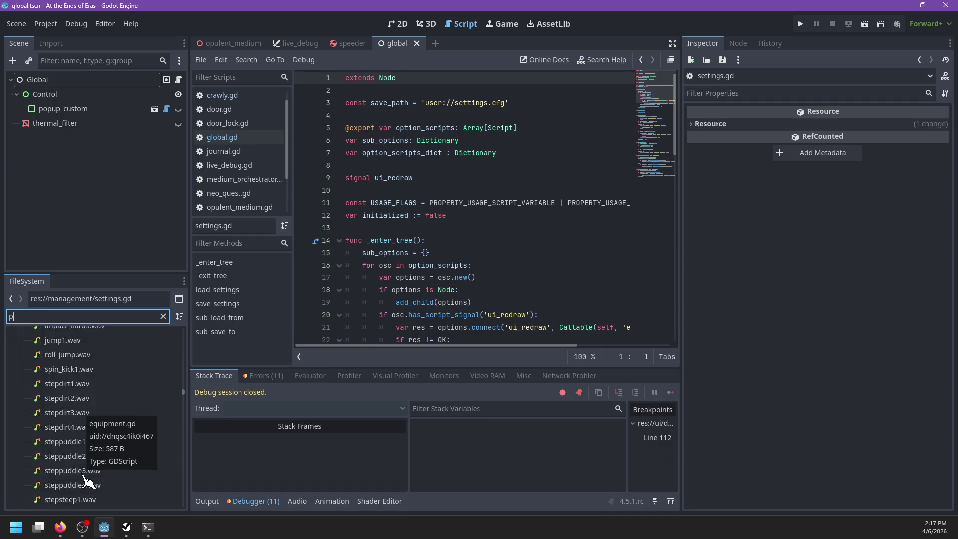
double_click(47, 498)
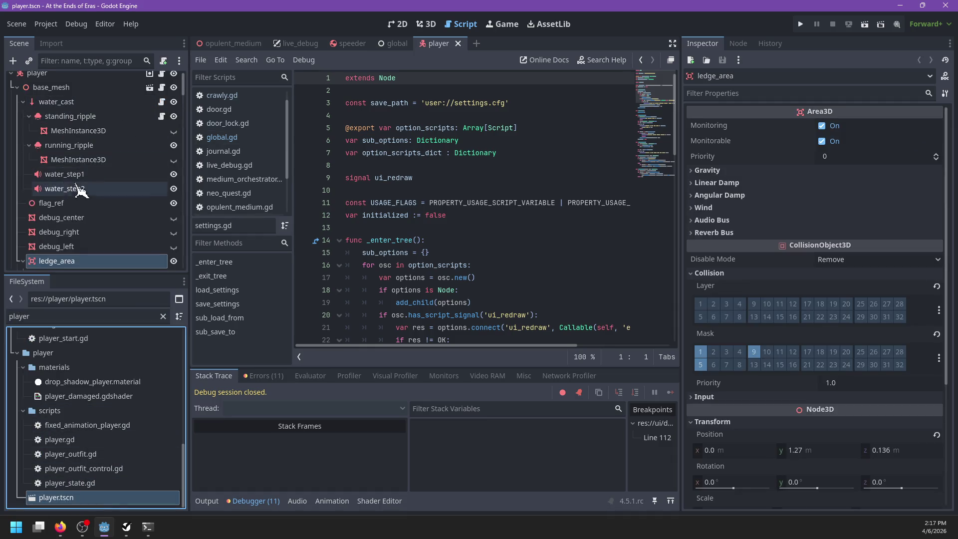
Step: Switch the player scene to 2D, select the fade ColorRect, and expand status_menu, toggling its visibility
left_click(423, 23)
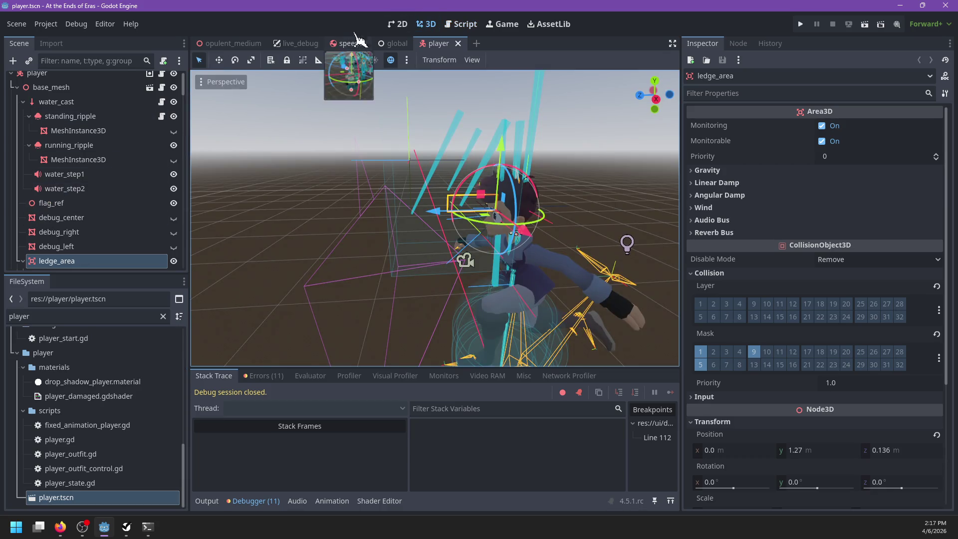
left_click(398, 23)
scroll(132, 162, "down", 5)
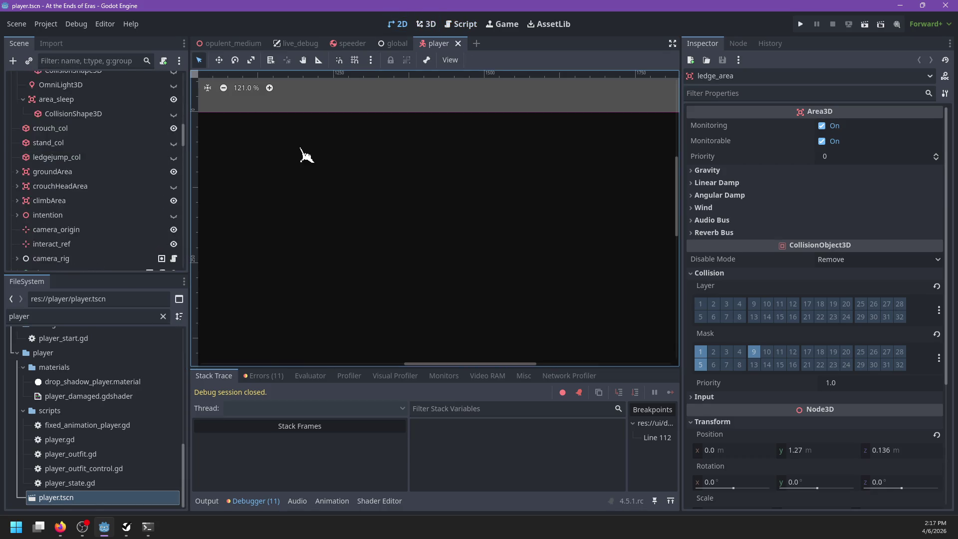
left_click(307, 156)
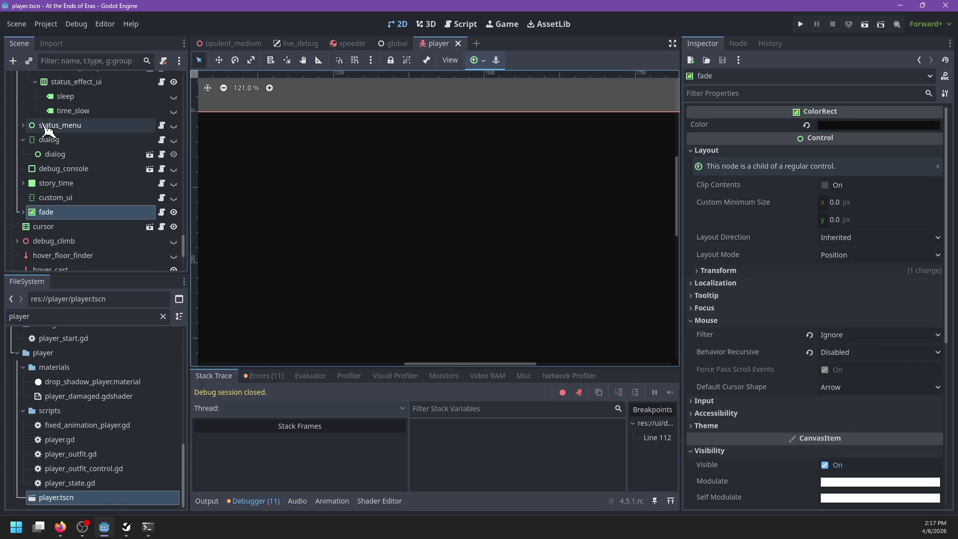
left_click(24, 125)
left_click(174, 125)
scroll(300, 142, "down", 5)
scroll(481, 135, "up", 3)
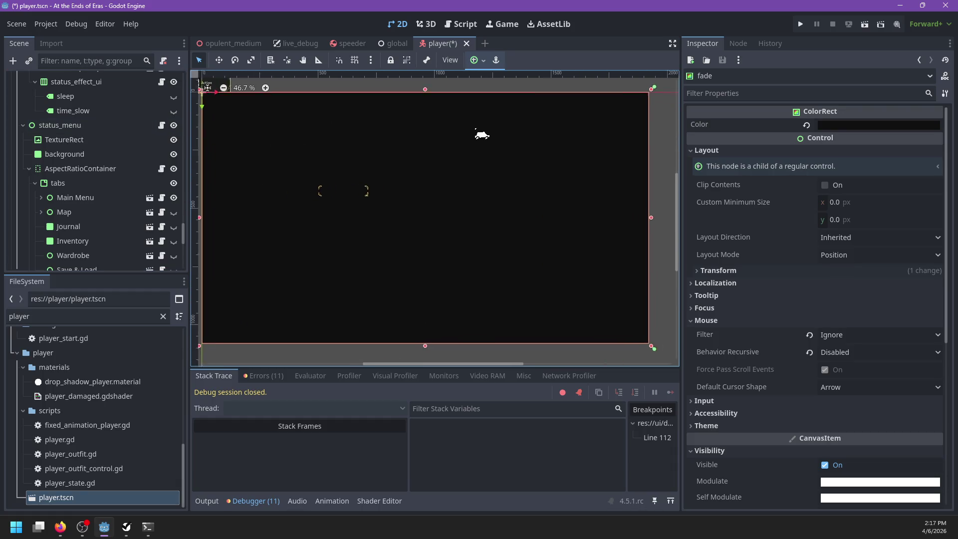
left_click(174, 125)
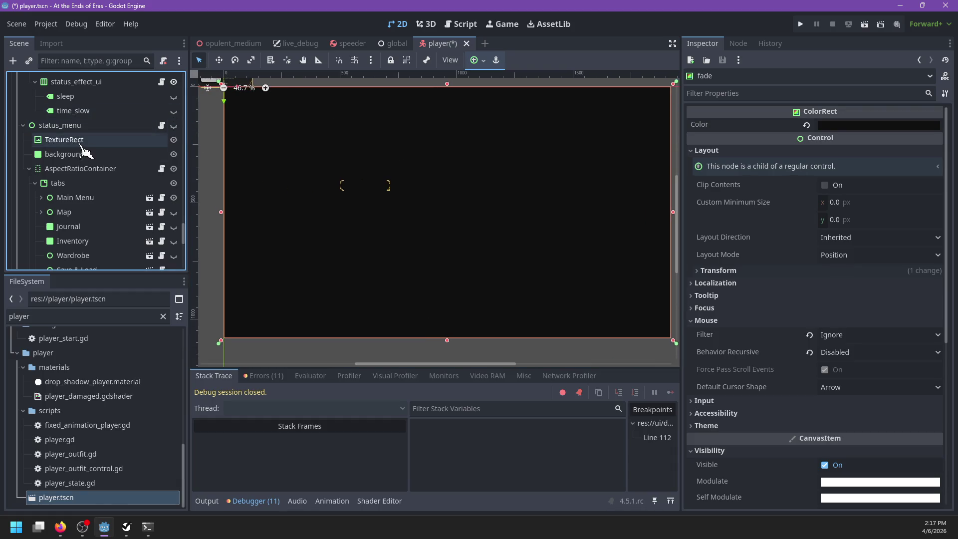
Step: Expand tabs > Main Menu and open its options_menu scene in the editor
left_click(76, 185)
scroll(118, 179, "down", 1)
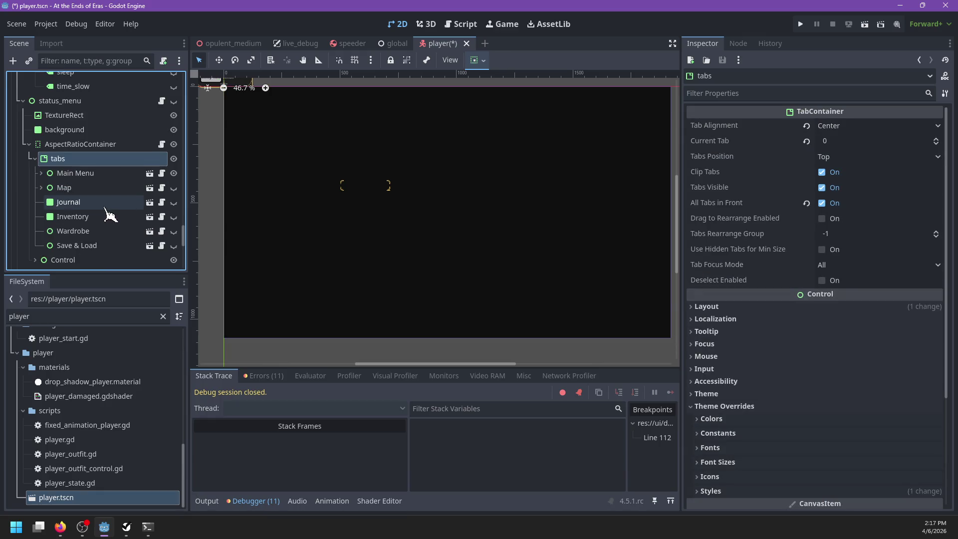
left_click(80, 173)
left_click(41, 174)
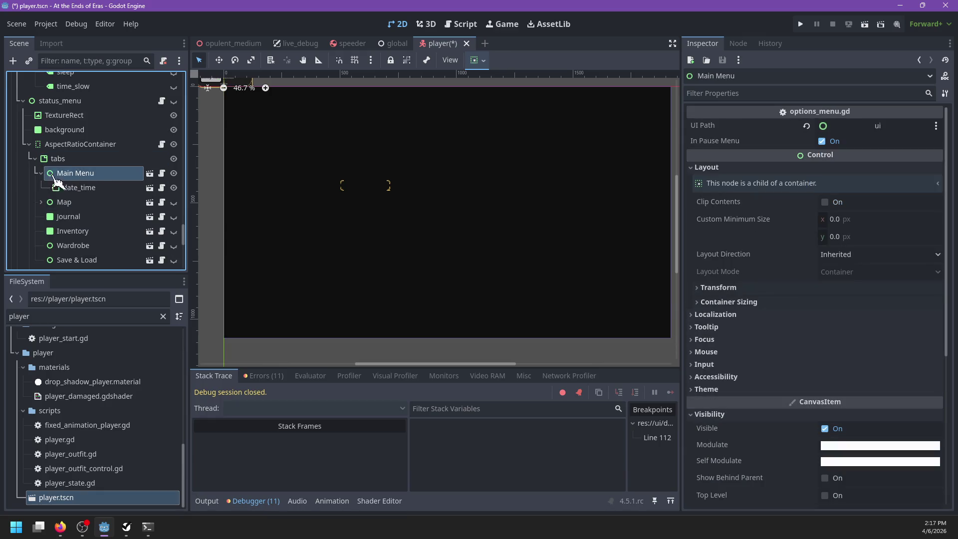
left_click(150, 173)
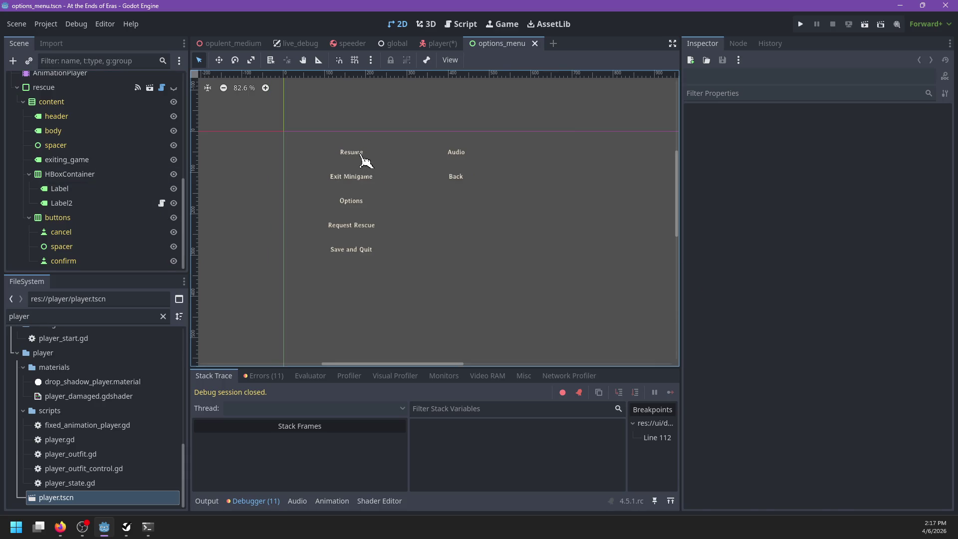
Step: Select the Resume, Exit Minigame and Save and Quit buttons, then open options_menu.gd
left_click(361, 154)
left_click(356, 180)
left_click(357, 251)
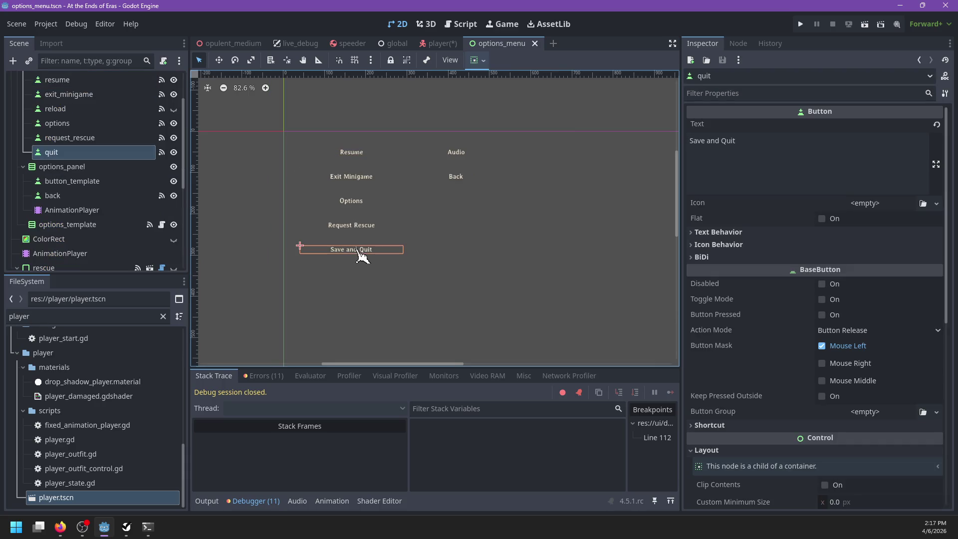
scroll(121, 152, "up", 3)
left_click(163, 85)
left_click(497, 191)
Step: Locate the demo_mode branch of _quit and jump to restart_demo in global.gd
key("ctrl+f")
key("Escape")
scroll(382, 226, "down", 3)
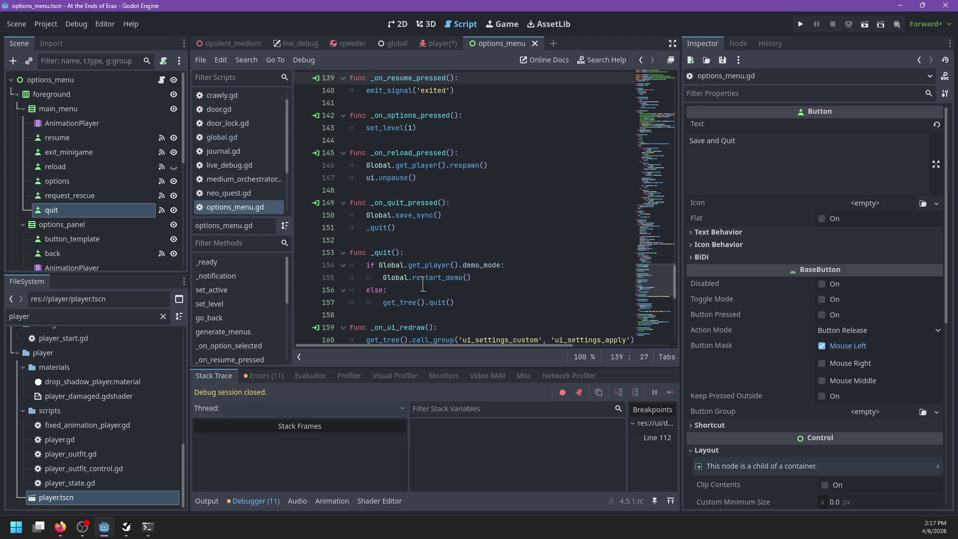
left_click_drag(383, 303, 366, 269)
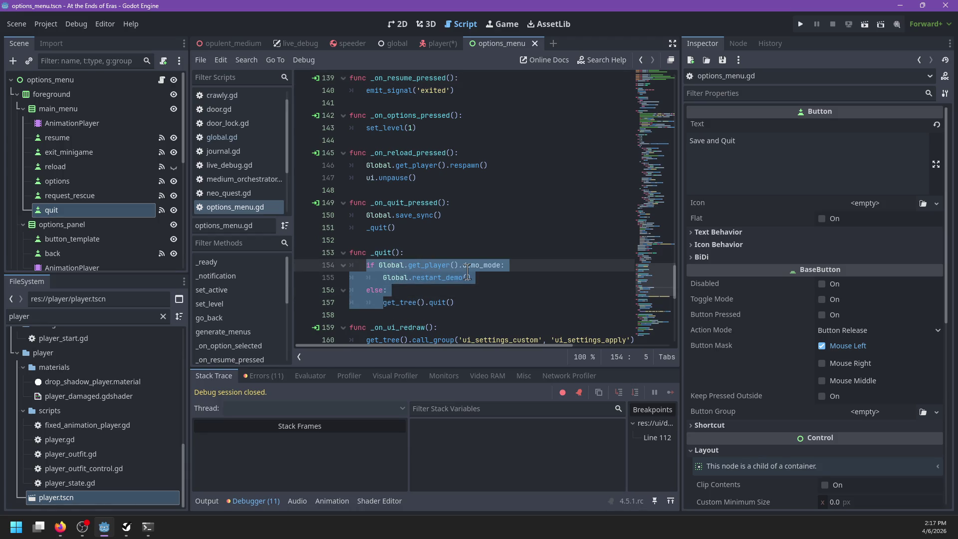
left_click(485, 265)
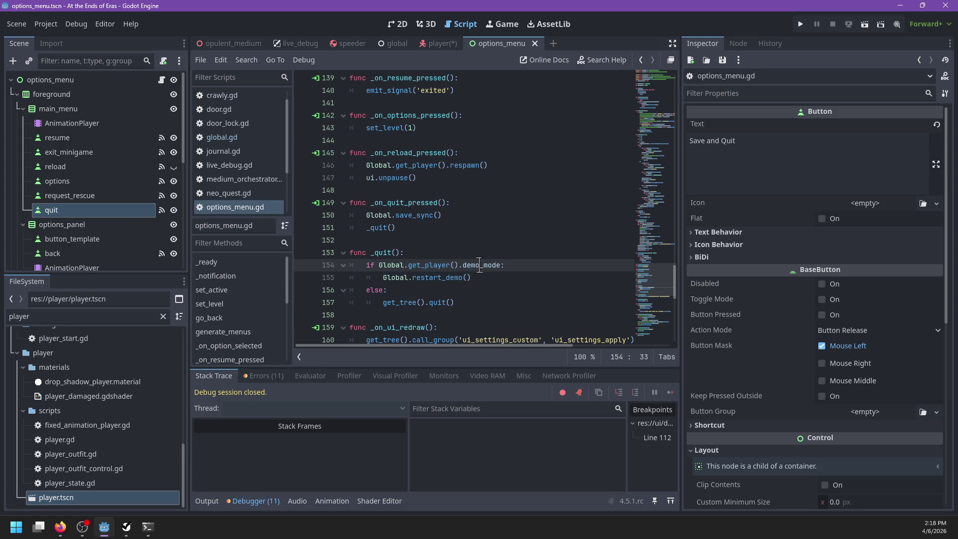
left_click(467, 278, "ctrl")
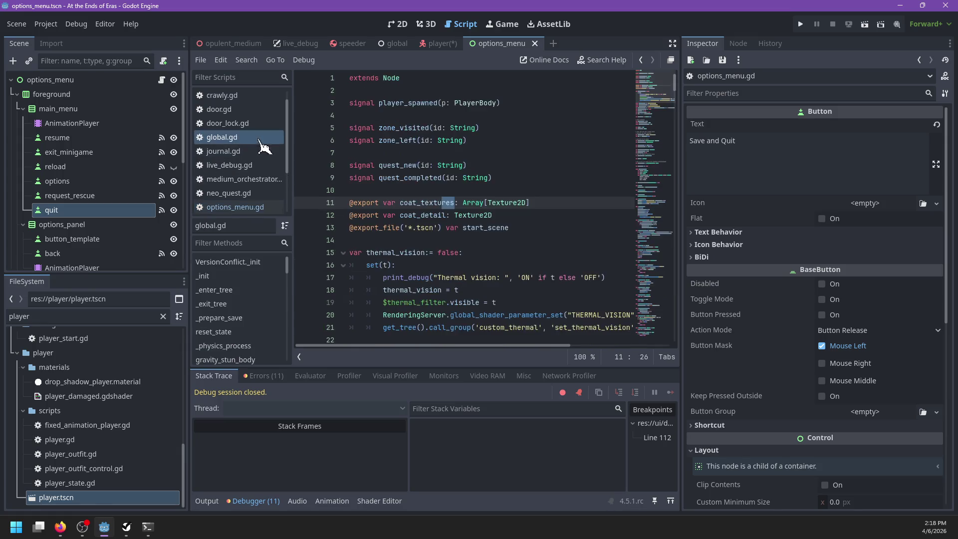
Step: Search global.gd for demo_mode and save the script
left_click(539, 206)
key("ctrl+f")
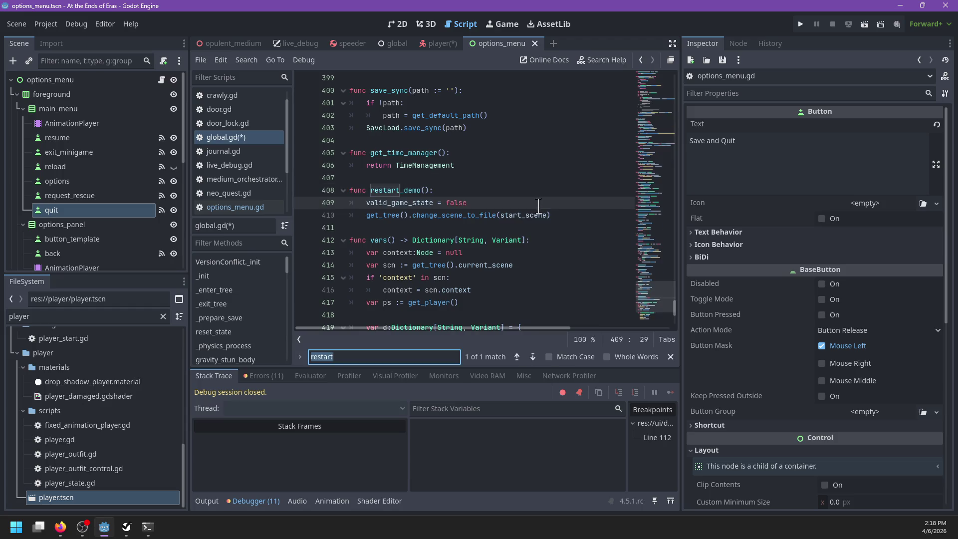
type("demo_mo")
key("Escape")
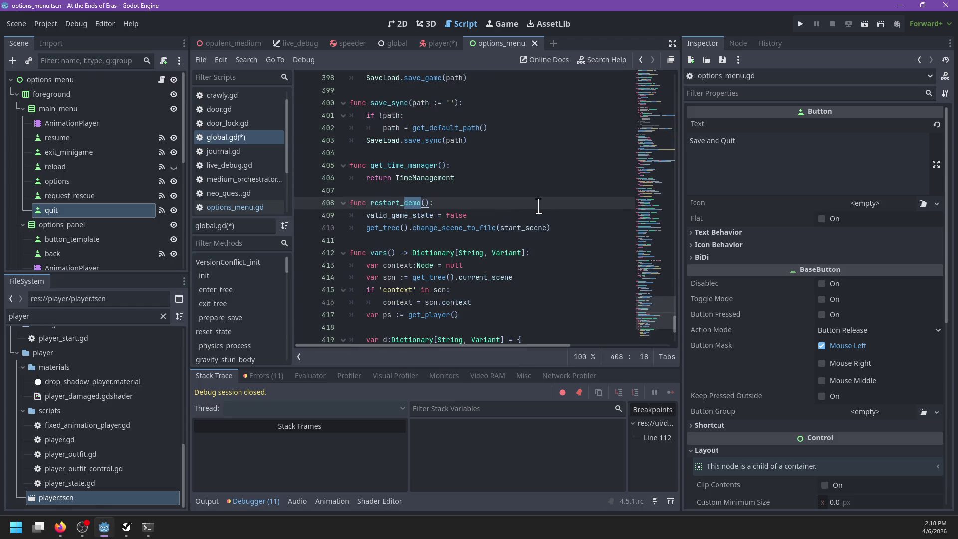
key("ctrl+s")
Step: Highlight demo_mode on line 154 of options_menu.gd, then return to the player scene
left_click(235, 207)
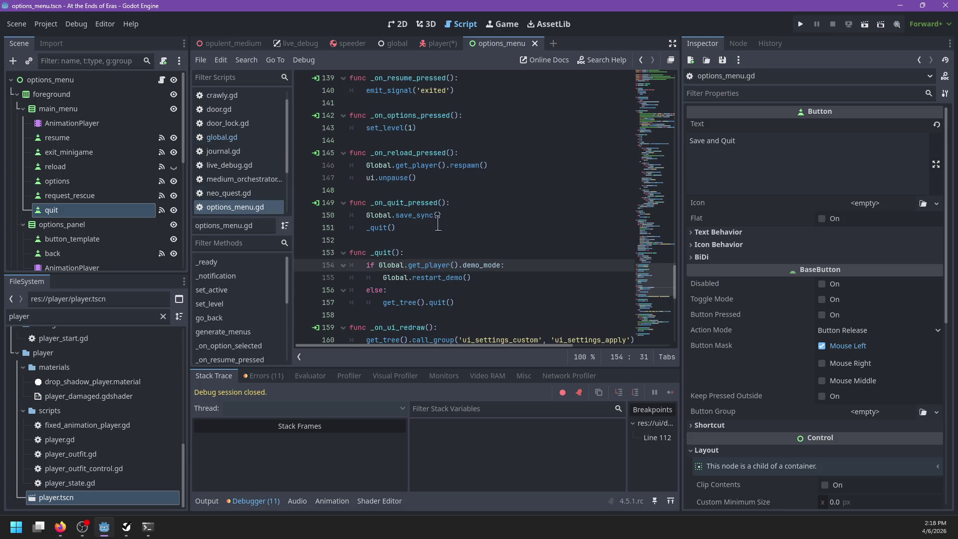
double_click(475, 265)
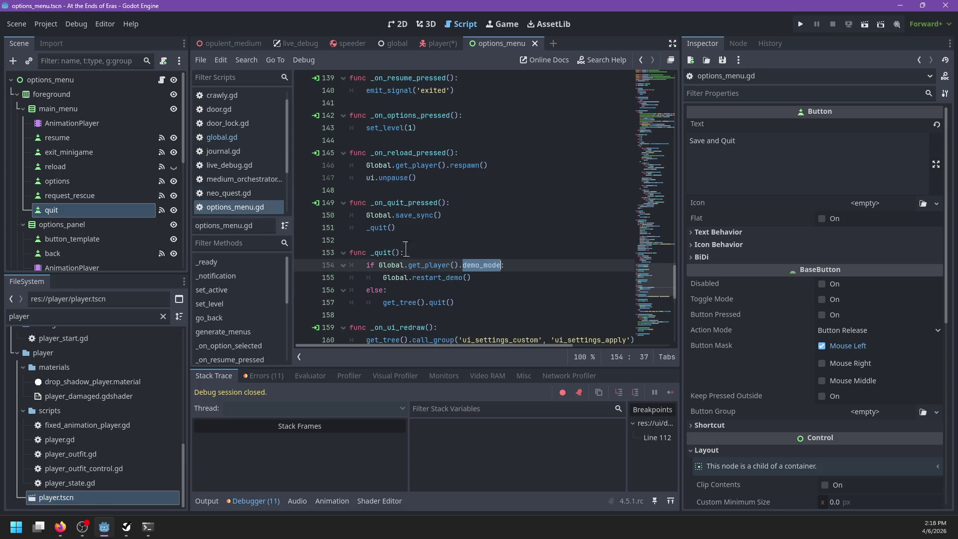
scroll(252, 159, "up", 1)
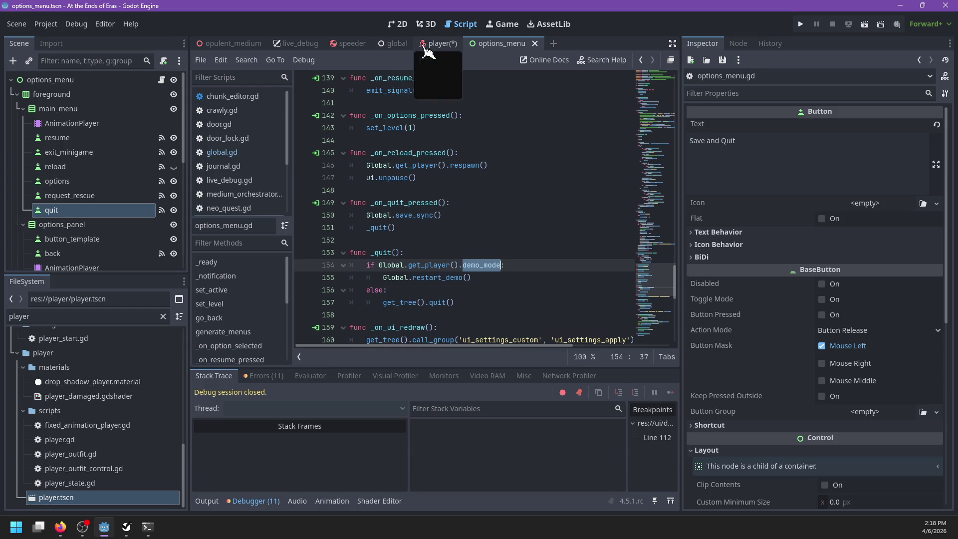
left_click(422, 50)
scroll(145, 181, "up", 5)
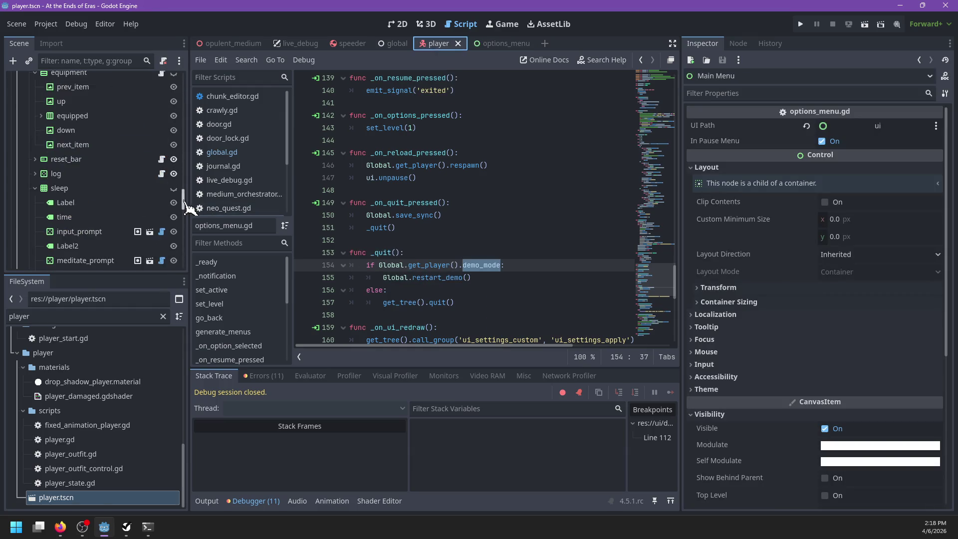
Step: Save the player scene and select its root node
left_click_drag(184, 200, 183, 78)
key("ctrl+s")
left_click(67, 83)
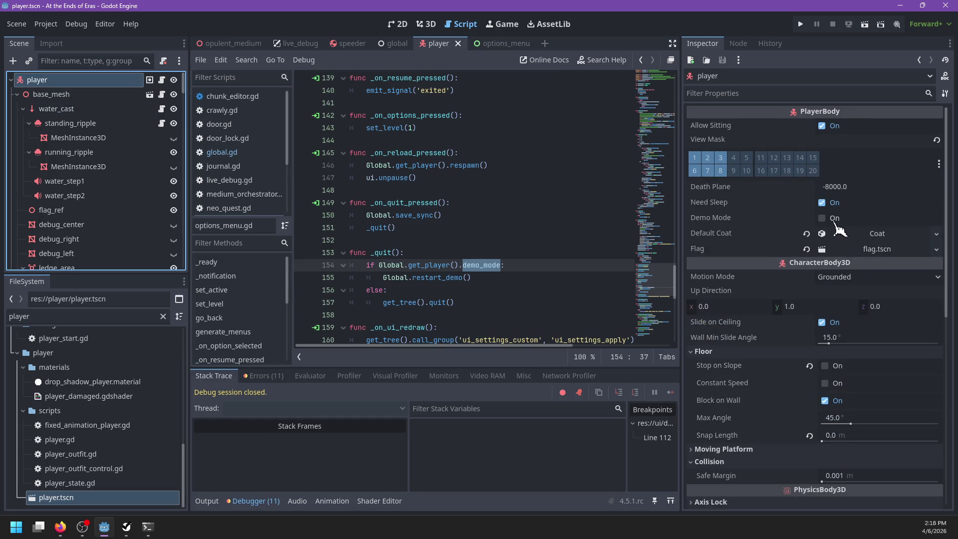
Step: In the opulent_medium scene, open the debug_player_spawn node's debug_player_spawn.gd script
left_click(235, 44)
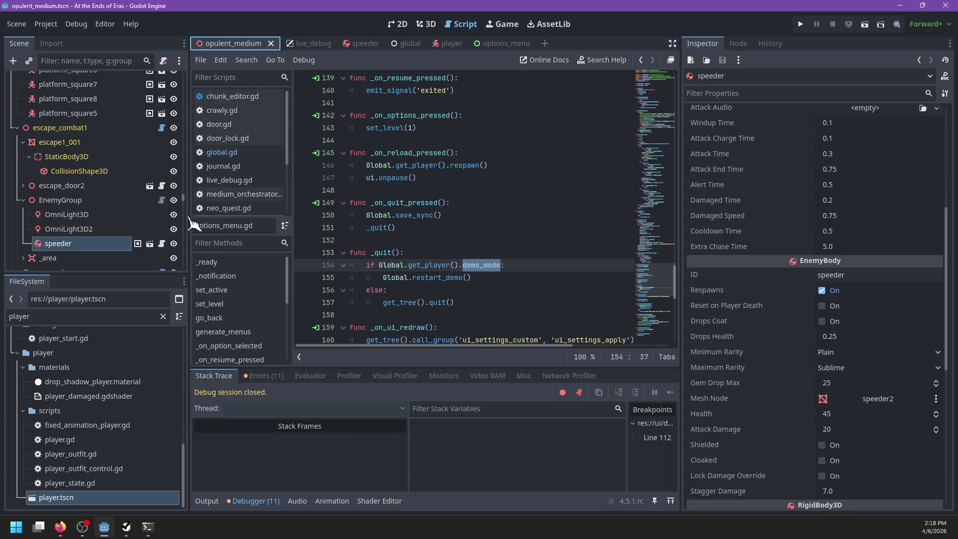
left_click(503, 265)
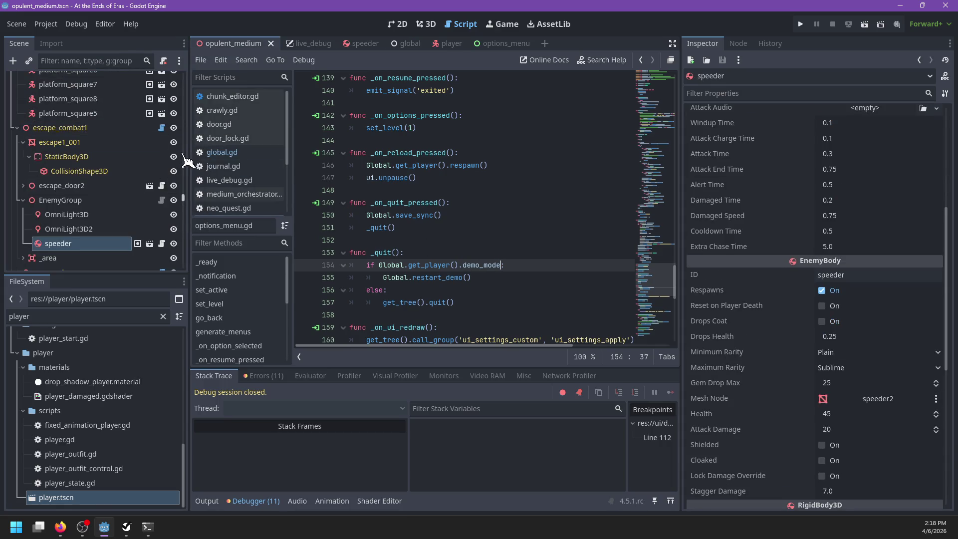
left_click_drag(186, 196, 183, 76)
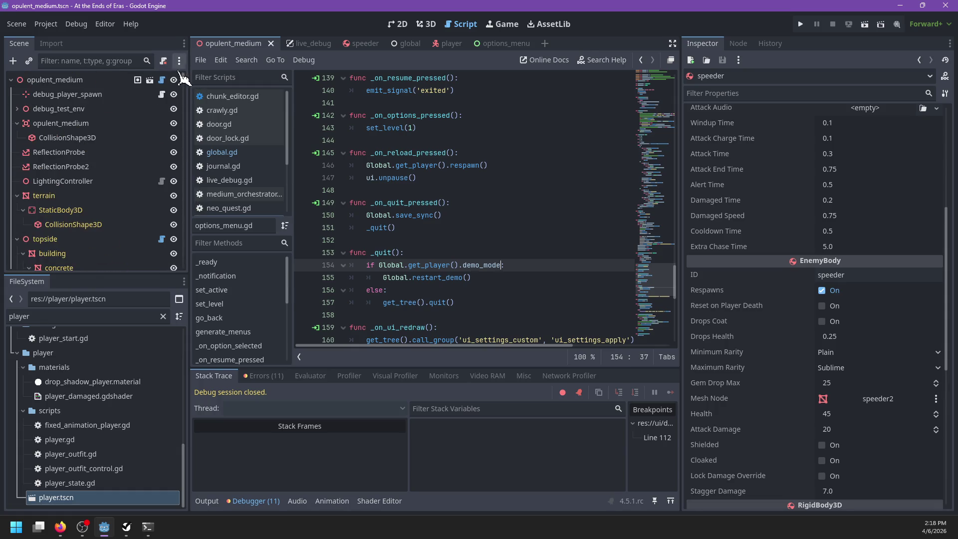
left_click(101, 98)
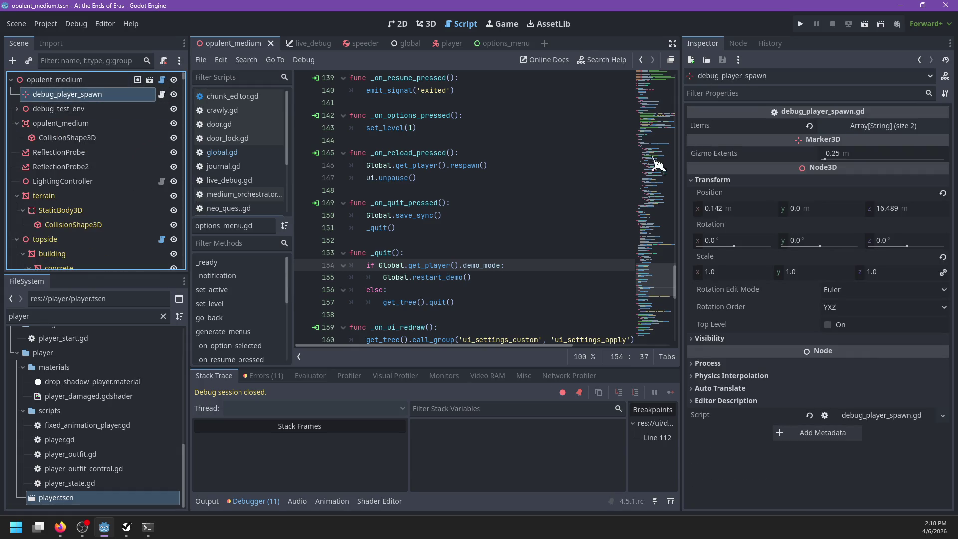
left_click(161, 94)
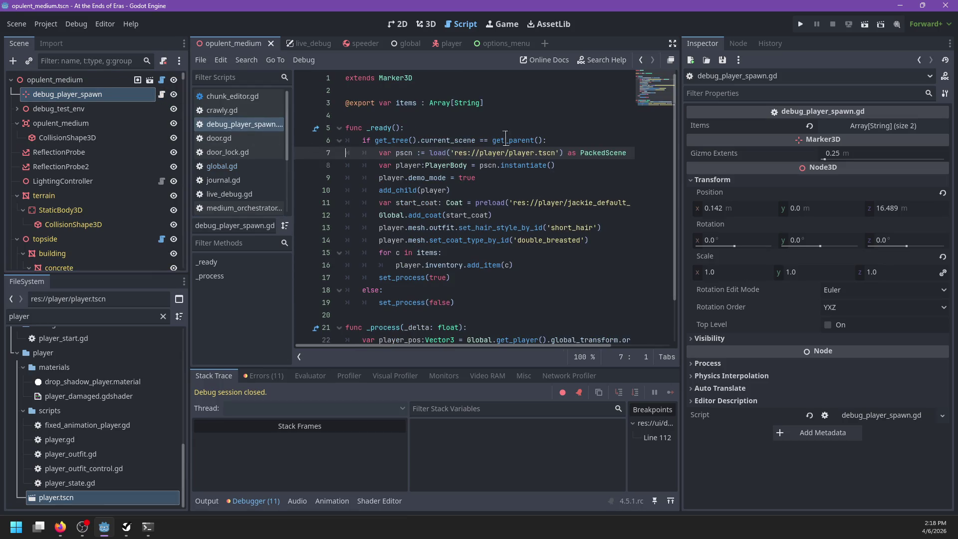
left_click(507, 102)
key("Return")
type("@export var demo_mode := fals")
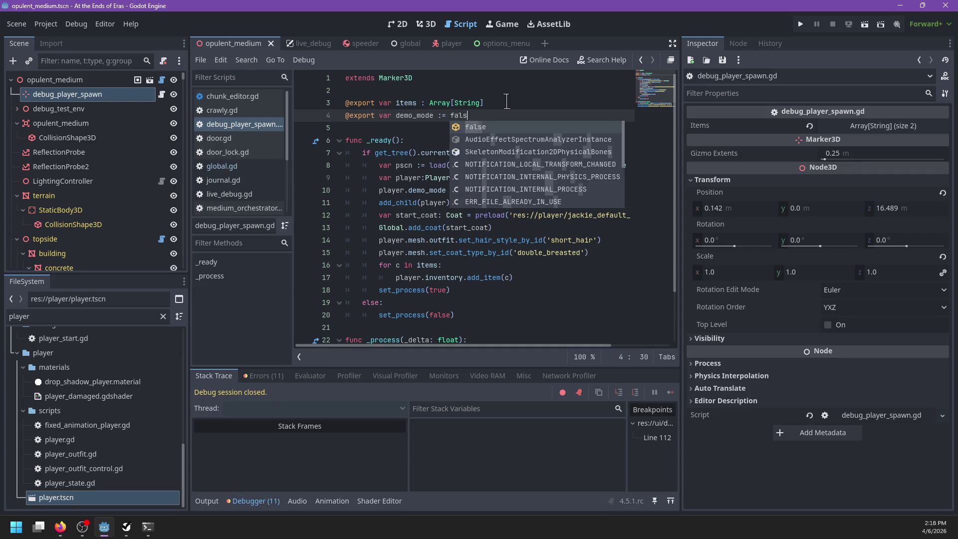
key("Return")
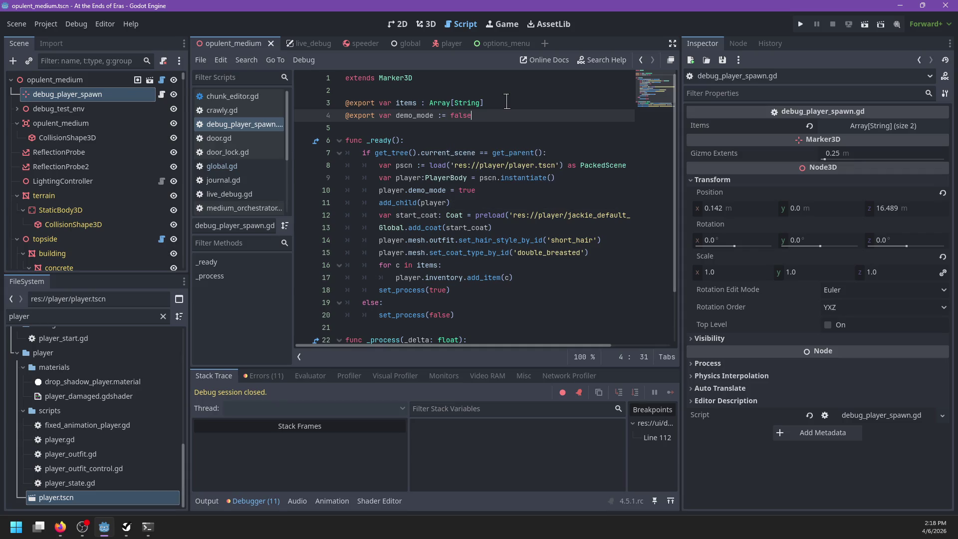
Step: Pass demo_mode instead of true on line 10, save the script, and run the game
double_click(468, 191)
type("demo_")
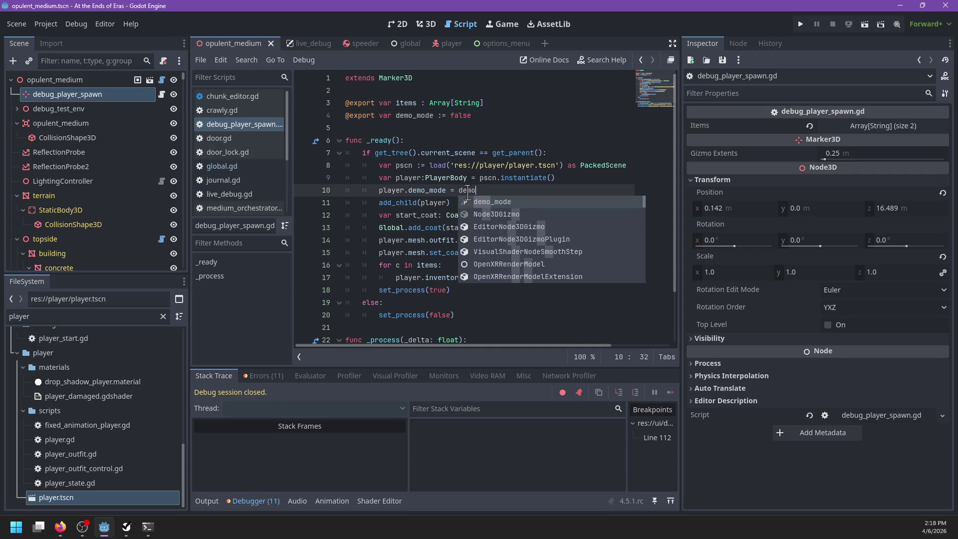
key("Return")
key("ctrl+s")
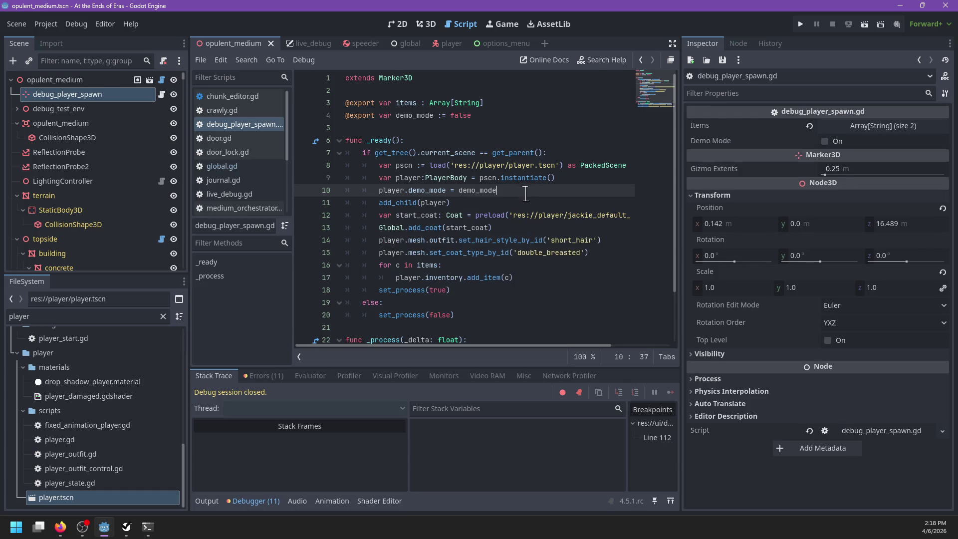
key("F6")
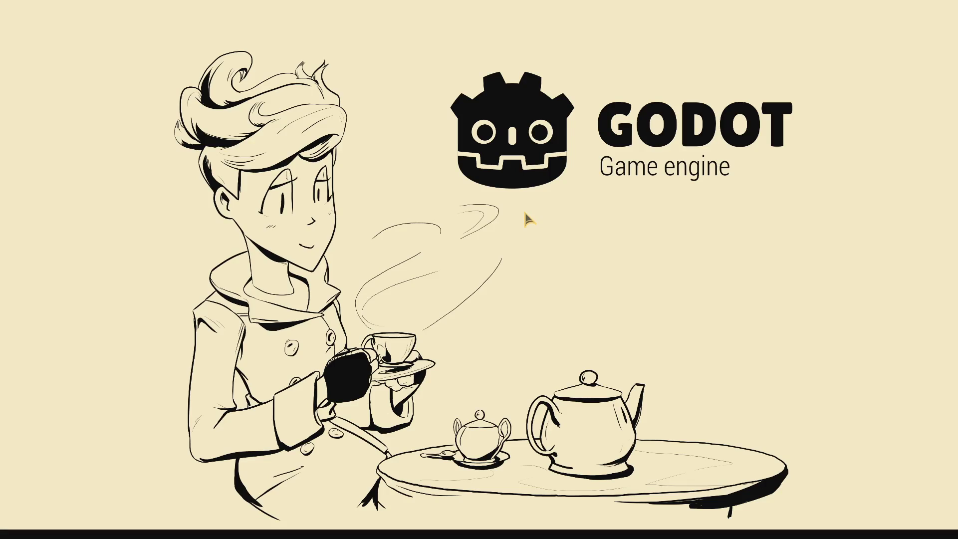
Step: Start a game from the main menu and run the character toward the creature
key("Down")
key("Down")
key("Down")
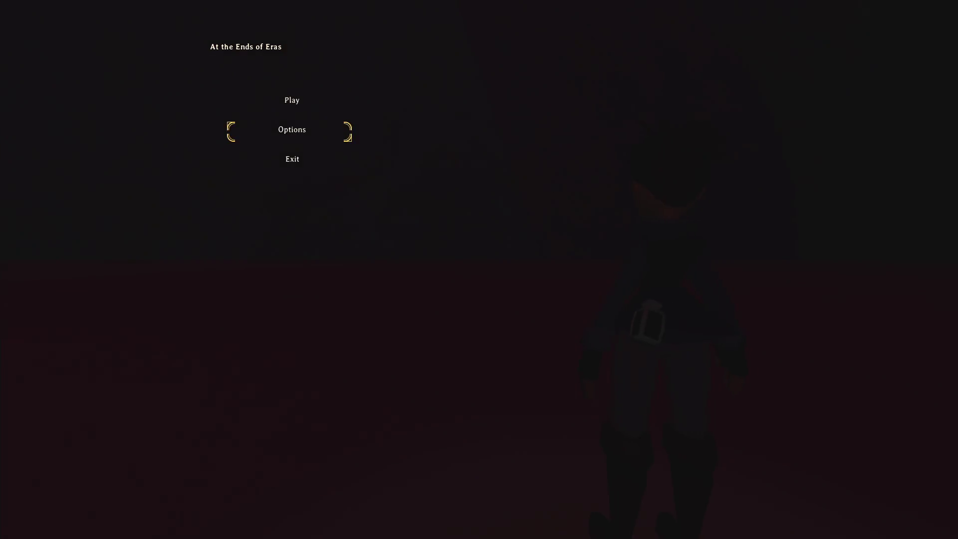
key("Return")
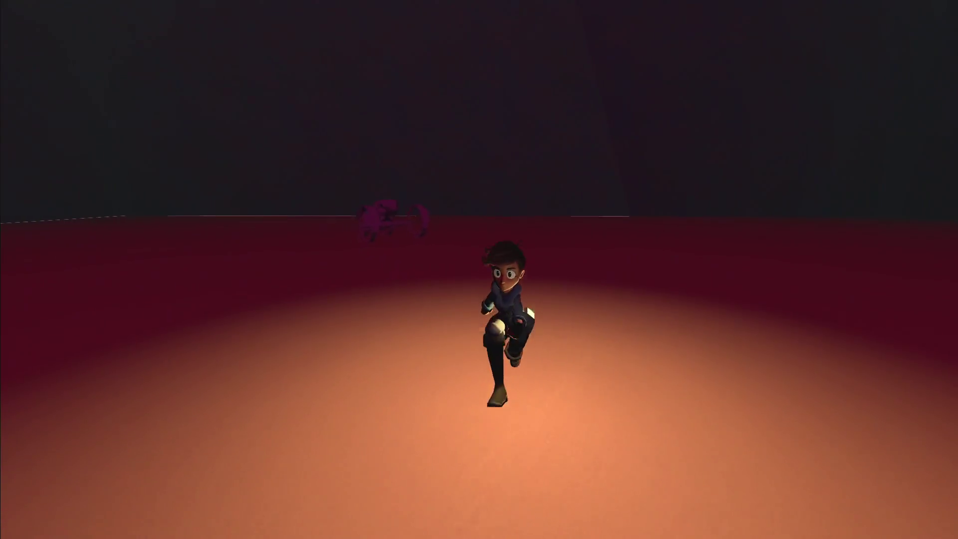
key("a")
key("w")
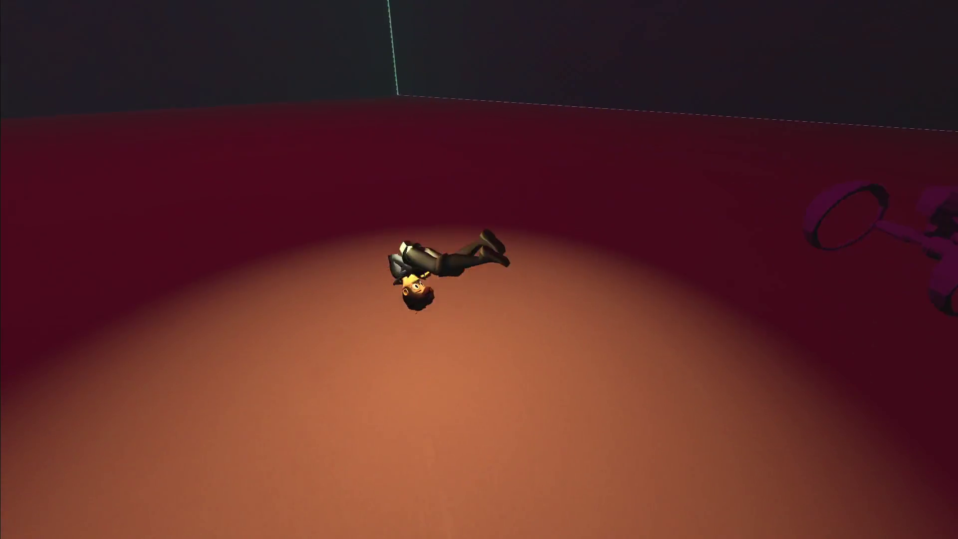
Step: Pause the game and return to the editor's speeder scene
key("Escape")
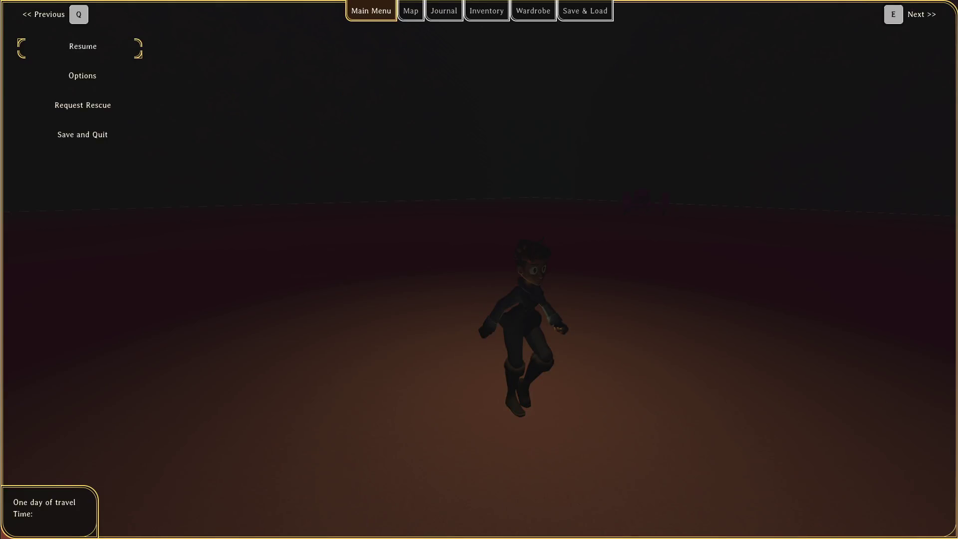
key("alt+Tab")
left_click(369, 43)
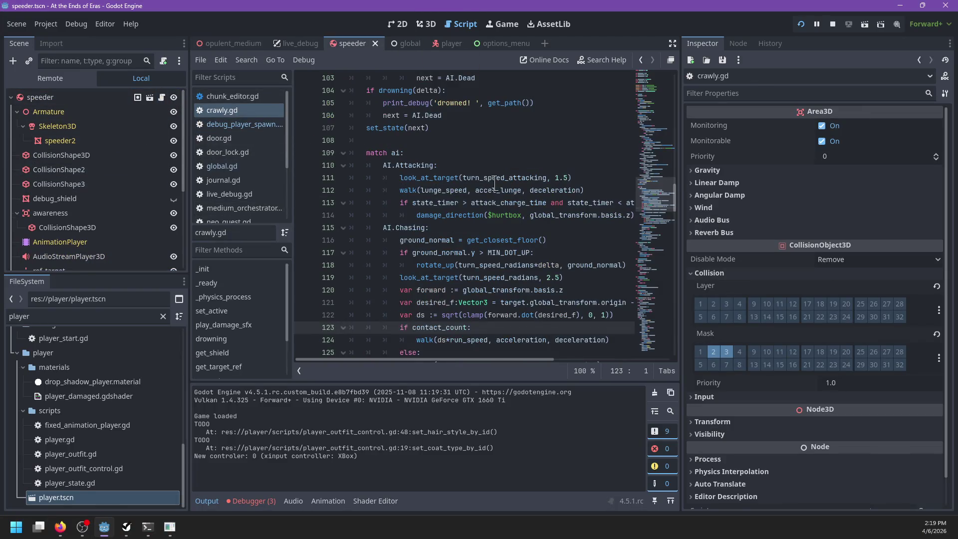
Step: Jump to the super._ready() call on line 51 in crawly.gd
scroll(494, 184, "up", 20)
left_click(534, 183)
scroll(529, 179, "up", 3)
Step: Filter the FileSystem for 'crawly' and open crawly.tscn
double_click(100, 312)
type("crawler")
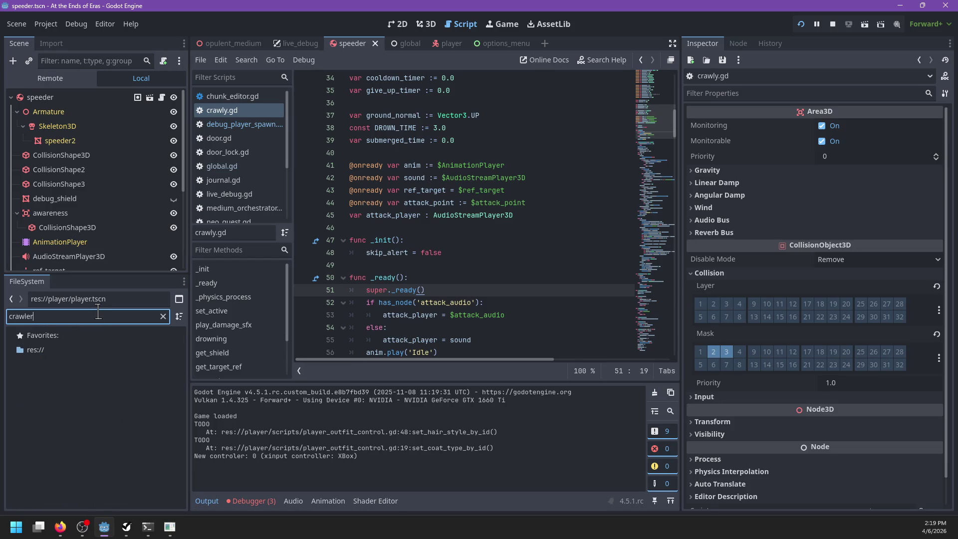
key("BackSpace")
key("BackSpace")
type("y")
double_click(62, 497)
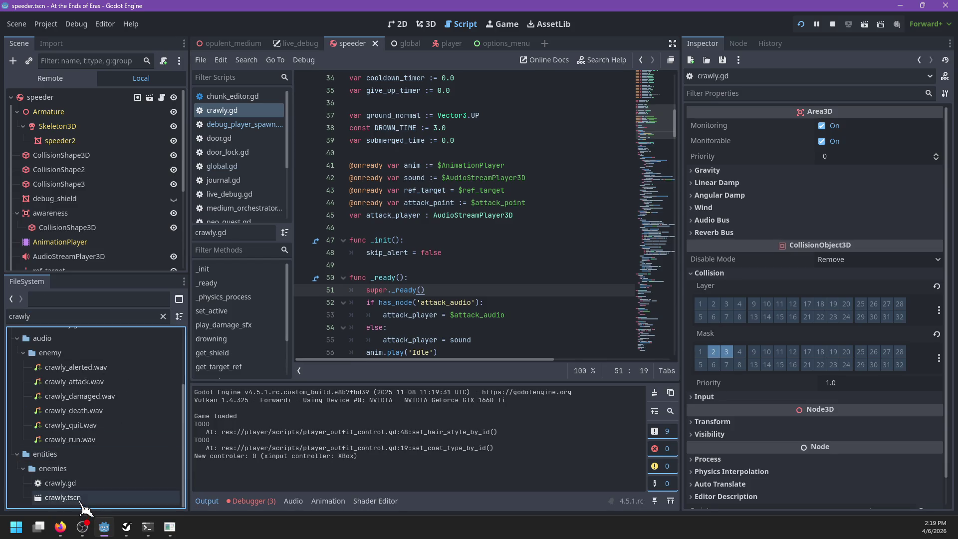
Step: Select the crawly root node and follow the script into the parent _ready in enemy.gd
scroll(134, 145, "down", 5)
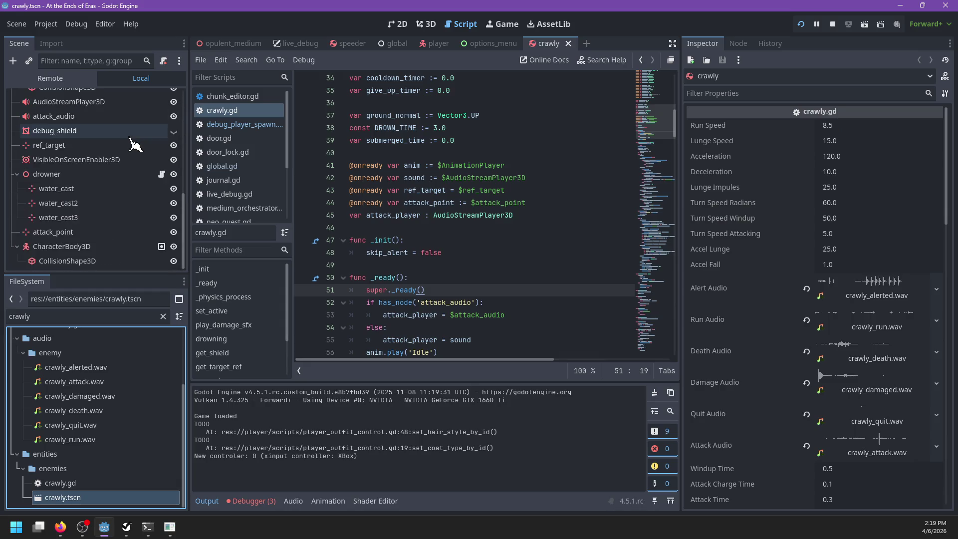
scroll(123, 187, "up", 5)
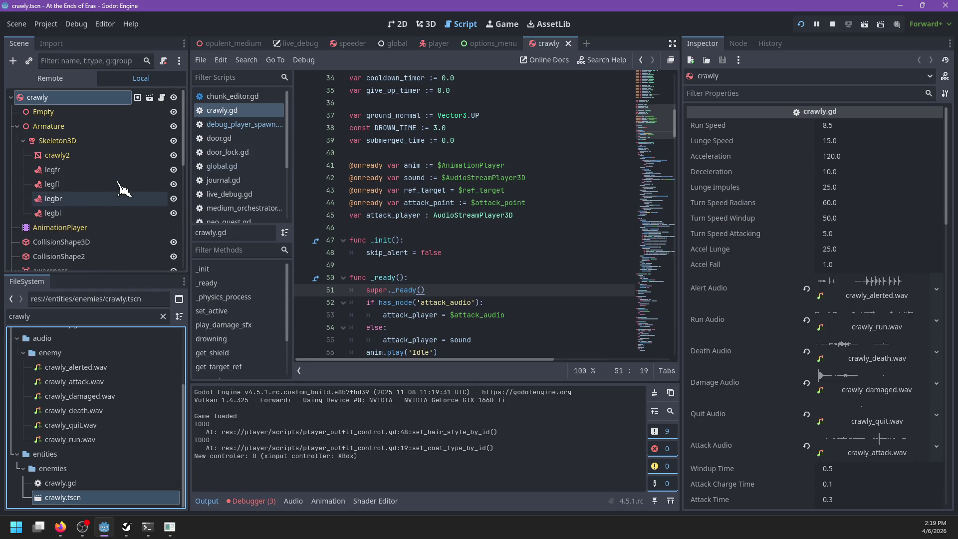
scroll(122, 188, "down", 3)
scroll(122, 189, "down", 3)
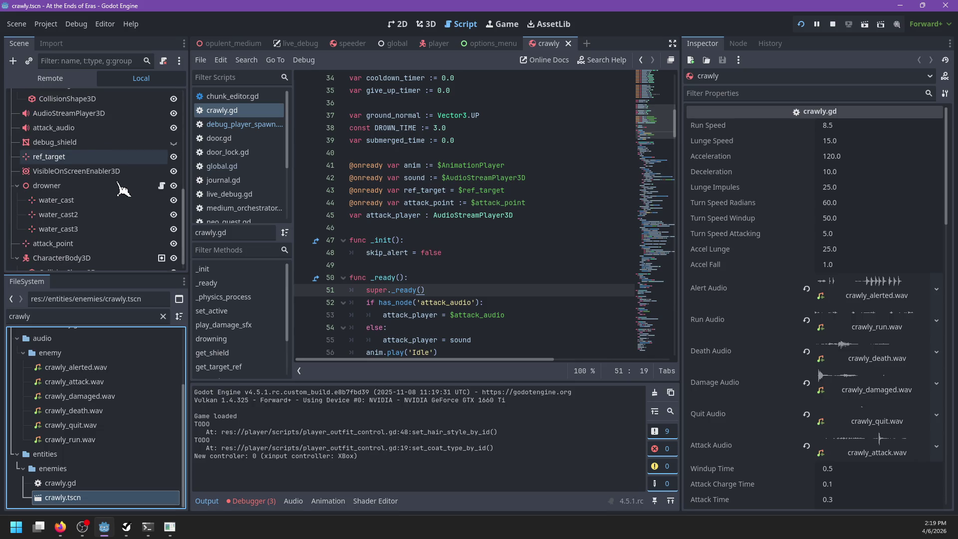
scroll(122, 190, "up", 6)
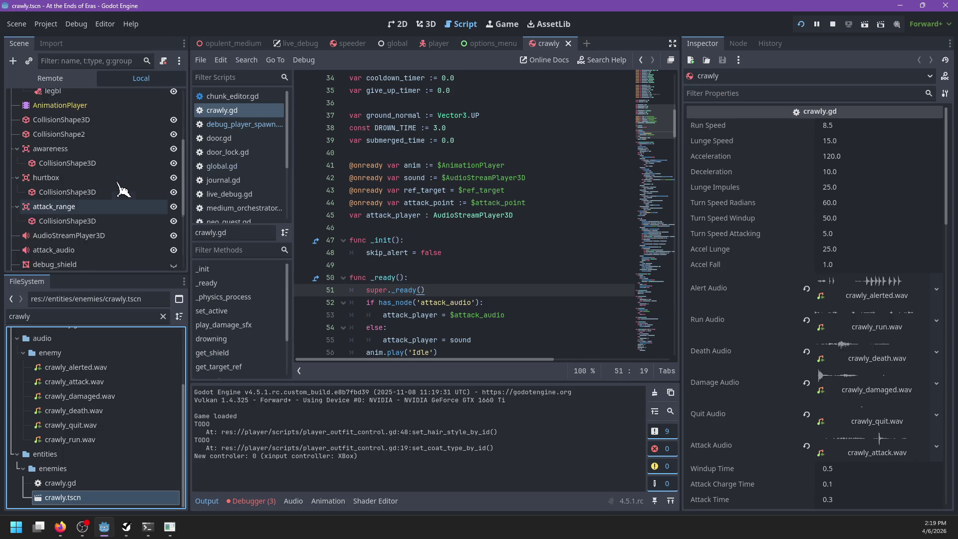
scroll(122, 190, "down", 6)
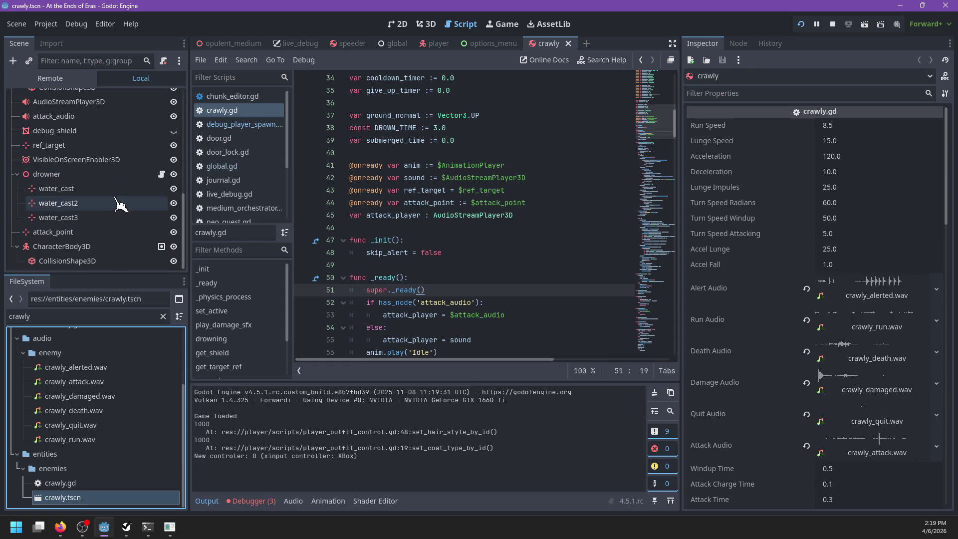
scroll(122, 215, "up", 6)
left_click(50, 96)
left_click(472, 190)
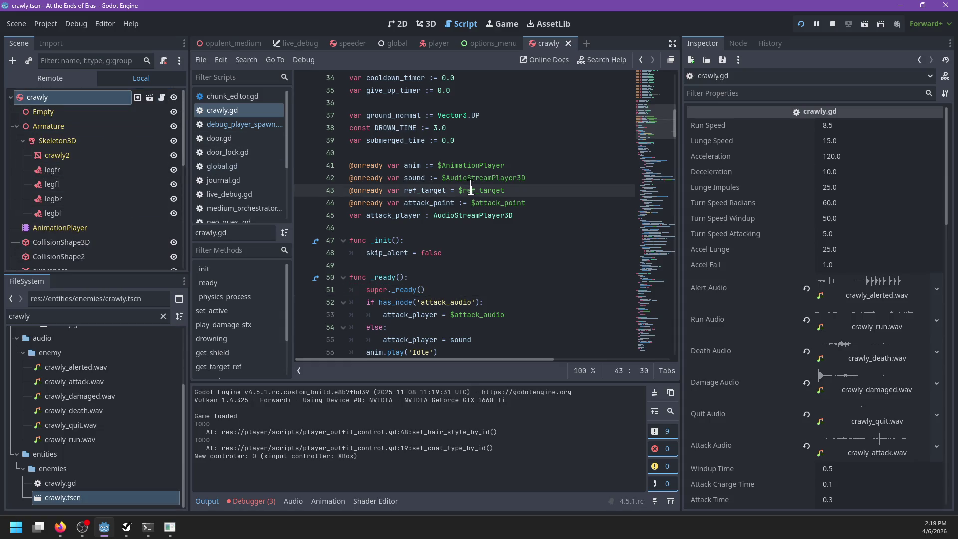
scroll(471, 187, "down", 4)
scroll(472, 188, "down", 3)
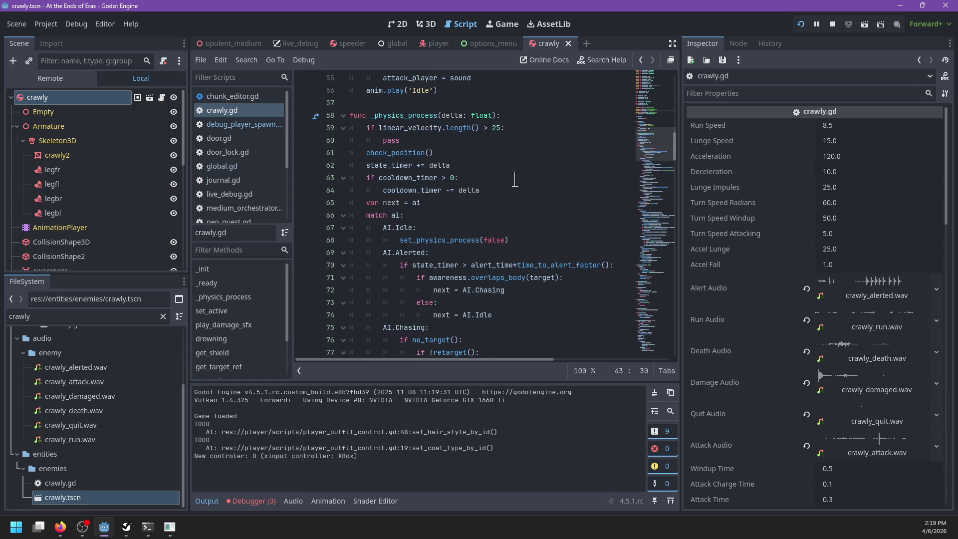
scroll(515, 179, "up", 5)
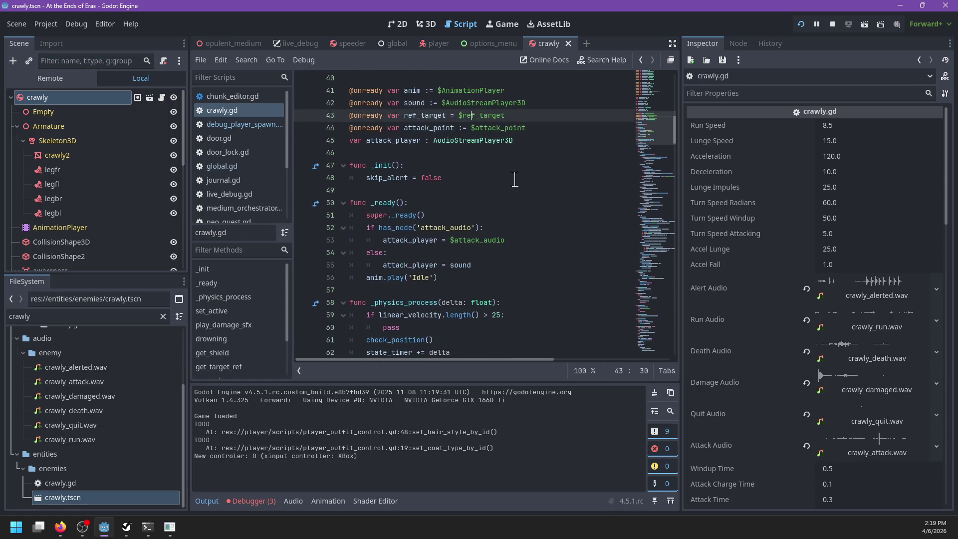
left_click(402, 218, "ctrl")
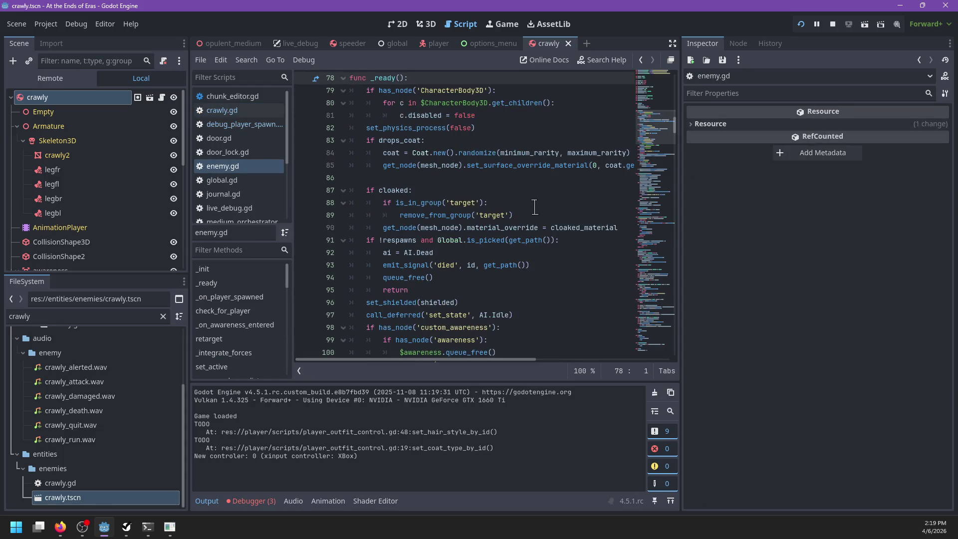
scroll(535, 206, "down", 3)
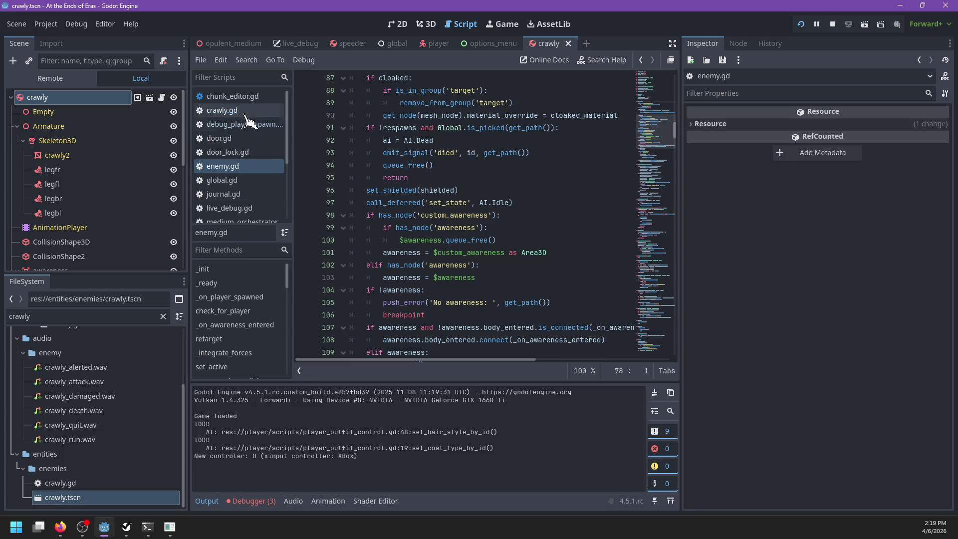
left_click(222, 110)
scroll(424, 201, "up", 4)
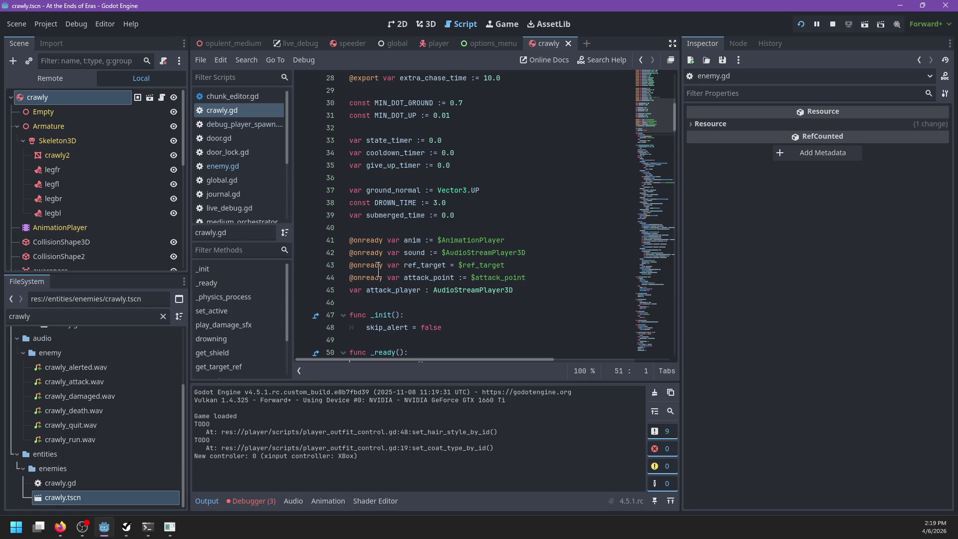
left_click(424, 265)
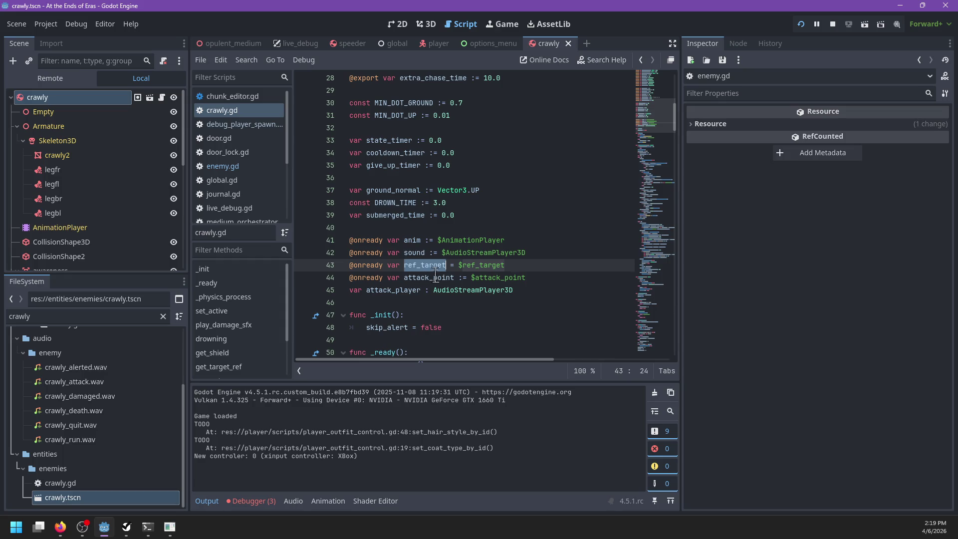
double_click(432, 278)
scroll(457, 278, "up", 9)
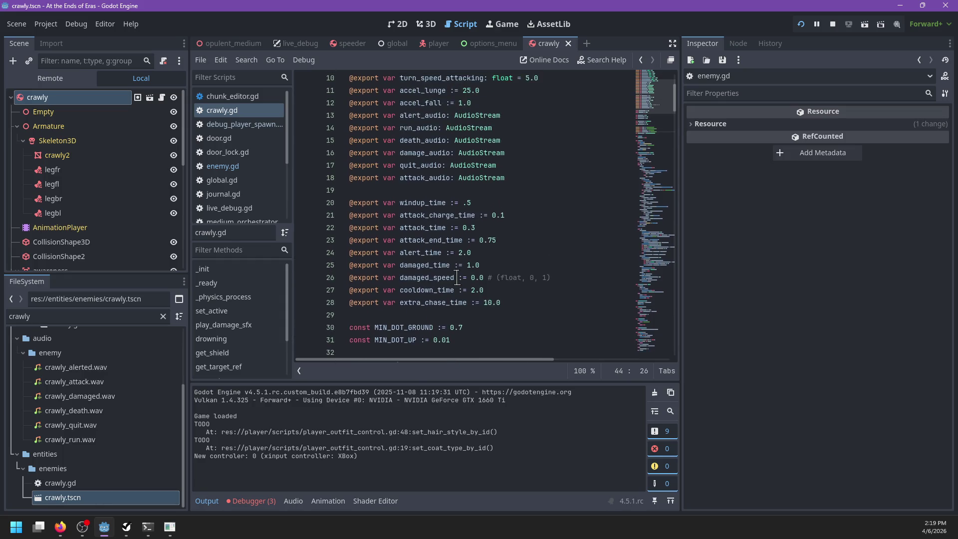
scroll(456, 278, "down", 11)
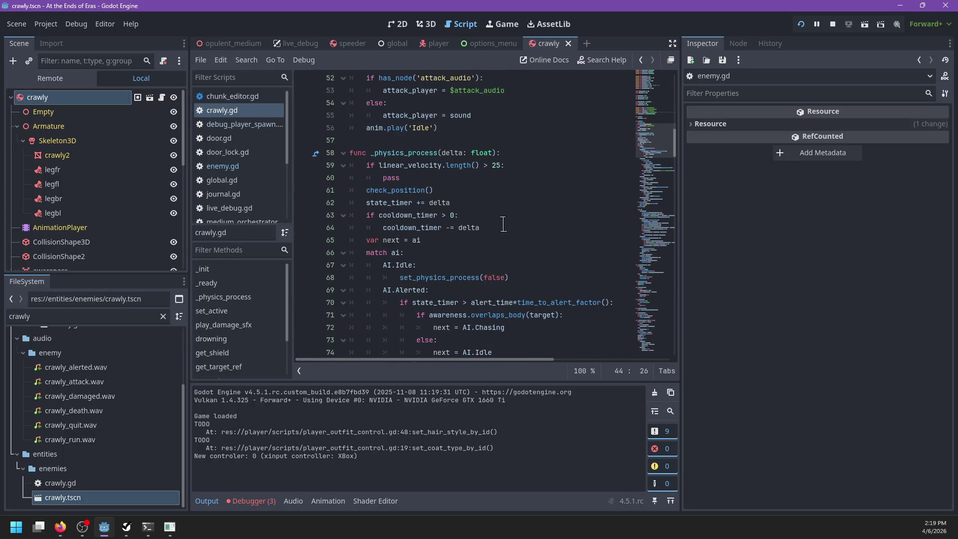
scroll(503, 224, "down", 5)
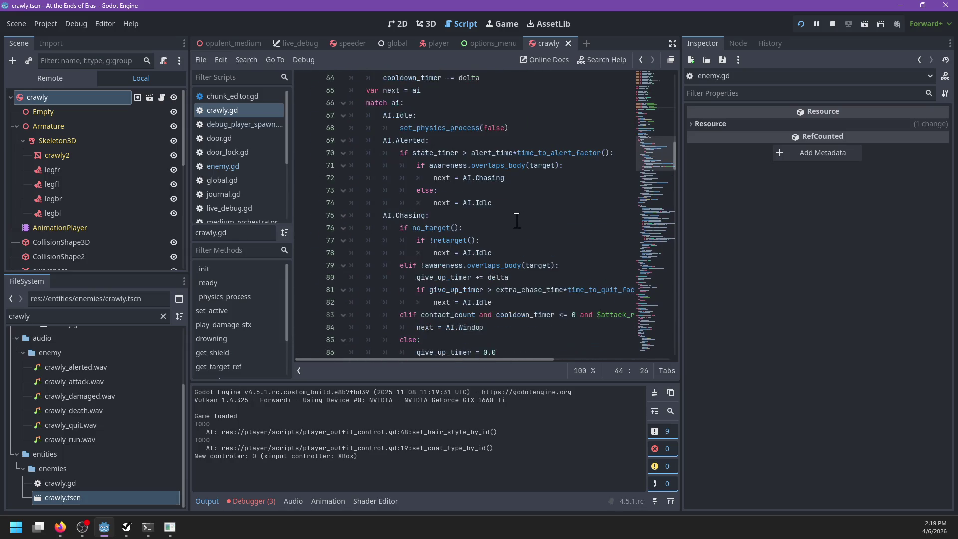
Step: Review the three runtime errors in the debugger, then show the Output log
left_click(252, 501)
left_click(261, 375)
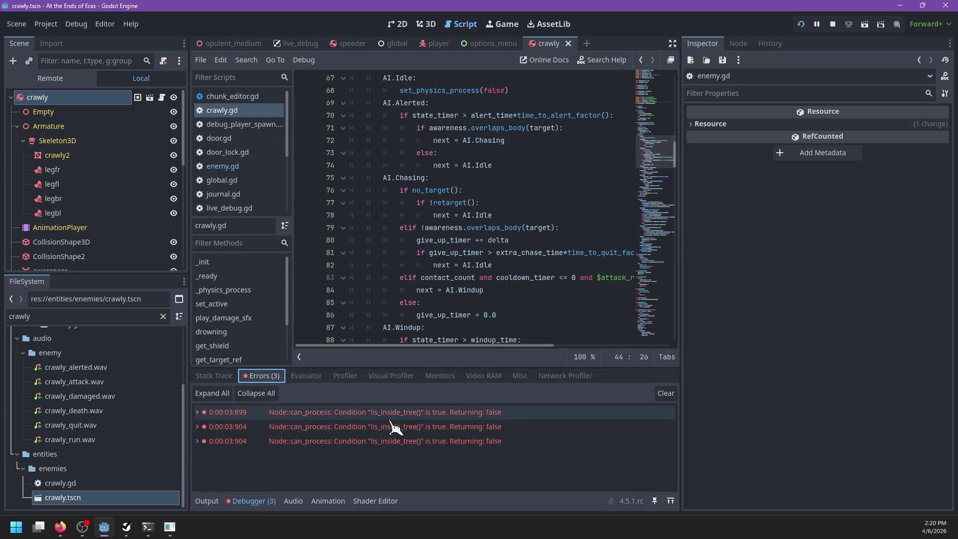
left_click(208, 501)
scroll(478, 271, "down", 1)
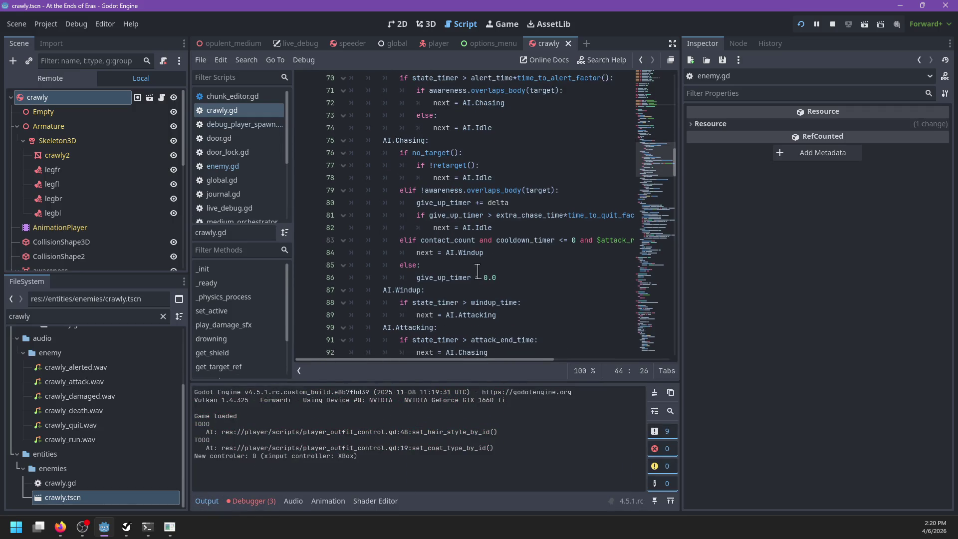
scroll(479, 265, "right", 5)
scroll(482, 259, "left", 5)
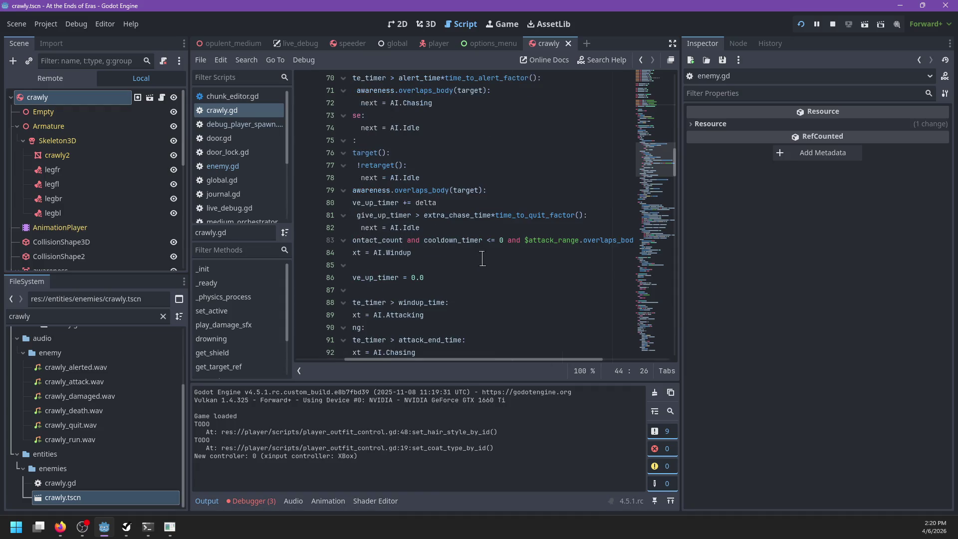
scroll(482, 260, "right", 5)
scroll(520, 247, "left", 5)
scroll(520, 247, "up", 14)
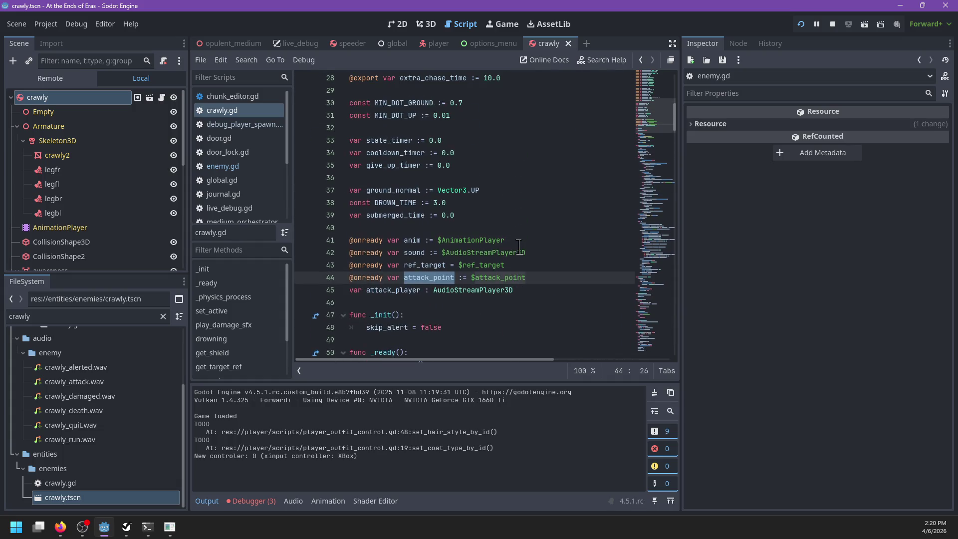
Step: Add a new line below attack_point and begin the attack_range declaration
mouse_move(501, 269)
left_click(540, 273)
key("Return")
type("@onready var")
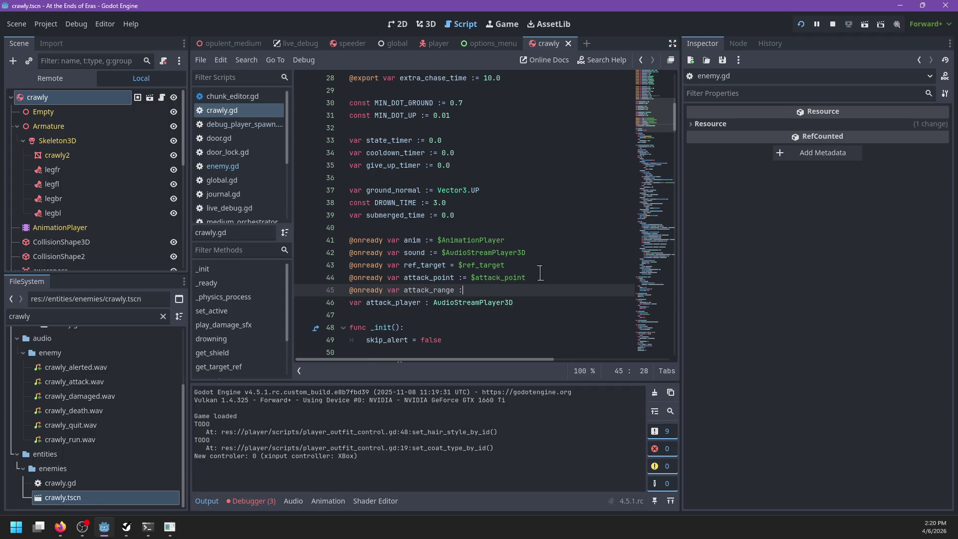
type("attack_ranbge")
type("ge")
Step: Search for attack_range, locating its use on line 84 and declaration on line 45
key("ctrl+f")
type("attack-r")
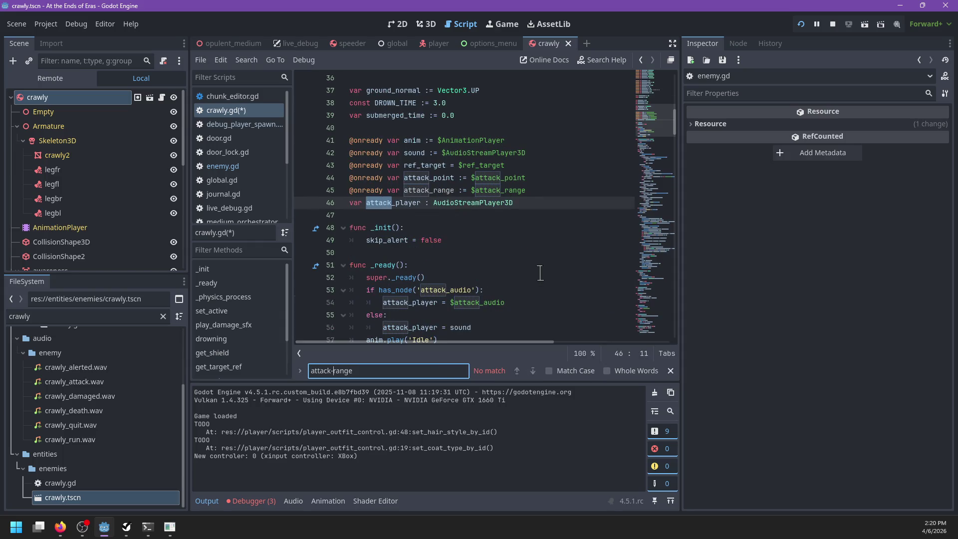
key("BackSpace")
type("_")
key("Escape")
double_click(567, 202)
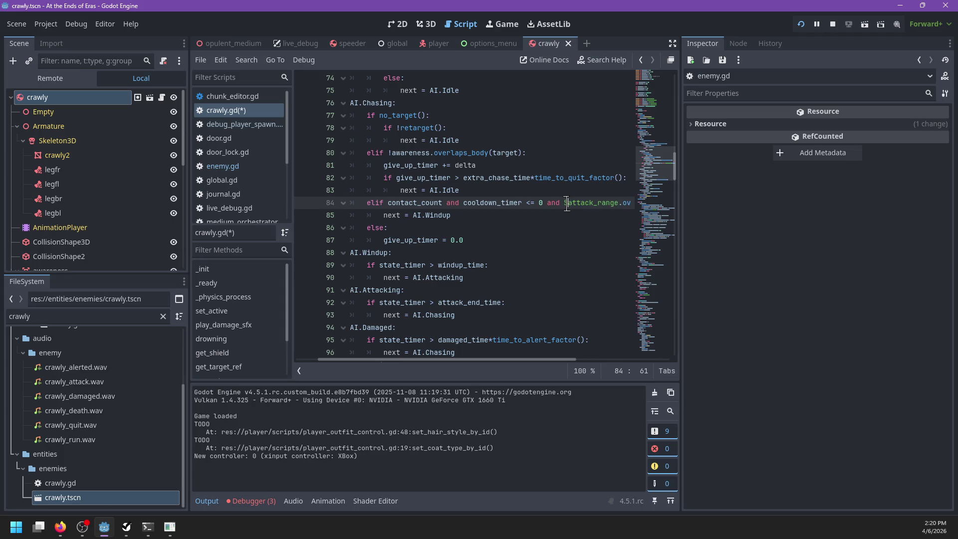
key("ctrl+f")
key("Escape")
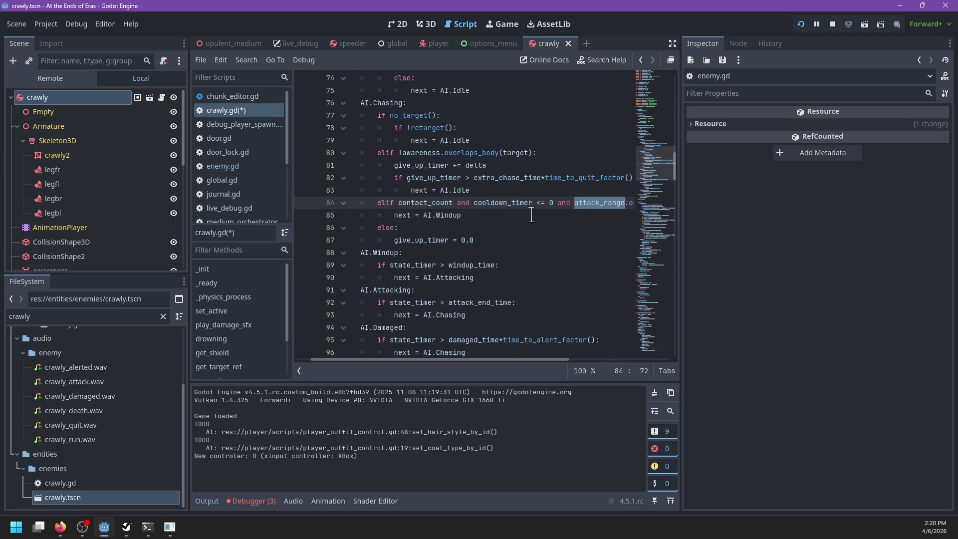
key("ctrl+f")
key("Escape")
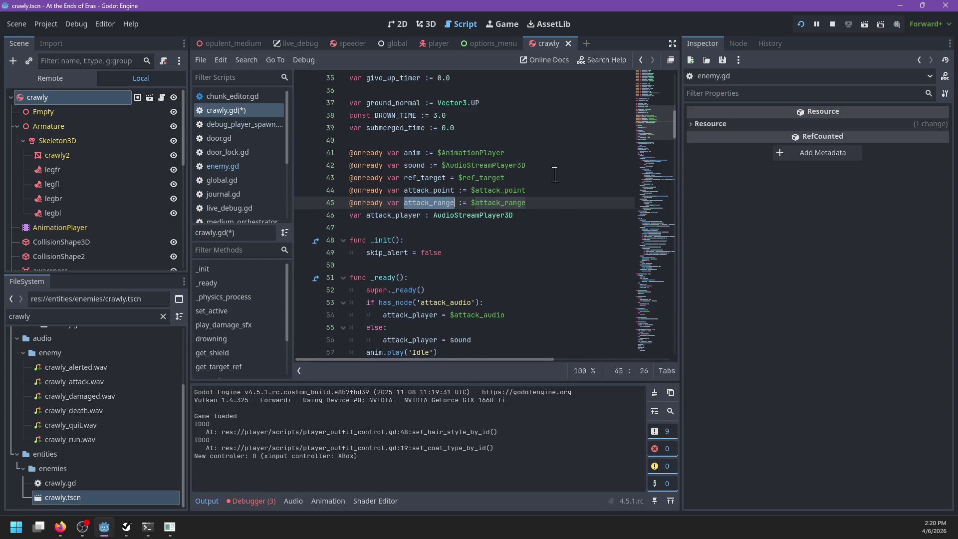
scroll(524, 200, "down", 10)
scroll(517, 195, "down", 5)
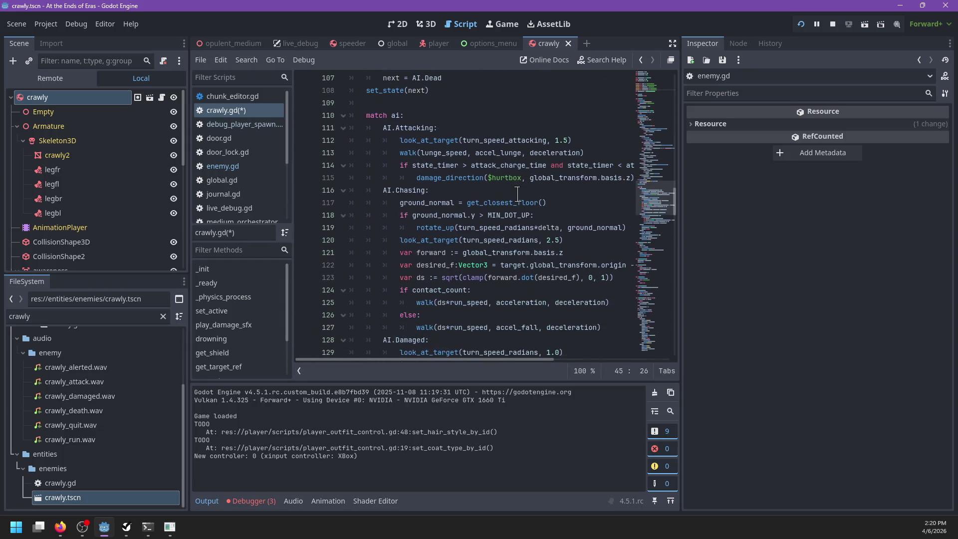
Step: Remove the '$' before hurtbox on line 115
left_click(494, 178)
key("BackSpace")
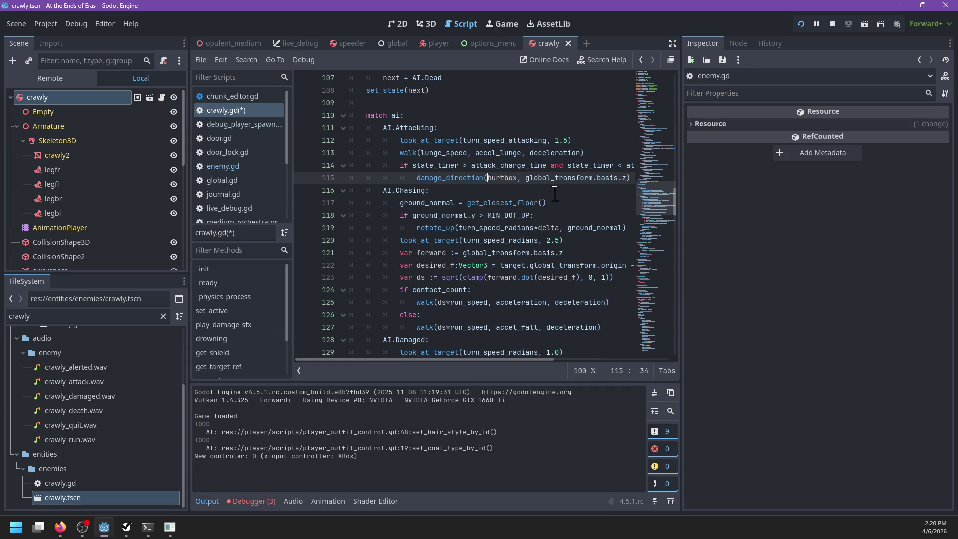
scroll(523, 255, "up", 20)
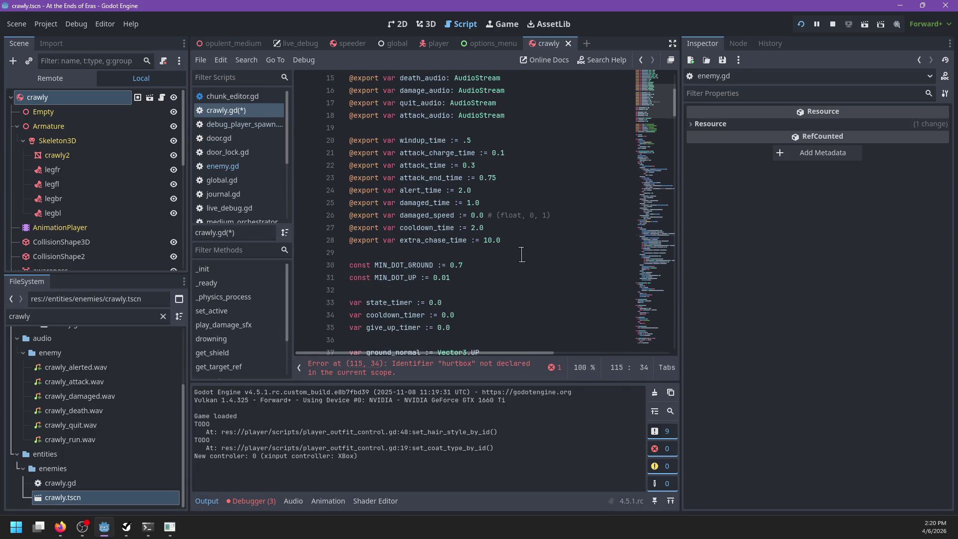
scroll(522, 254, "down", 12)
Step: Duplicate the attack_range declaration as a hurtbox variable and save the script
left_click(530, 178)
key("ctrl+shift+d")
double_click(435, 193)
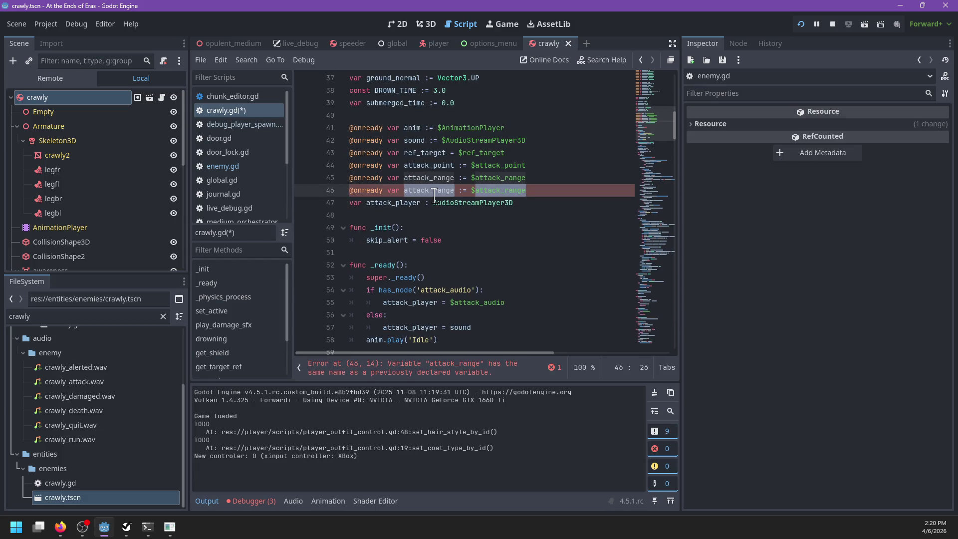
type("hurtbox := $hurtbox")
key("ctrl+s")
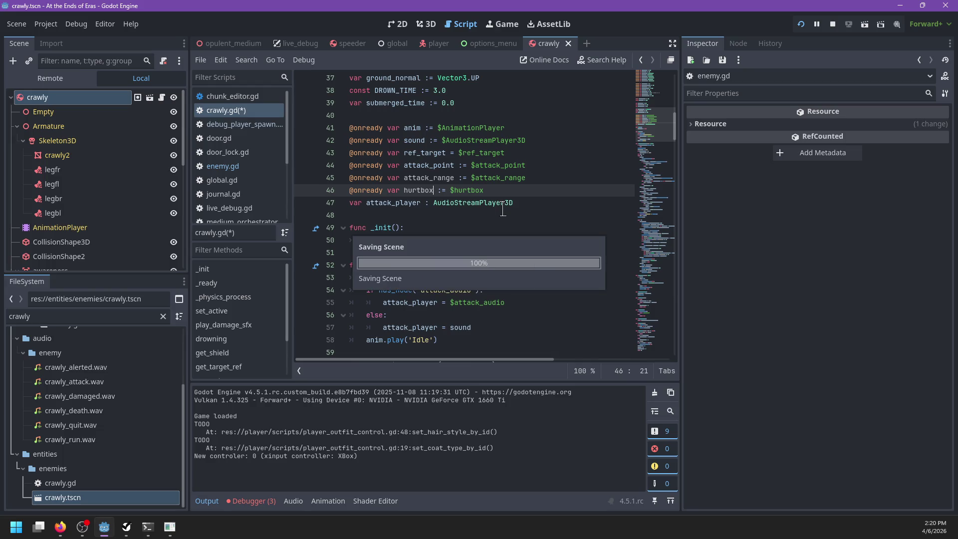
Step: Step through the attack_range and hurtbox matches to line 116, then save again
key("ctrl+f")
key("Return")
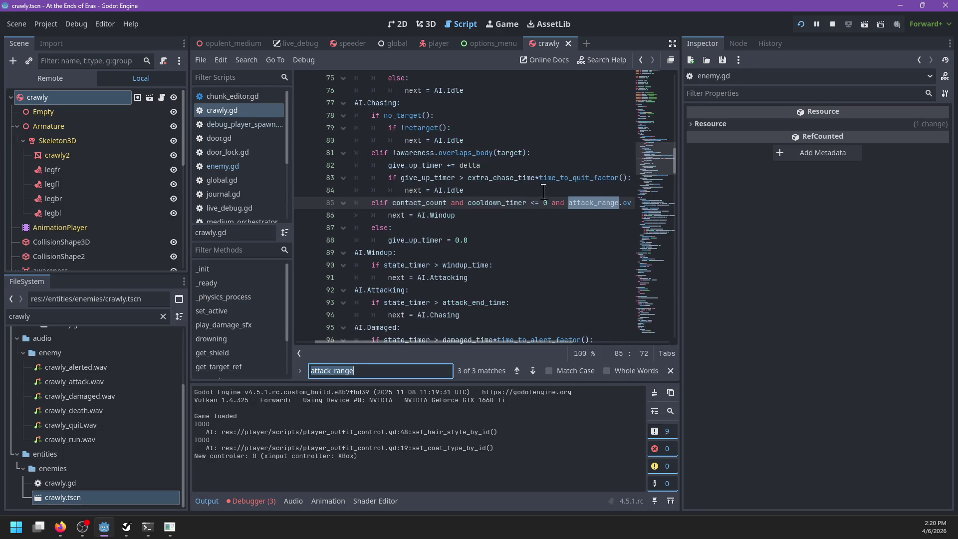
type("hurtbox")
key("Return")
key("Return")
key("Return")
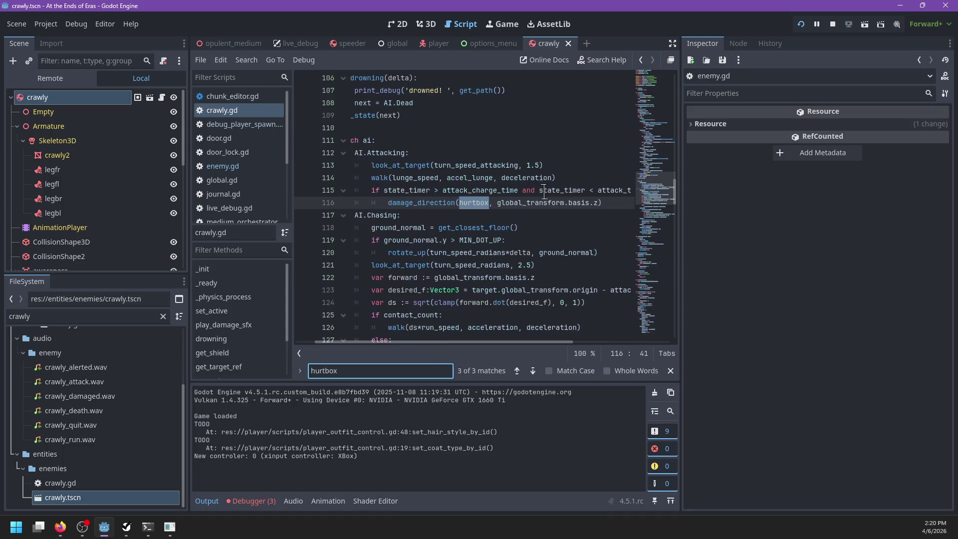
key("Escape")
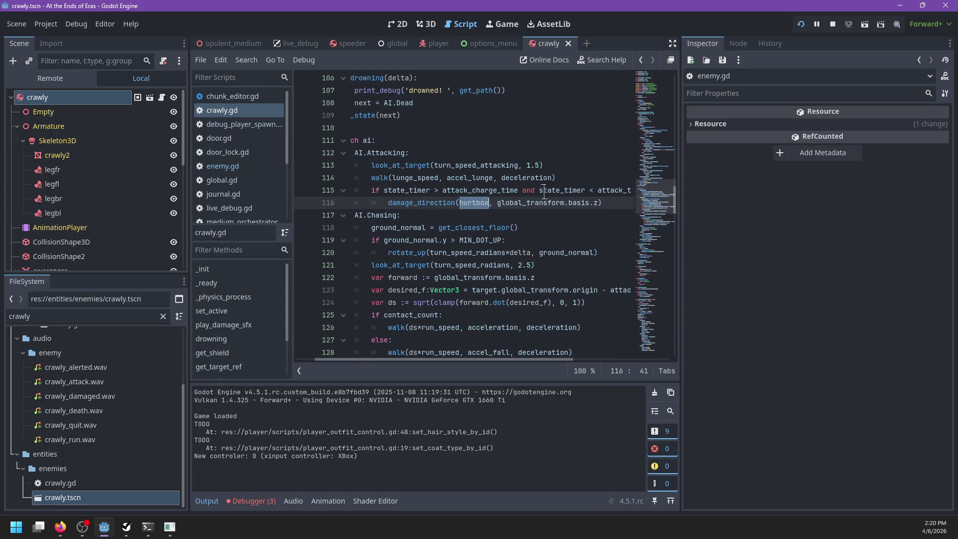
key("ctrl+s")
Step: Set a breakpoint on line 118 in the chasing block
left_click(527, 218)
scroll(528, 227, "down", 2)
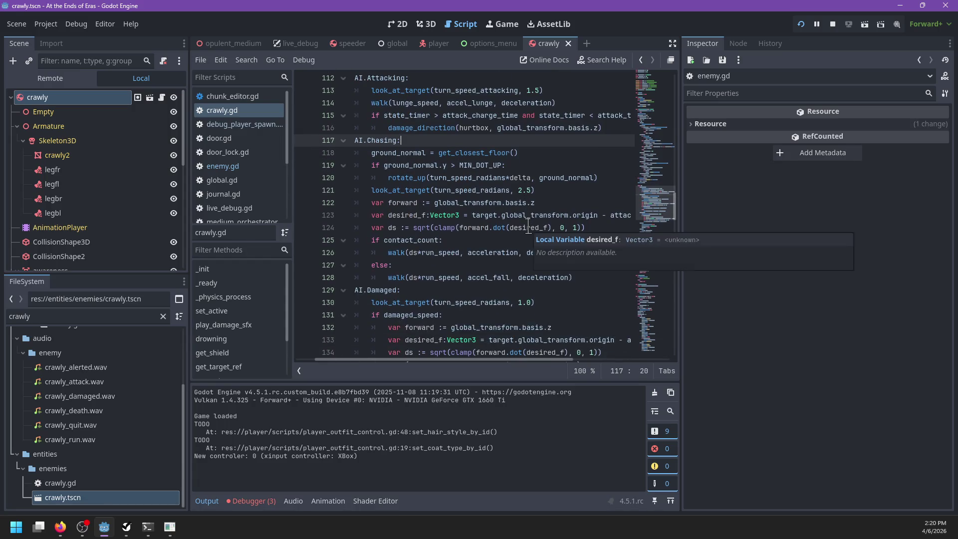
scroll(529, 227, "up", 3)
left_click(303, 265)
Step: Run the game, start playing, and step execution on to line 125
key("F5")
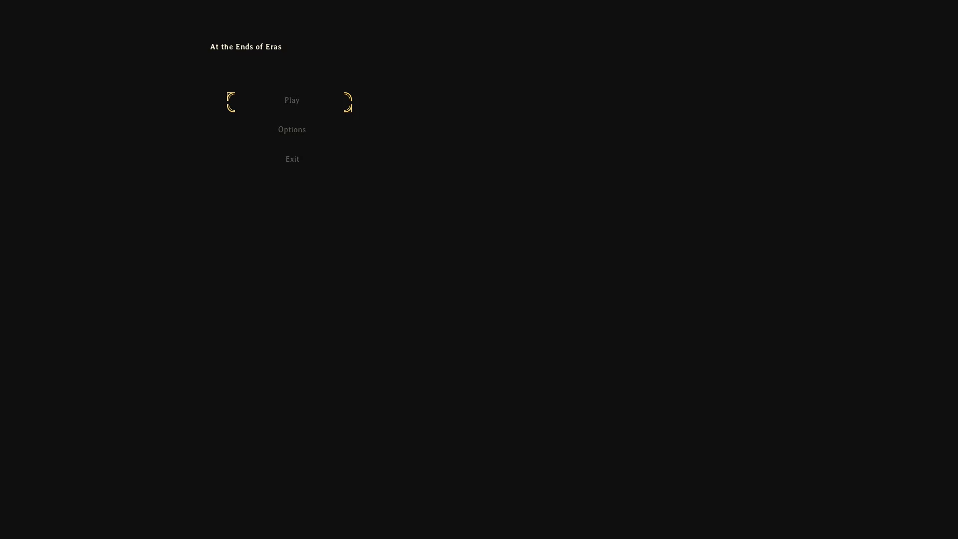
key("Return")
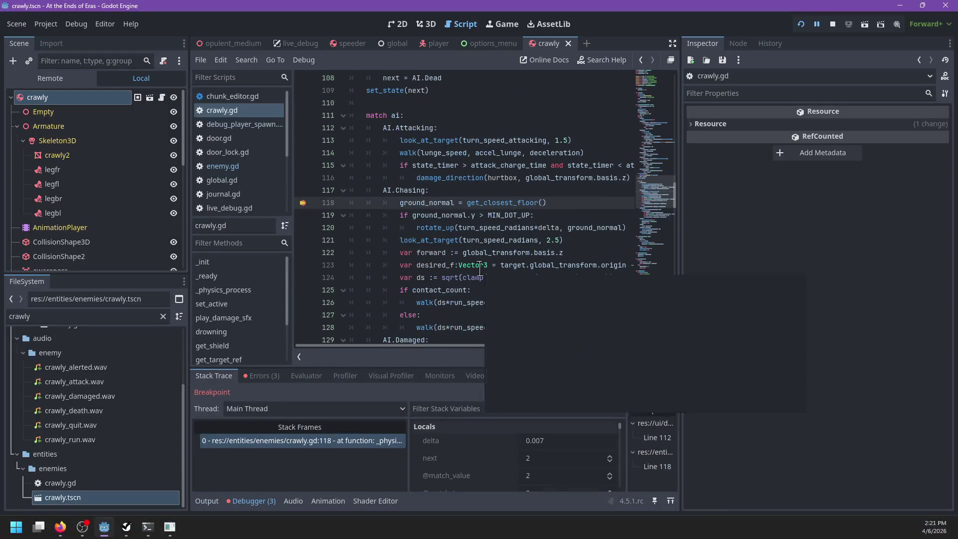
key("F10")
key("F10")
key("F10")
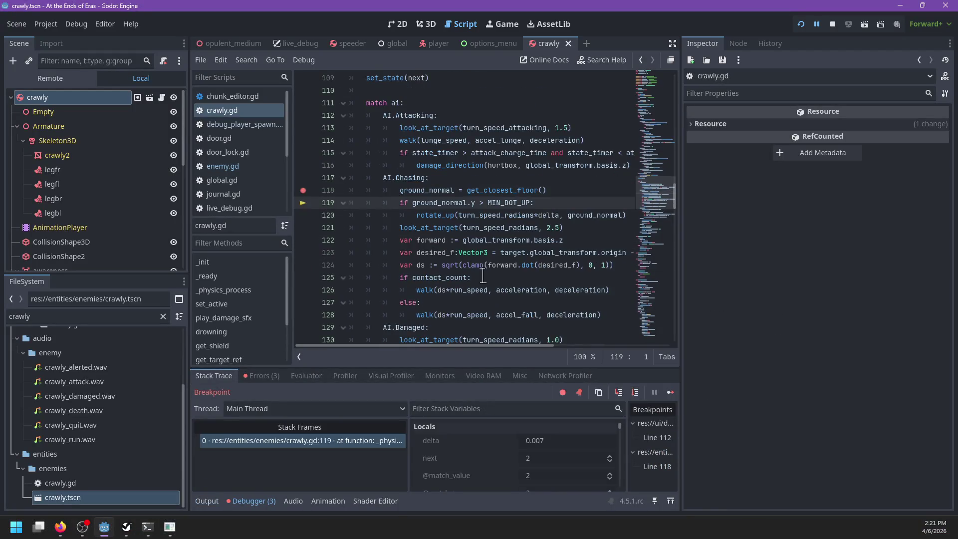
key("F10")
key("F10")
key("F10")
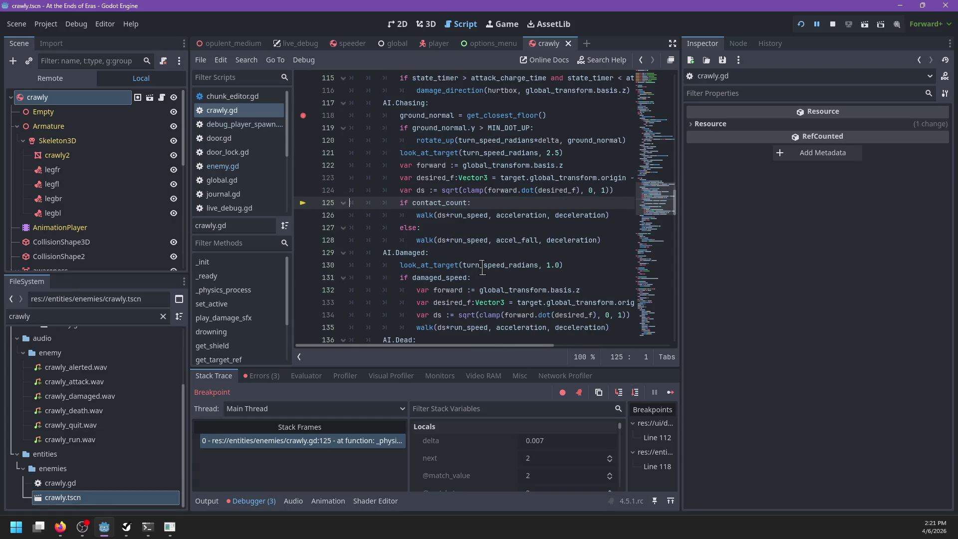
Step: Open the Area3D documentation for overlaps_body
scroll(483, 268, "down", 2)
scroll(499, 262, "up", 5)
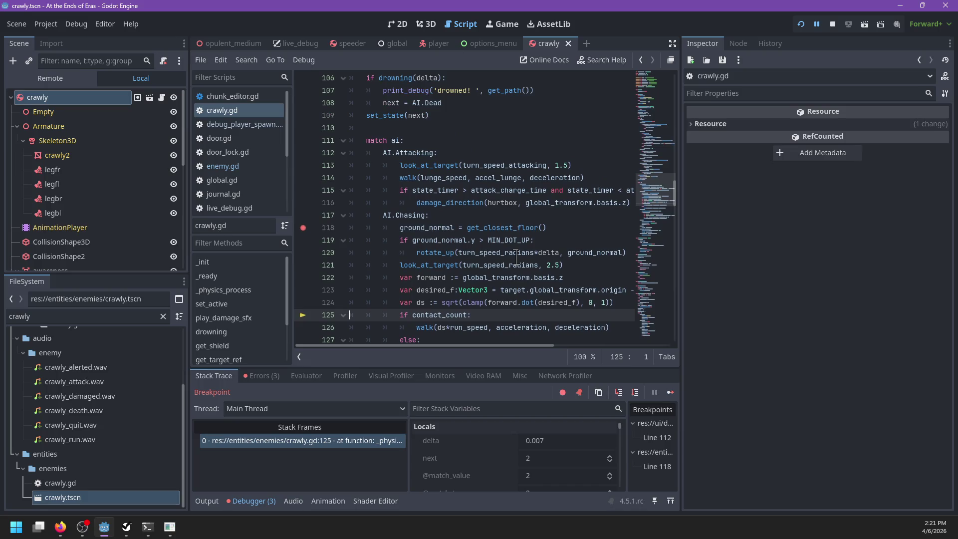
scroll(516, 257, "up", 8)
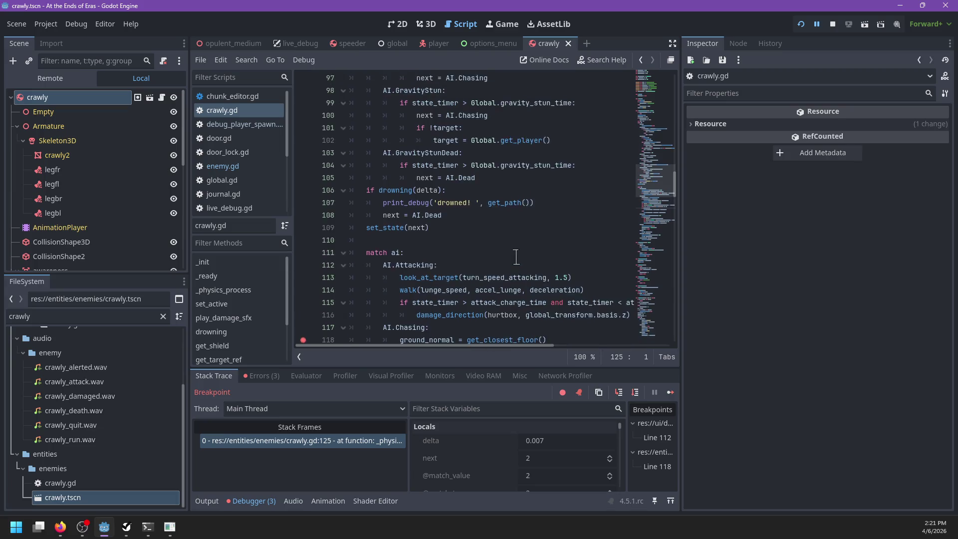
scroll(516, 257, "up", 4)
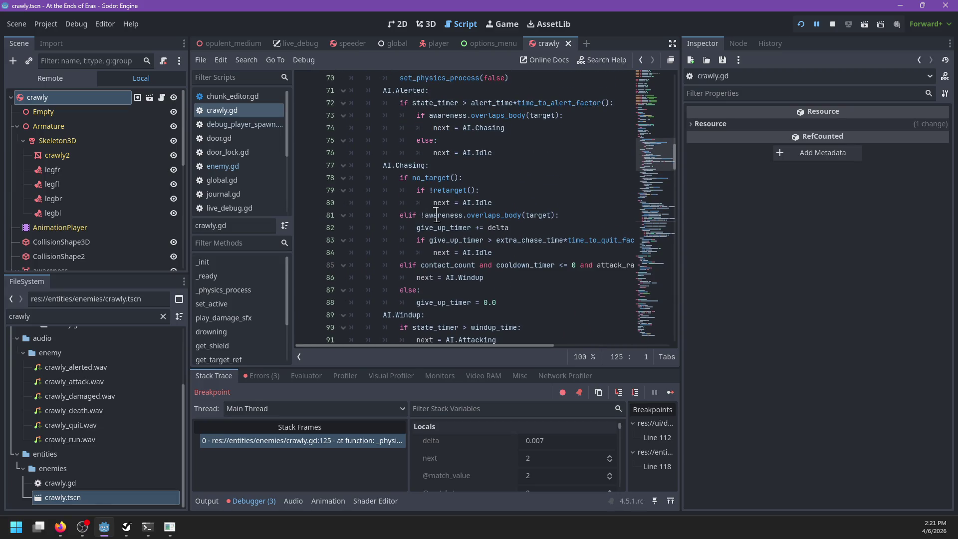
mouse_move(437, 215)
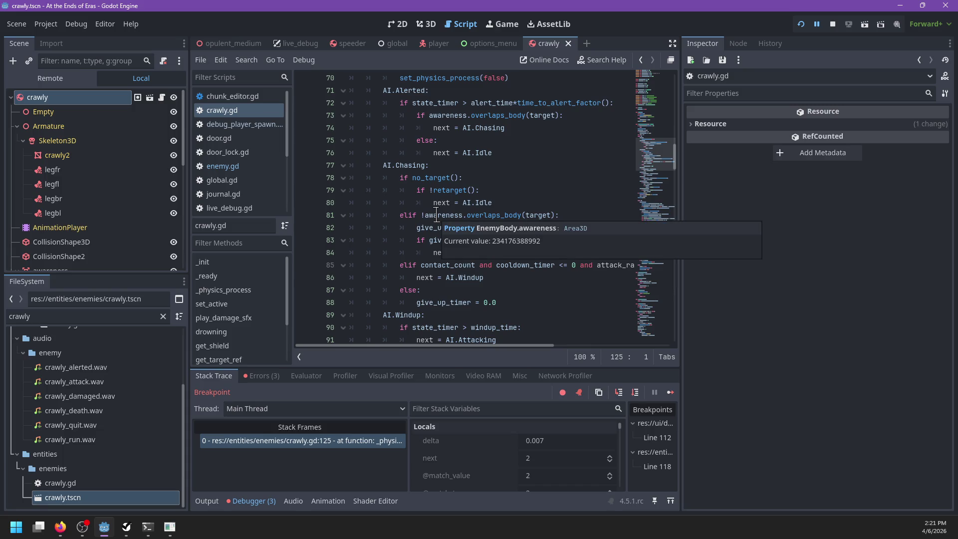
left_click(482, 216, "ctrl")
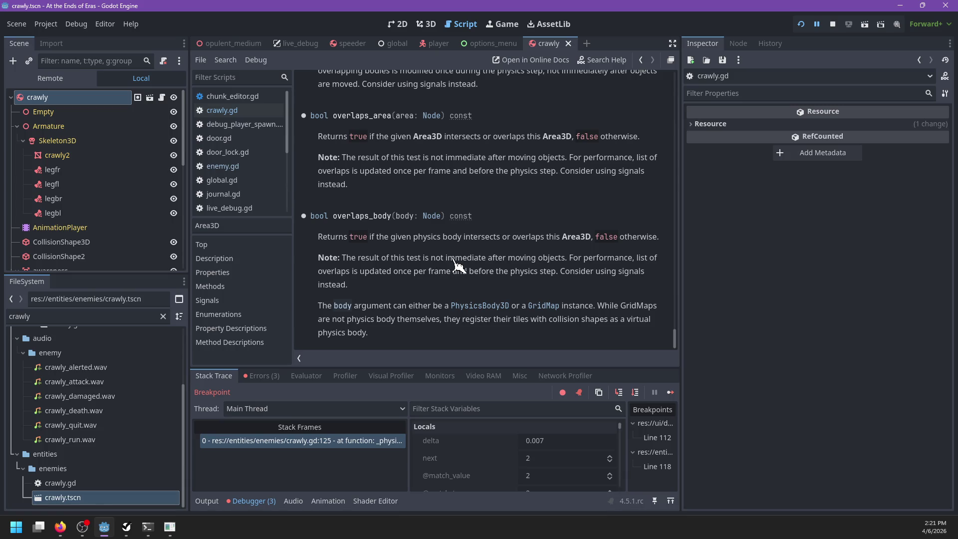
Step: Back in crawly.gd, evaluate the expression 'target' in the debugger's evaluator
left_click(163, 98)
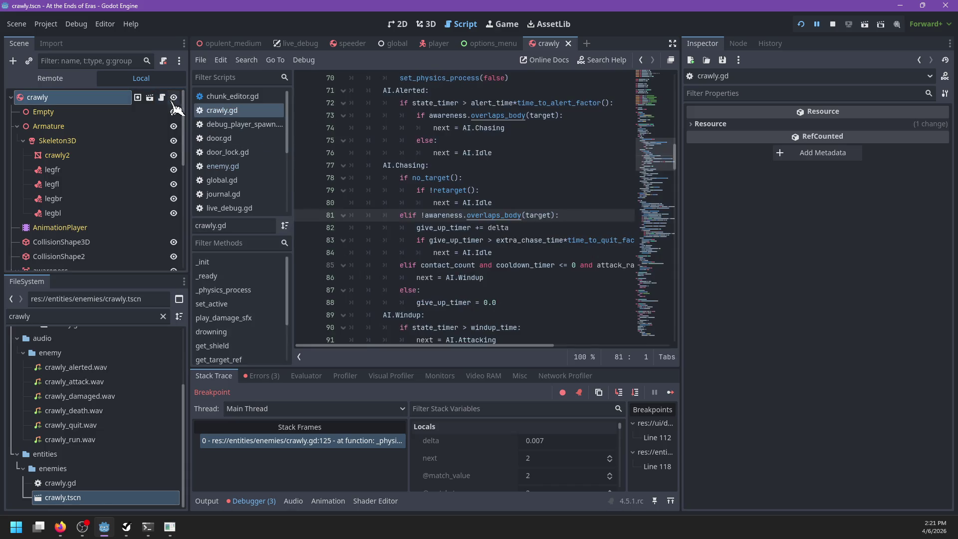
mouse_move(539, 215)
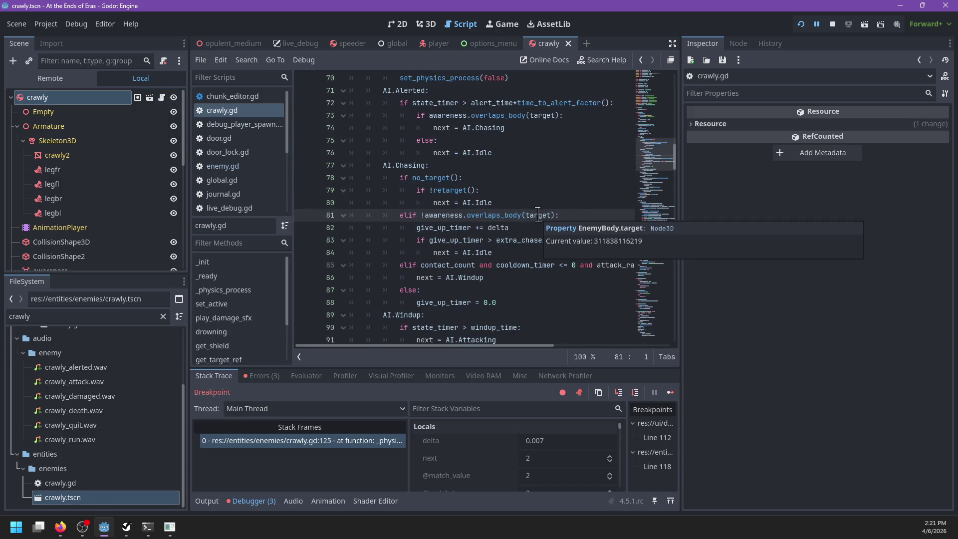
left_click(262, 376)
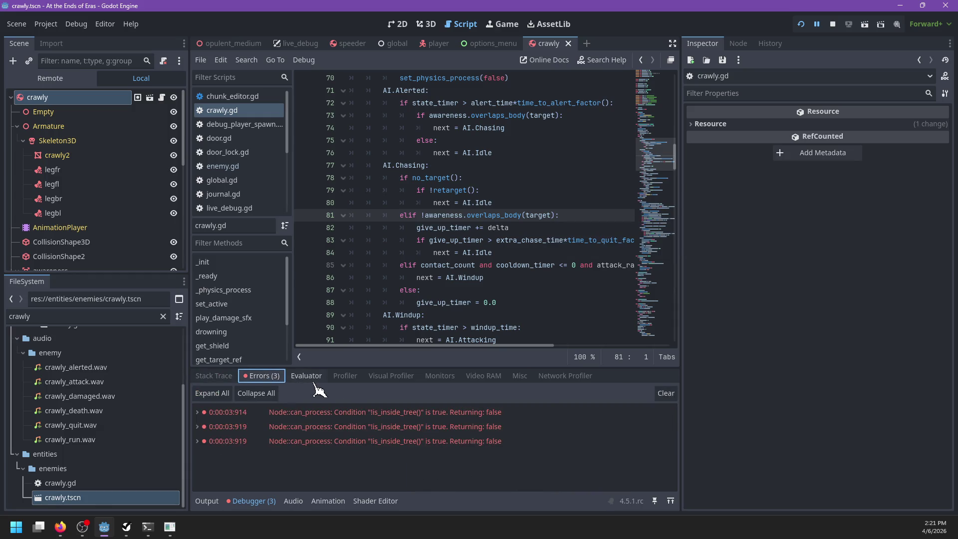
left_click(313, 377)
left_click(348, 378)
left_click(280, 377)
left_click(309, 378)
left_click(308, 394)
type("target")
key("Return")
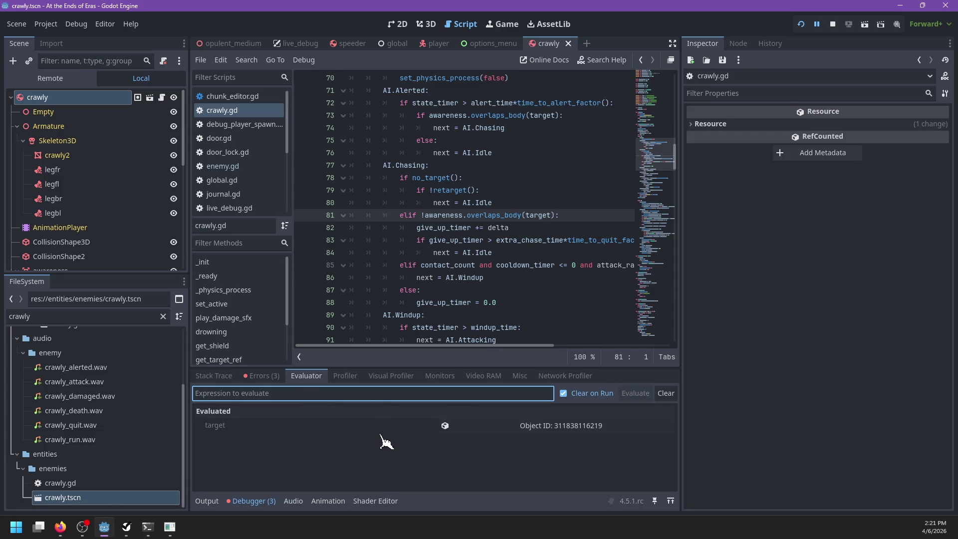
Step: Inspect the target's remote CharacterBody3D properties down to Collision Layer and Mask
left_click(574, 425)
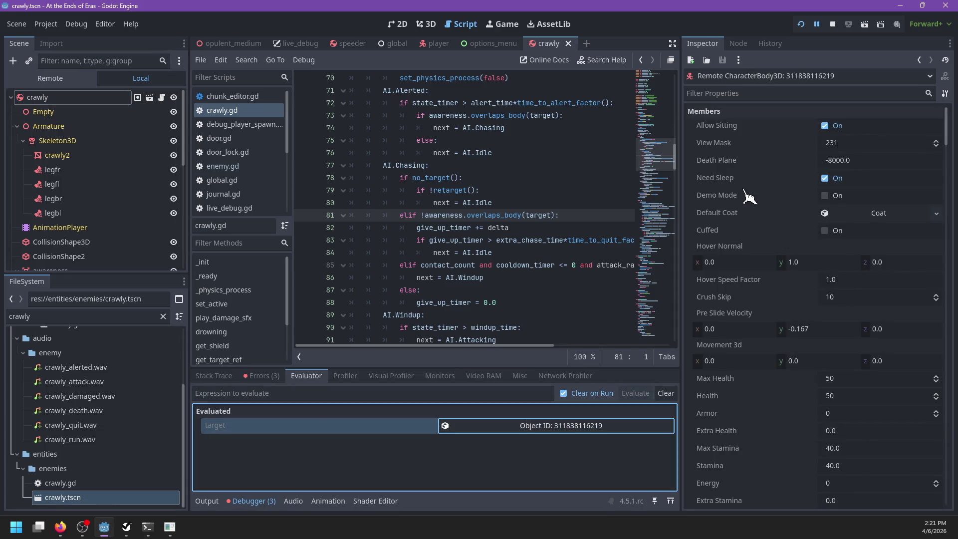
scroll(763, 305, "down", 10)
scroll(763, 307, "down", 15)
scroll(768, 320, "down", 15)
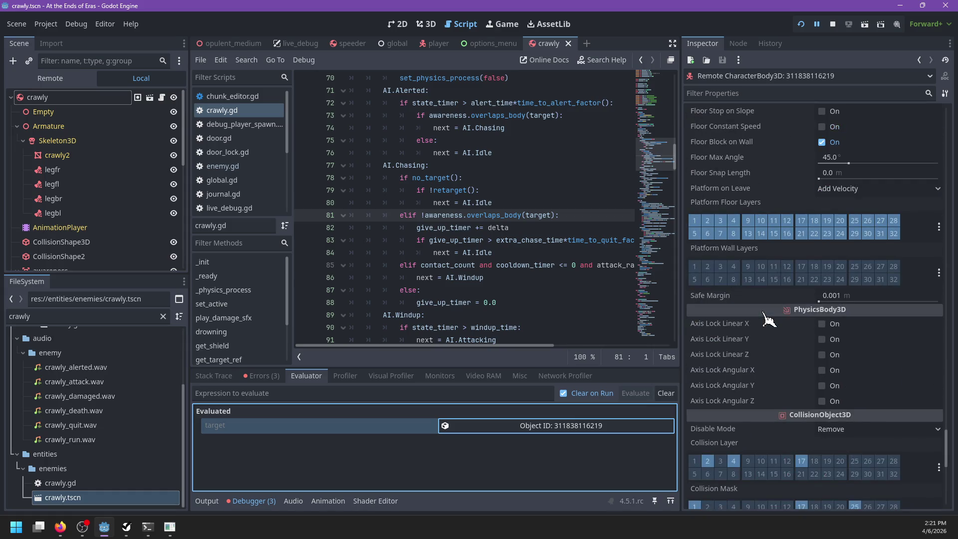
scroll(769, 320, "down", 5)
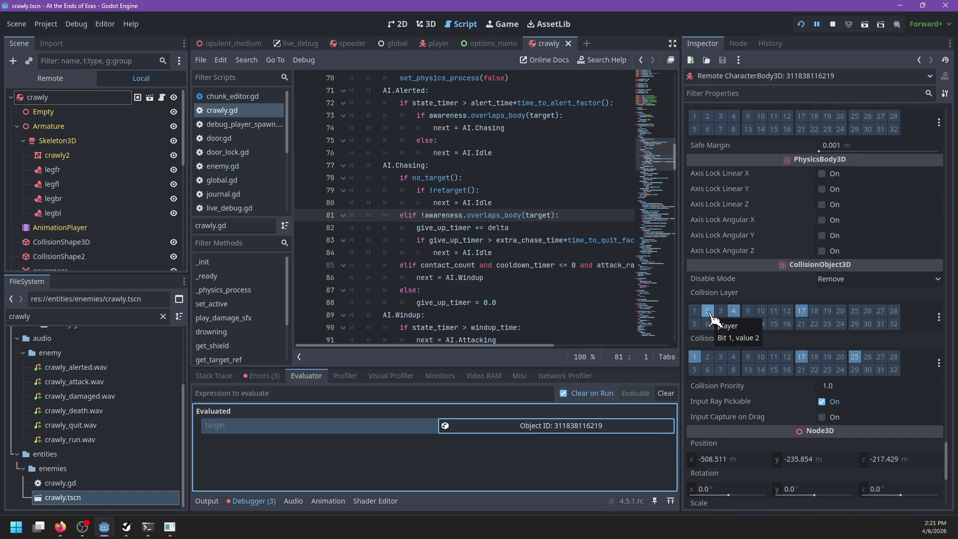
Step: Evaluate attack_range in the debugger's Evaluator and review the result
left_click(423, 394)
type("a")
key("BackSpace")
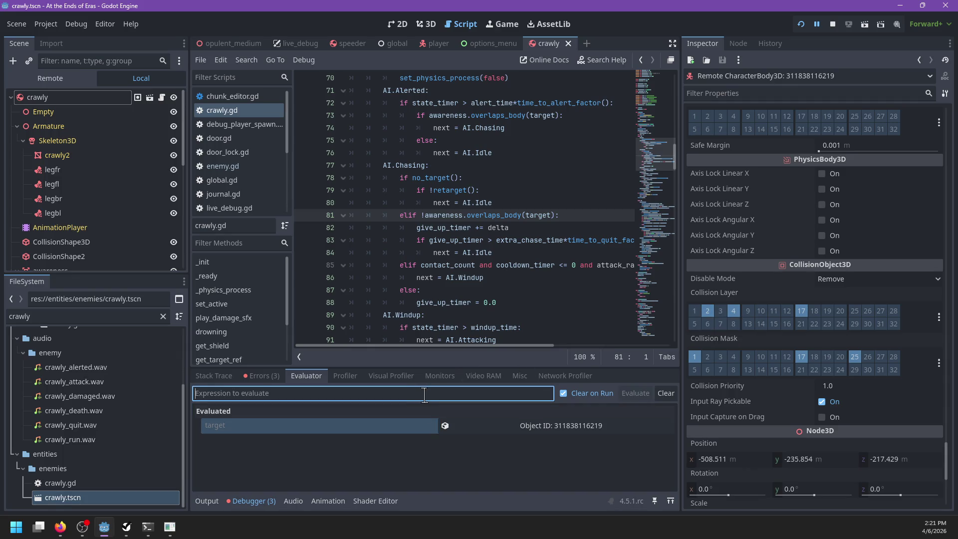
type("attack_range")
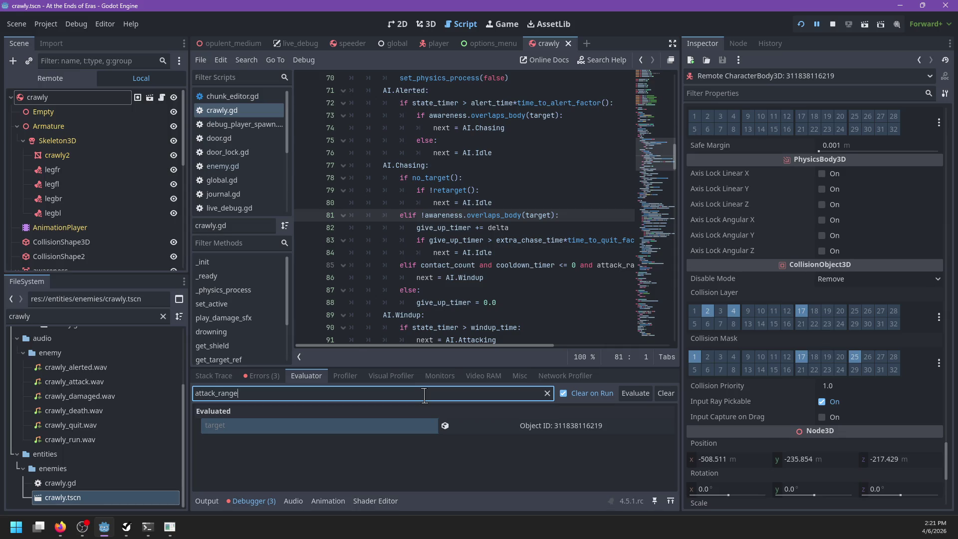
key("Return")
scroll(517, 248, "up", 5)
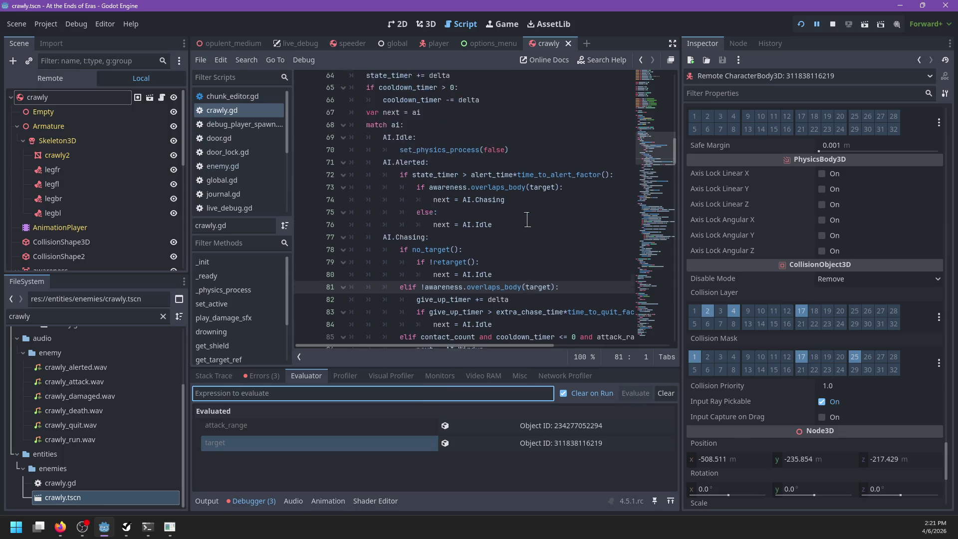
scroll(530, 259, "up", 2)
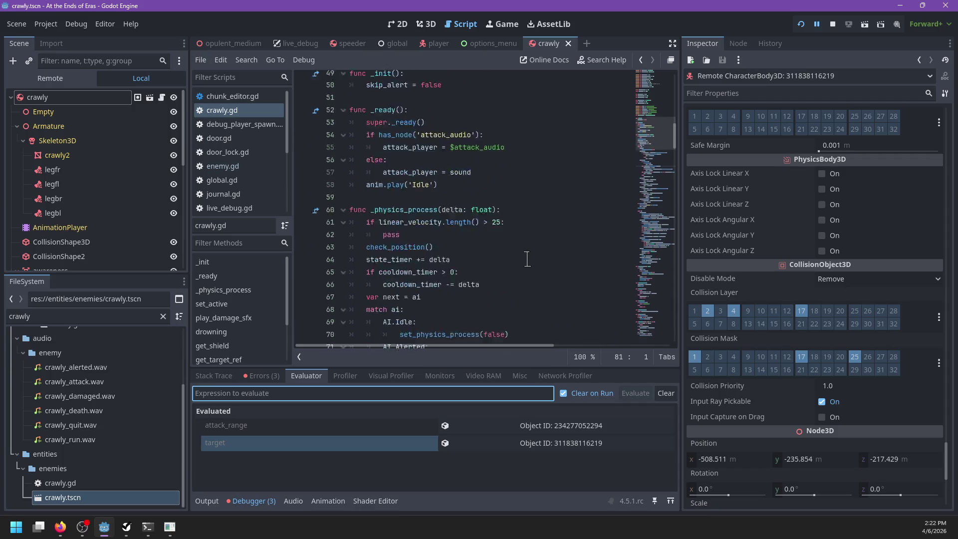
scroll(528, 258, "down", 7)
scroll(527, 259, "down", 1)
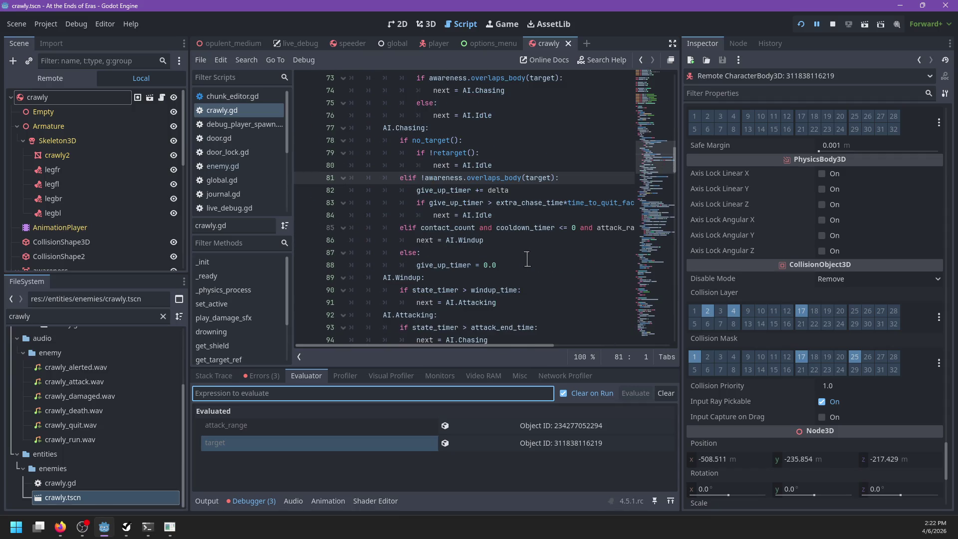
scroll(525, 261, "down", 5)
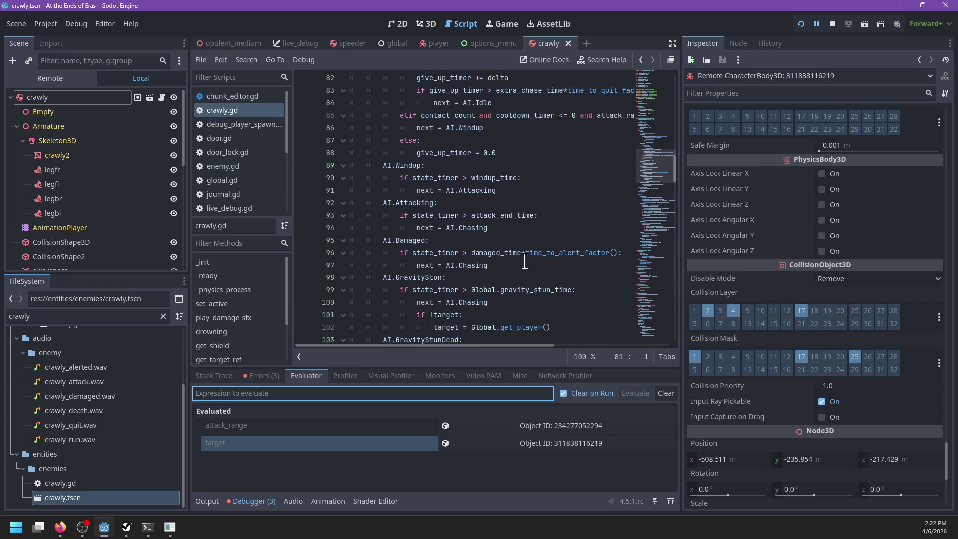
Step: Find attack_range in crawly.gd and set a breakpoint on line 86
left_click(551, 188)
key("ctrl+f")
type("a")
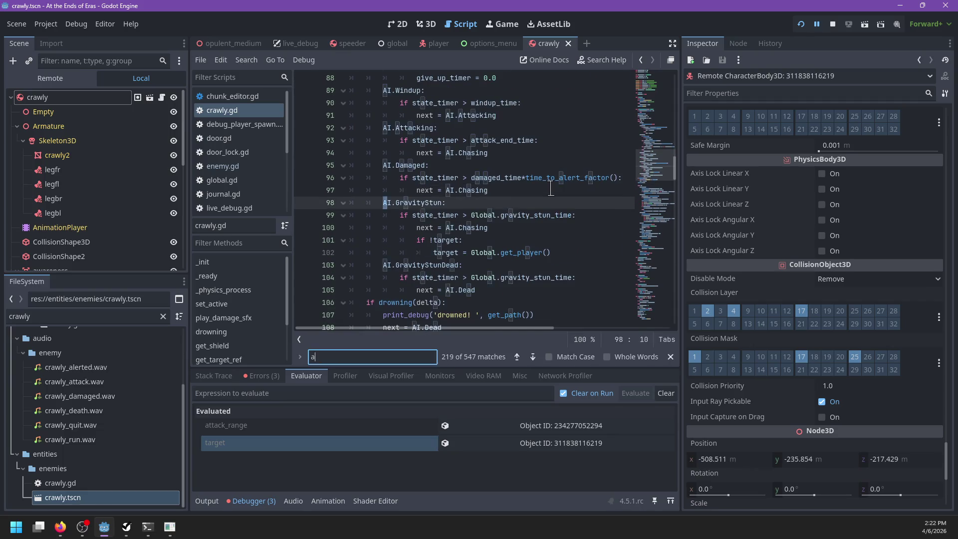
type("ttack_range")
key("Return")
key("Return")
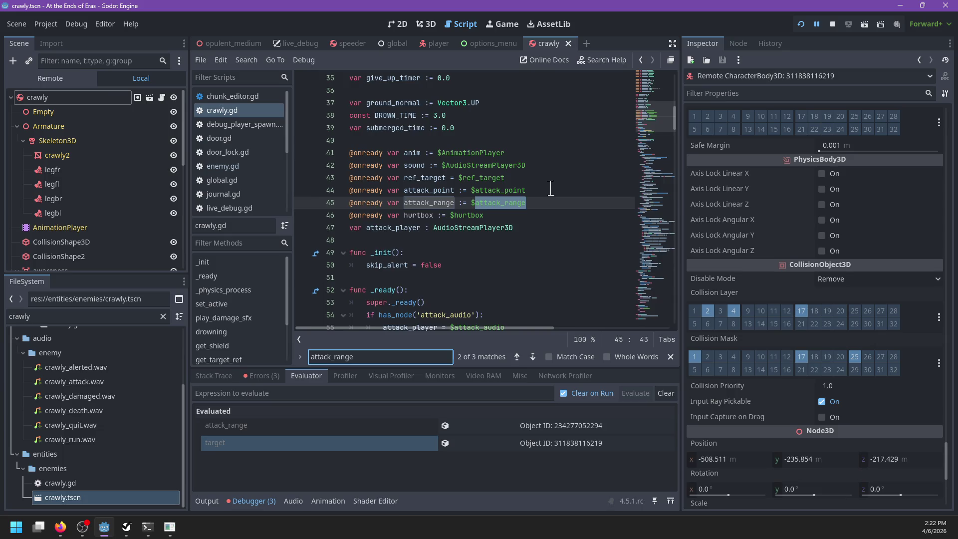
key("Escape")
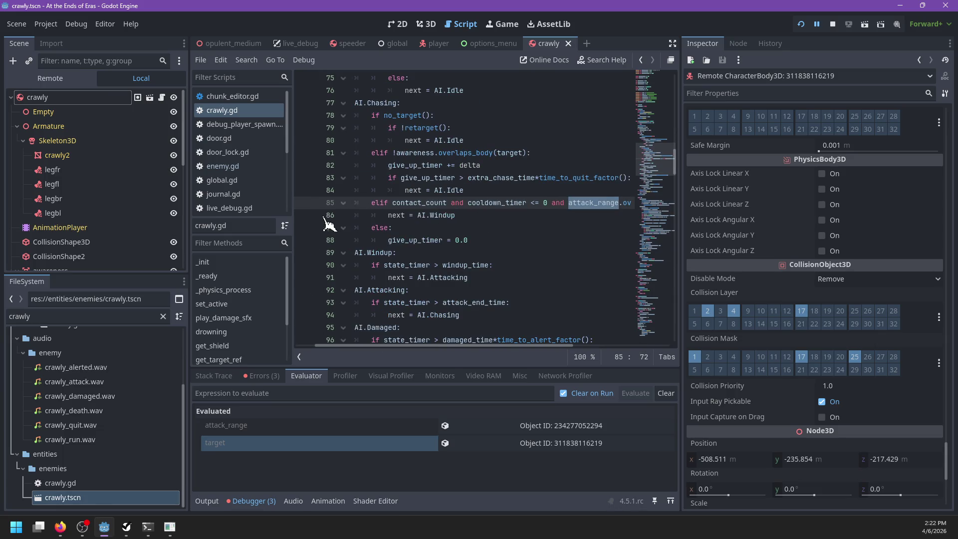
left_click(303, 215)
left_click(469, 215)
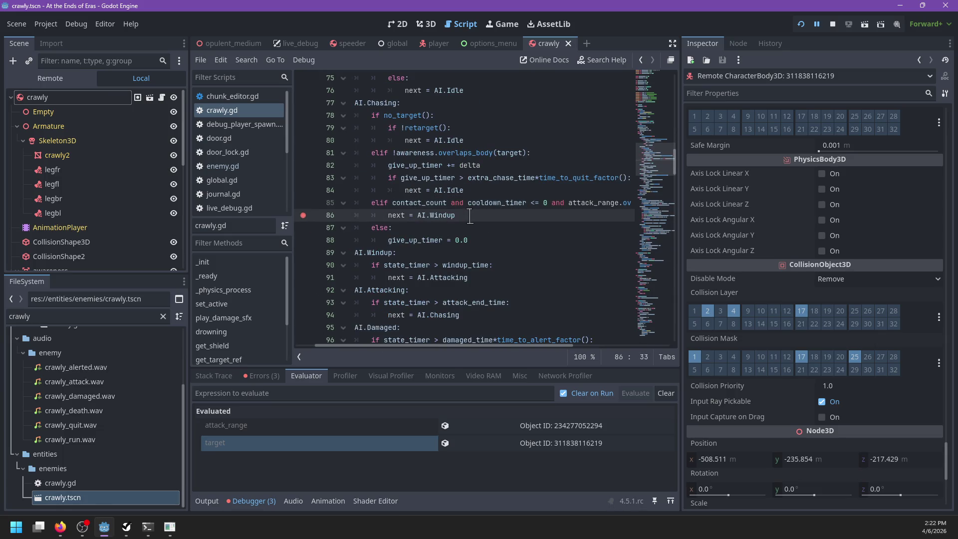
Step: Continue execution until the game halts at the line 118 breakpoint
mouse_move(425, 202)
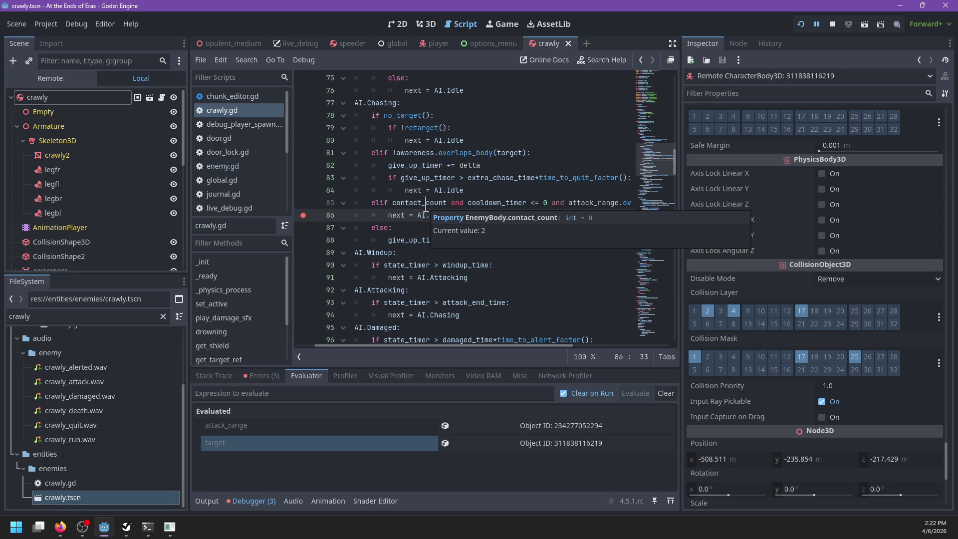
mouse_move(510, 198)
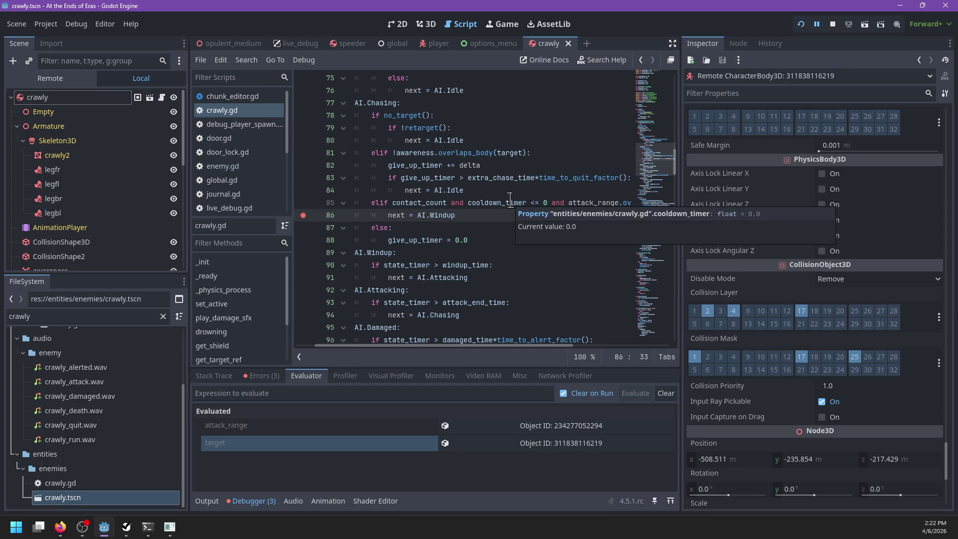
scroll(471, 217, "right", 3)
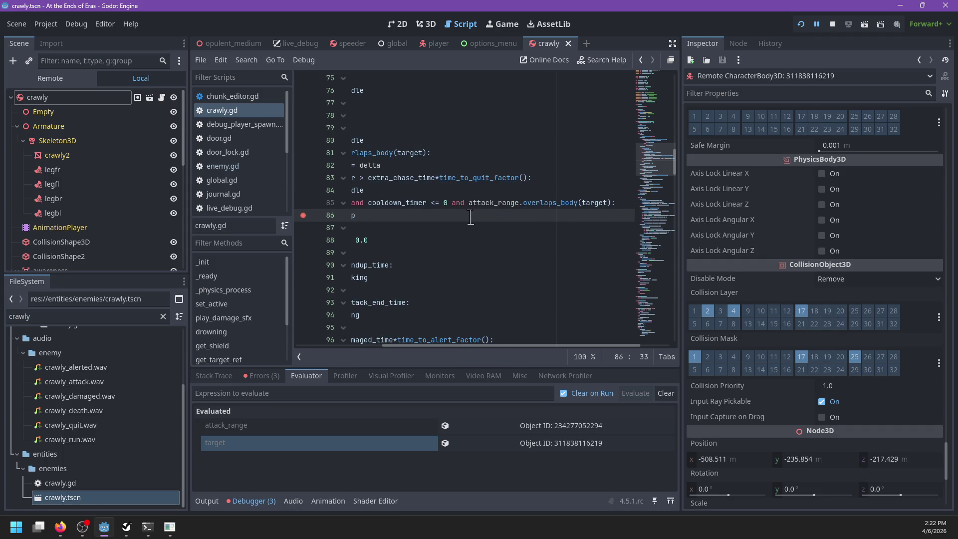
mouse_move(591, 202)
scroll(478, 225, "left", 3)
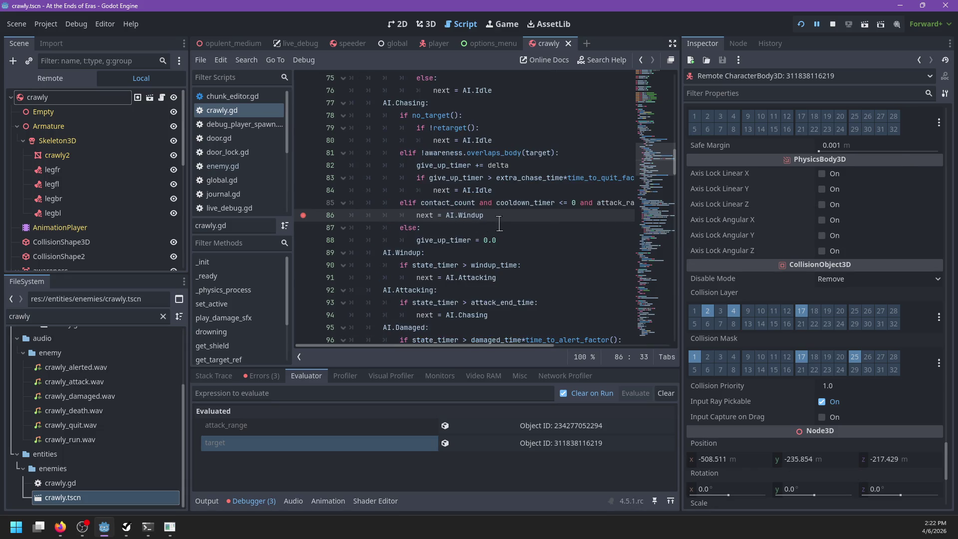
key("F12")
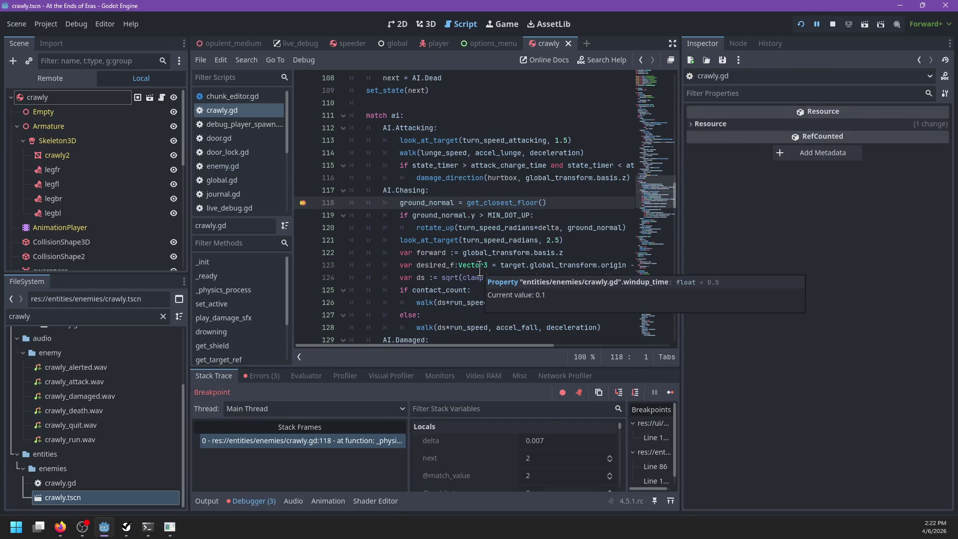
Step: Remove the line 118 breakpoint, resume the game, then pause it
left_click(304, 205)
key("F12")
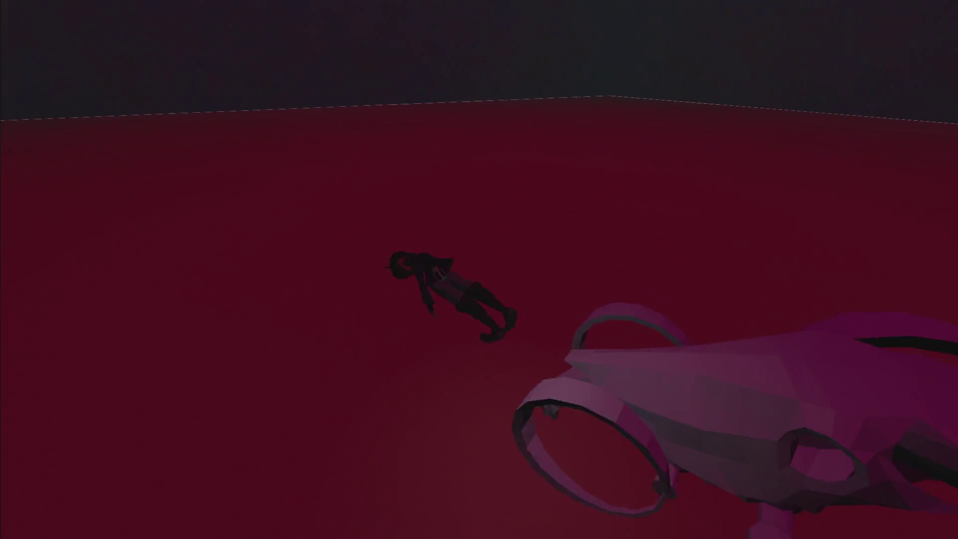
key("Escape")
key("alt+Tab")
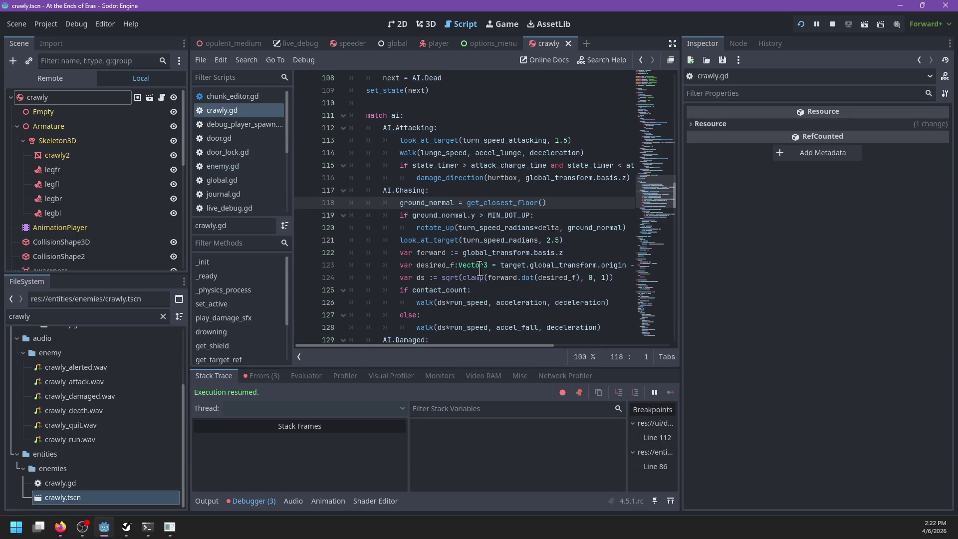
Step: Enable Debug > Visible Collision Shapes and start playing from the main menu
left_click(76, 23)
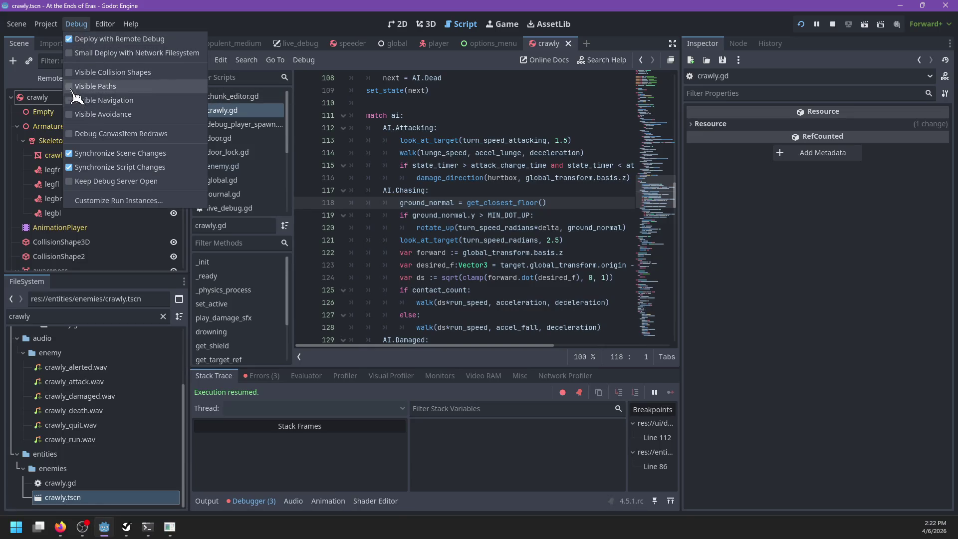
left_click(263, 23)
scroll(65, 154, "down", 3)
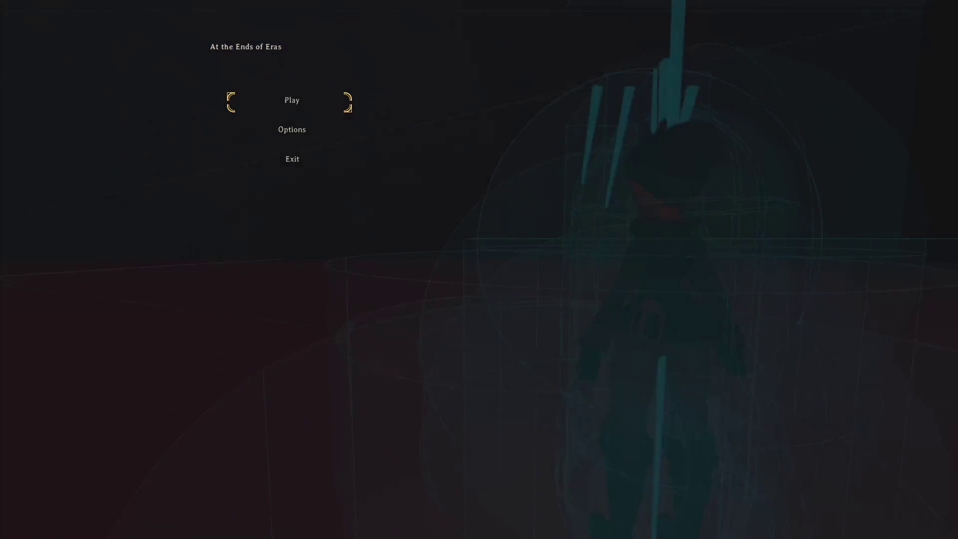
key("Return")
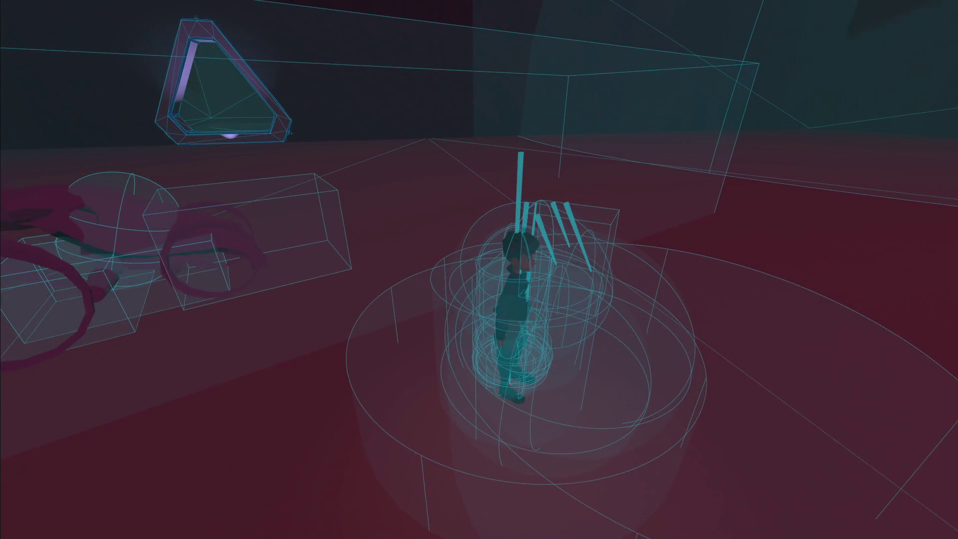
key("alt+Tab")
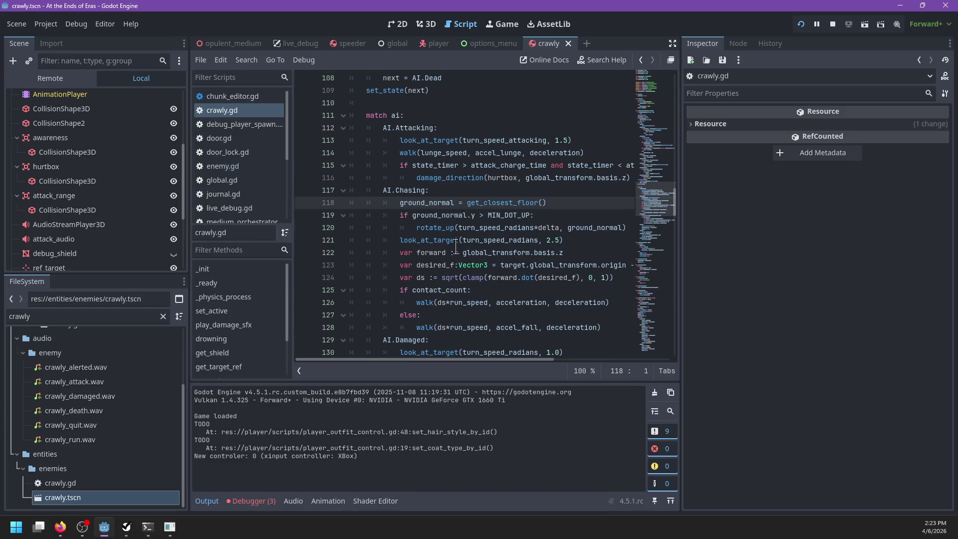
Step: Jump from crawly.gd to the inherited _ready function in enemy.gd
scroll(456, 246, "up", 12)
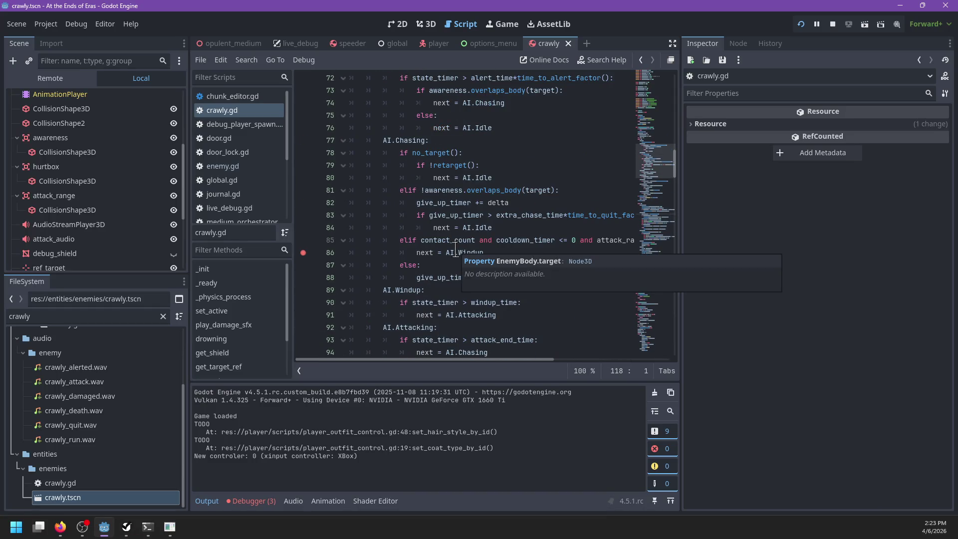
scroll(455, 251, "up", 6)
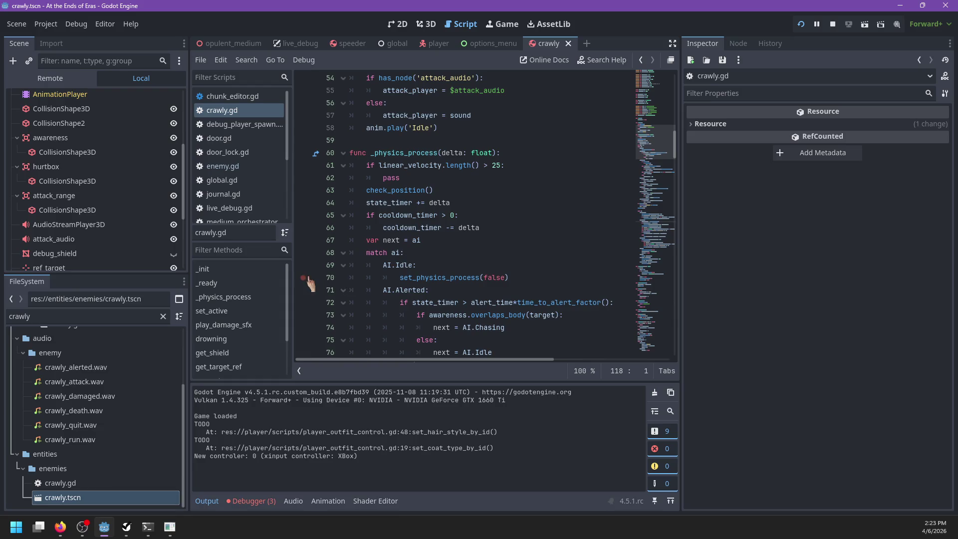
left_click(305, 282, "shift")
left_click(446, 255)
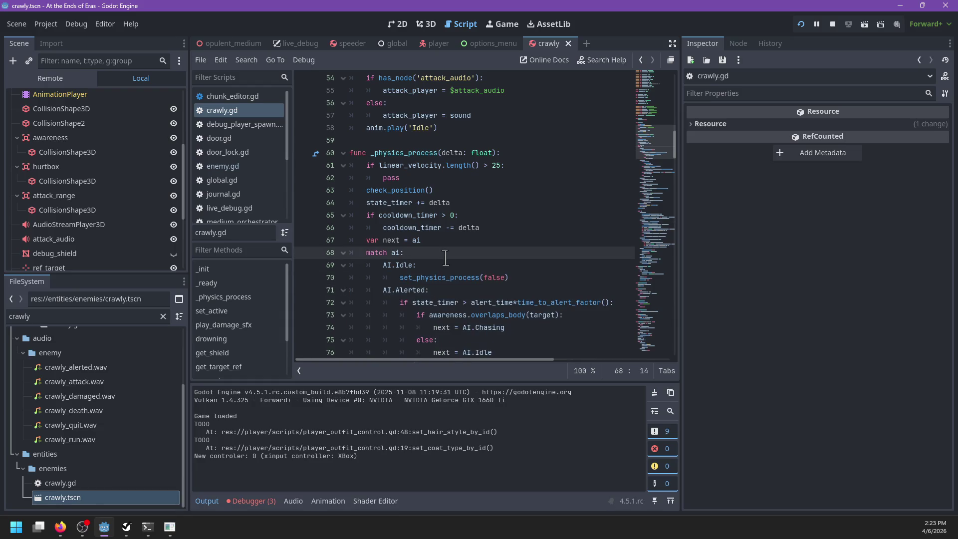
scroll(446, 258, "up", 4)
scroll(446, 257, "down", 3)
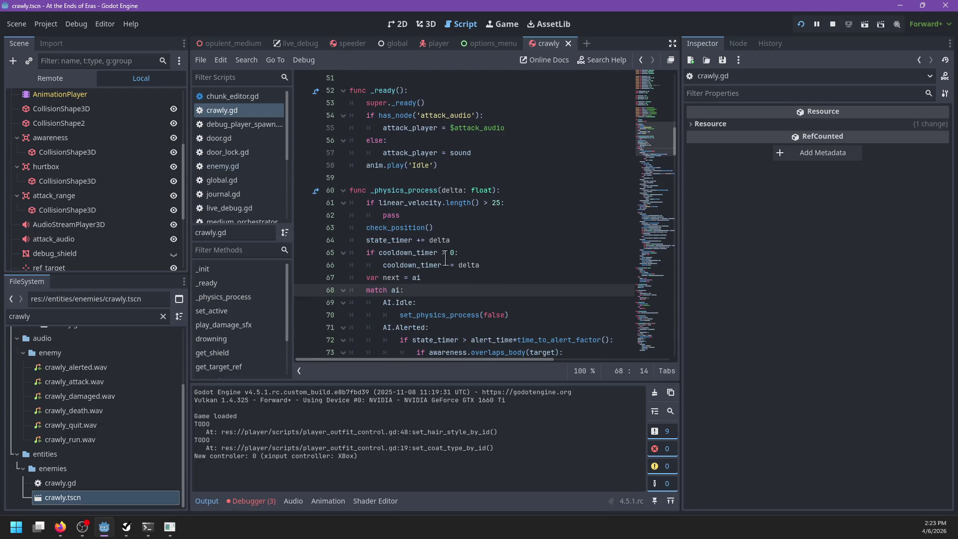
scroll(419, 215, "up", 3)
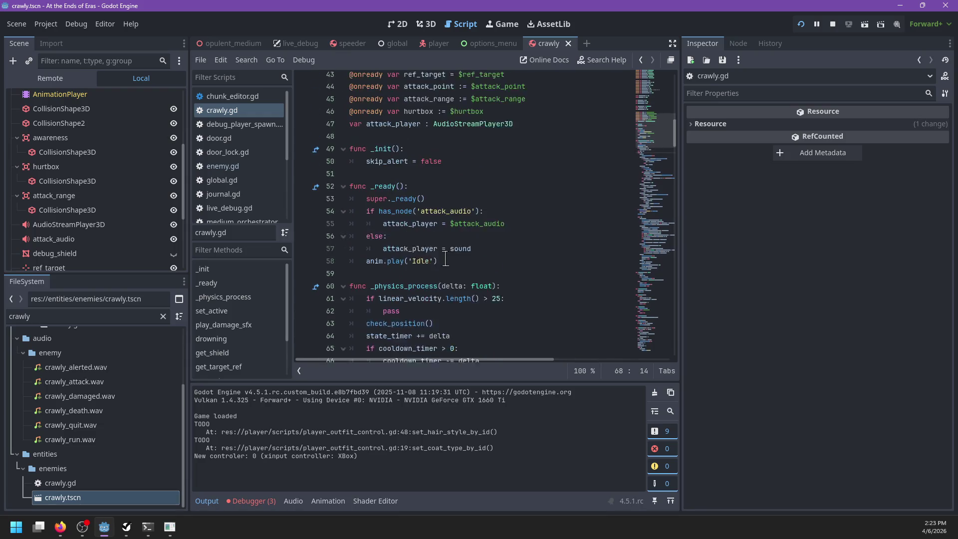
left_click(403, 227, "ctrl")
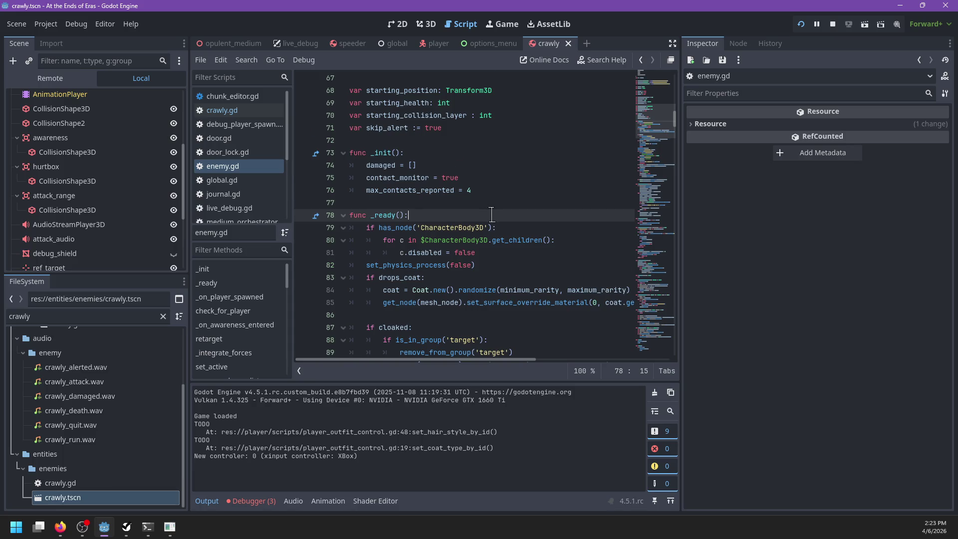
Step: Go to the _on_awareness_entered definition, then switch to the running game
scroll(492, 215, "down", 3)
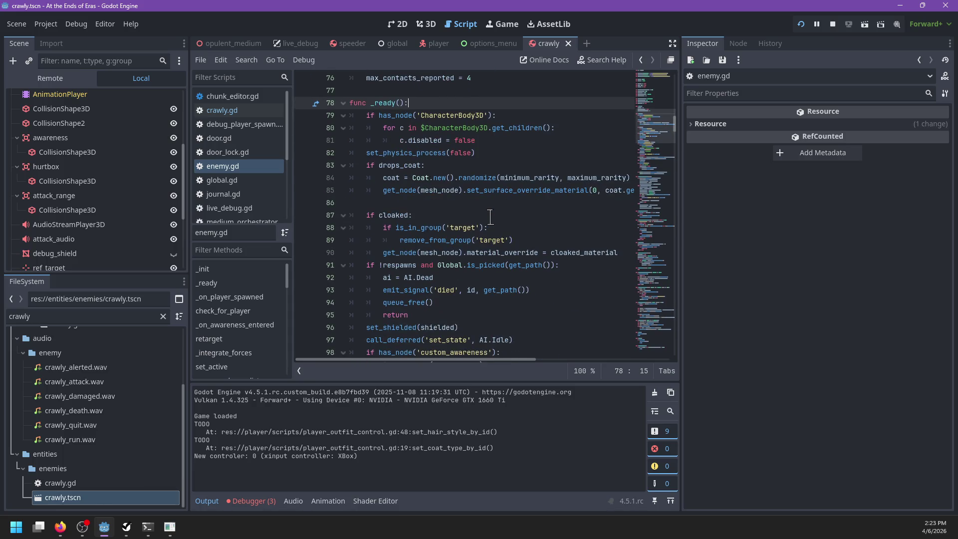
scroll(490, 217, "down", 4)
scroll(490, 219, "down", 1)
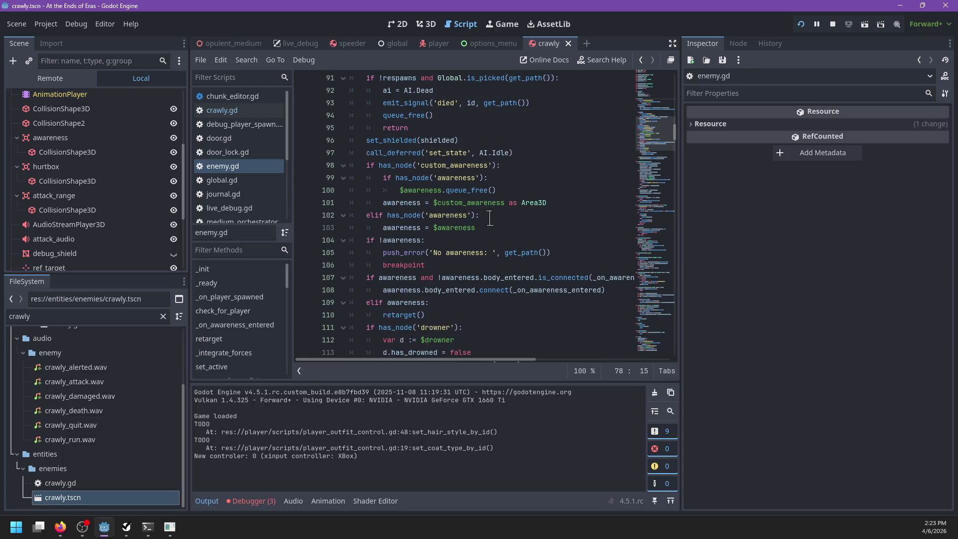
scroll(491, 218, "down", 2)
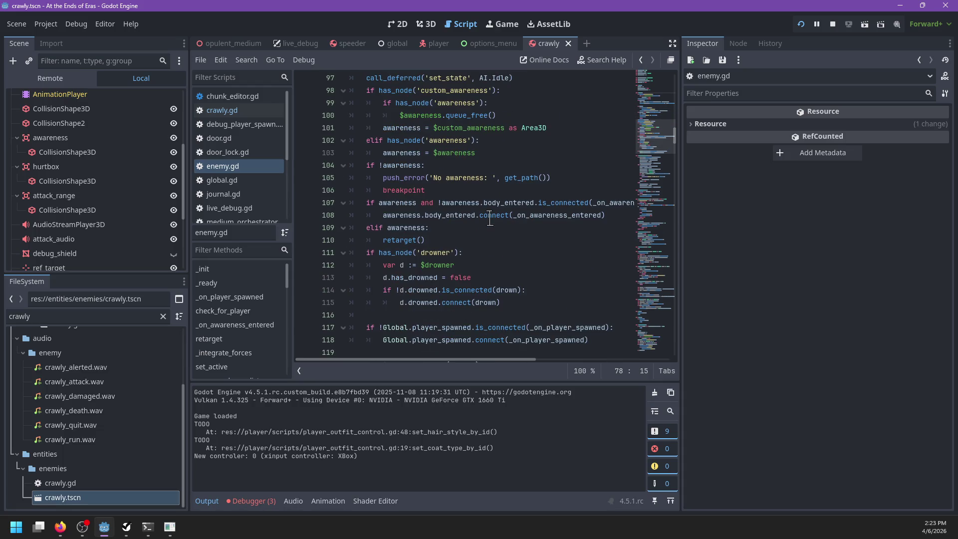
left_click(563, 220, "ctrl")
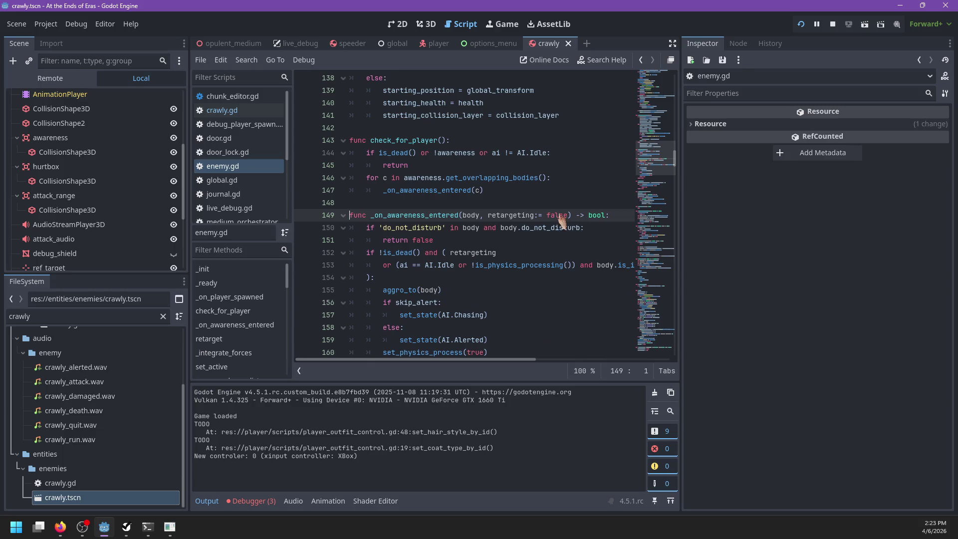
key("F5")
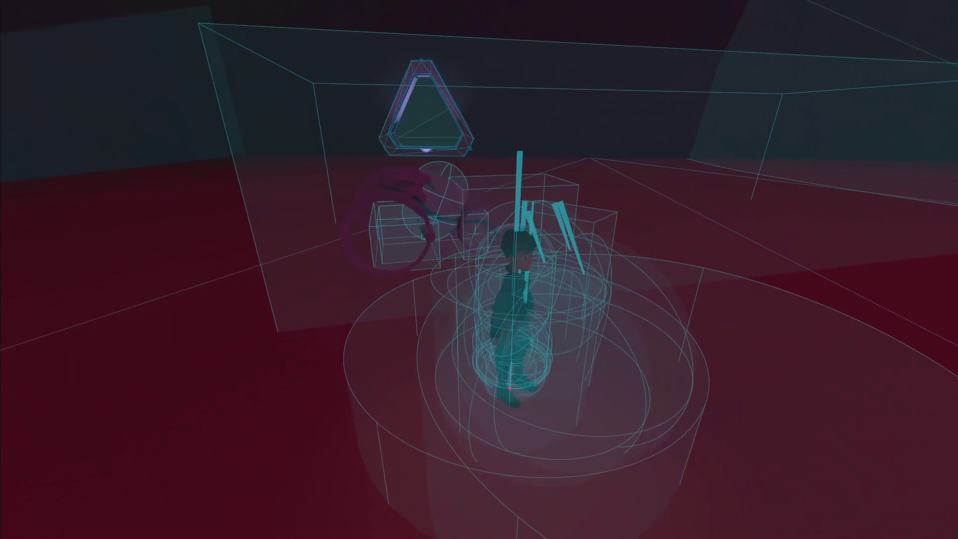
Step: Pause with the live-debug overlay, read the speeder's properties (Idle, 45 health), and return to enemy.gd
key("grave")
middle_click(432, 214)
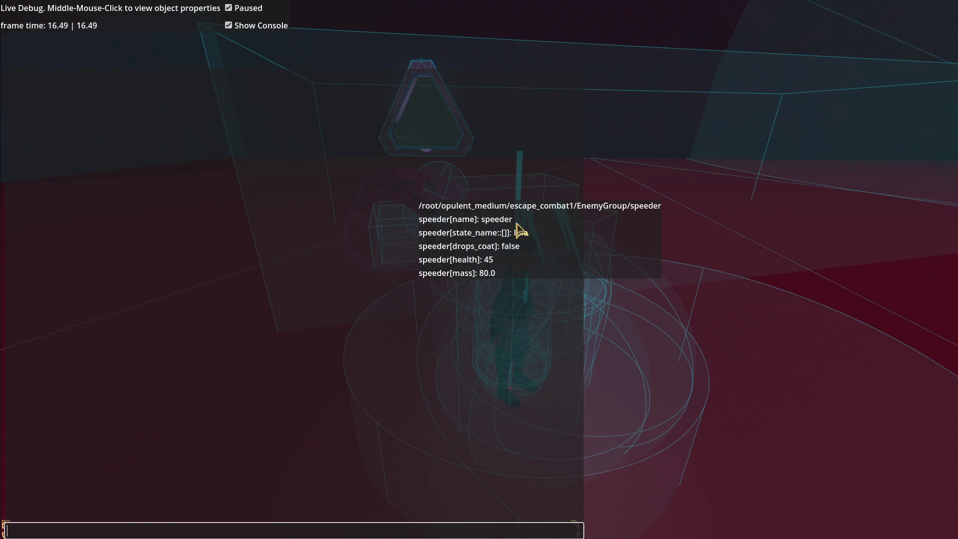
key("alt+Tab")
scroll(469, 272, "down", 2)
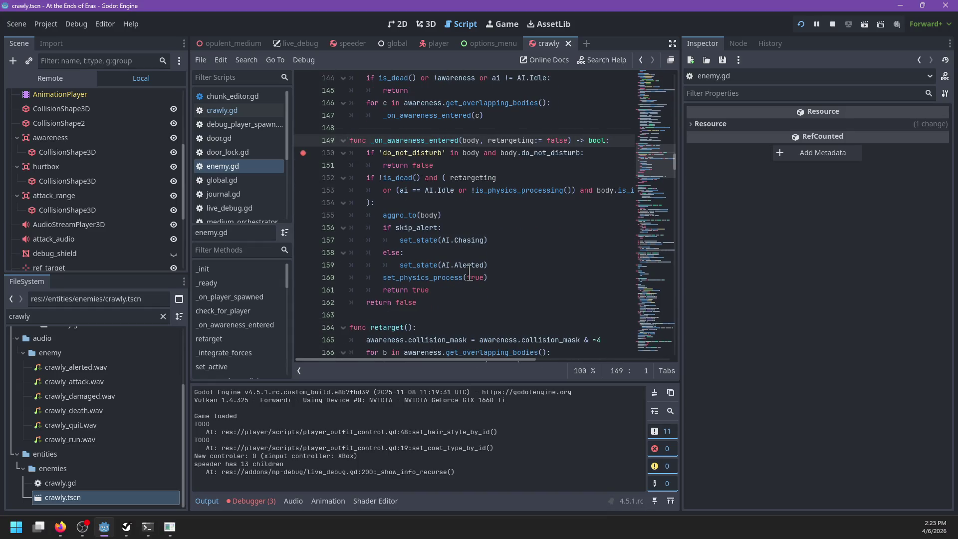
scroll(469, 273, "up", 3)
scroll(469, 274, "up", 3)
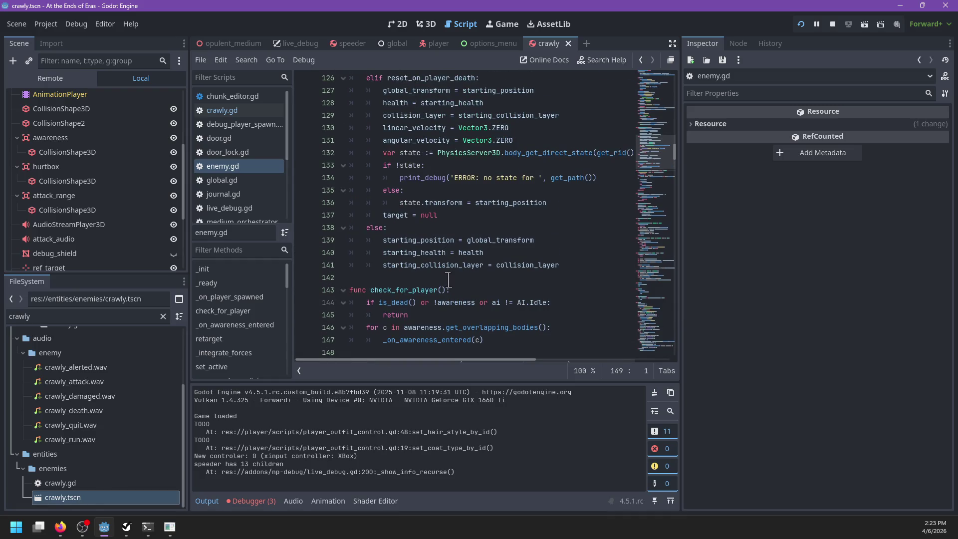
scroll(449, 289, "up", 7)
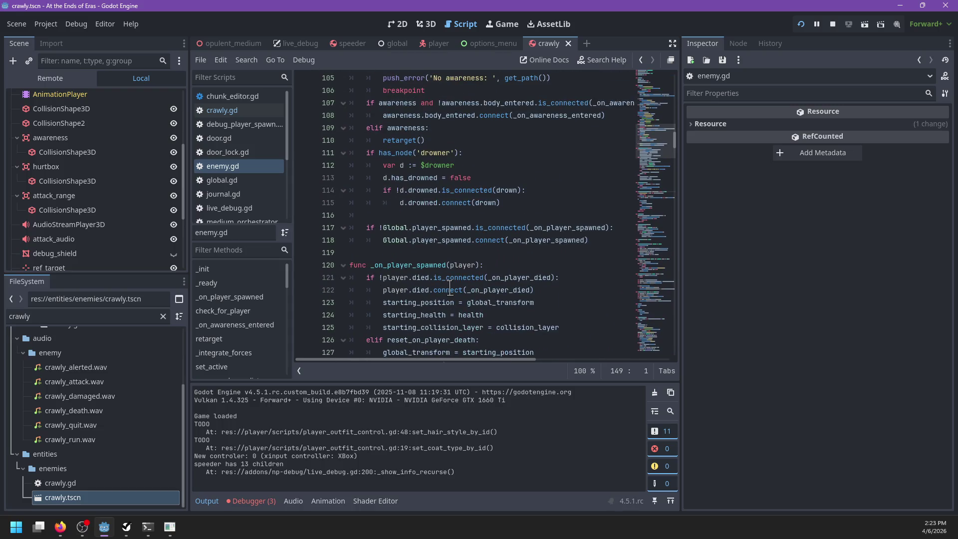
scroll(464, 270, "up", 3)
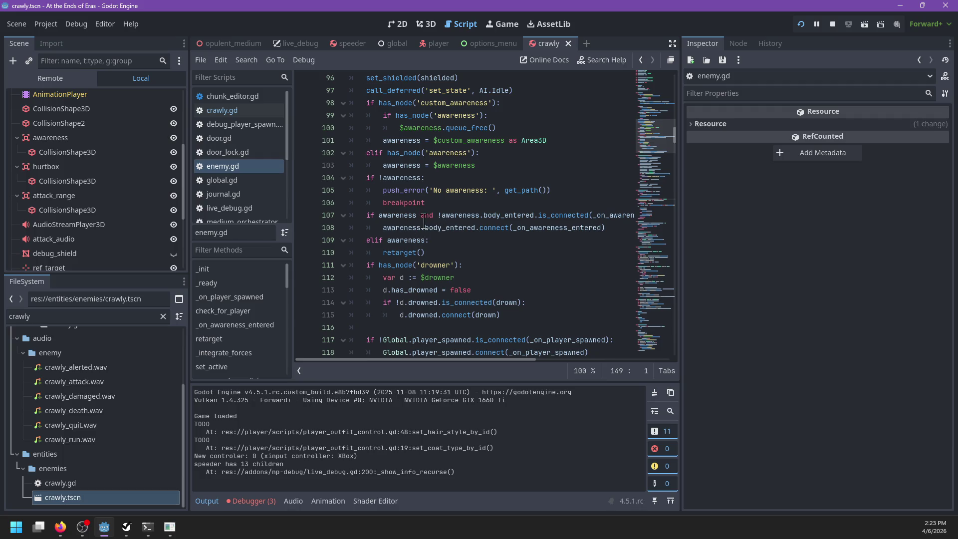
scroll(424, 223, "right", 3)
scroll(434, 223, "left", 3)
Step: In the game, unpause, re-pause, and refresh the speeder enemy's live-debug readout
key("alt+Tab")
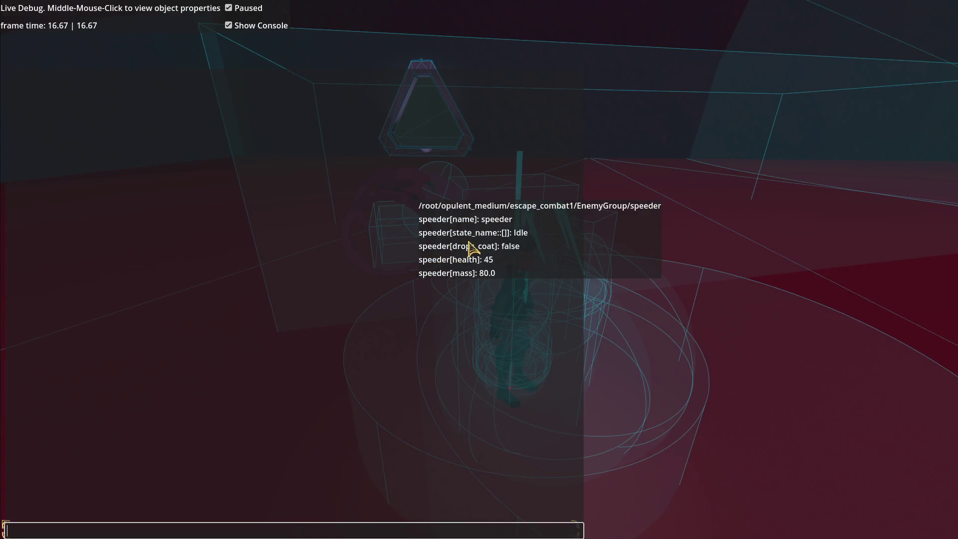
key("Escape")
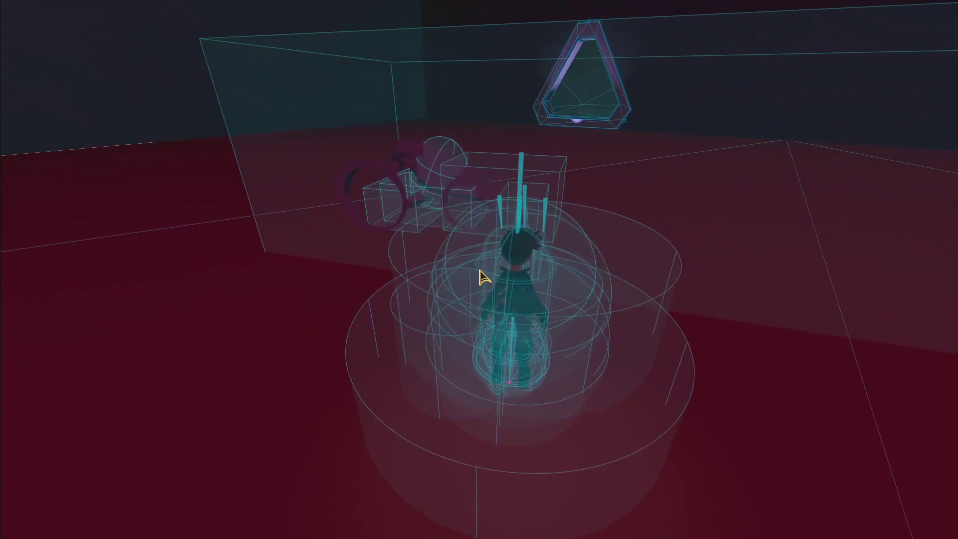
key("Escape")
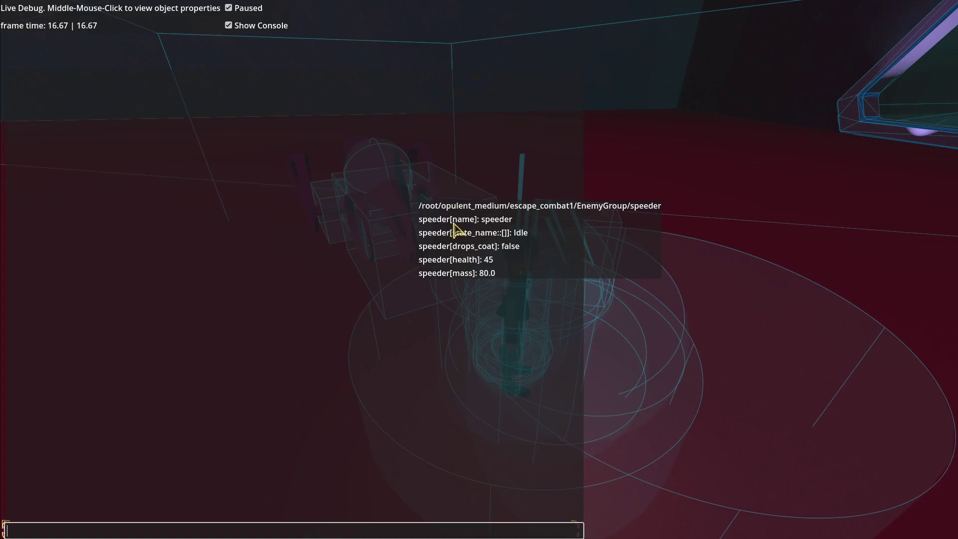
middle_click(382, 200)
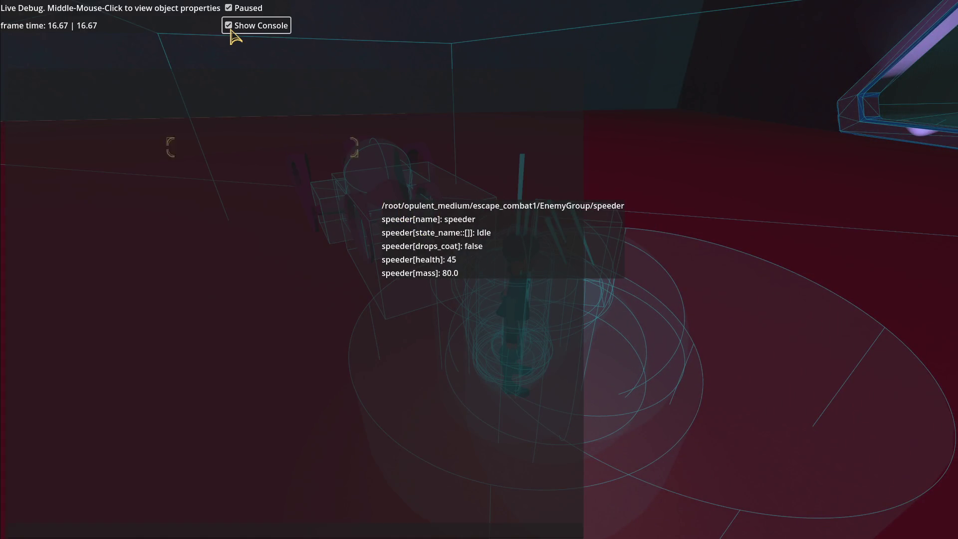
Step: Uncheck Show Console and Paused, then return to enemy.gd in the editor
left_click(229, 26)
left_click(230, 9)
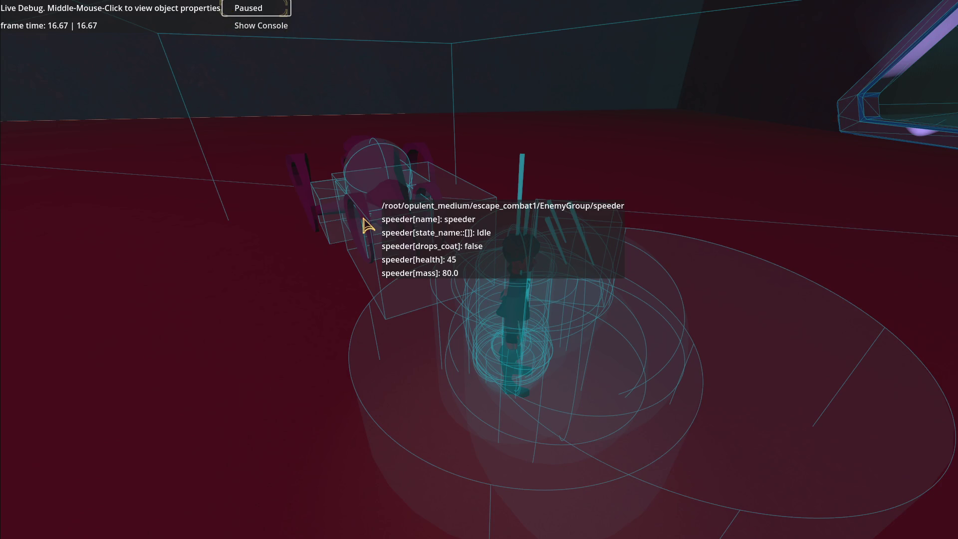
key("Escape")
key("Escape")
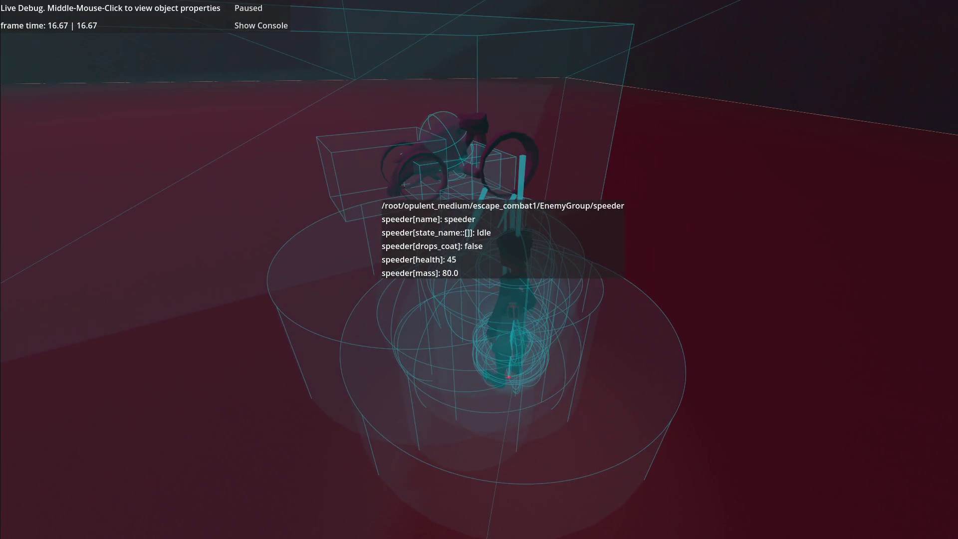
key("alt+Tab")
scroll(482, 253, "down", 20)
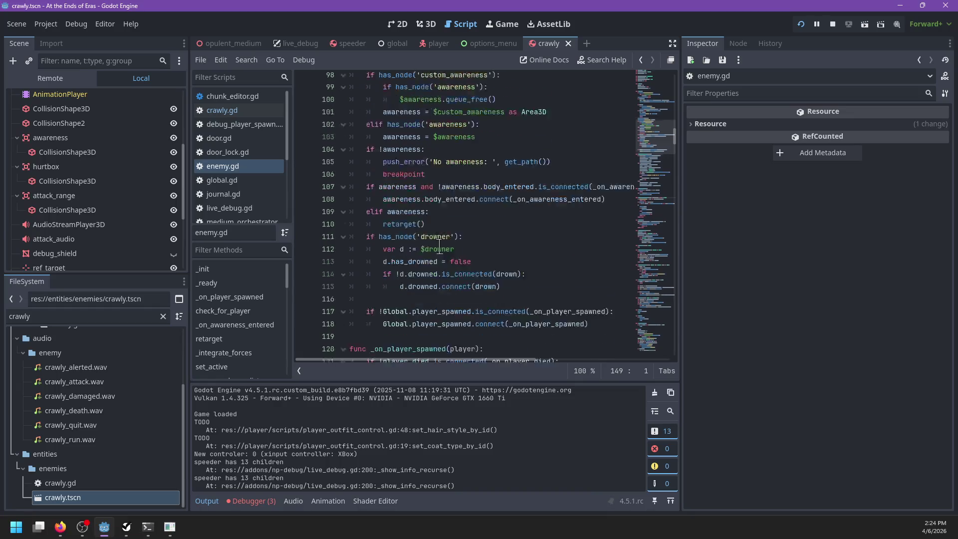
Step: After the mass line in _show_debug, start a box.accessor( call, trying self and awareness arguments, then open Search Help
scroll(485, 248, "down", 20)
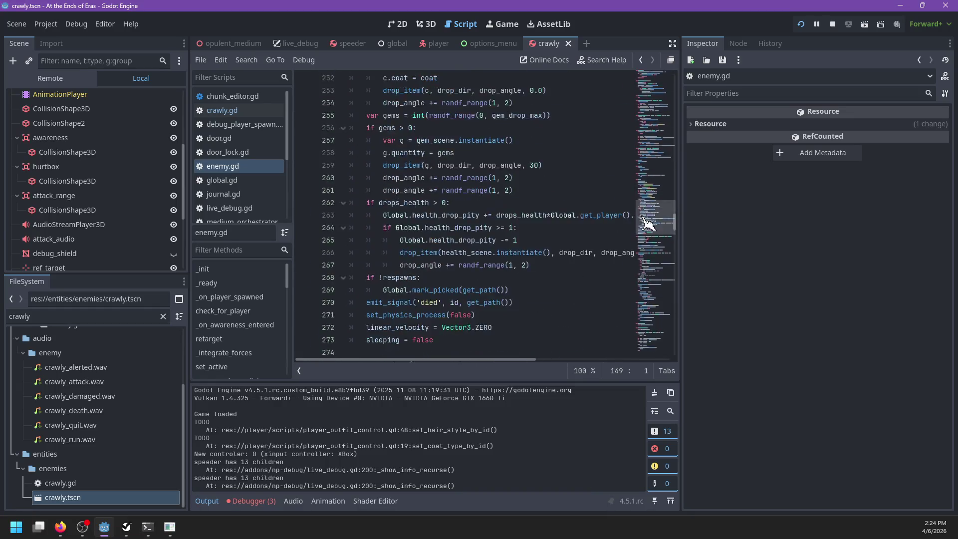
left_click(501, 333)
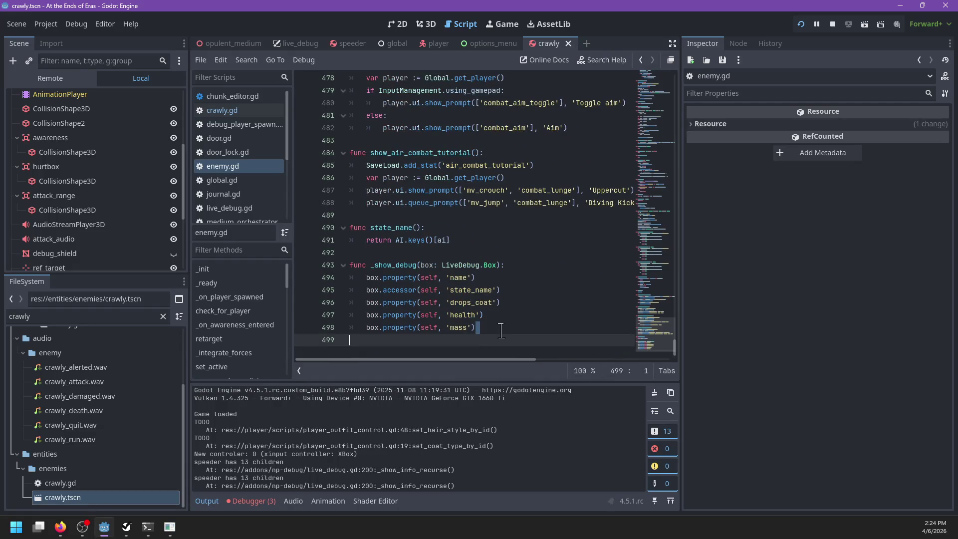
key("alt+Tab")
key("alt+Tab")
type("accessor(")
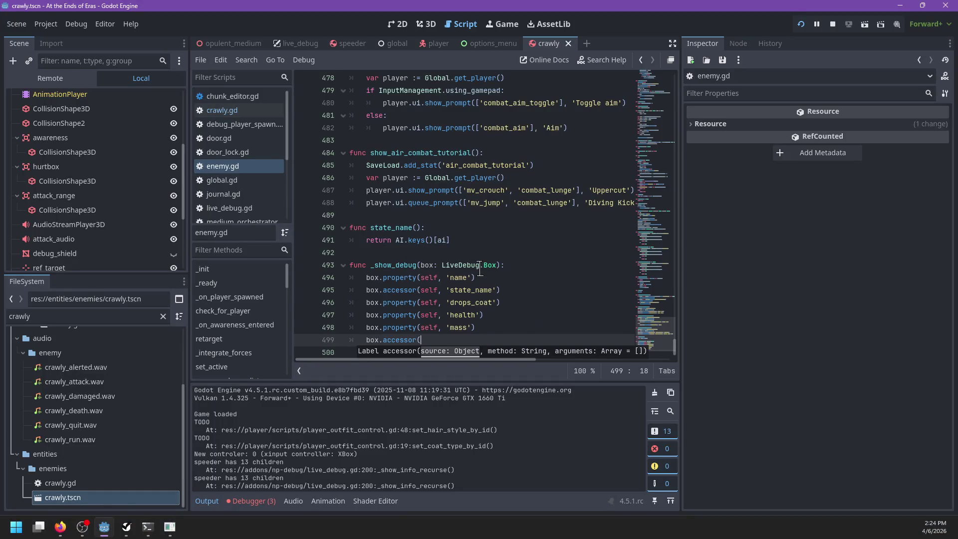
type("self")
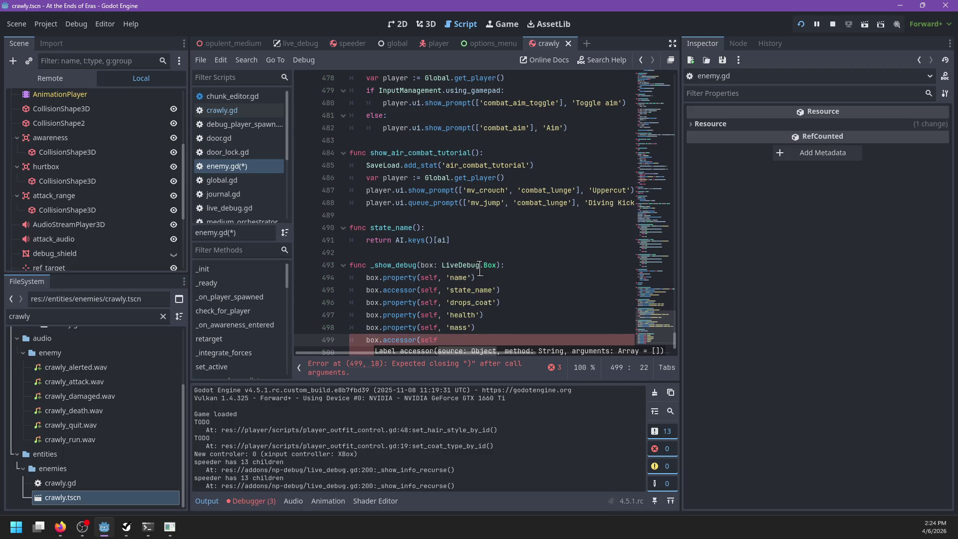
key("ctrl+BackSpace")
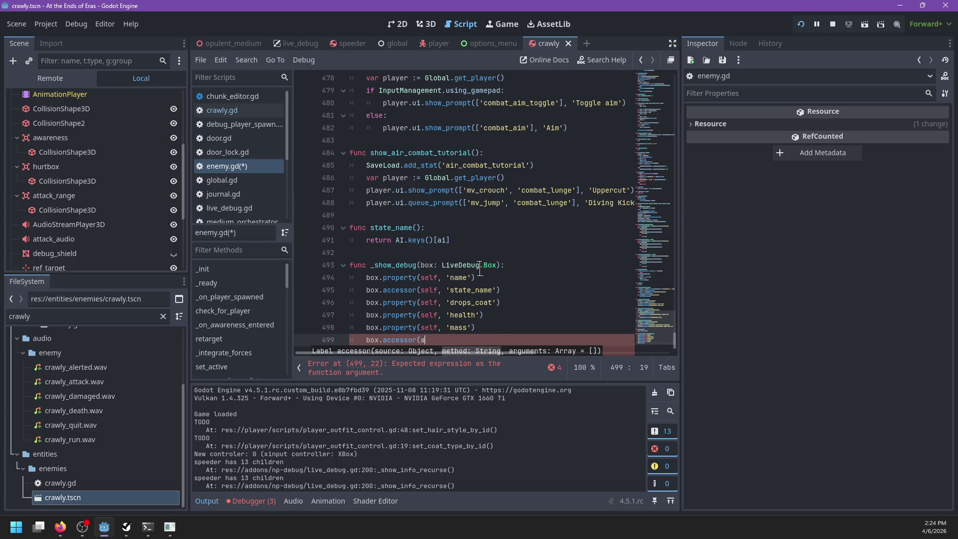
type("wareness., 'o")
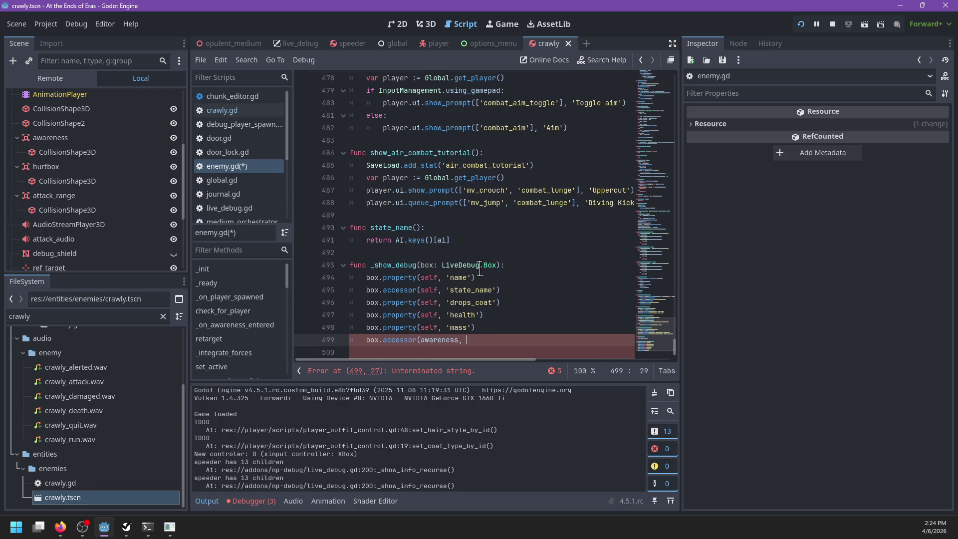
key("ctrl+BackSpace")
key("ctrl+BackSpace")
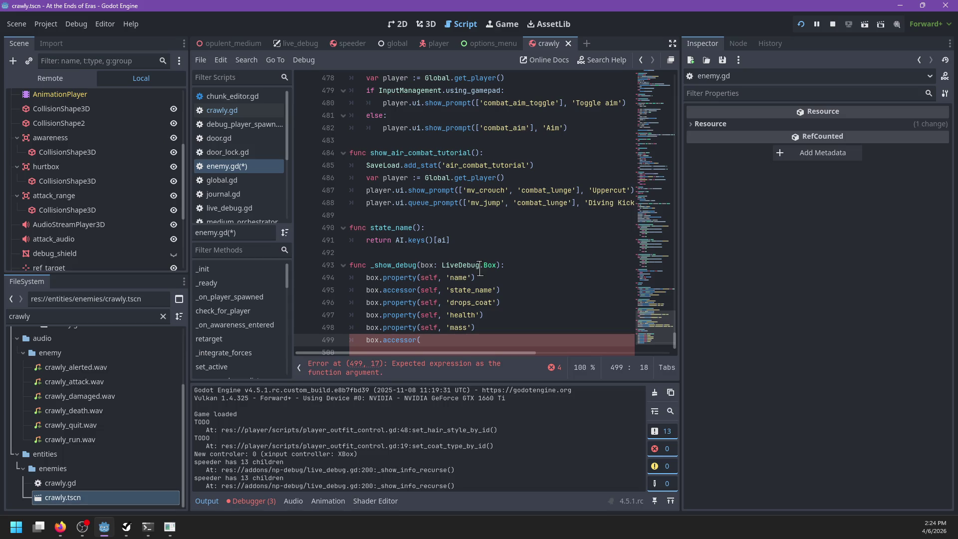
key("F1")
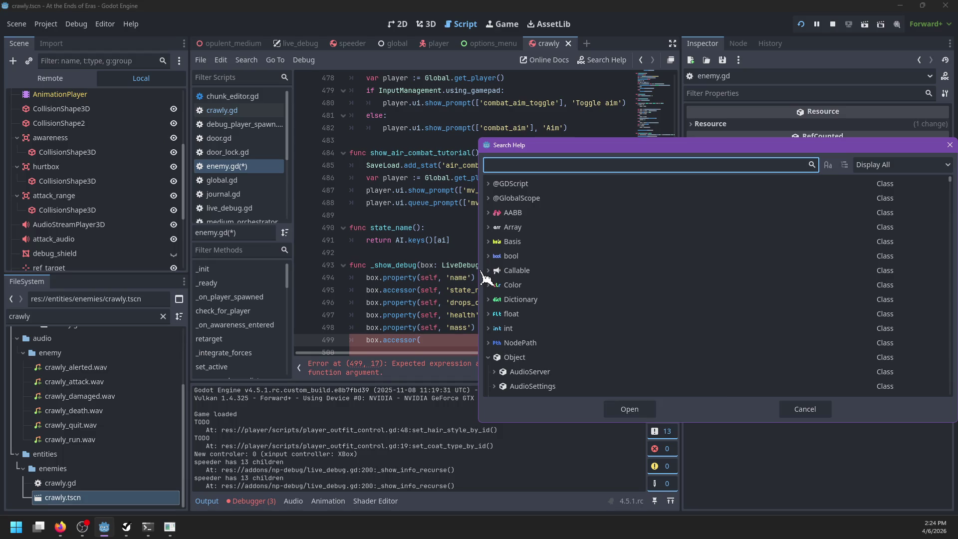
Step: Search the help for get_ov and overlaps, then close Search Help
type("get_ov")
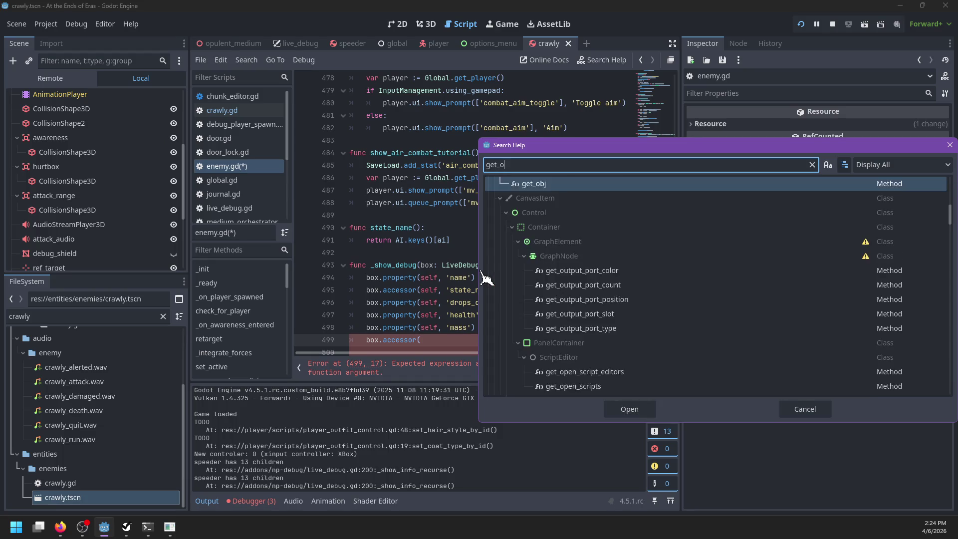
key("BackSpace")
key("BackSpace")
key("BackSpace")
type("ov")
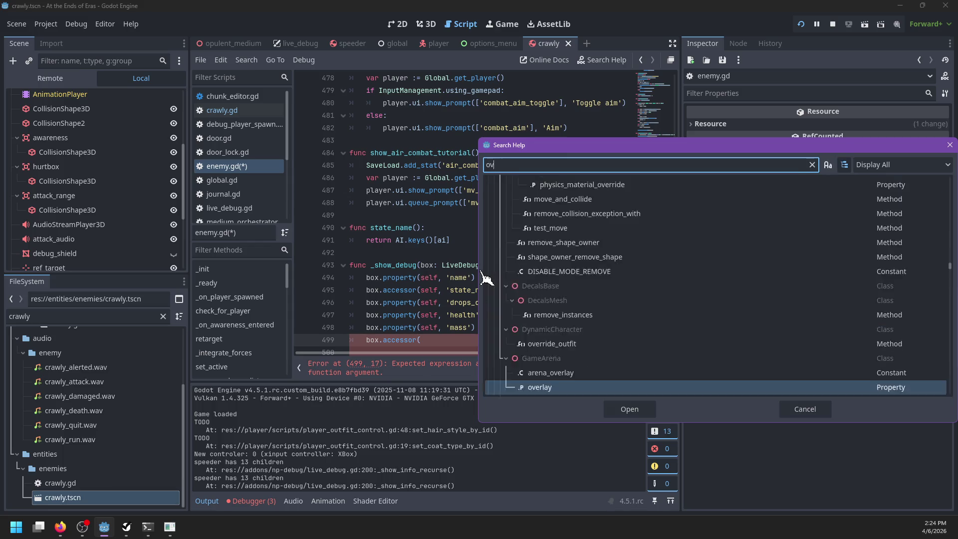
type("erlaps")
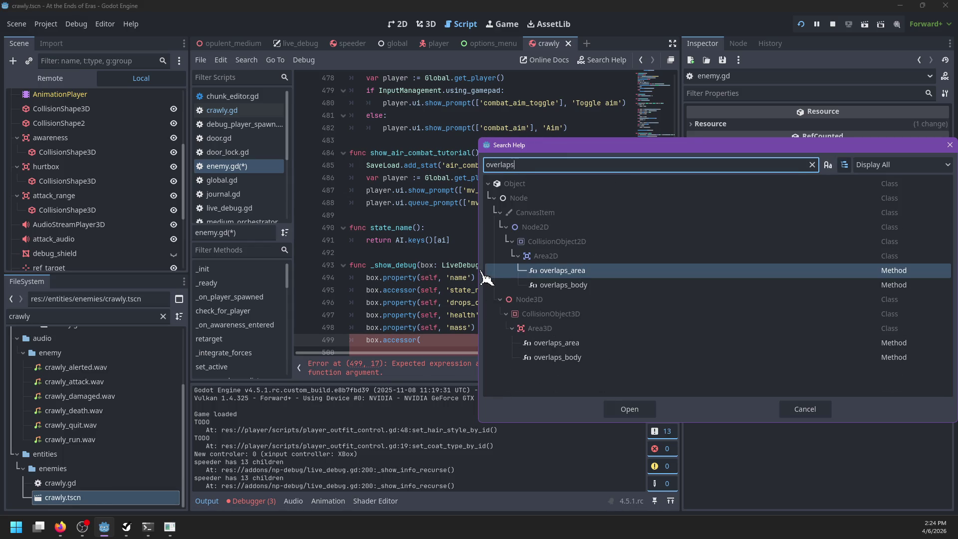
key("BackSpace")
key("BackSpace")
key("BackSpace")
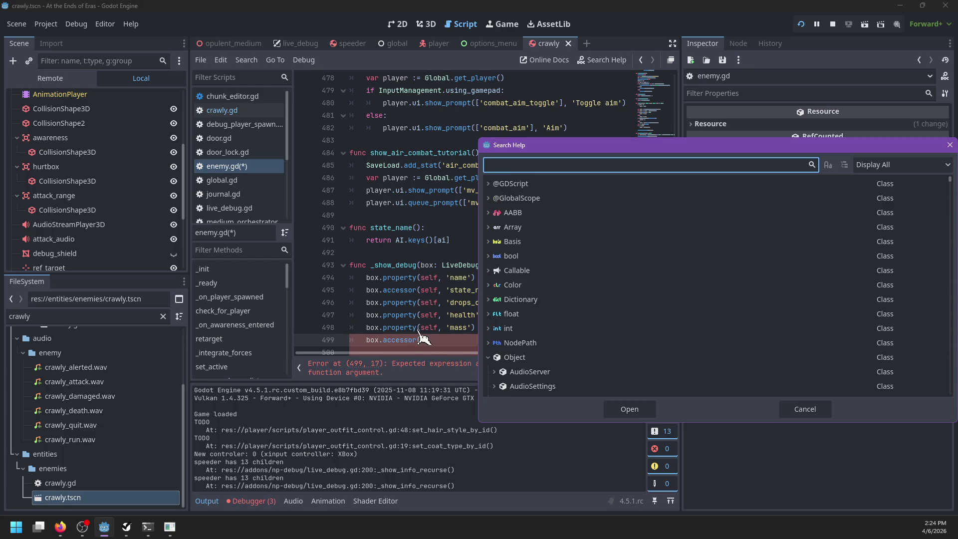
left_click(433, 341)
left_click(814, 411)
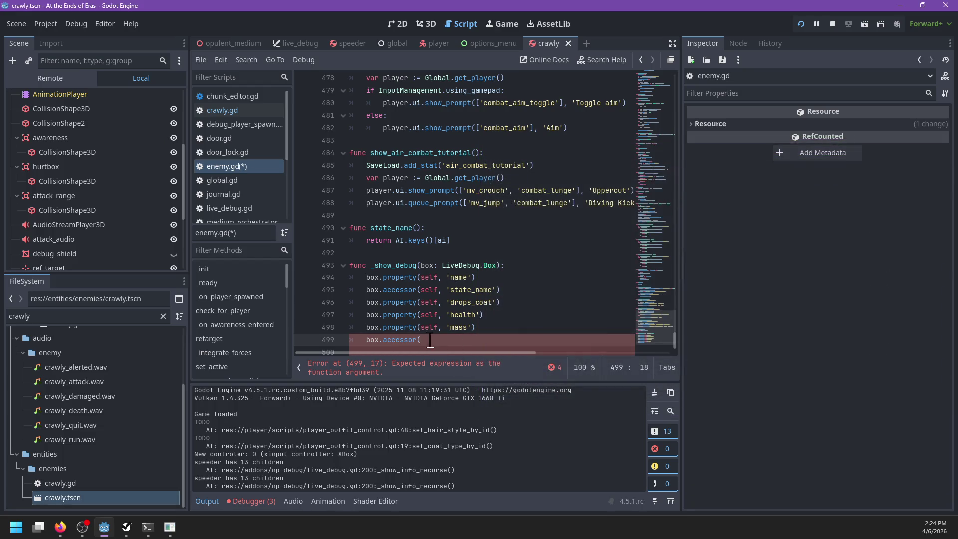
Step: Complete line 499 as box.accessor(awareness, 'has_overlapping_bodies'), save enemy.gd, and open crawly.gd
type("awareness, 'has_overlapping_bodies")
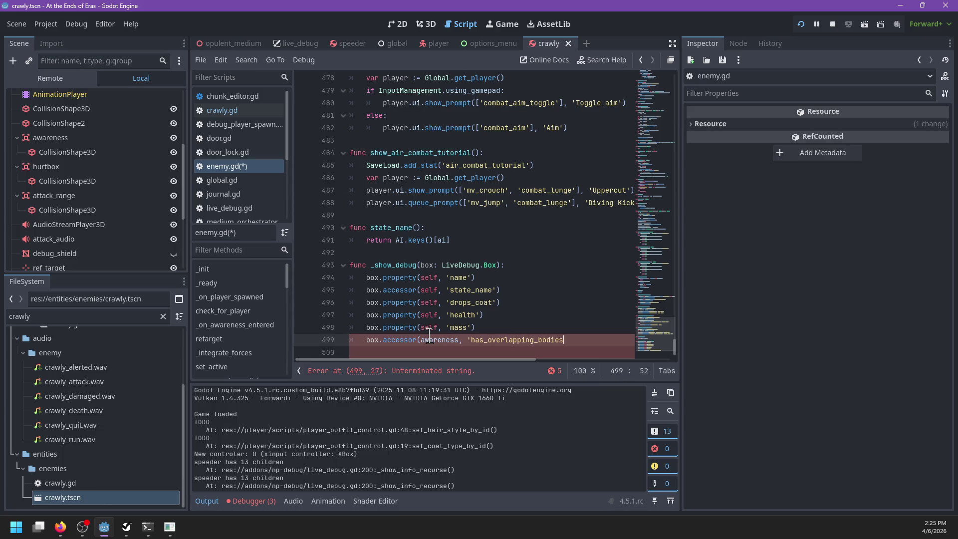
key("ctrl+shift+d")
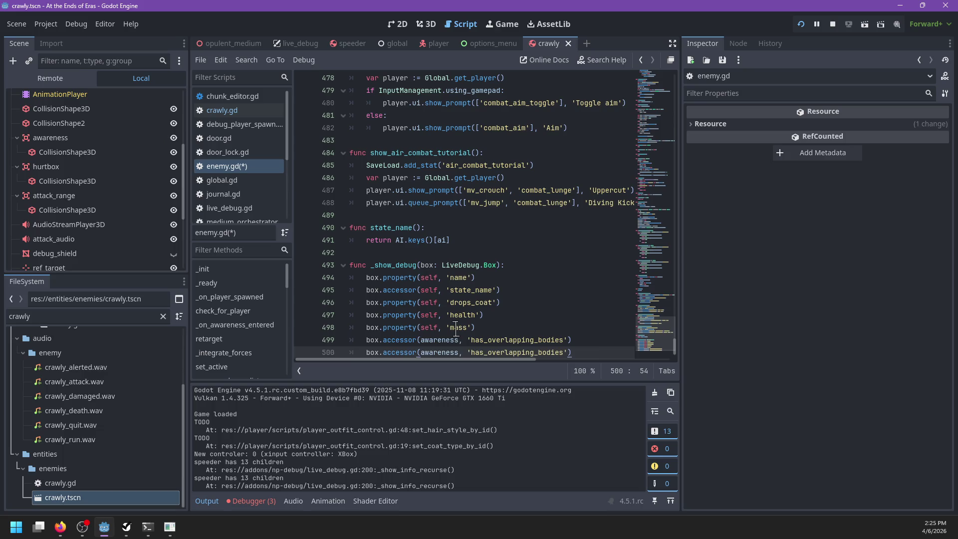
key("ctrl+z")
key("ctrl+s")
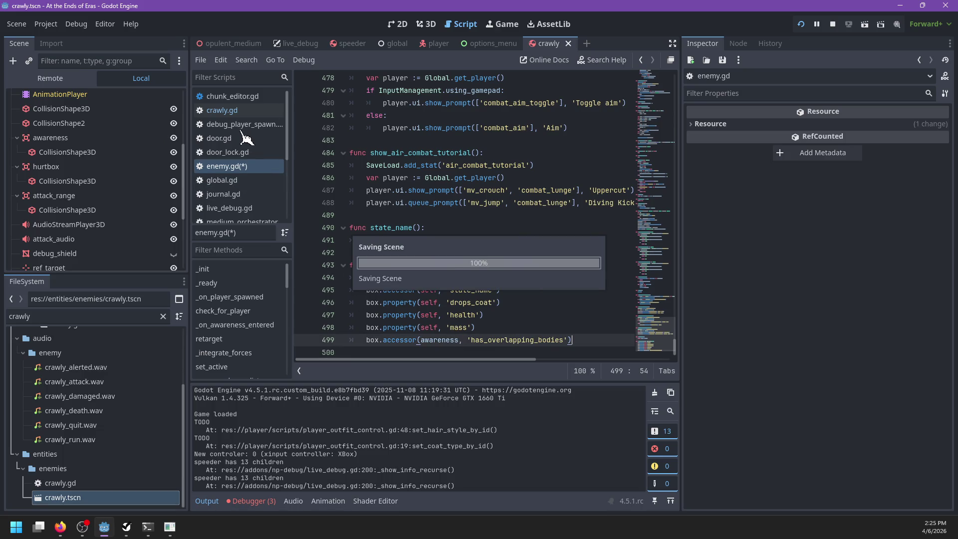
left_click(222, 111)
scroll(453, 234, "down", 20)
Step: At the end of crawly.gd, add func _show_debug(box) calling super._show_debug(box) and a box.accessor line
scroll(453, 235, "down", 20)
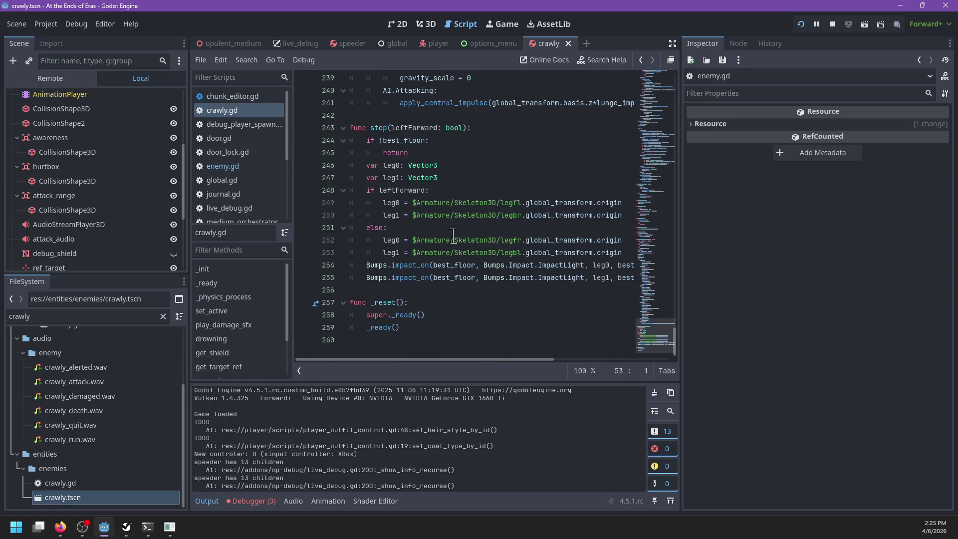
left_click(432, 340)
key("Return")
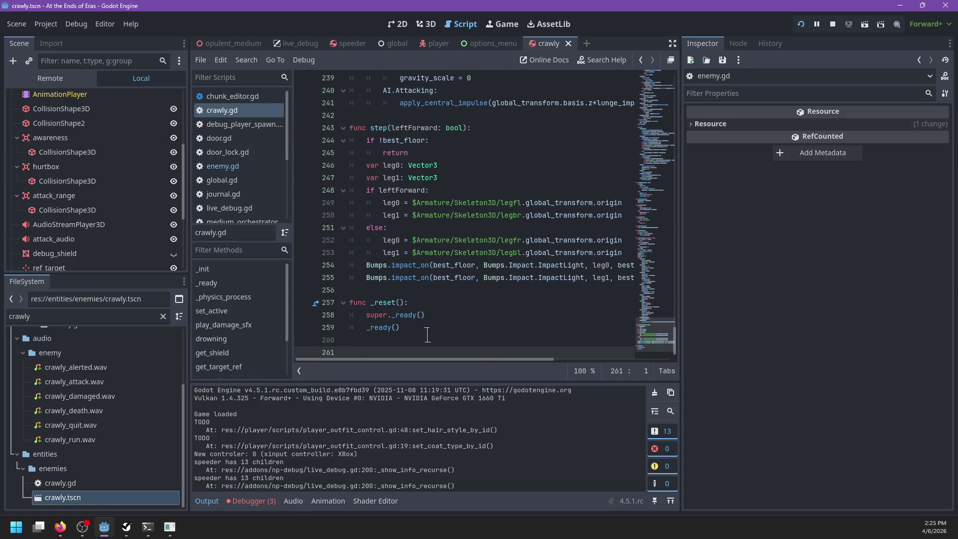
type("func _show_")
key("Return")
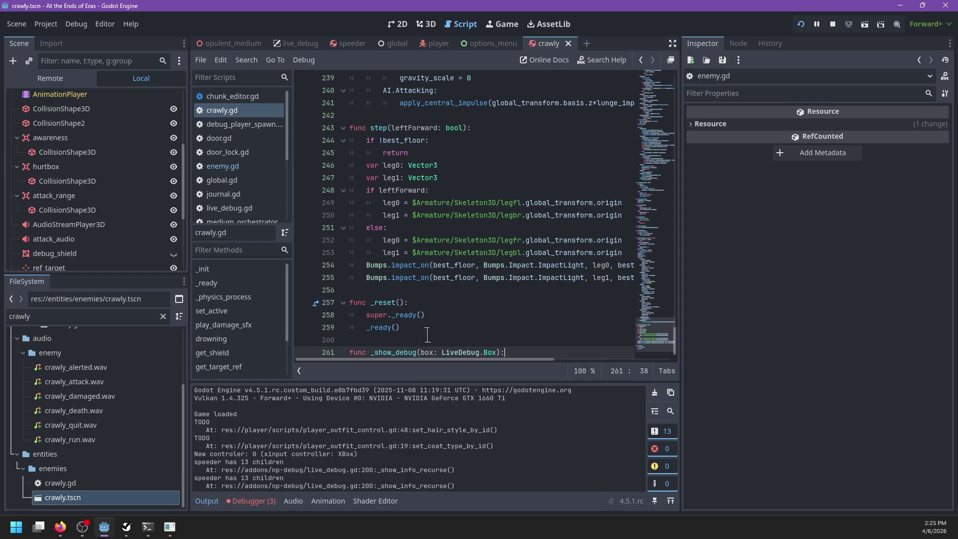
key("Return")
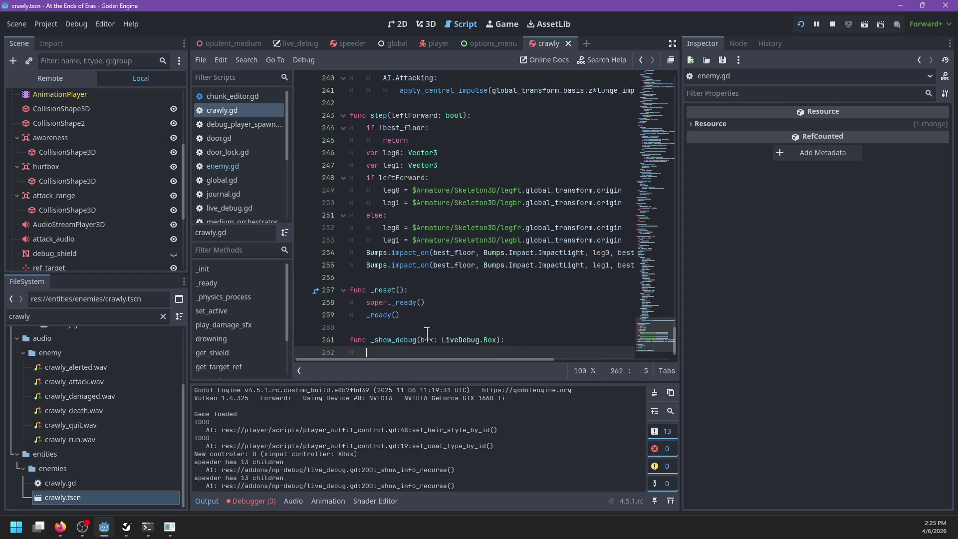
type("su")
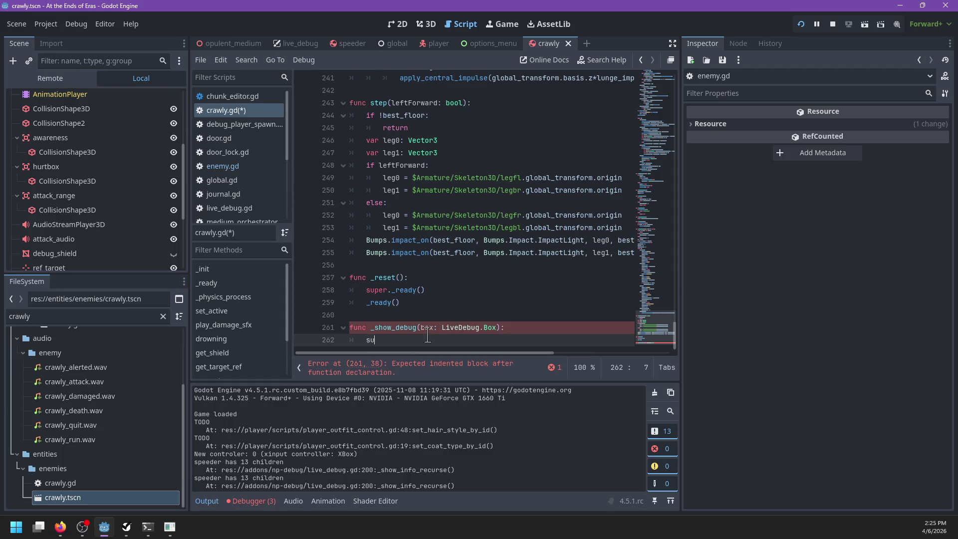
type("per._sh")
key("Return")
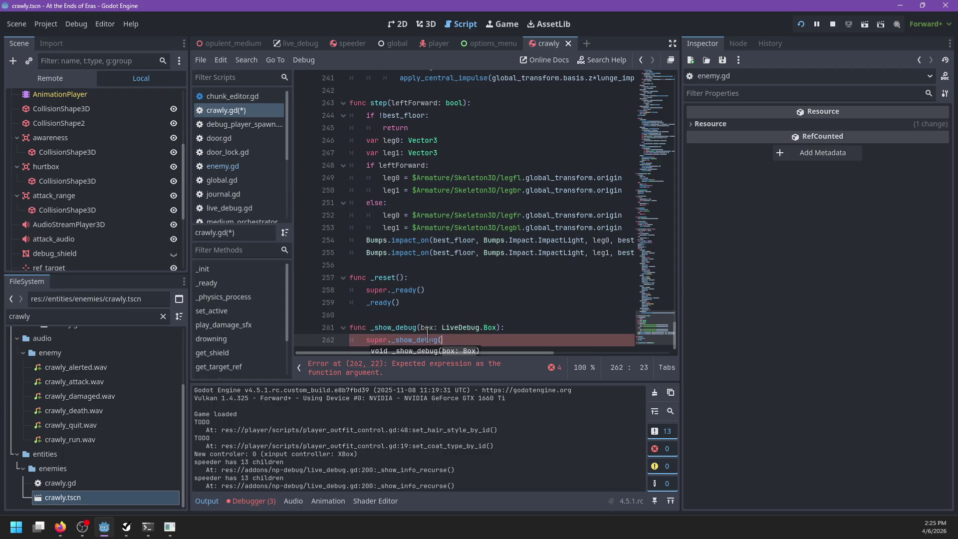
type("box)")
key("Return")
type("box.")
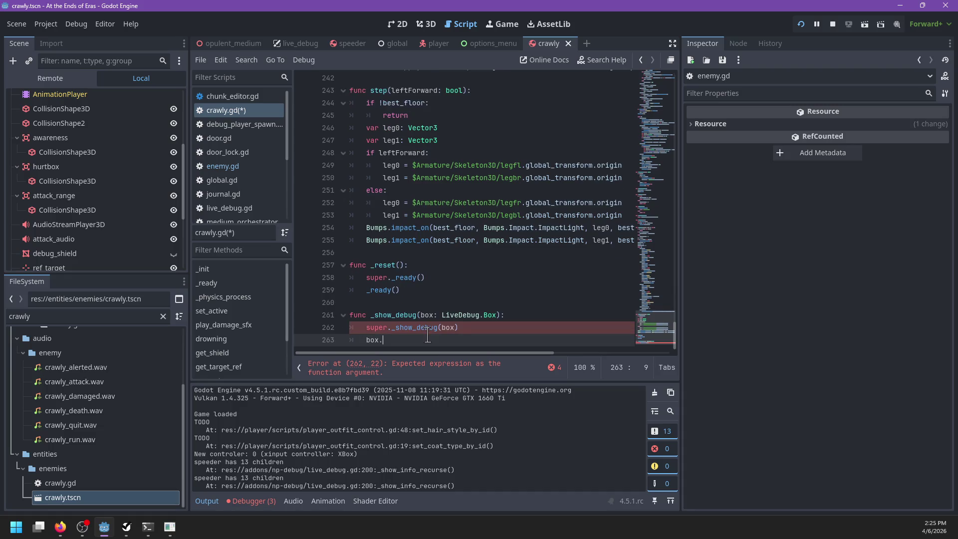
type("accessor(")
key("Return")
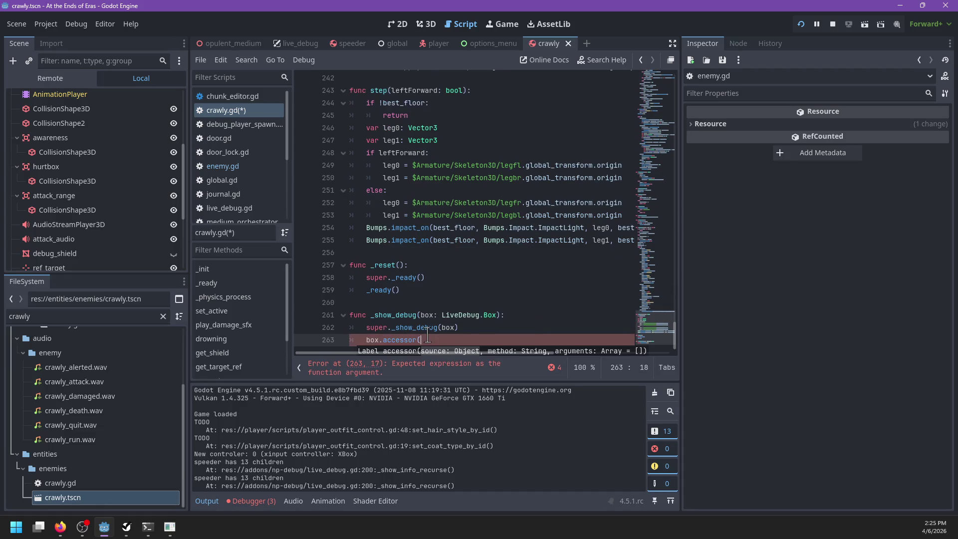
type("atta")
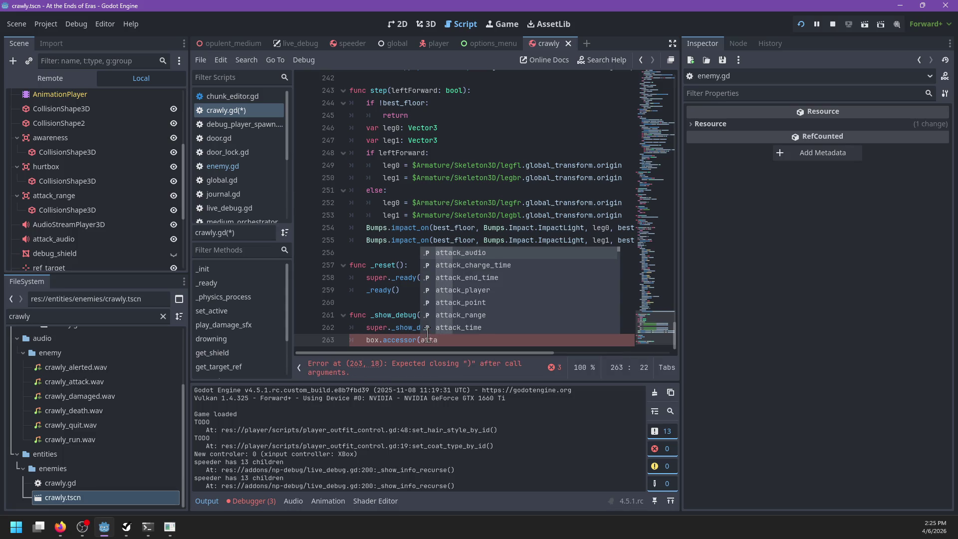
type("ck_area, 'has_overlapping_bodies")
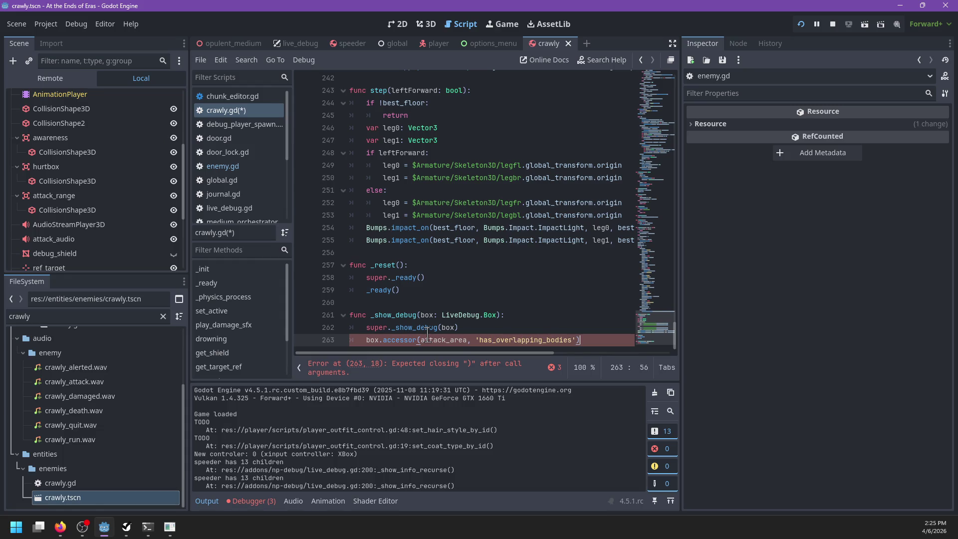
Step: Save, replace the undeclared attack_area with attack_range, and switch to the running game
key("ctrl+s")
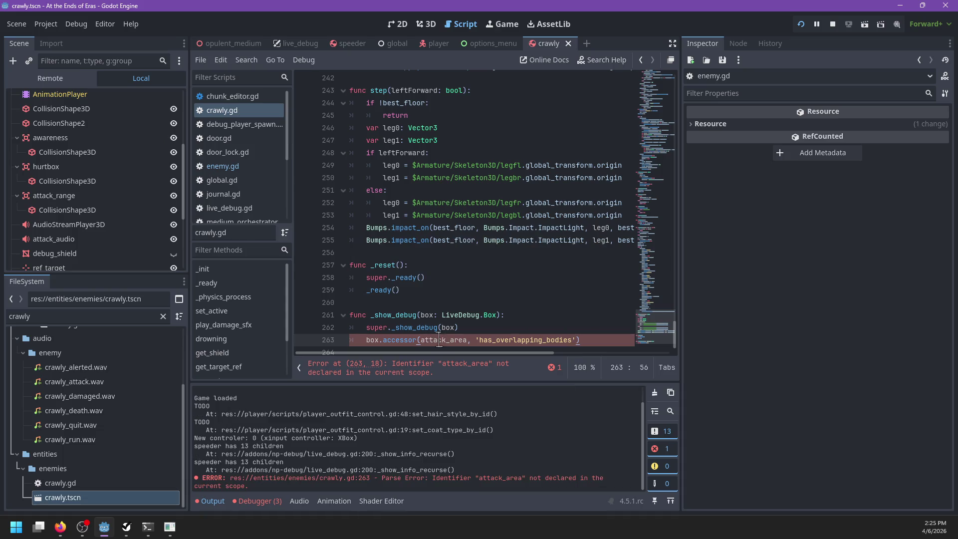
double_click(458, 340)
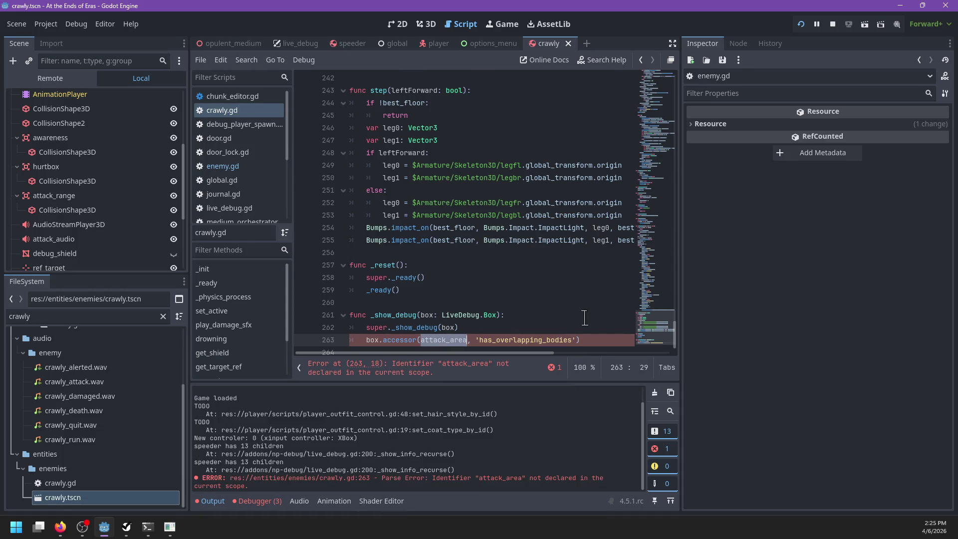
mouse_move(653, 327)
left_mouse_down()
mouse_move(667, 70)
mouse_move(668, 344)
left_mouse_up()
double_click(446, 327)
type("attack_ra")
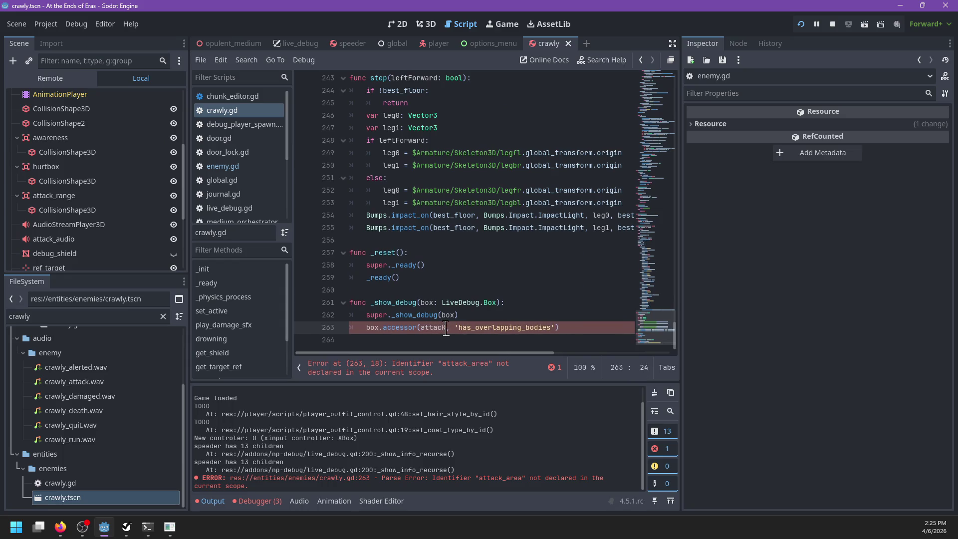
type("nge")
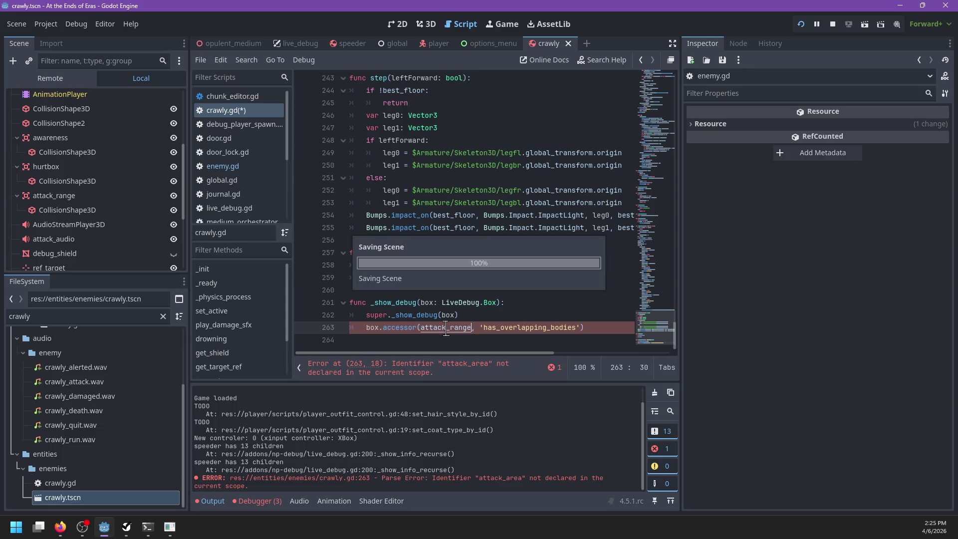
scroll(425, 305, "up", 1)
key("alt+Tab")
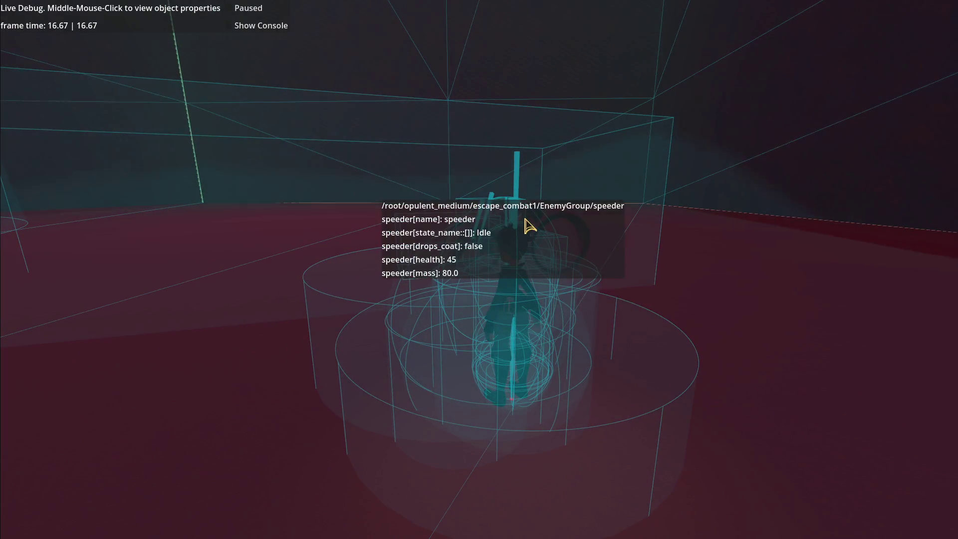
Step: Inspect the speeder: attack_range overlapping true, awareness false; then return to the editor
middle_click(525, 221)
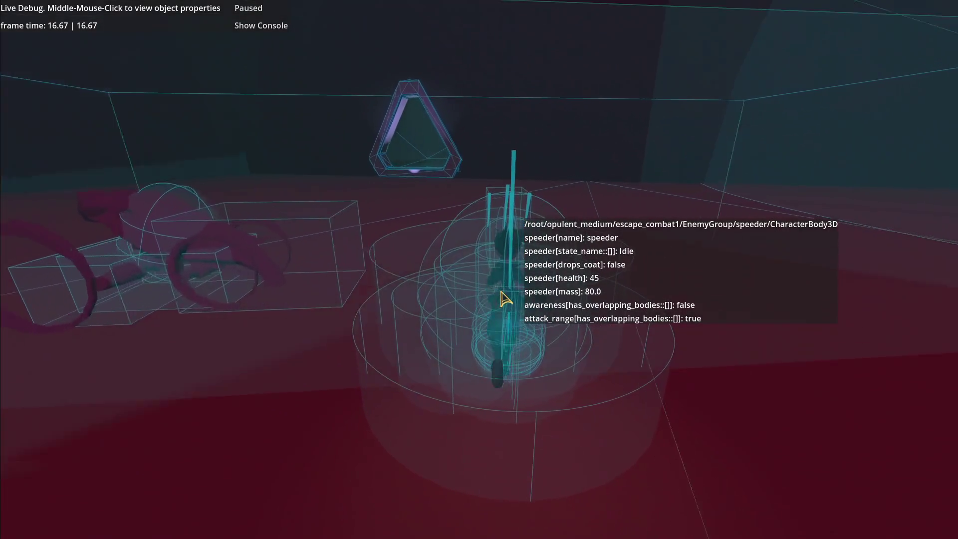
key("alt+Tab")
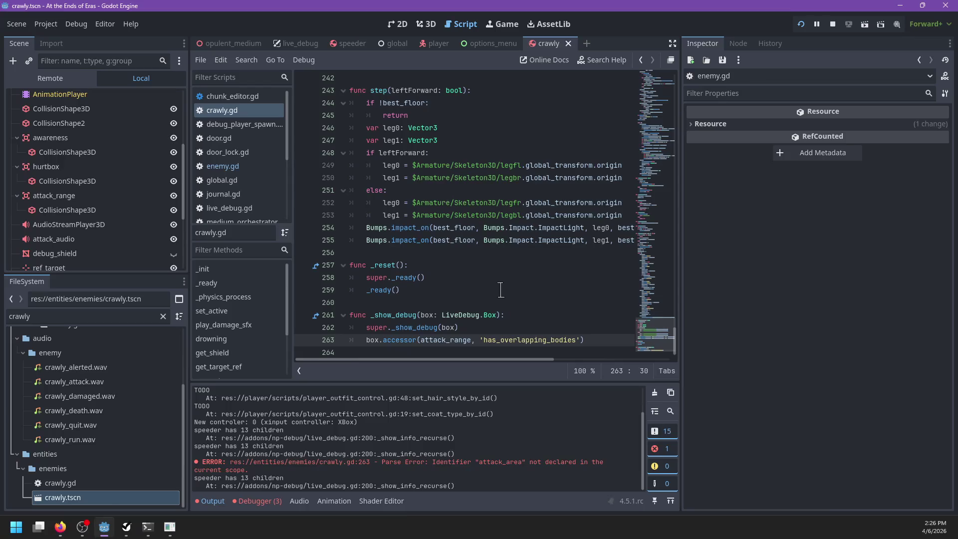
Step: View the speeder scene's root node properties, then find the attack_range check in crawly.gd
left_click(349, 43)
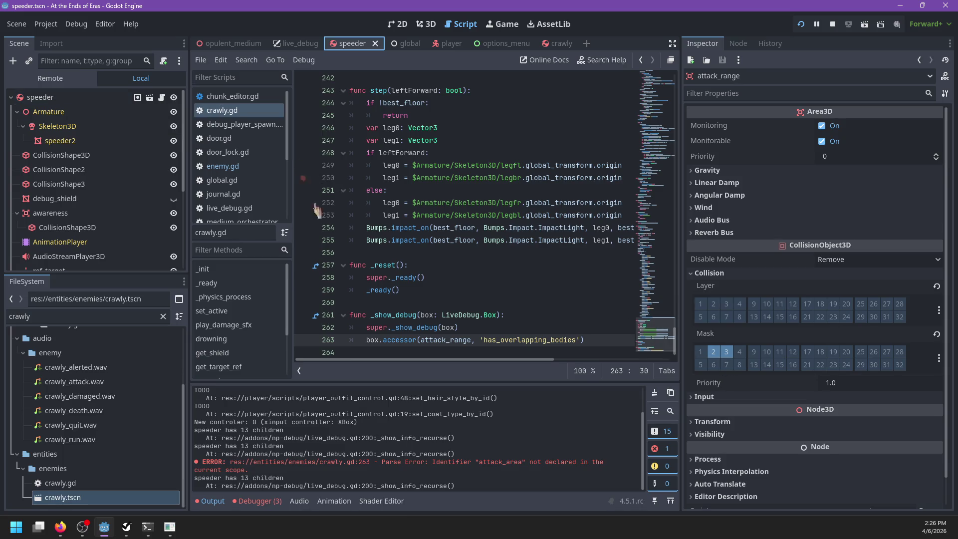
left_click(435, 260)
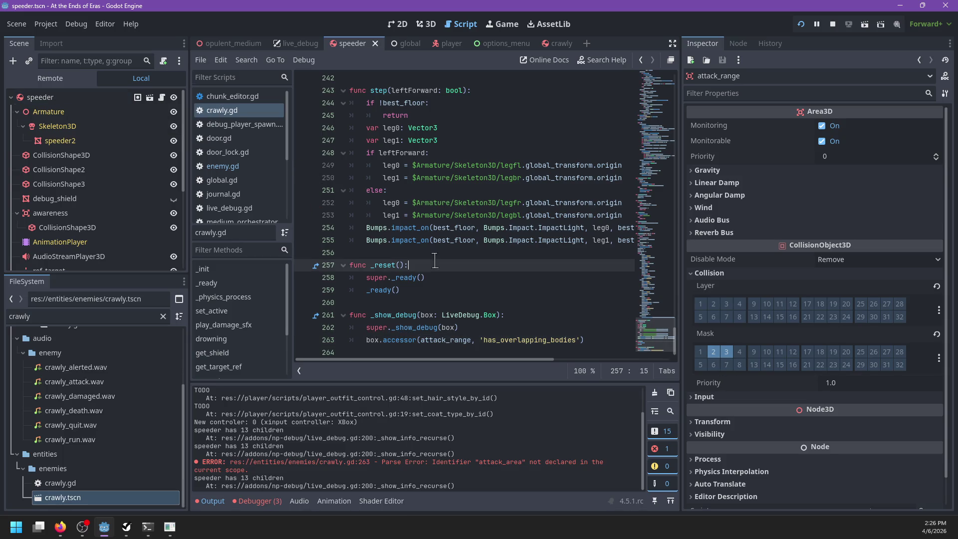
left_click(162, 97)
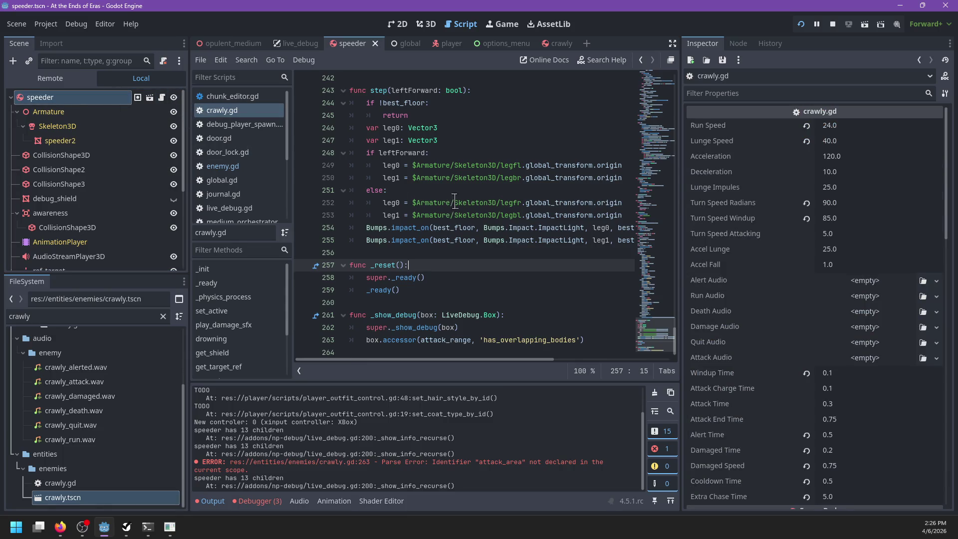
left_click(460, 215)
key("ctrl+f")
type("att")
type("K)rabng")
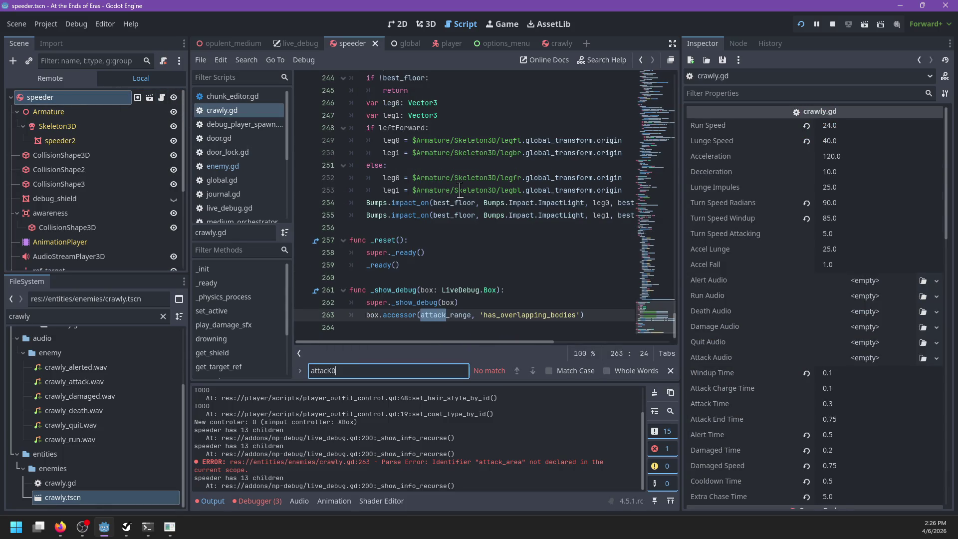
key("BackSpace")
key("BackSpace")
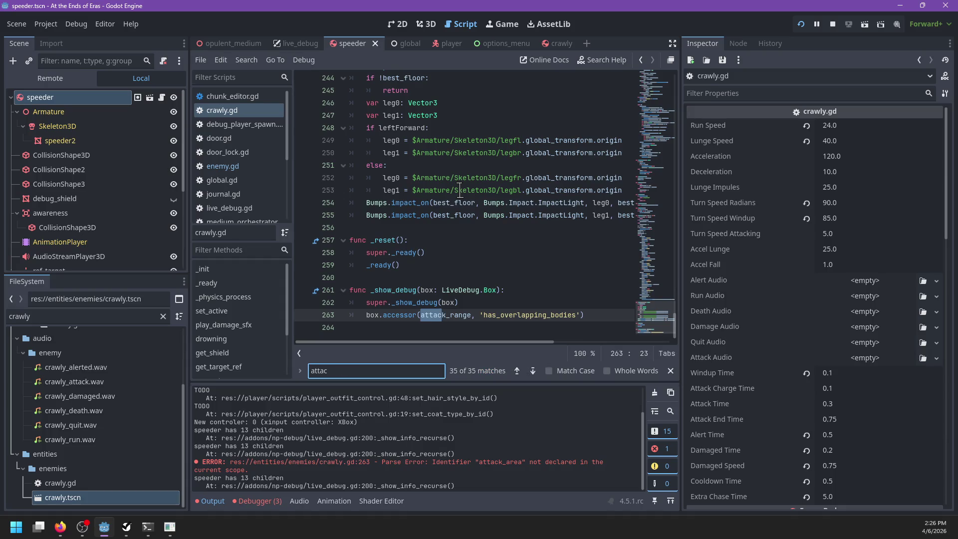
type("k_range")
key("Return")
key("Return")
key("Return")
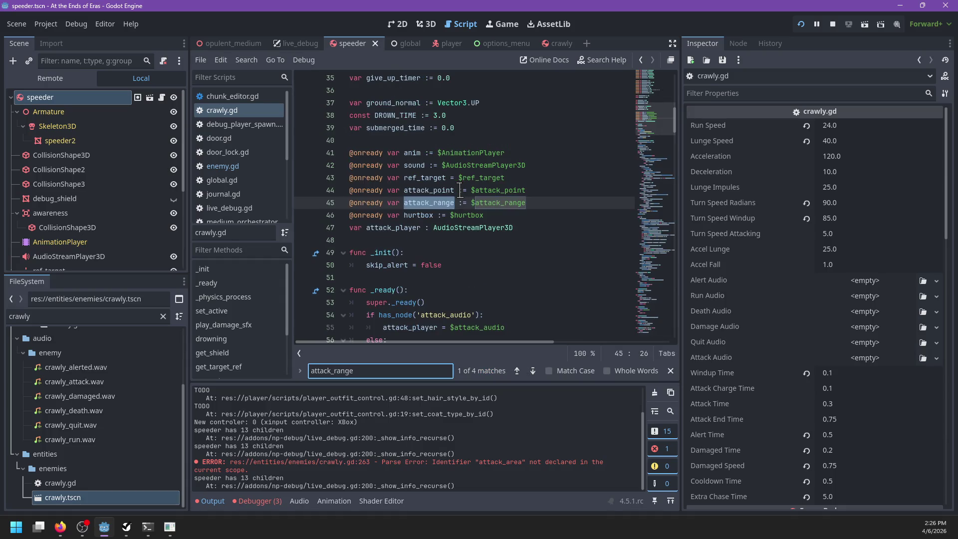
key("Escape")
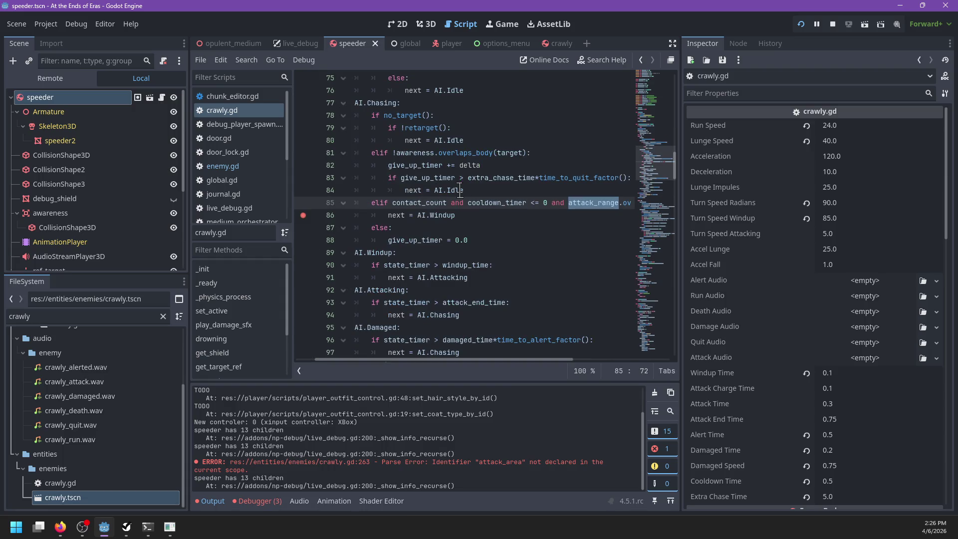
Step: Select target in attack_range.overlaps_body(target) on line 85, then bring up the paused game
scroll(464, 190, "right", 3)
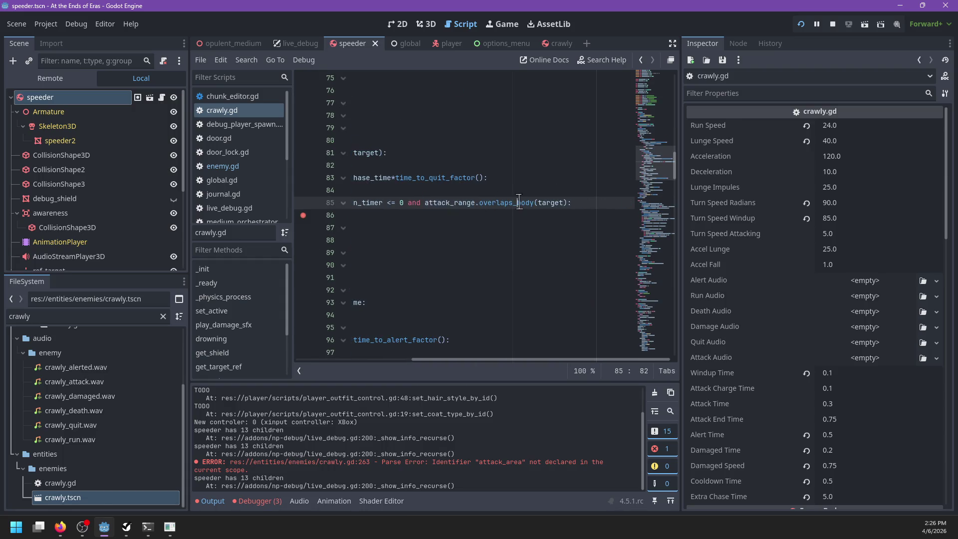
left_click_drag(538, 203, 560, 205)
scroll(561, 205, "left", 3)
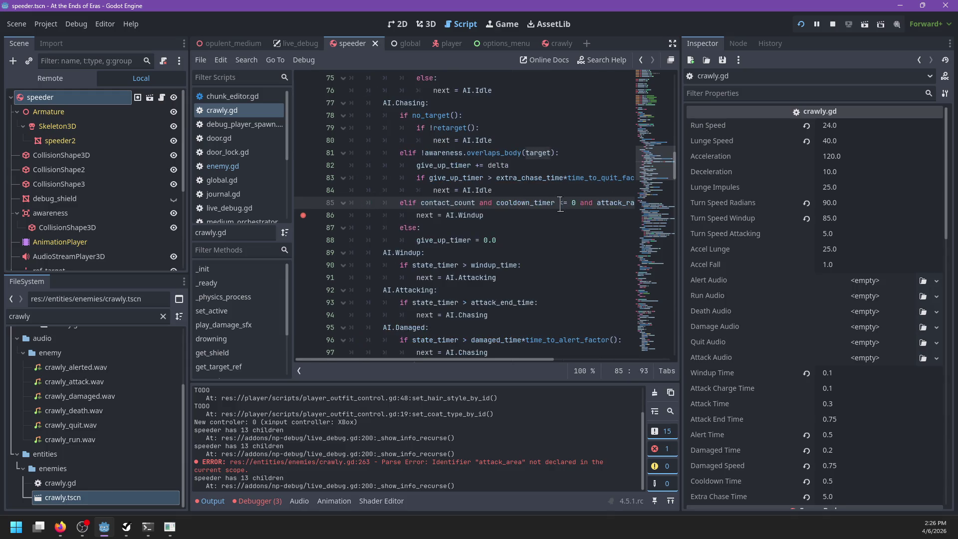
left_click(509, 218)
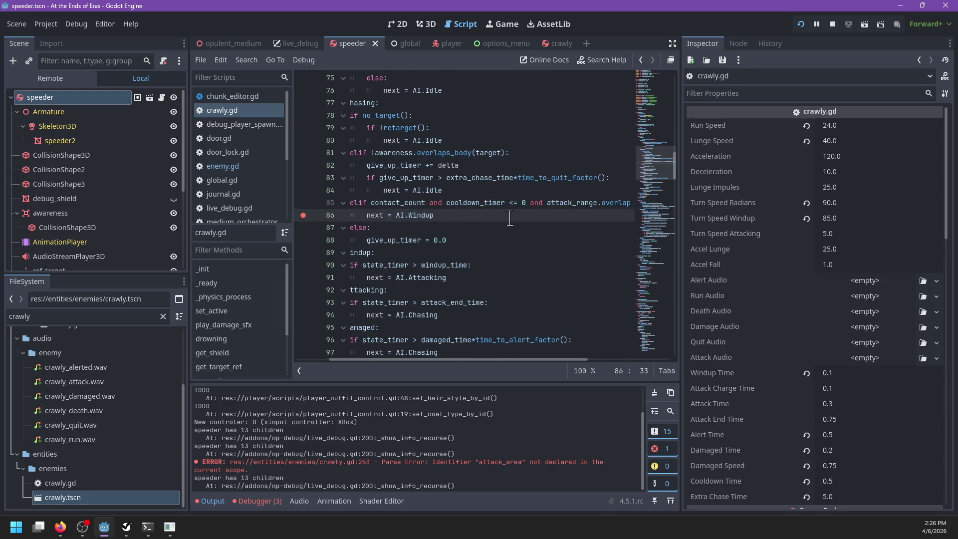
key("alt+Tab")
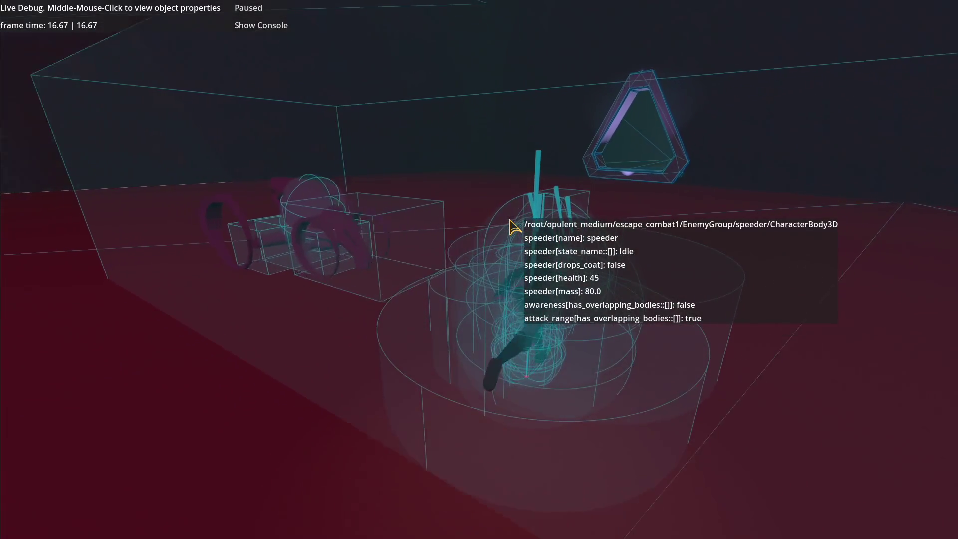
Step: Back in the editor, open enemy.gd at _show_debug and select the awareness area node in the Scene tree
key("alt+Tab")
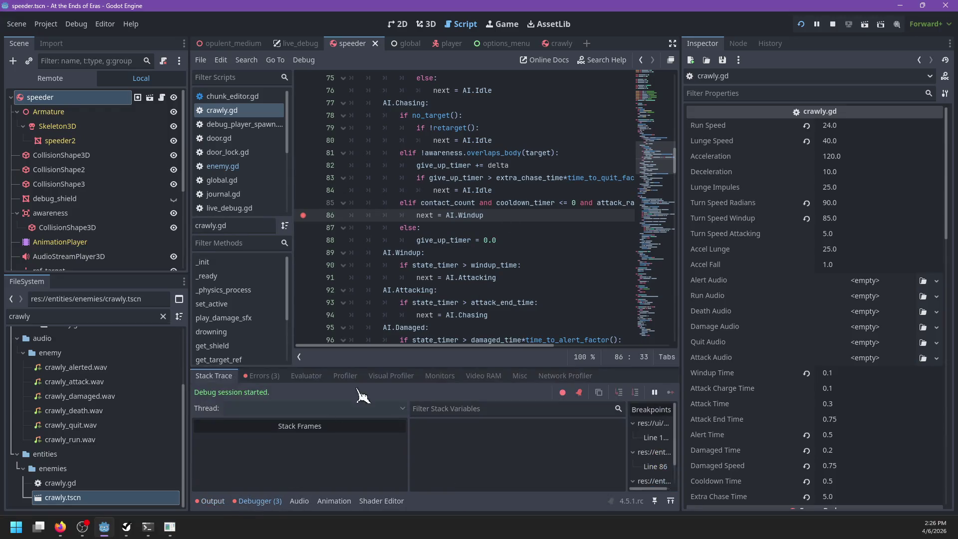
scroll(432, 179, "up", 8)
scroll(431, 179, "down", 3)
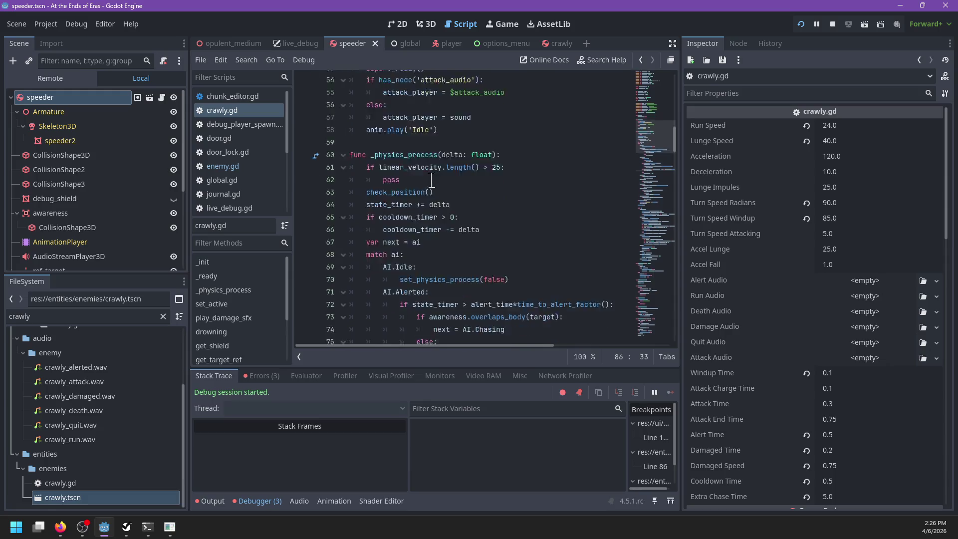
left_click(256, 169)
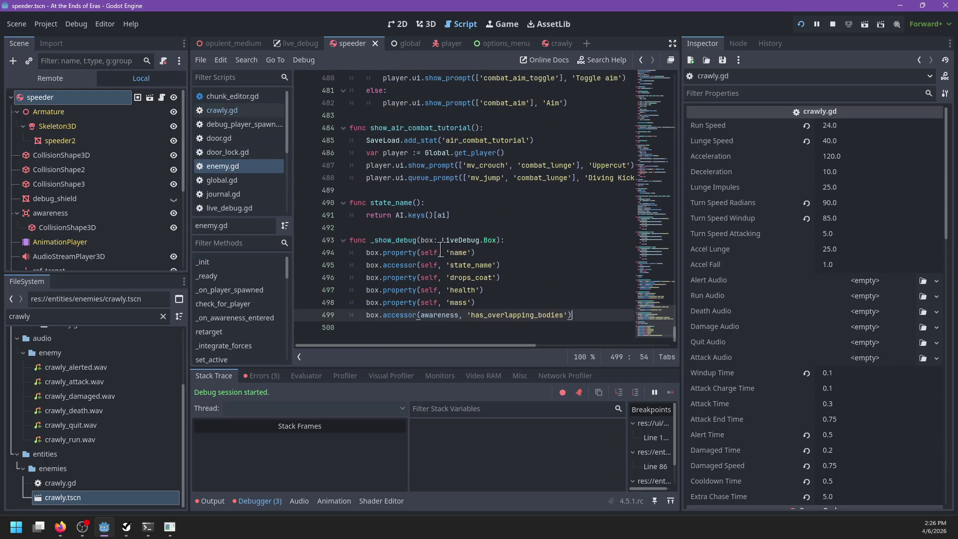
left_click(91, 98)
left_click(77, 214)
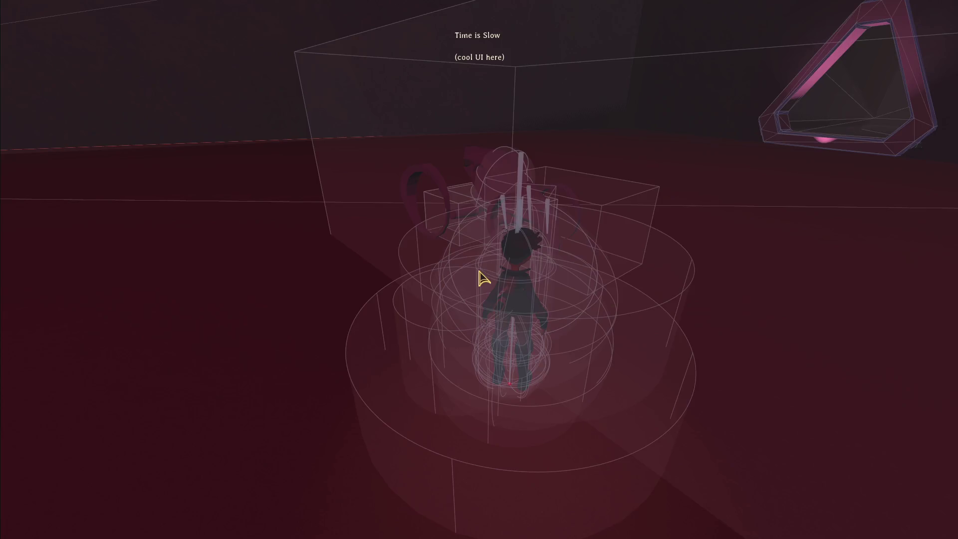
Step: Run the player toward the speeder and inspect its Live Debug properties: awareness overlap false, attack_range overlap true
key("a")
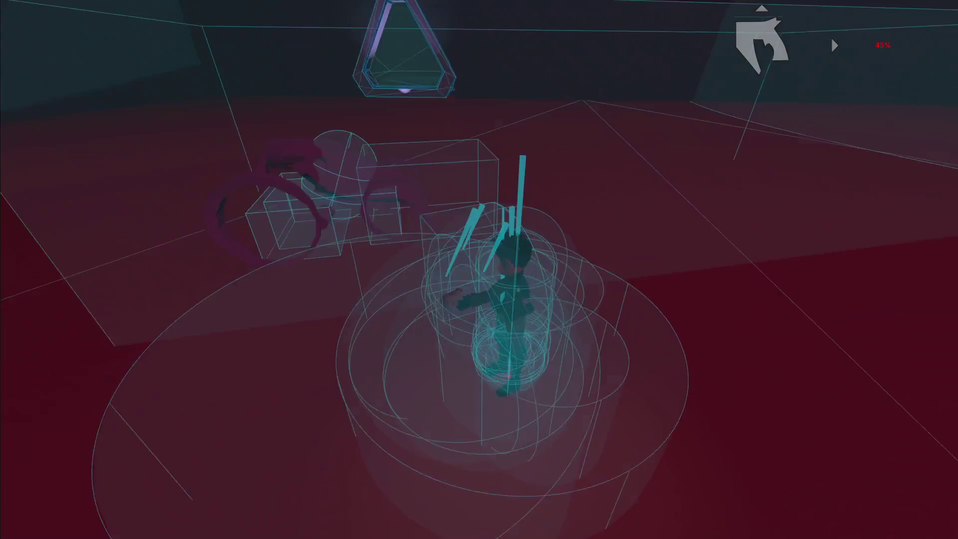
key("grave")
middle_click(480, 276)
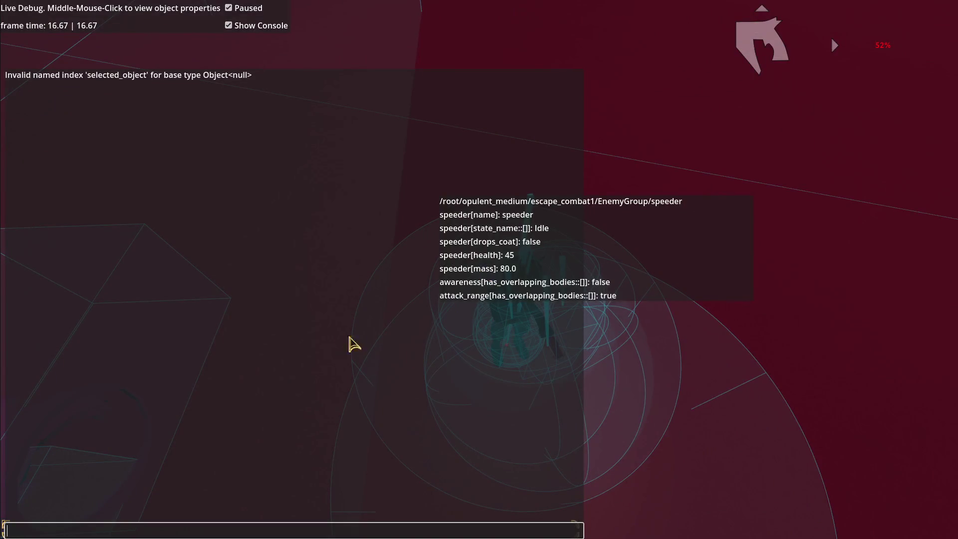
key("grave")
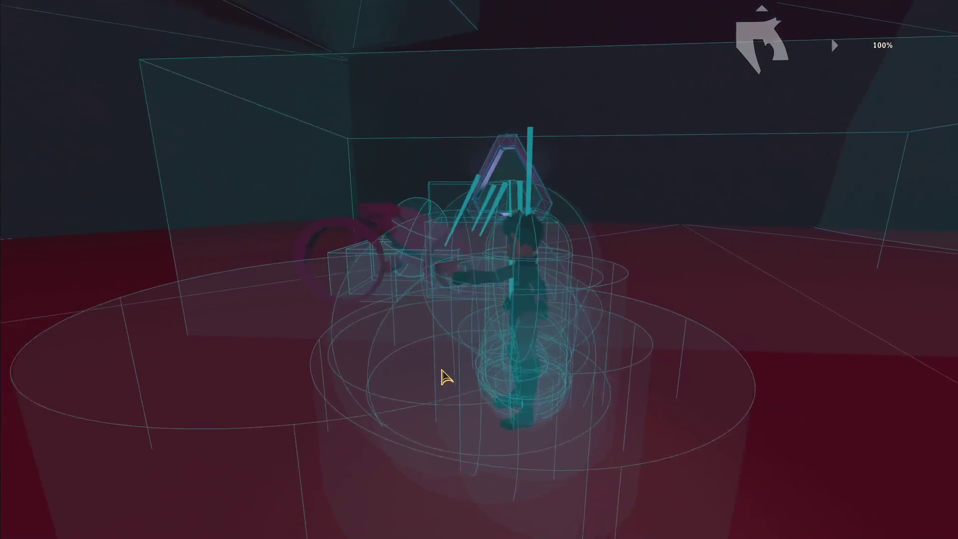
Step: Reopen the paused Live Debug overlay, then return to the editor
key("grave")
type("a")
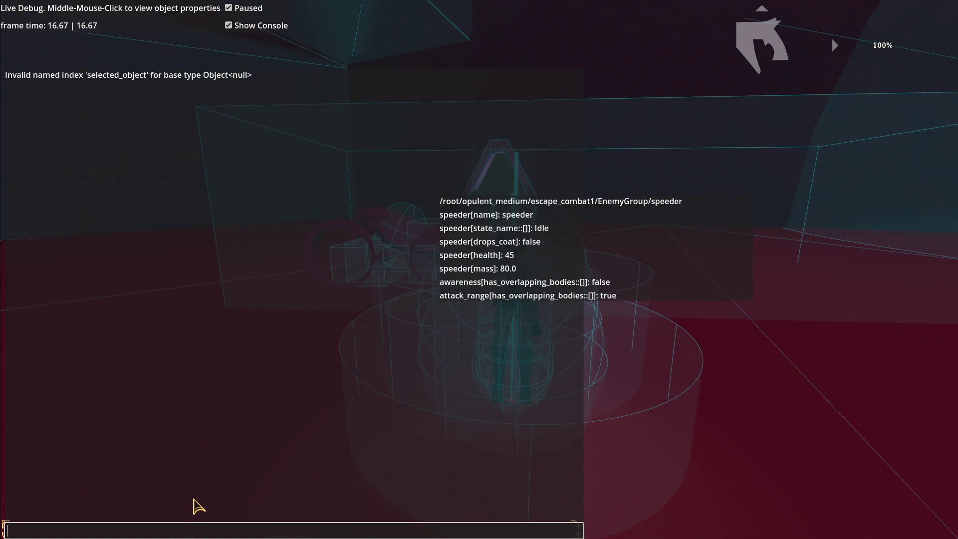
key("alt+Tab")
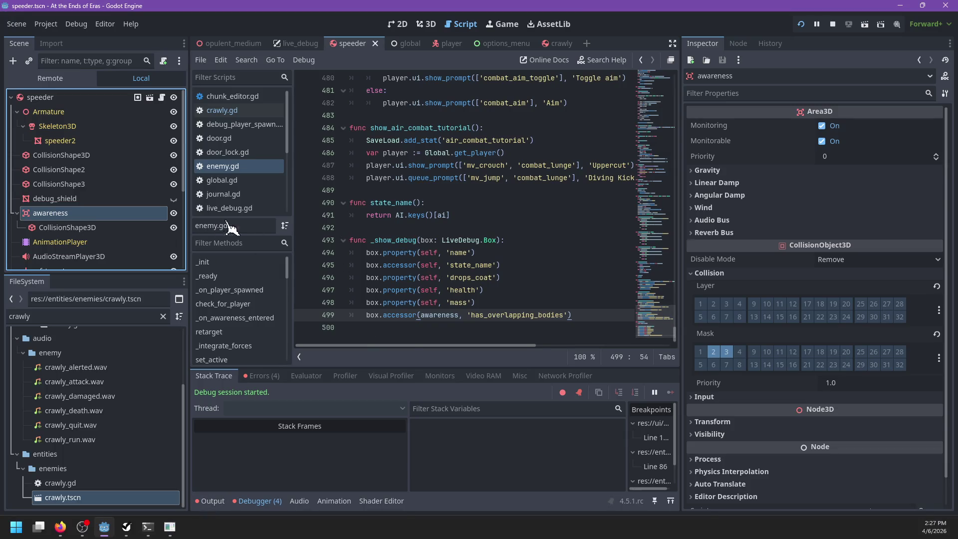
Step: Open live_debug.gd and search the script for 'select'
left_click(227, 207)
left_click(477, 214)
scroll(477, 213, "down", 1)
scroll(519, 219, "up", 20)
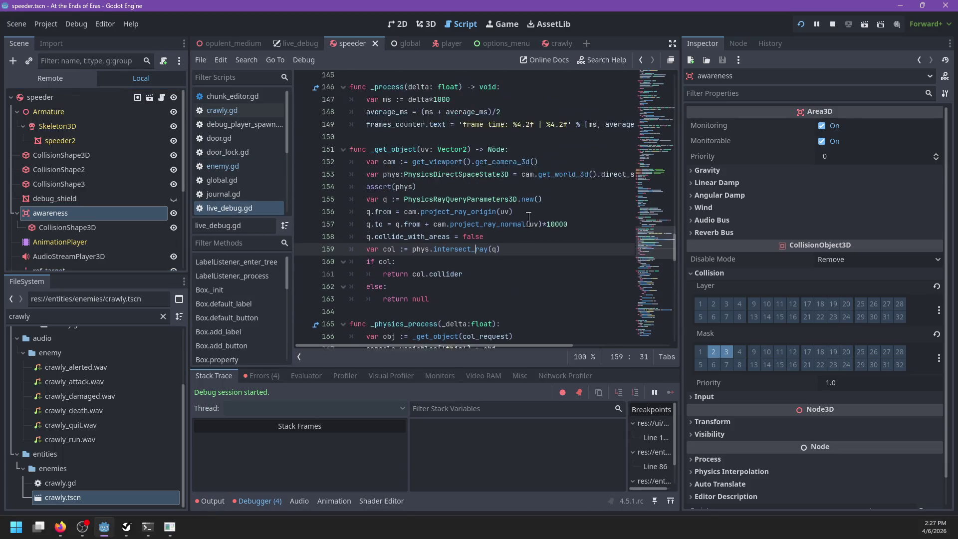
scroll(530, 219, "down", 9)
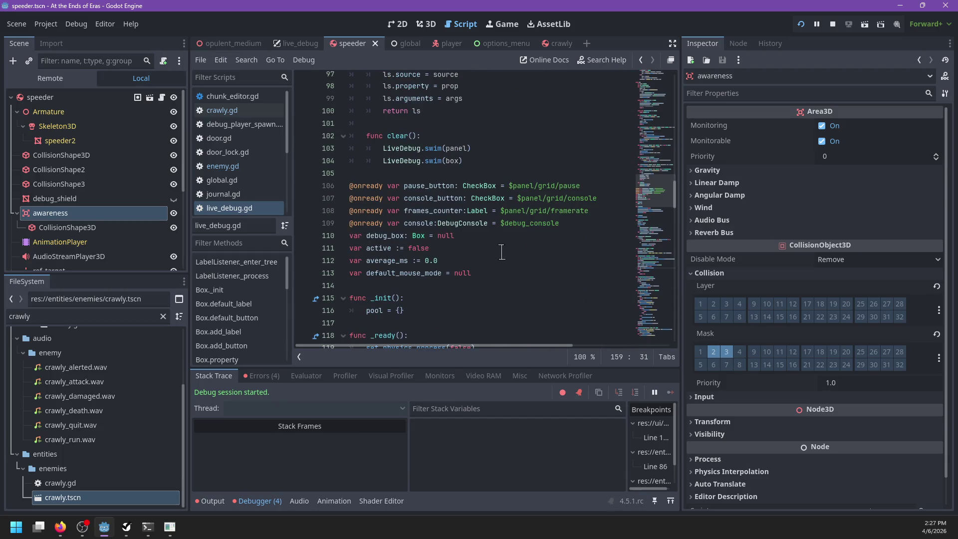
scroll(501, 251, "down", 4)
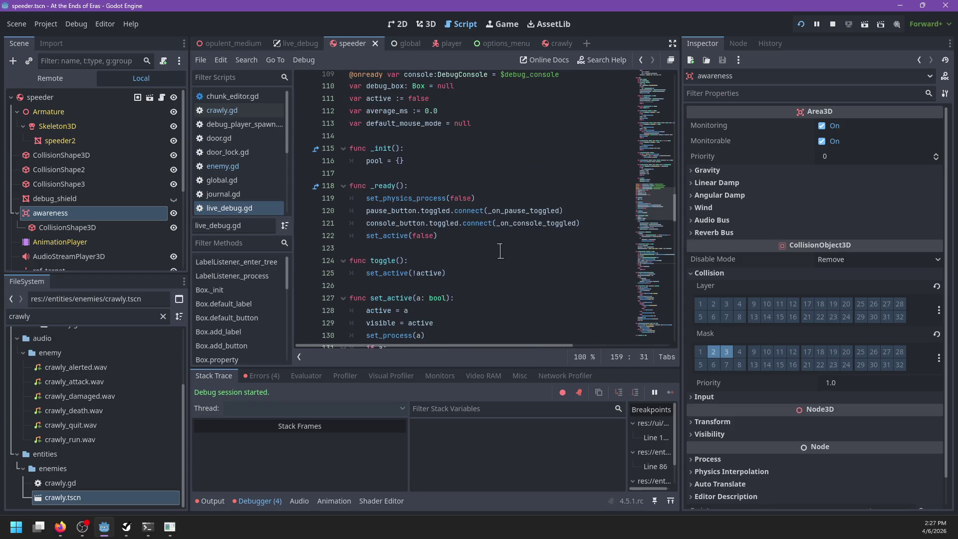
key("ctrl+f")
type("fin")
key("BackSpace")
key("BackSpace")
key("BackSpace")
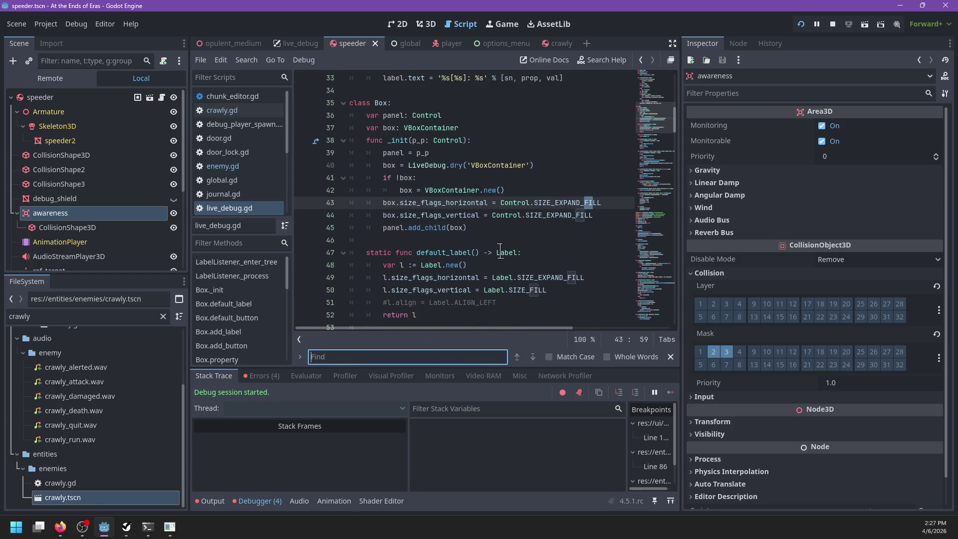
type("select")
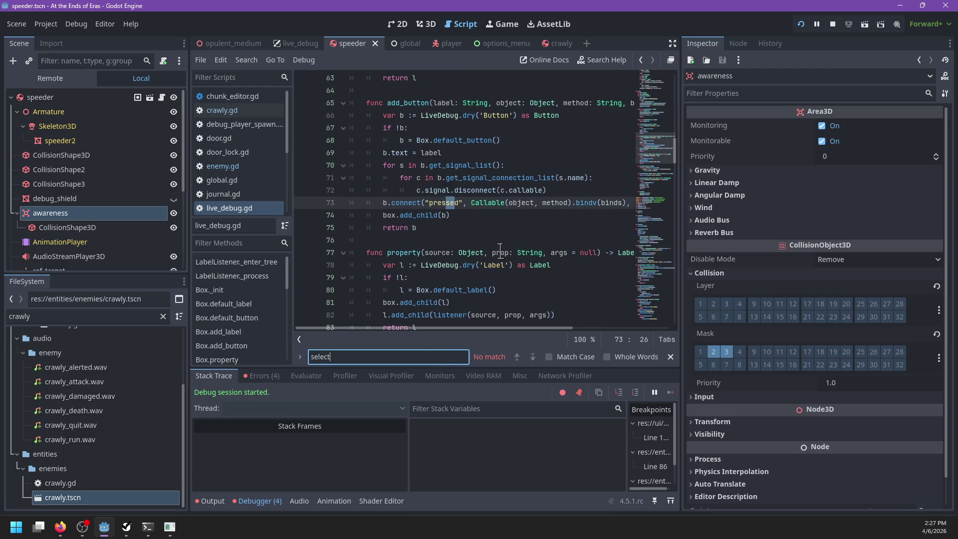
key("Escape")
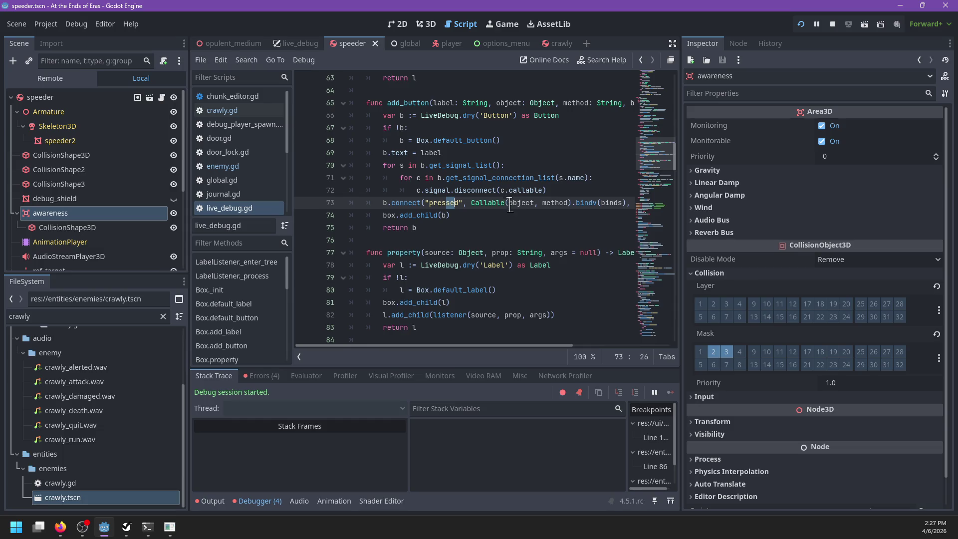
Step: Rewrite line 73 to use b.pressed.connect instead of the quoted 'pressed' signal name
scroll(510, 226, "right", 3)
scroll(509, 225, "left", 4)
double_click(448, 205)
key("BackSpace")
key("BackSpace")
key("BackSpace")
key("BackSpace")
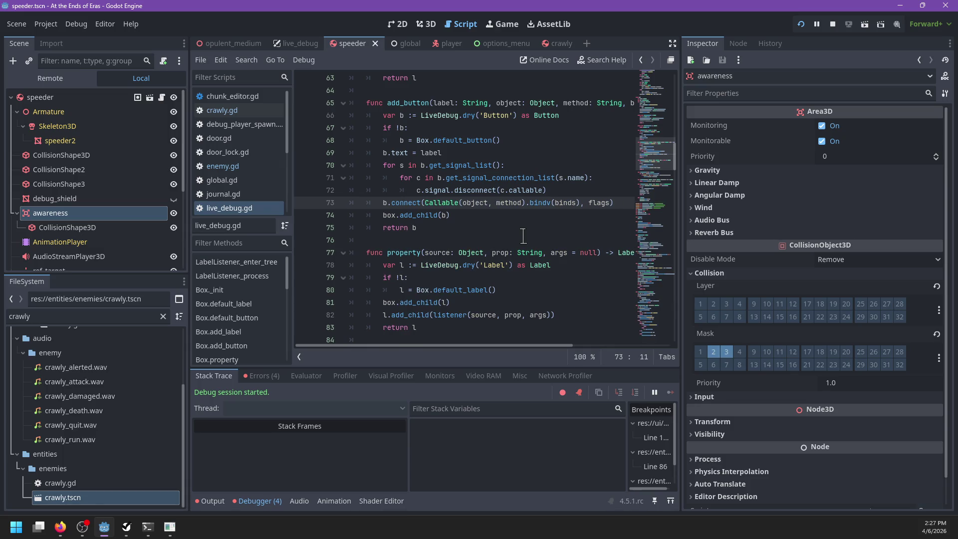
type("pressed.")
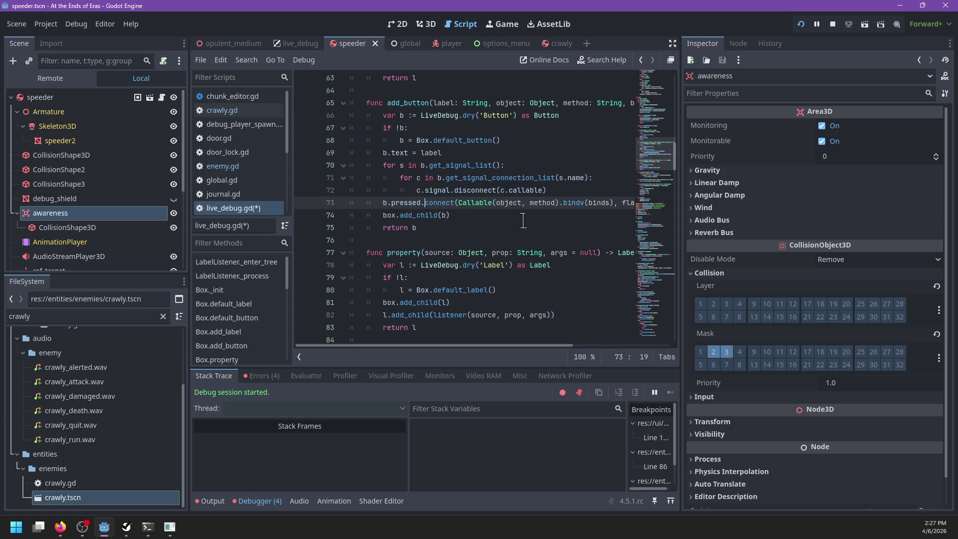
Step: Find uses of _get_object, reaching its call with col_request in _physics_process on line 166
scroll(523, 220, "right", 2)
scroll(523, 222, "left", 3)
scroll(522, 222, "down", 2)
scroll(522, 223, "down", 2)
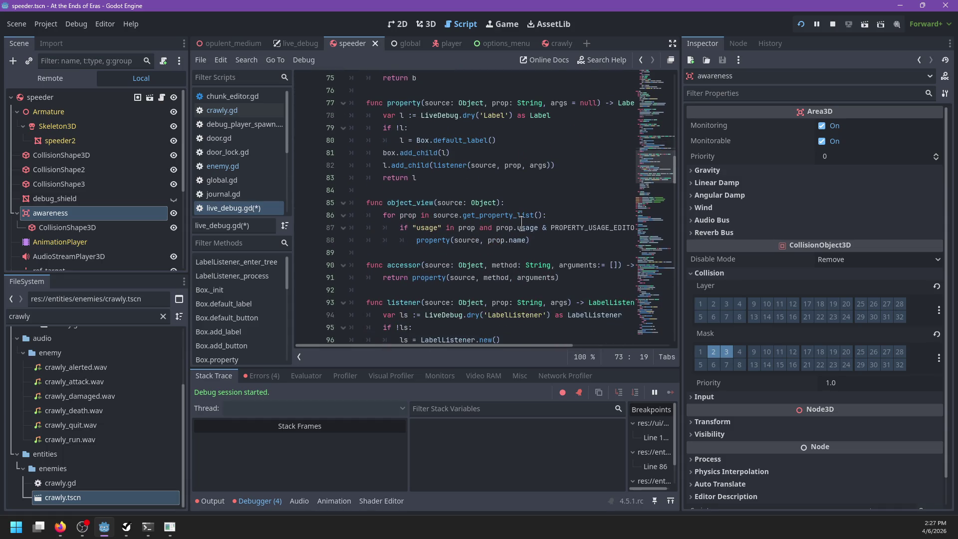
scroll(523, 223, "down", 17)
scroll(521, 224, "down", 5)
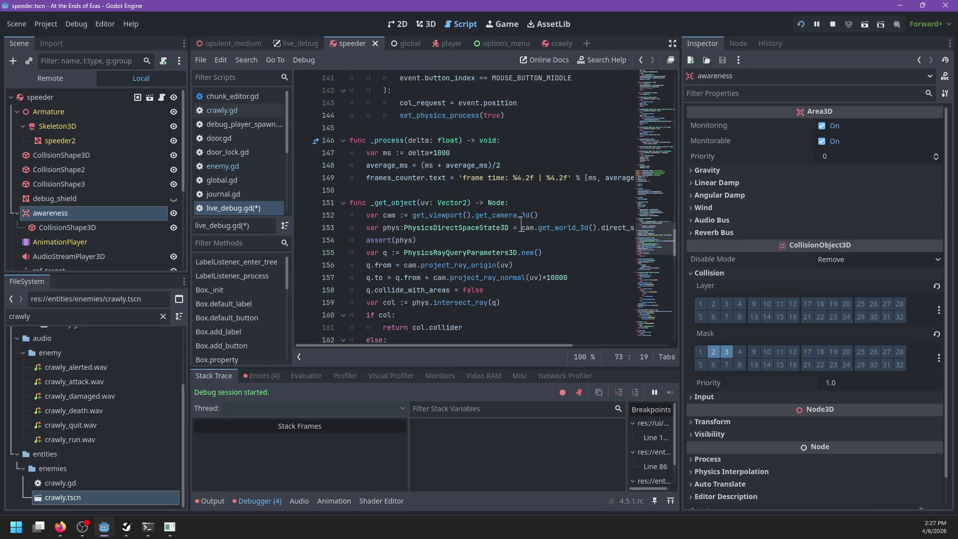
double_click(402, 203)
scroll(479, 240, "down", 3)
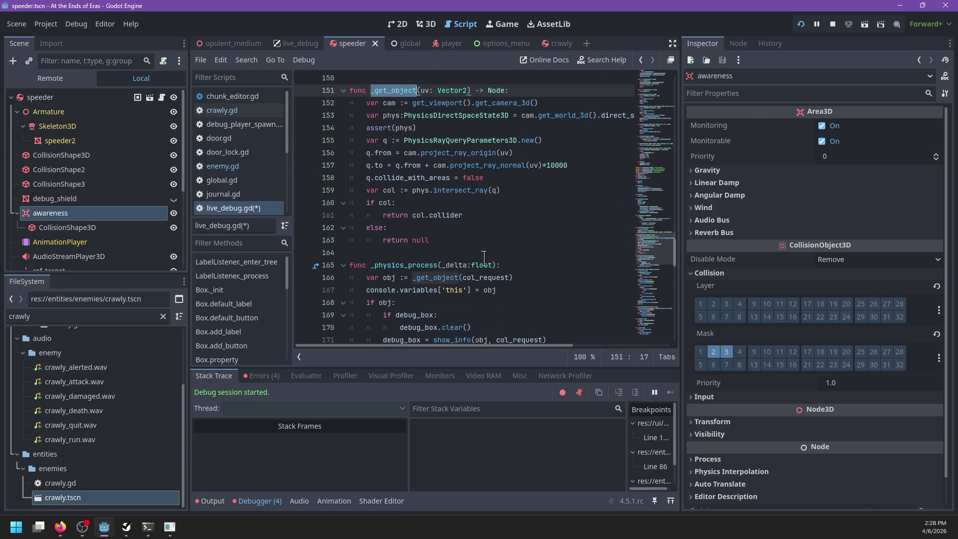
key("ctrl+f")
key("Return")
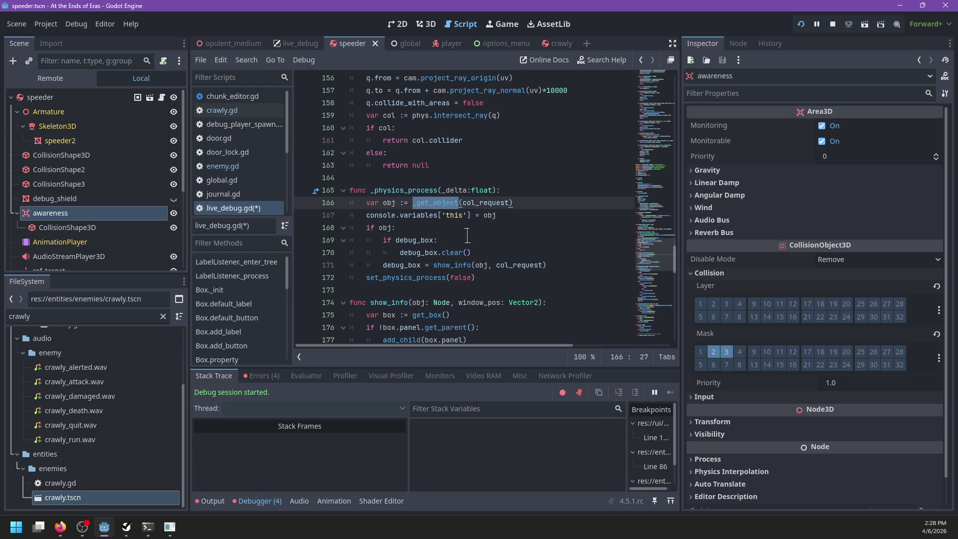
key("alt+Tab")
Step: Enter 'this' in the in-game console, middle-click the speeder's CharacterBody3D, and enter 'this' again to resolve it
type("this")
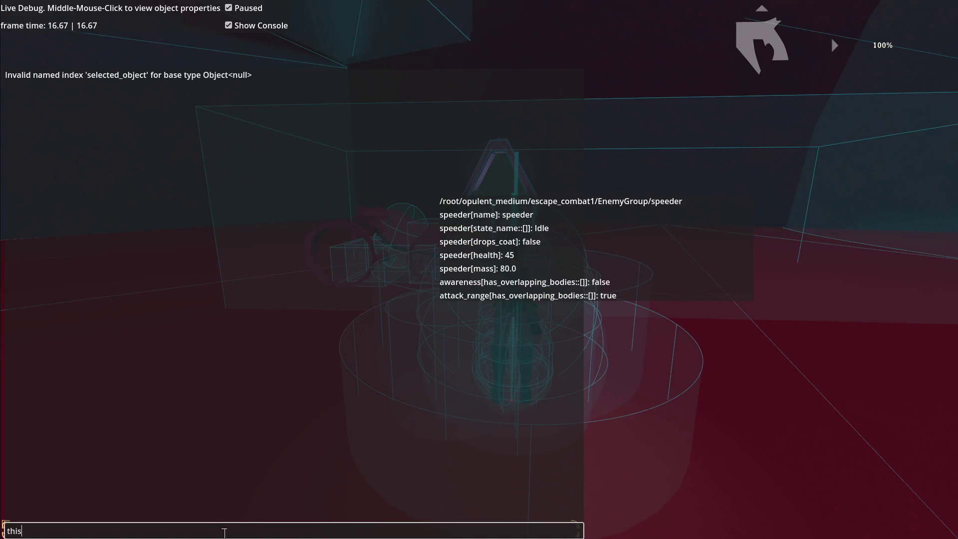
key("Return")
middle_click(424, 247)
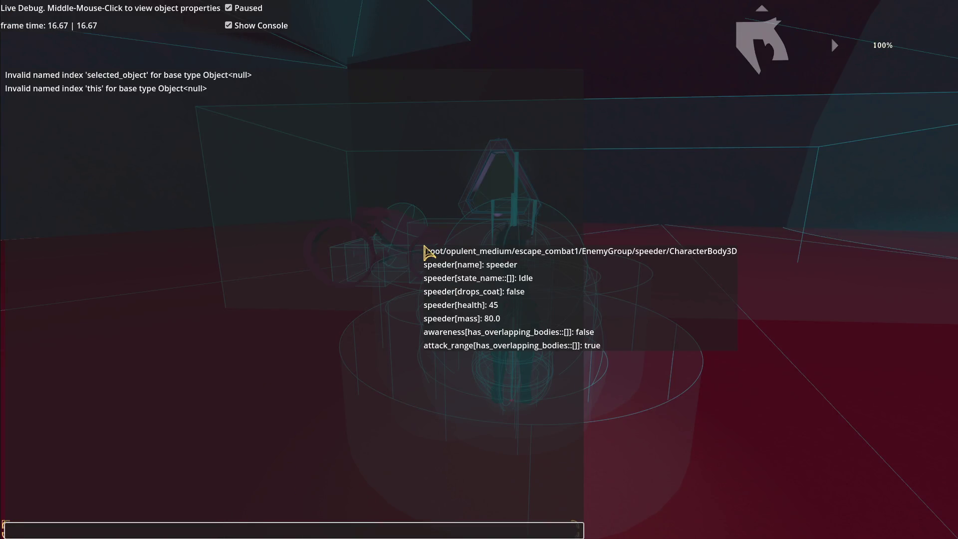
type("this")
key("Return")
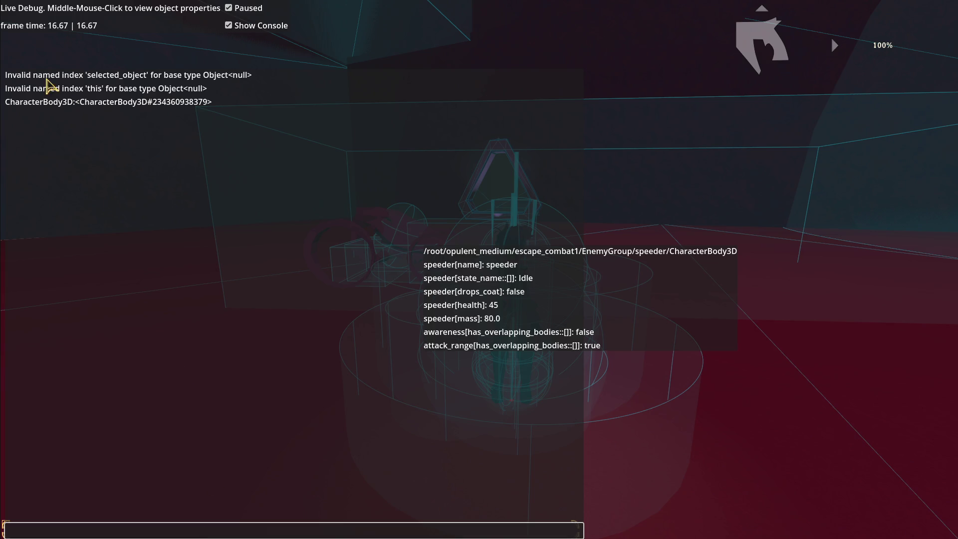
Step: Query this.awareness.collision_mask on the middle-clicked speeder in the Live Debug console, getting 6
key("alt+Tab")
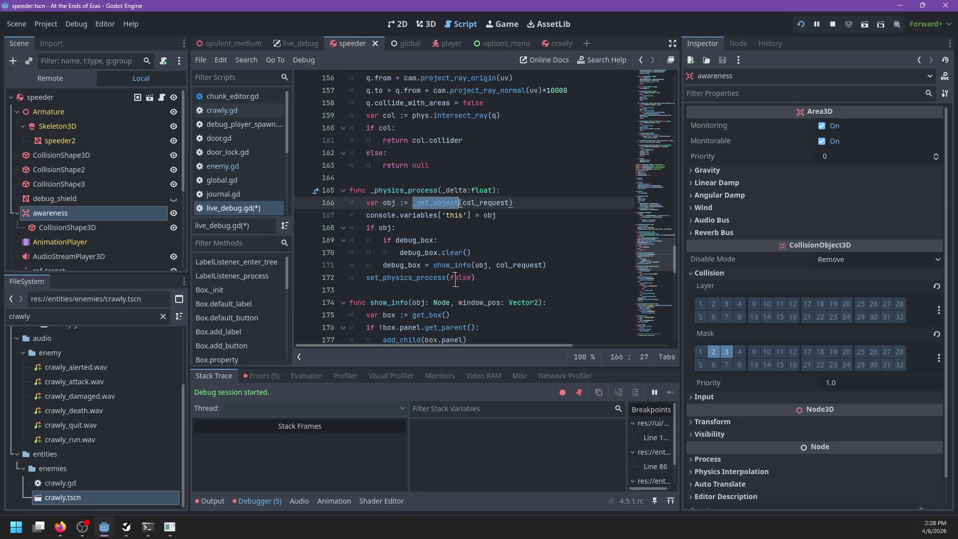
key("alt+Tab")
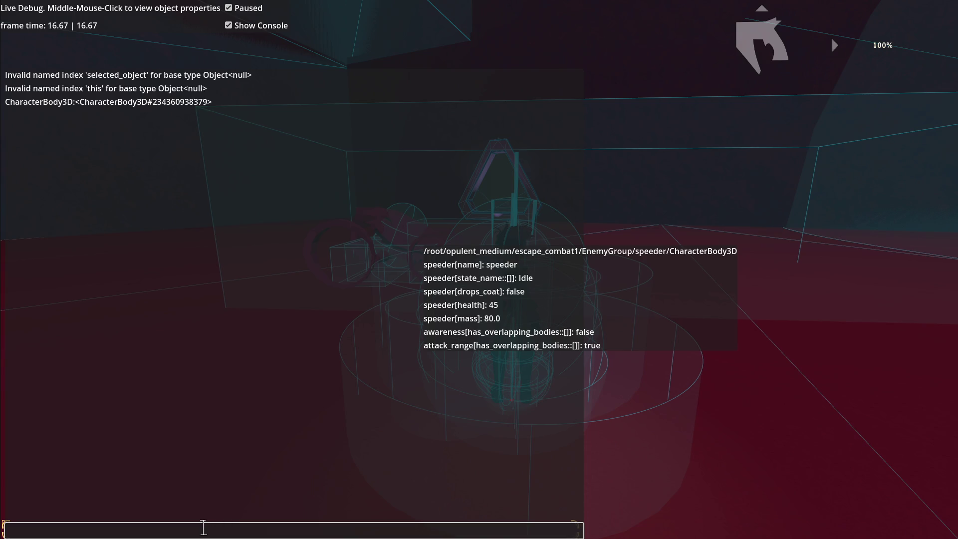
type("this.awareness.collision_mask")
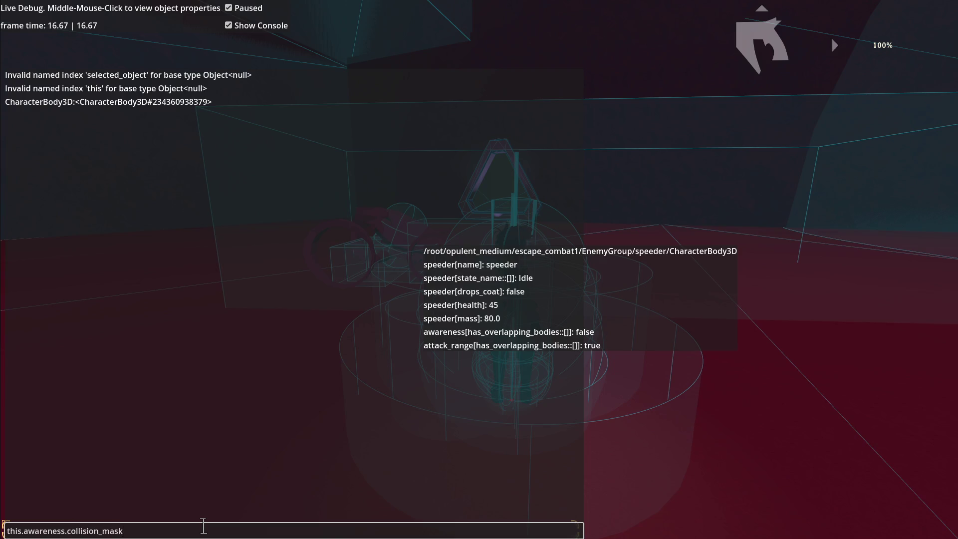
key("Return")
key("Up")
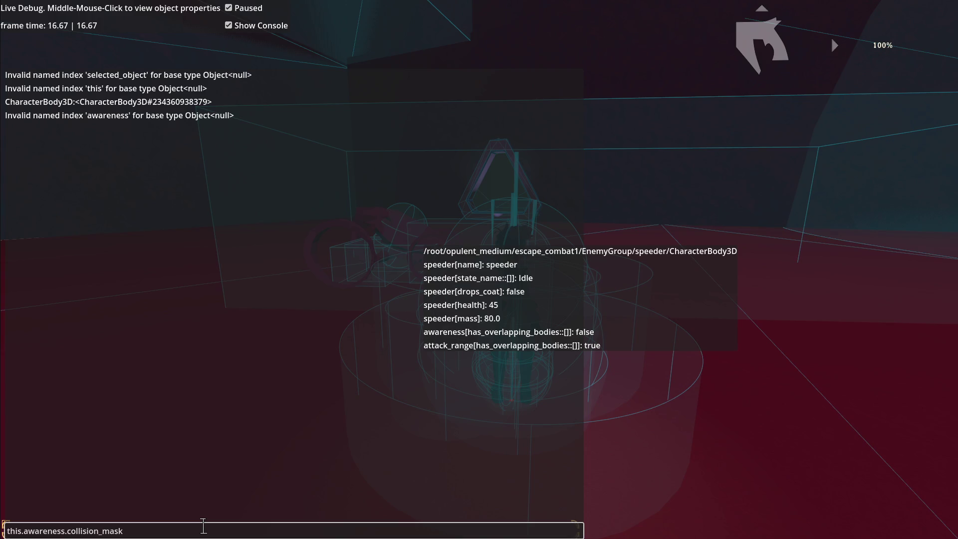
middle_click(382, 239)
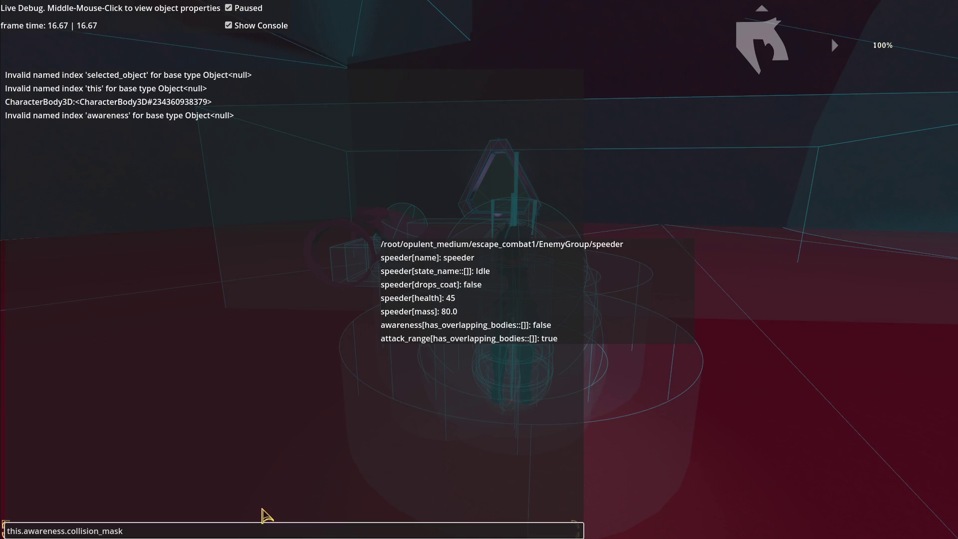
key("Return")
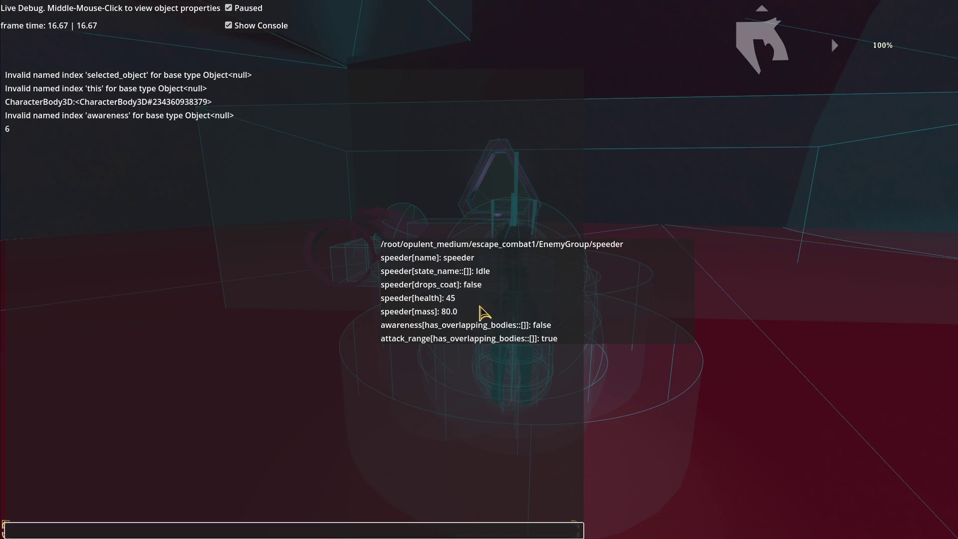
Step: Back in the editor, search the script for console.variables
key("alt+Tab")
key("ctrl+f")
type("console.variables")
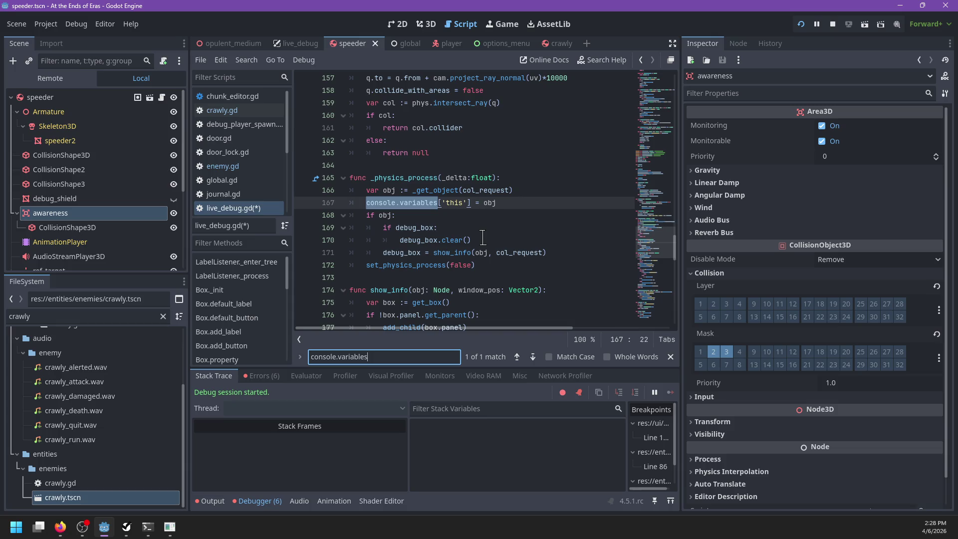
Step: Declare var this:Node = null below default_mouse_mode in live_debug.gd
key("Escape")
scroll(501, 250, "up", 17)
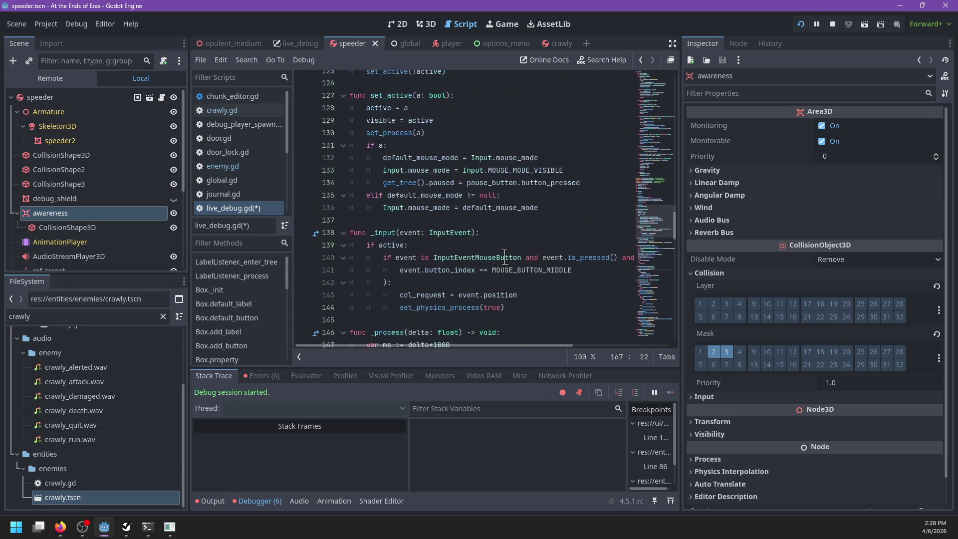
scroll(505, 258, "up", 2)
left_click(469, 256)
key("Return")
key("Up")
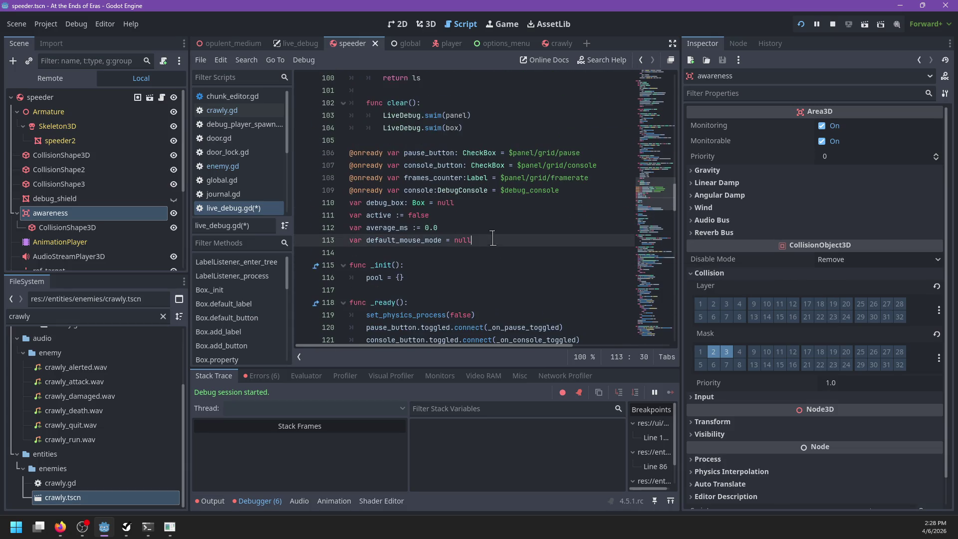
scroll(499, 244, "down", 2)
type("var t")
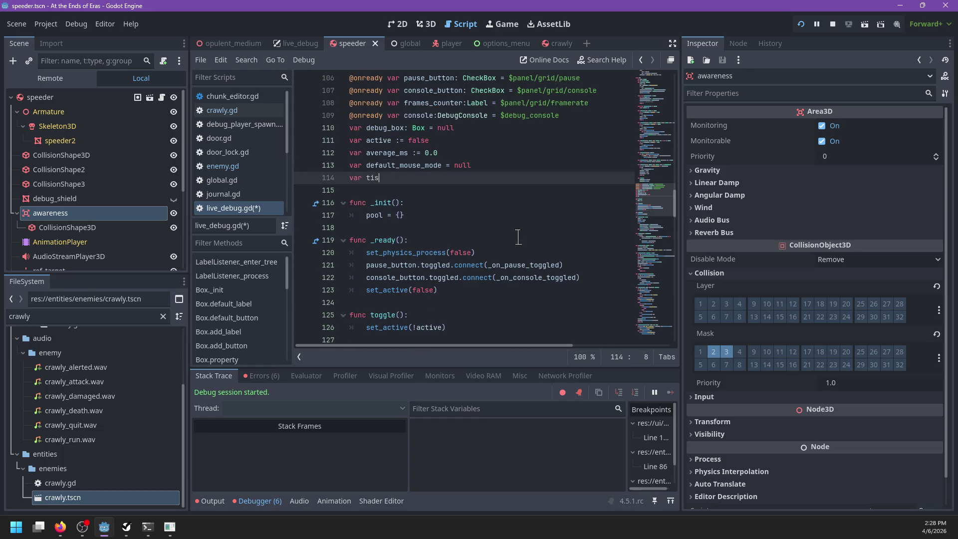
type("his := null")
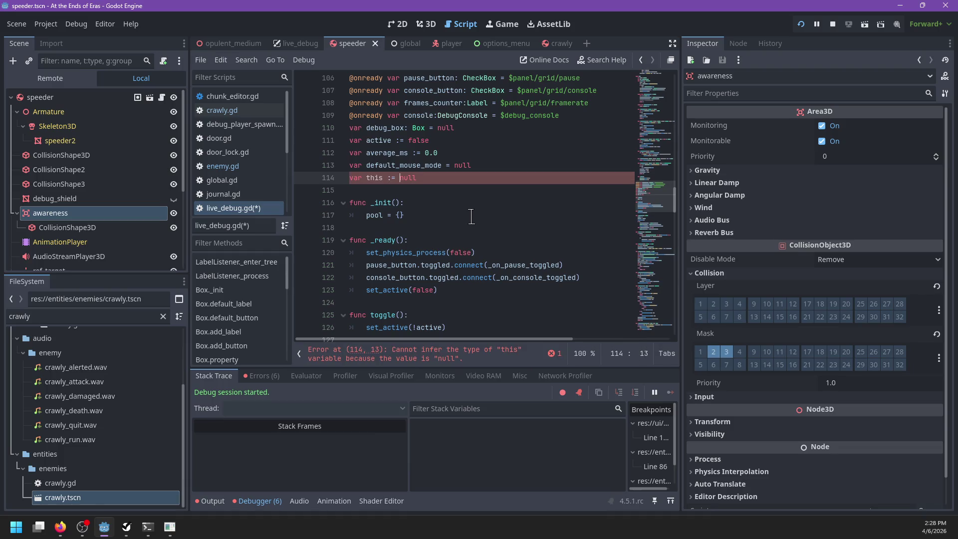
type("ode")
key("Left")
key("Left")
key("Left")
key("BackSpace")
Step: Change line 168 from the console.variables entry to this = obj and save
key("ctrl+f")
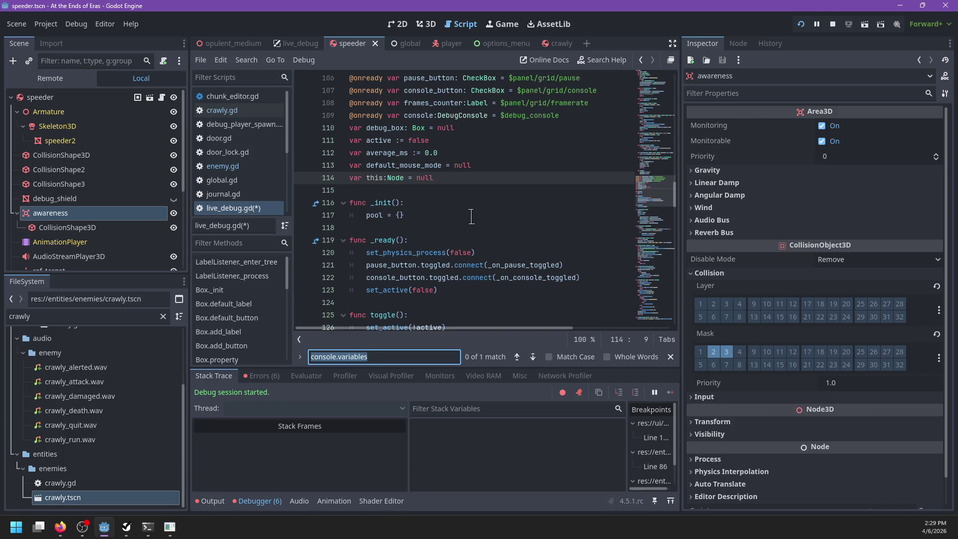
key("Return")
key("Escape")
key("BackSpace")
key("Left")
key("Left")
key("Left")
key("BackSpace")
key("BackSpace")
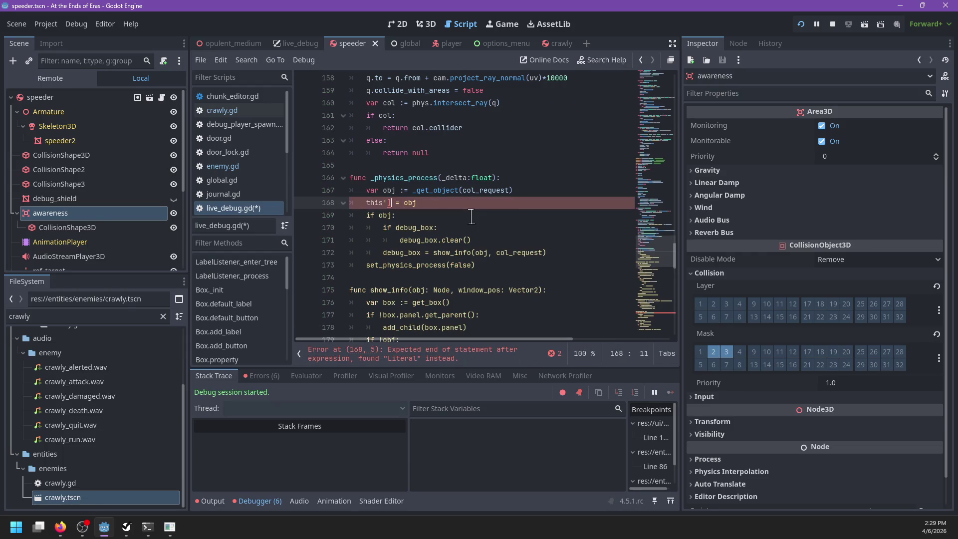
key("ctrl+s")
Step: Delete the temporary var this:Node = null declaration line again
left_click(432, 205)
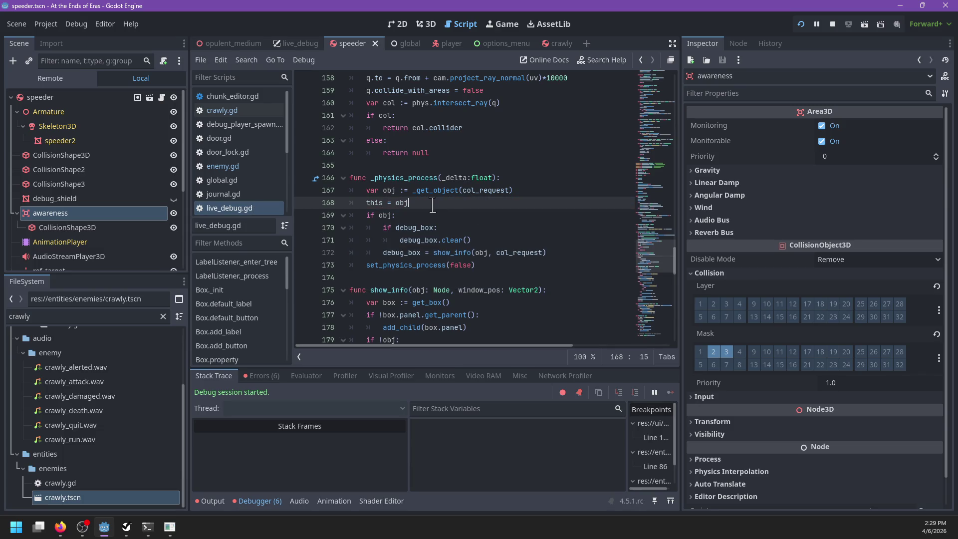
scroll(539, 209, "down", 10)
scroll(539, 209, "down", 6)
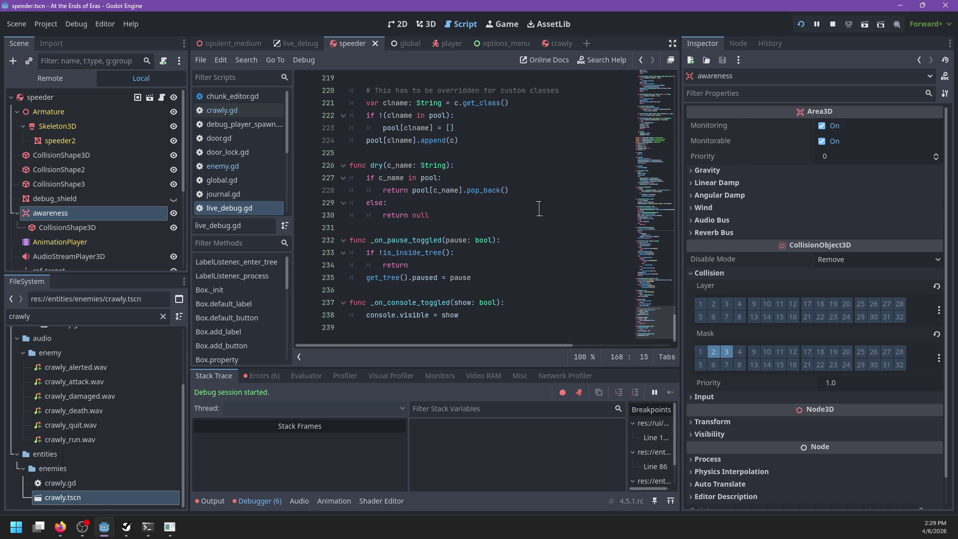
scroll(539, 209, "up", 16)
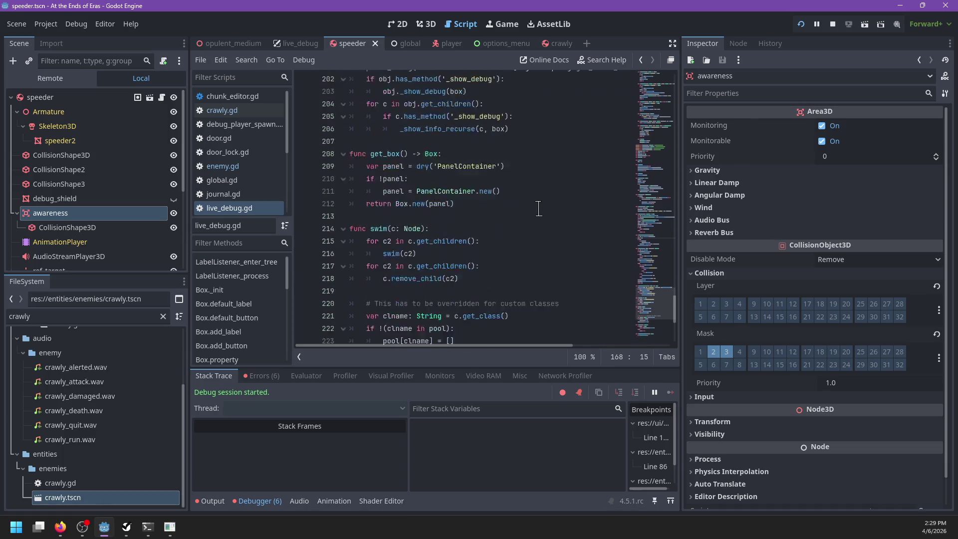
scroll(539, 208, "up", 16)
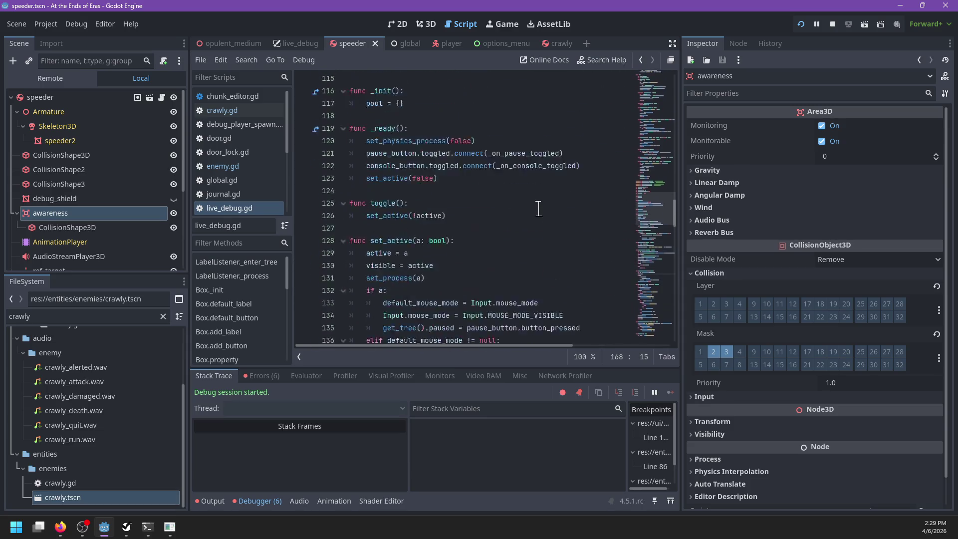
scroll(539, 208, "up", 20)
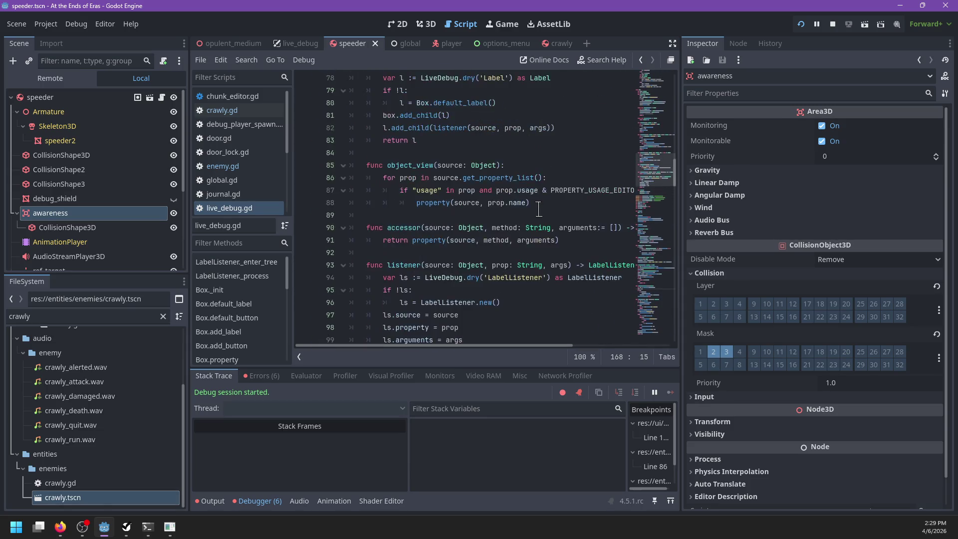
scroll(538, 208, "up", 2)
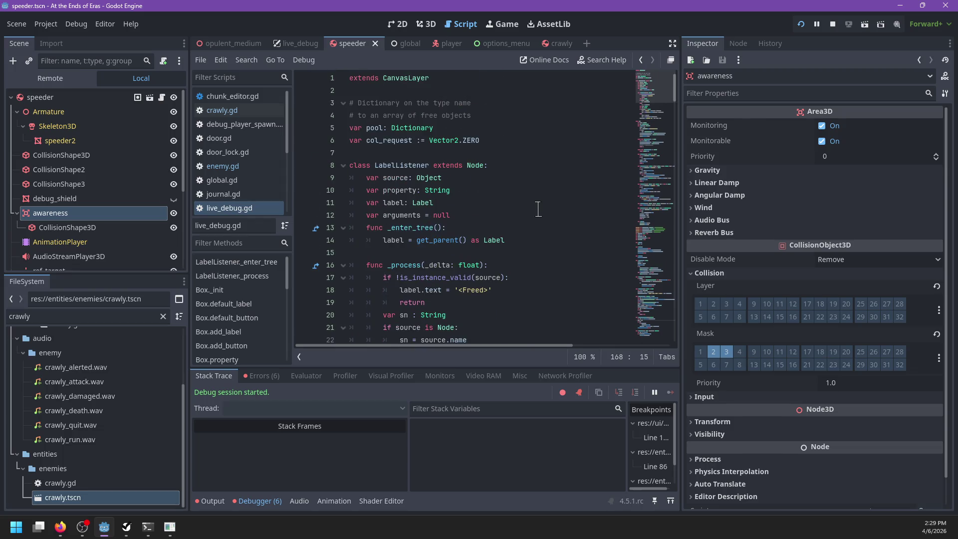
scroll(539, 209, "down", 16)
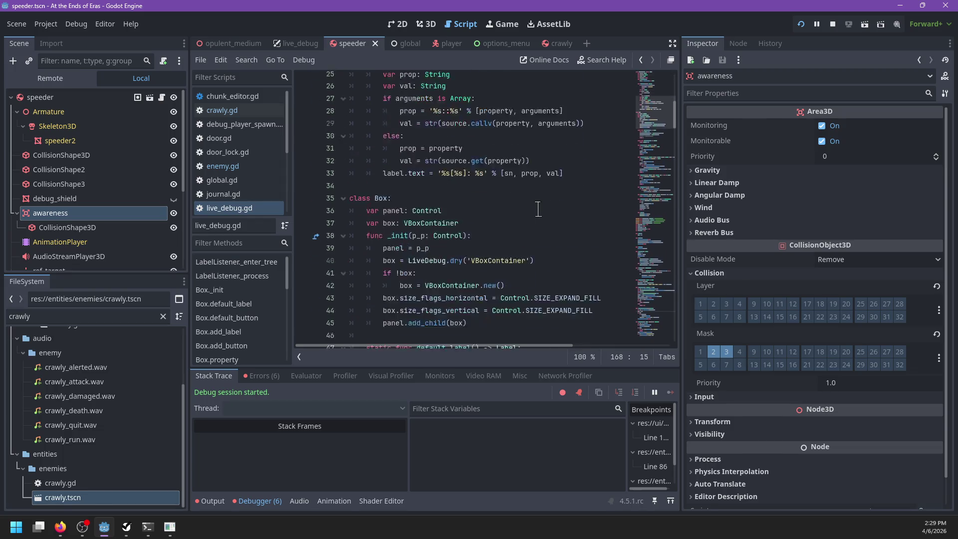
scroll(538, 209, "down", 10)
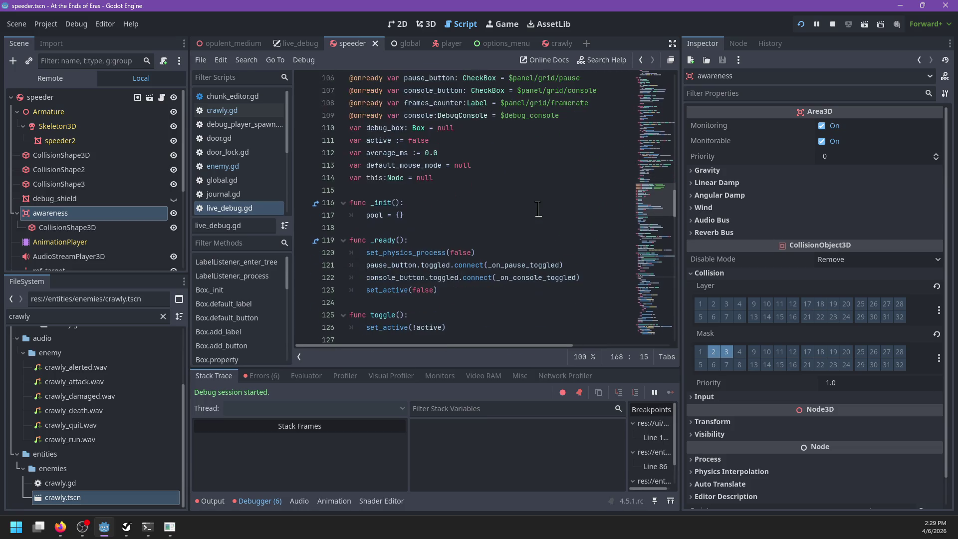
scroll(538, 209, "up", 4)
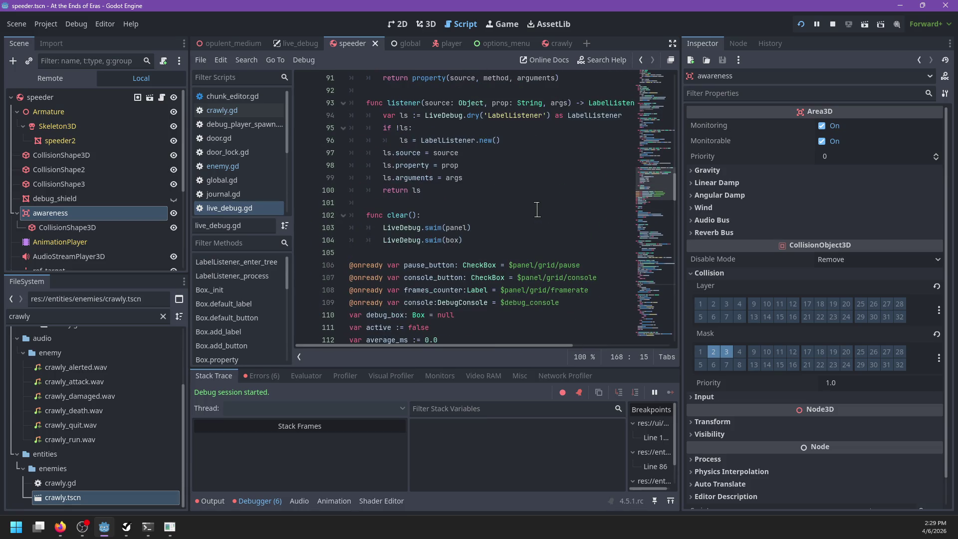
scroll(538, 209, "down", 2)
left_click_drag(452, 289, 488, 277)
key("ctrl+c")
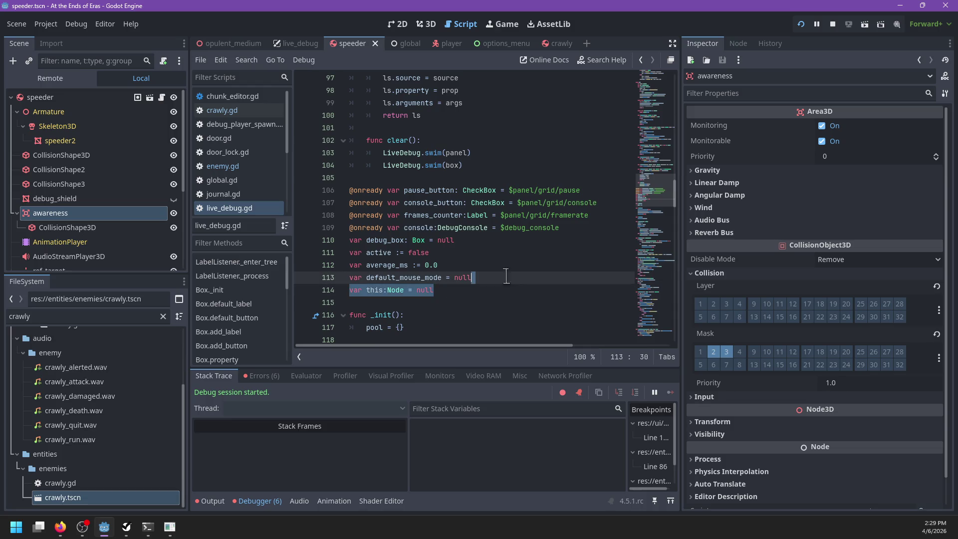
key("BackSpace")
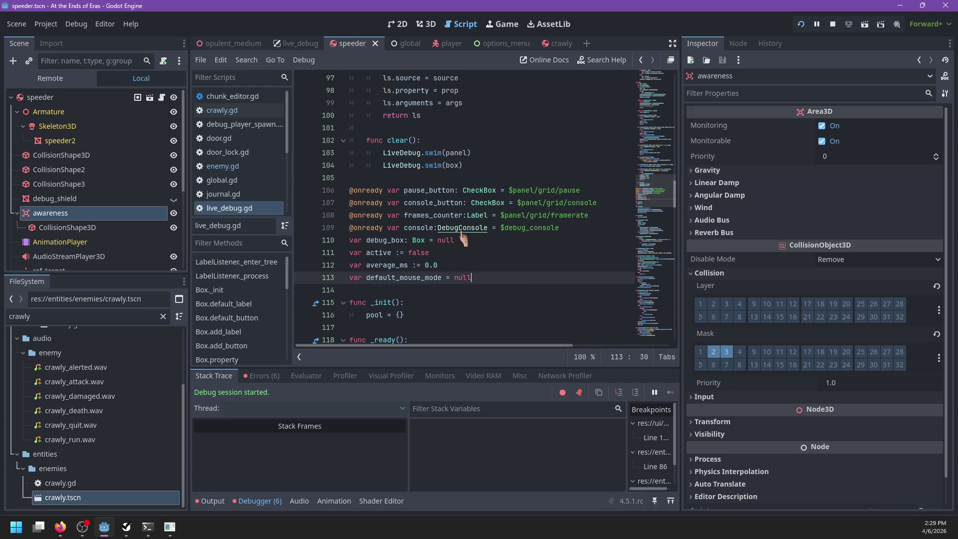
left_click(462, 229, "ctrl")
Step: Paste the this:Node declaration into DebugConsole below the old_mouse_mode line
scroll(478, 232, "up", 16)
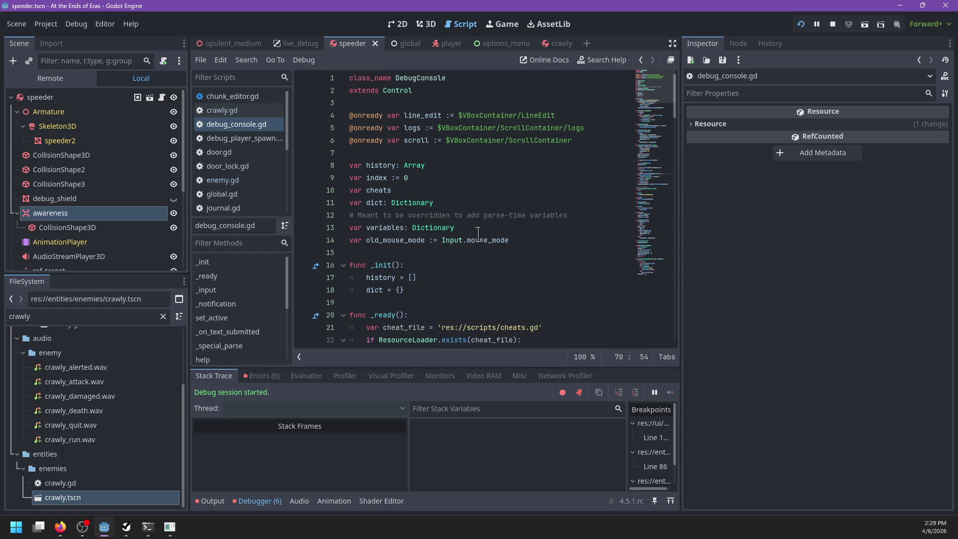
left_click(525, 241)
key("Return")
key("ctrl+v")
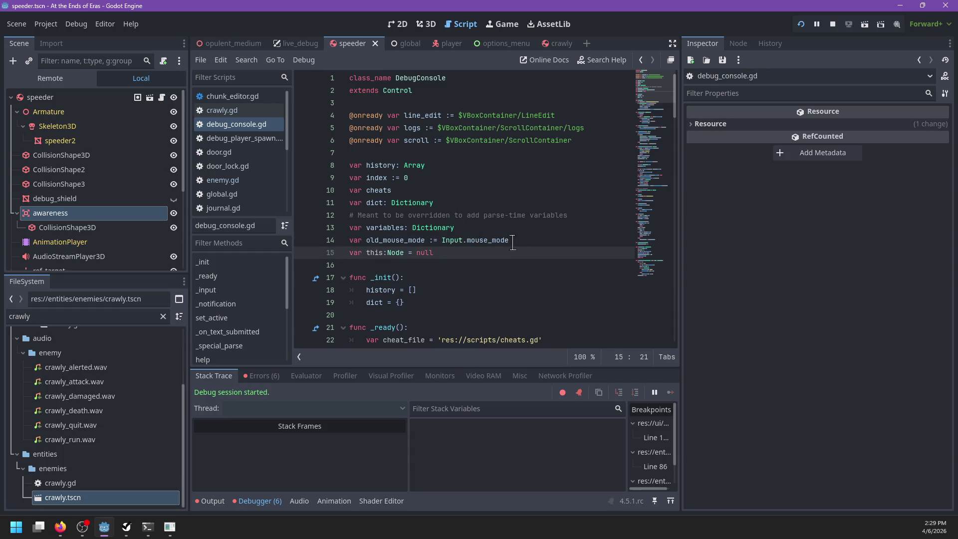
Step: Look through the debug_player_spawn, crawly and debug_console scripts, then reopen live_debug.gd
left_click(265, 140)
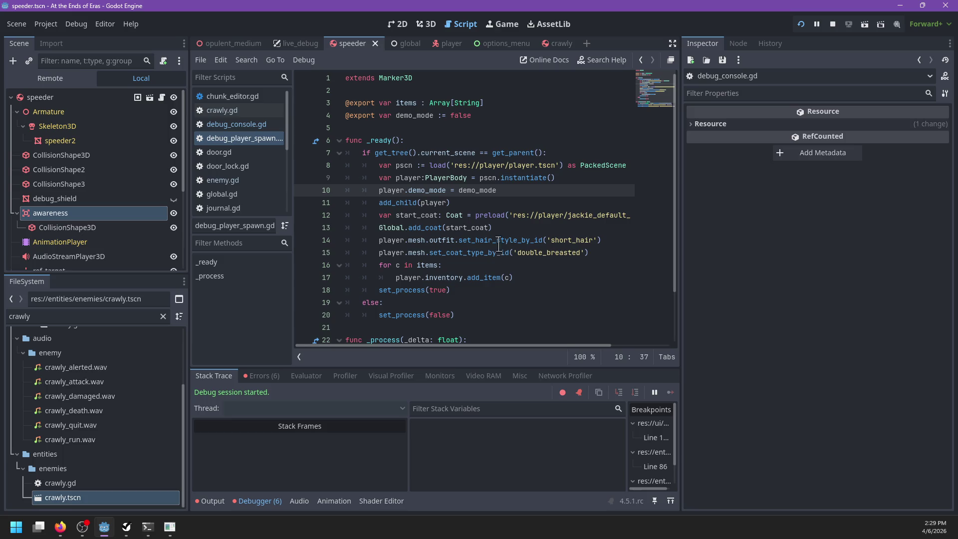
left_click(234, 112)
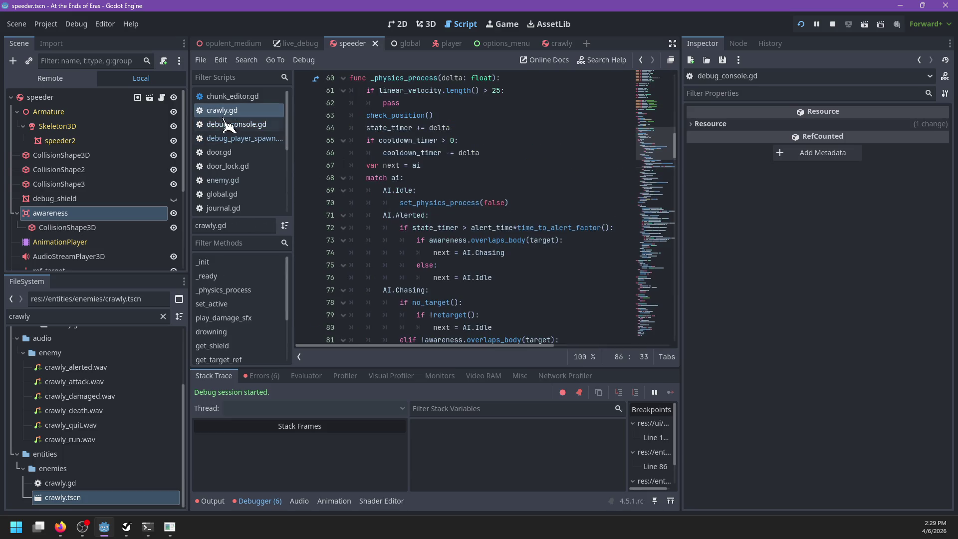
left_click(227, 124)
scroll(265, 150, "down", 5)
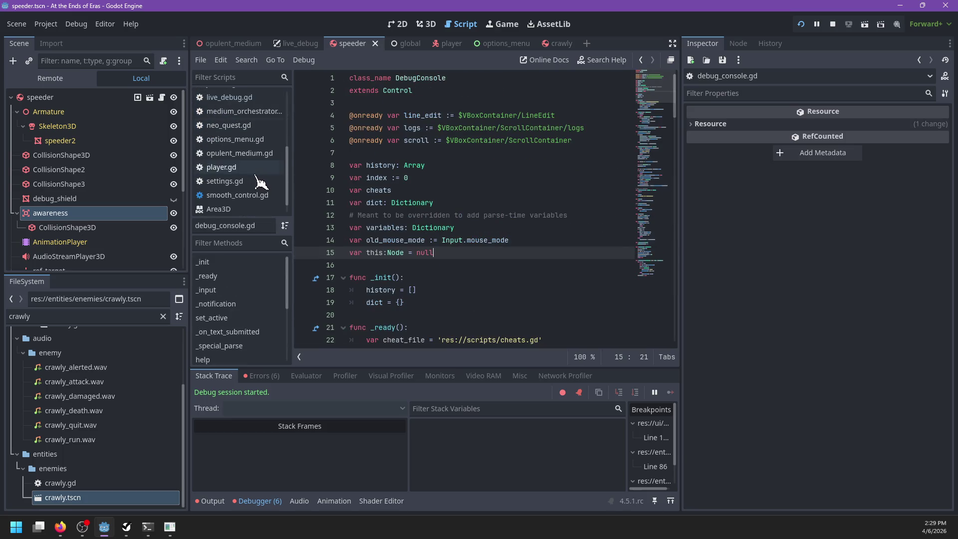
left_click(229, 113)
Step: Change line 167 to console.this = obj and save the script
left_click(433, 240)
key("ctrl+f")
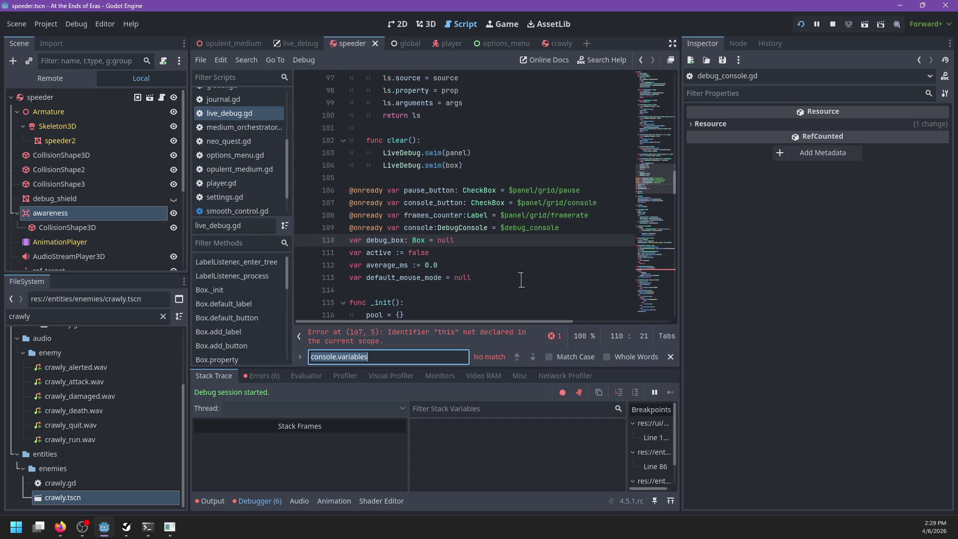
type("this =")
key("Escape")
key("Left")
type("console")
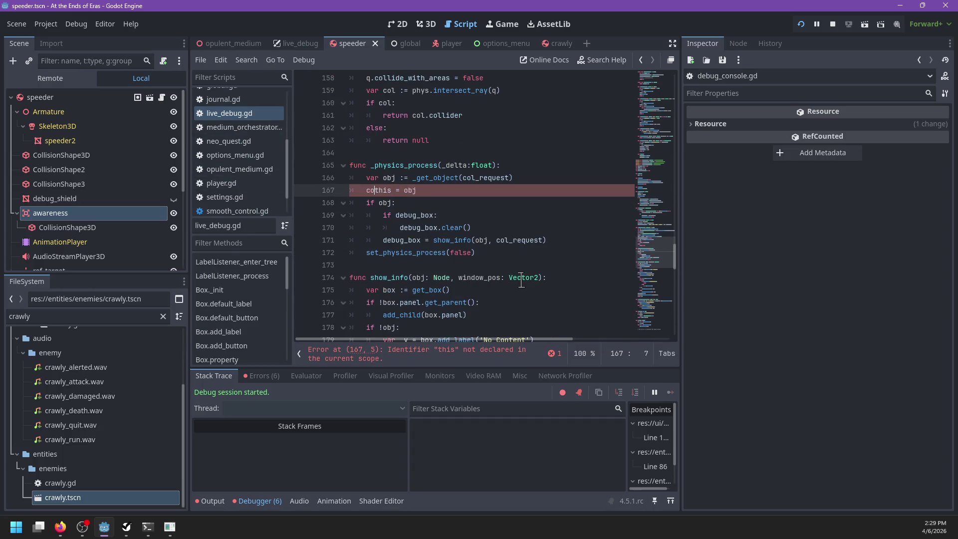
type(".")
key("ctrl+s")
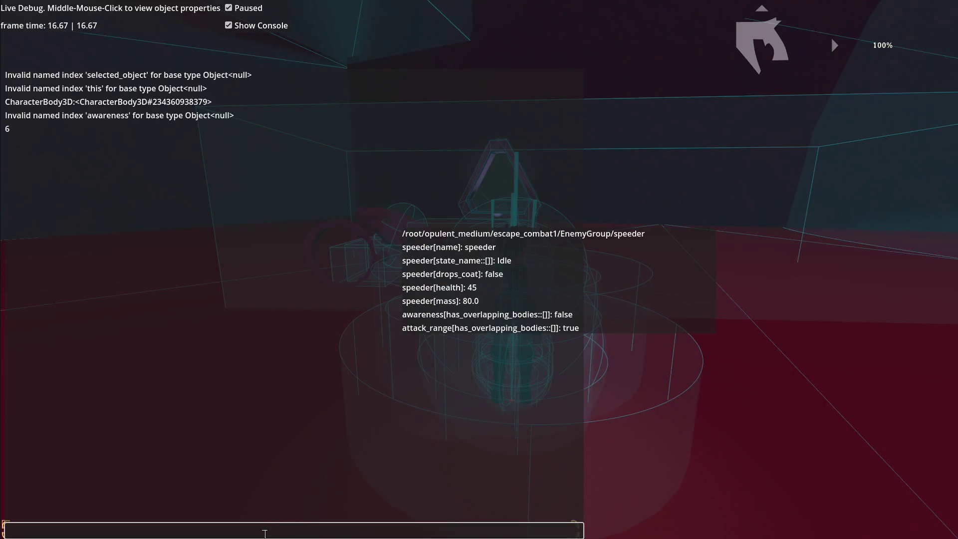
Step: Evaluate this, this.awareness and the awareness collision_mask (6) in the game console
type("this")
key("Return")
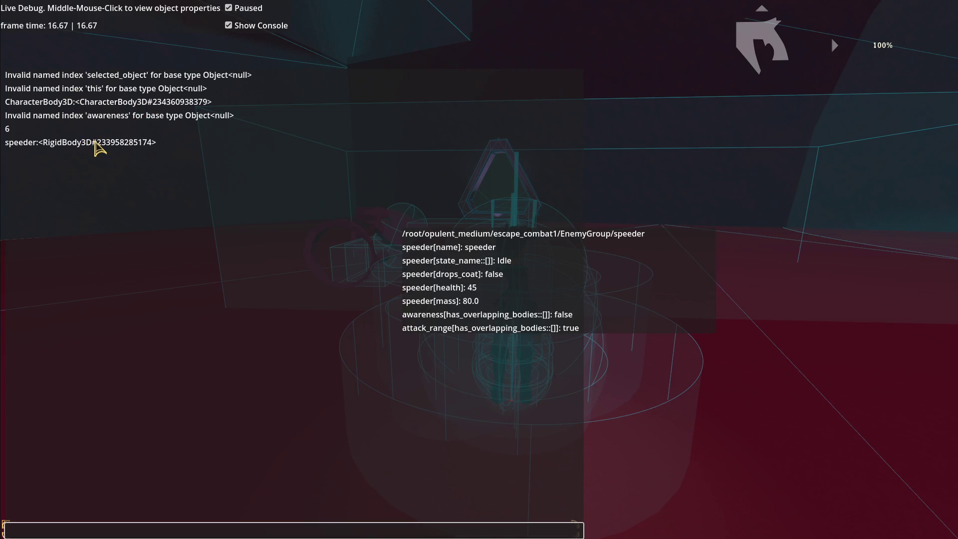
type("his.awa")
key("Return")
key("Up")
key("Delete")
key("End")
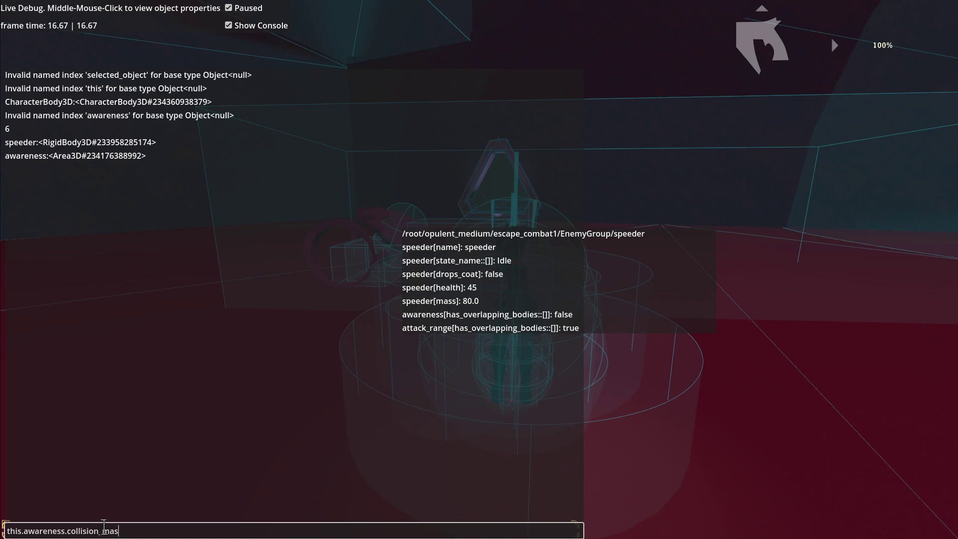
type("k")
key("Return")
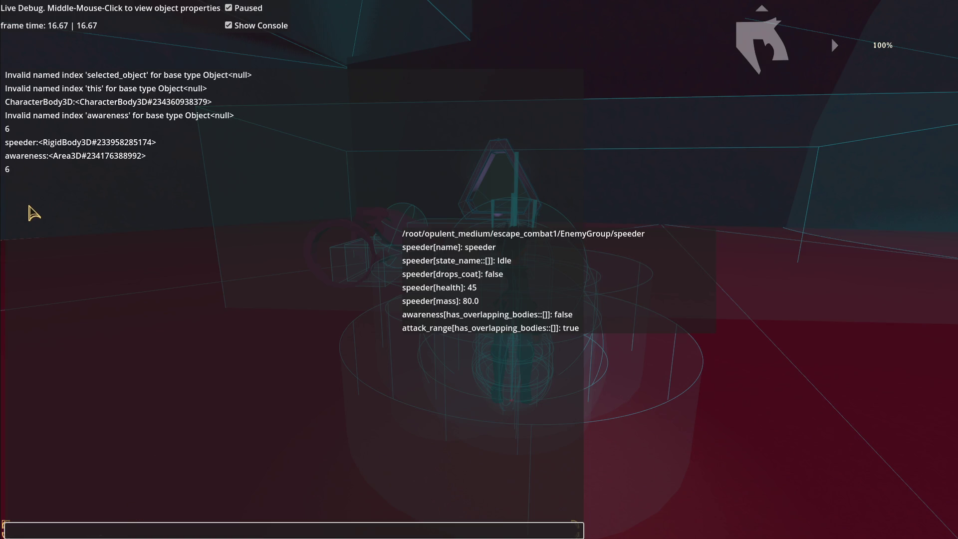
Step: Evaluate player.collision_layer and its overlap with the awareness mask (2), then hide the overlay
type("pla")
type("yer.collision_la")
key("Return")
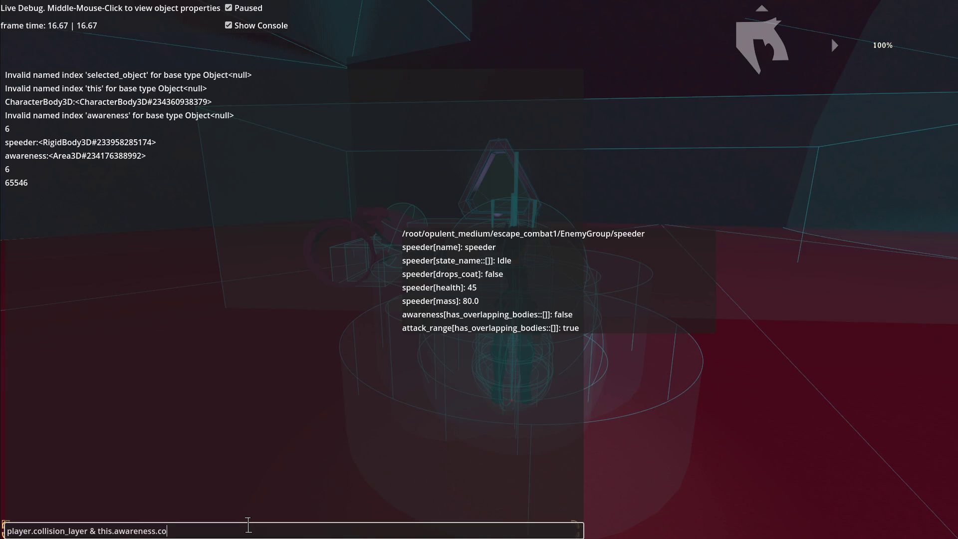
type("k")
key("Return")
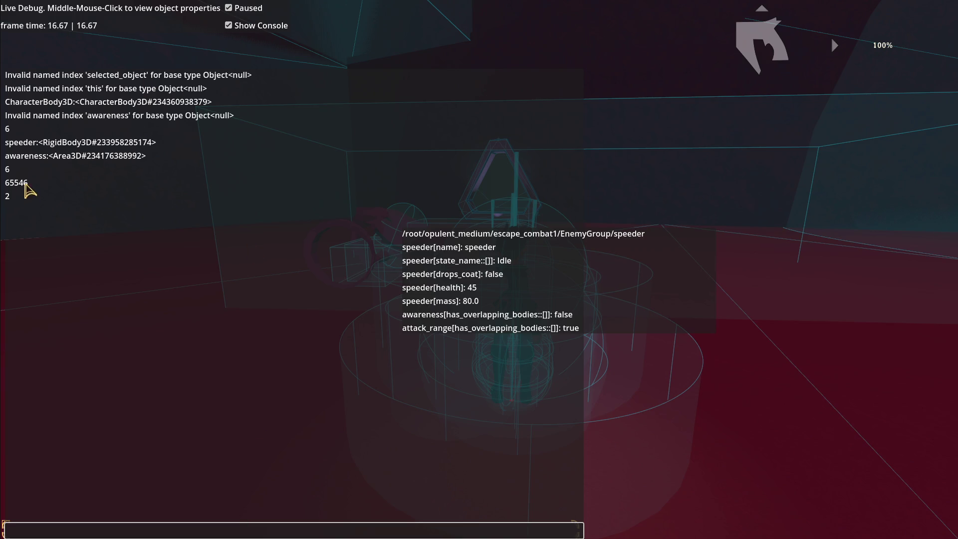
key("Escape")
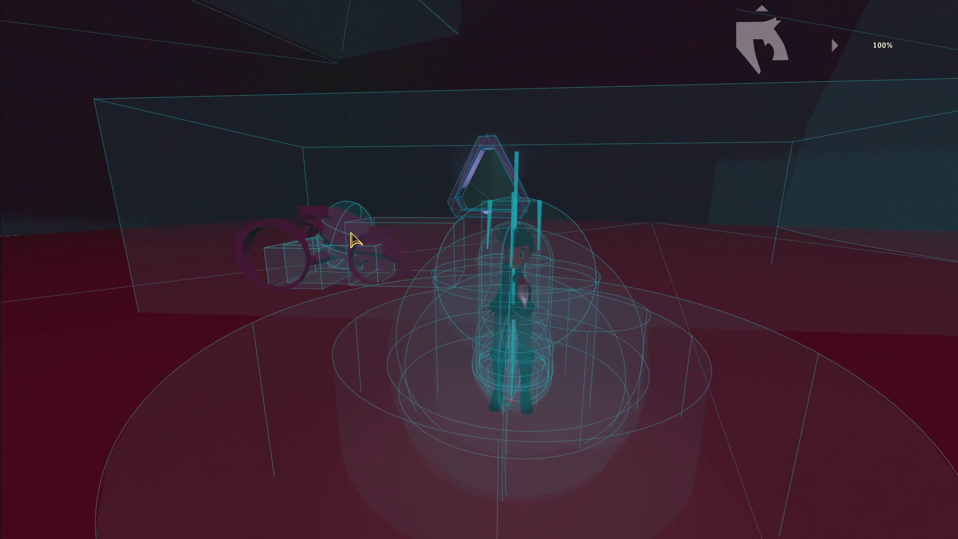
Step: Re-inspect the speeder with Show Console unchecked: awareness overlaps nothing, attack_range overlaps
key("Escape")
middle_click(352, 234)
left_click(228, 26)
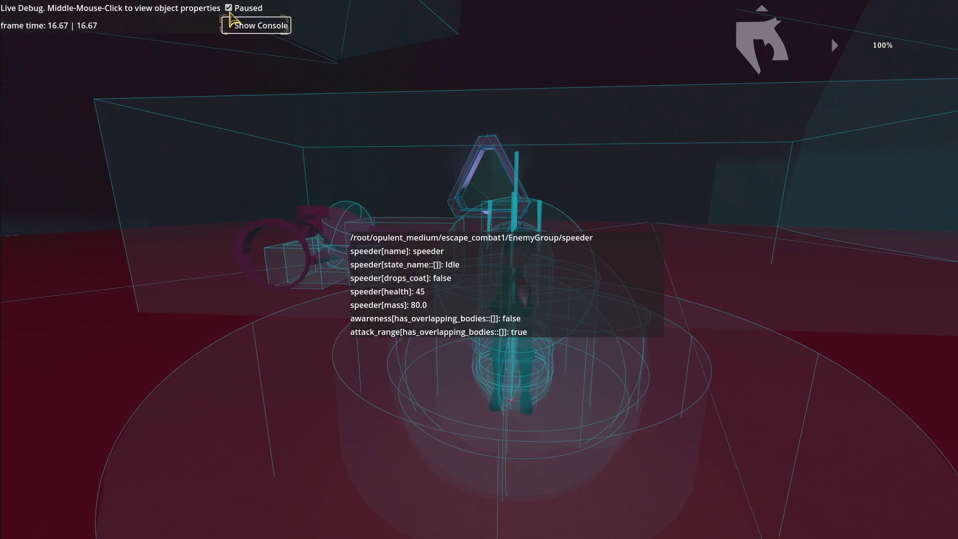
key("Escape")
key("Escape")
middle_click(323, 229)
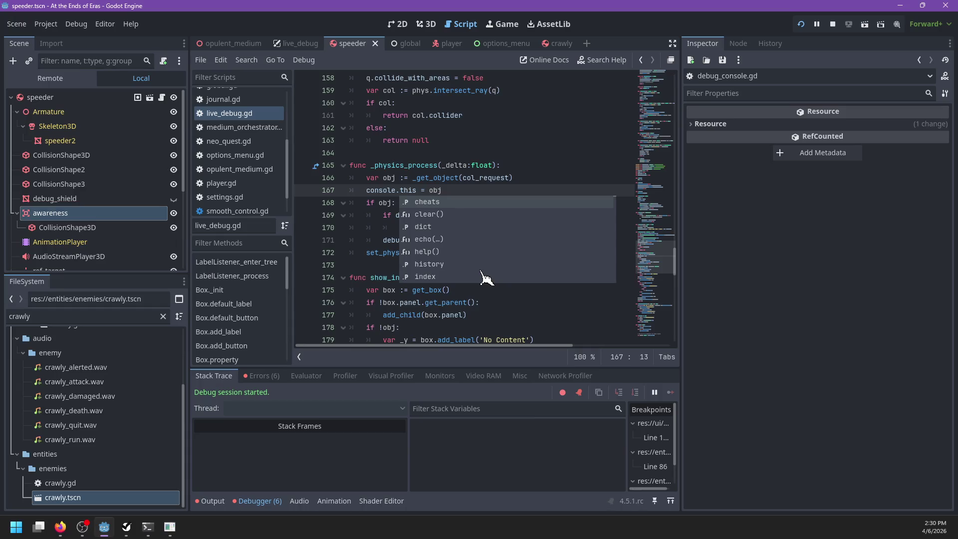
Step: Show the Output log with the line-167 parse error
left_click(209, 502)
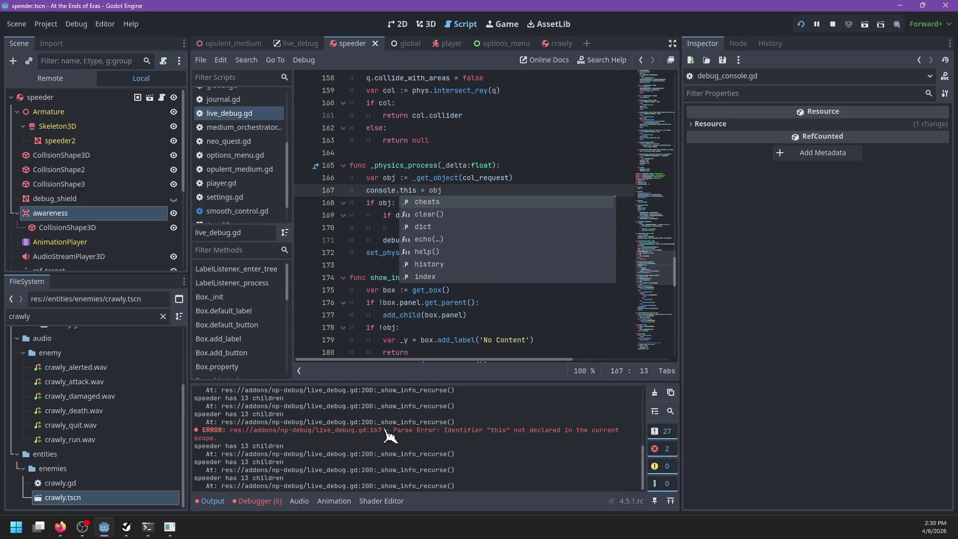
left_click(504, 140)
scroll(252, 199, "down", 1)
scroll(252, 189, "up", 5)
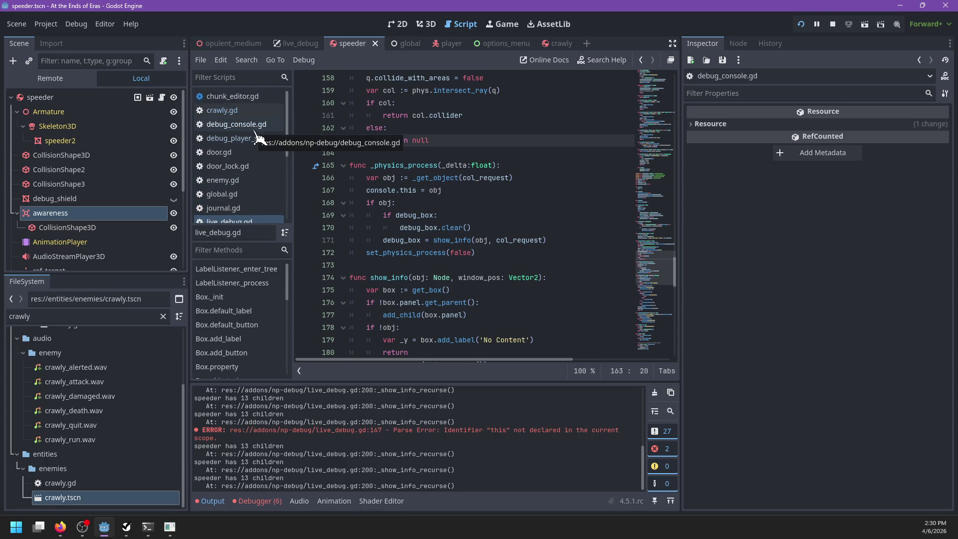
scroll(247, 144, "down", 1)
Step: Find the accessor function in live_debug.gd, which returns property(source, method, arguments)
left_click(455, 161)
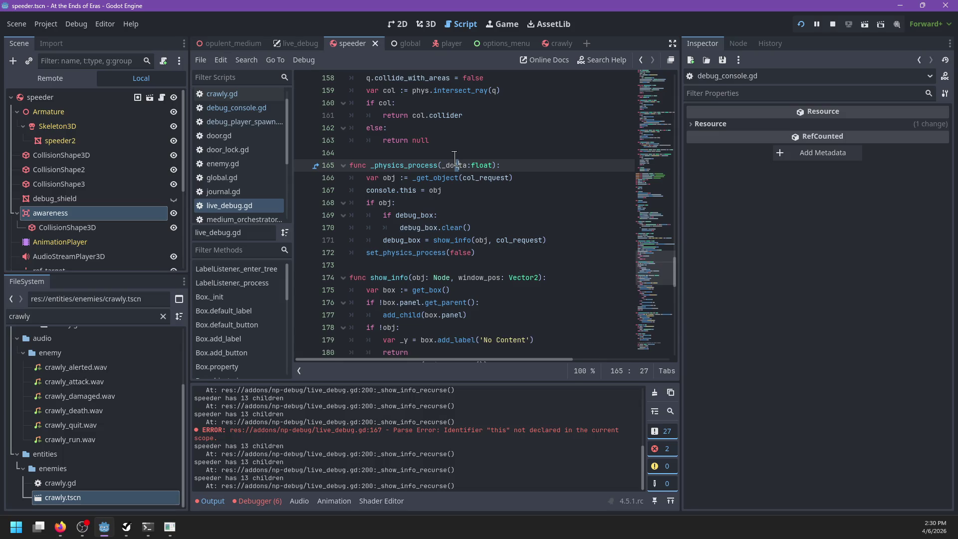
key("ctrl+f")
type("accessor")
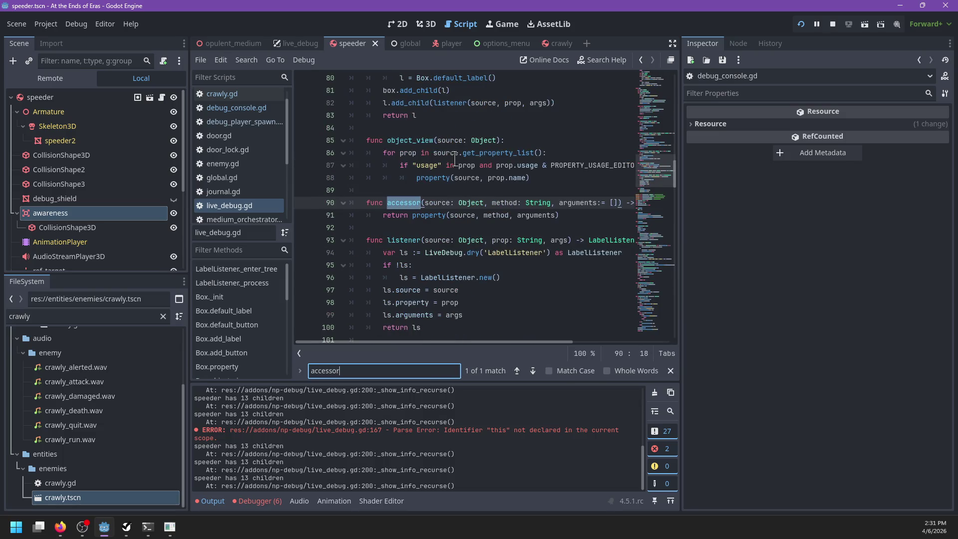
key("Escape")
left_click(431, 215)
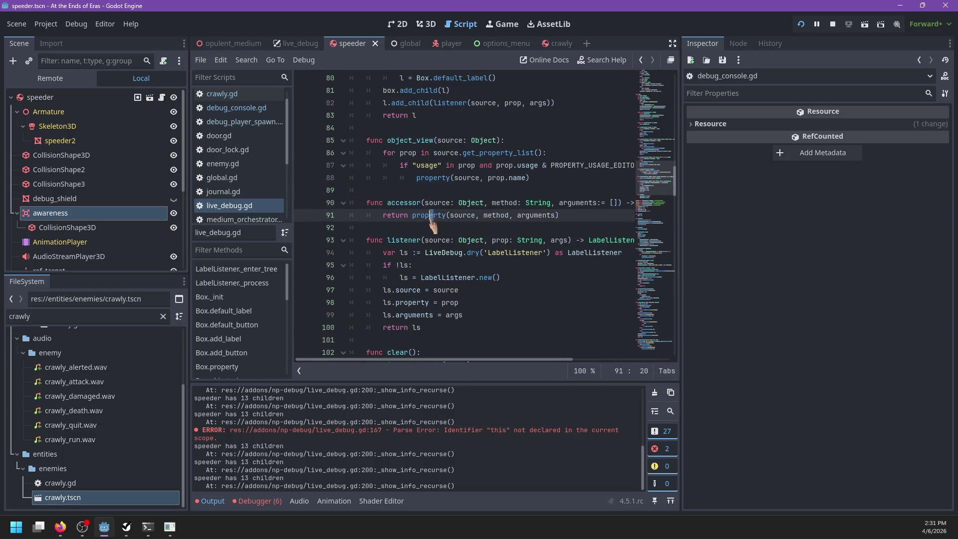
scroll(517, 188, "up", 4)
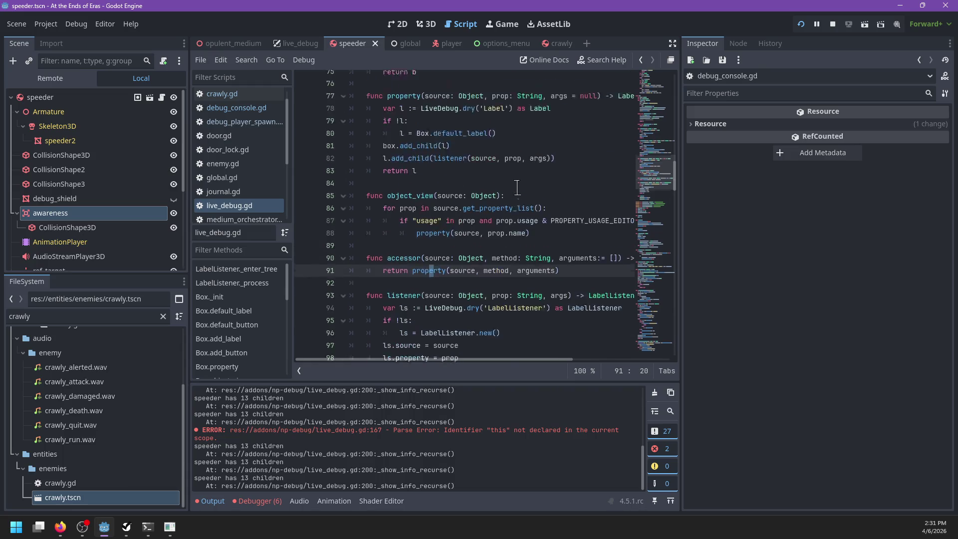
scroll(514, 189, "up", 1, "ctrl")
scroll(514, 189, "down", 4)
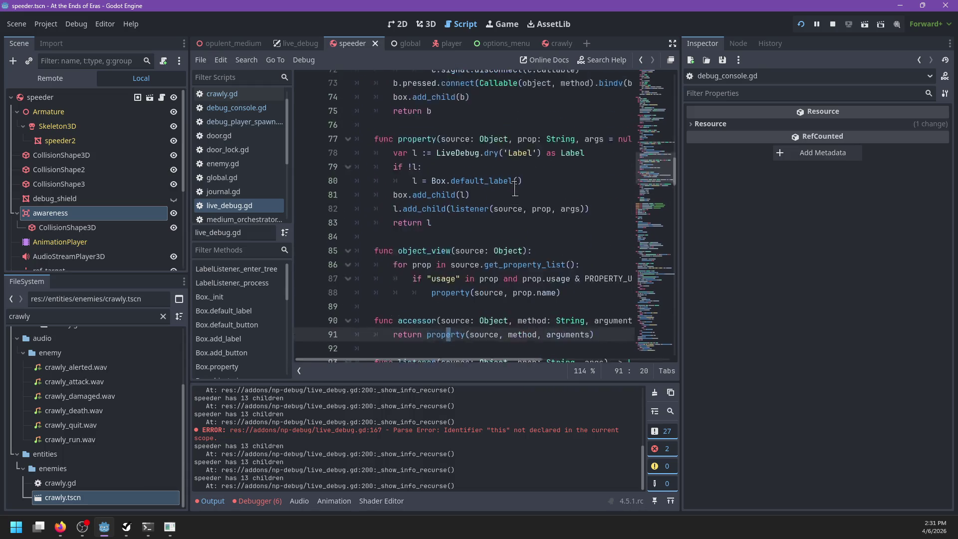
Step: Jump to the property and listener function definitions
left_click(437, 227, "ctrl")
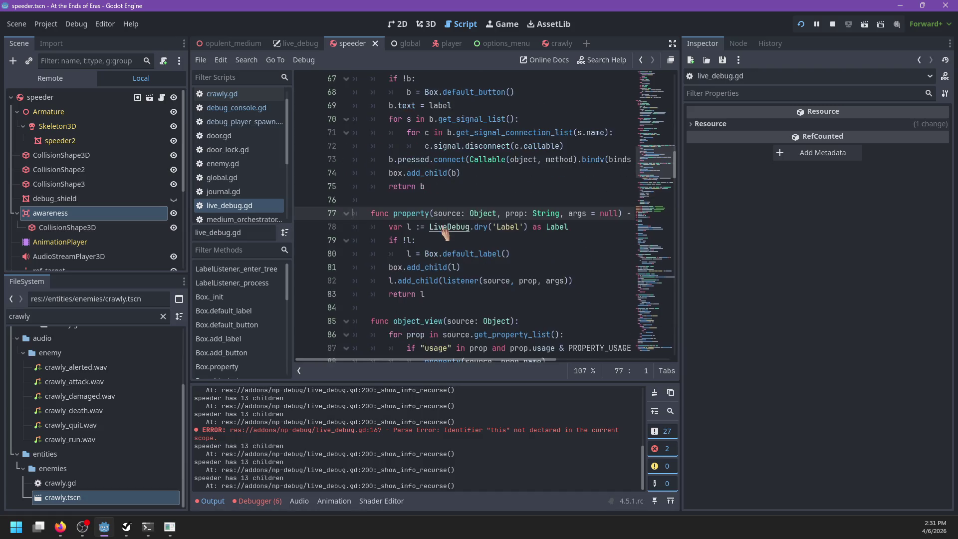
scroll(513, 200, "down", 3)
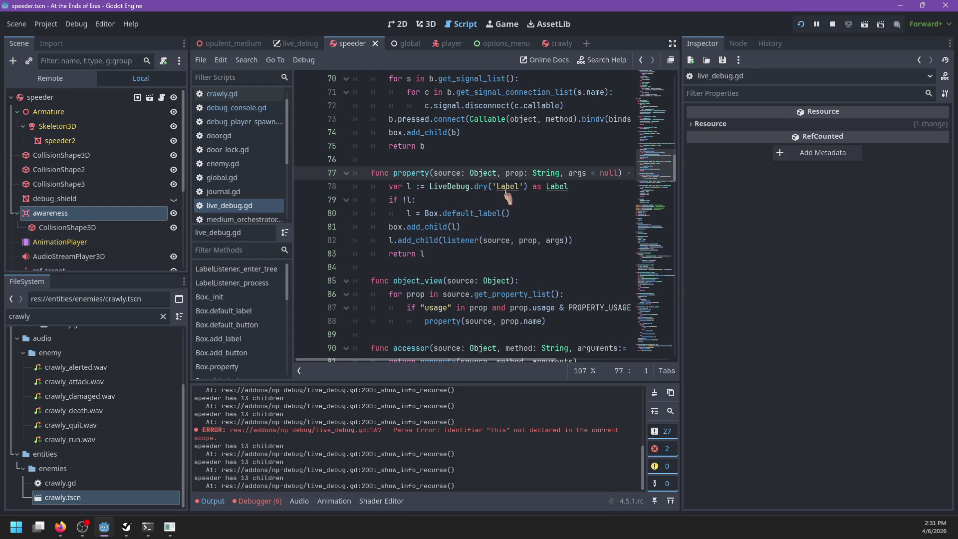
left_click(458, 240, "ctrl")
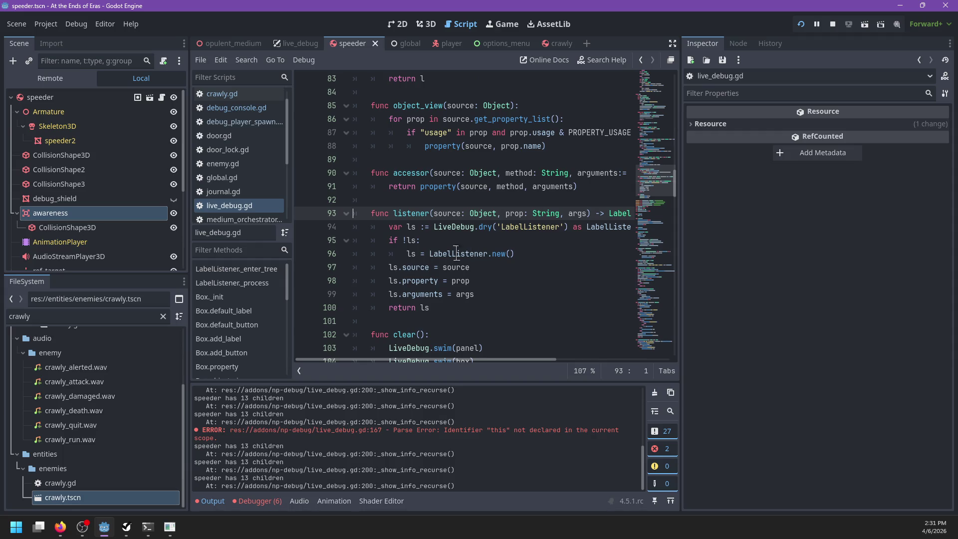
scroll(462, 251, "up", 14)
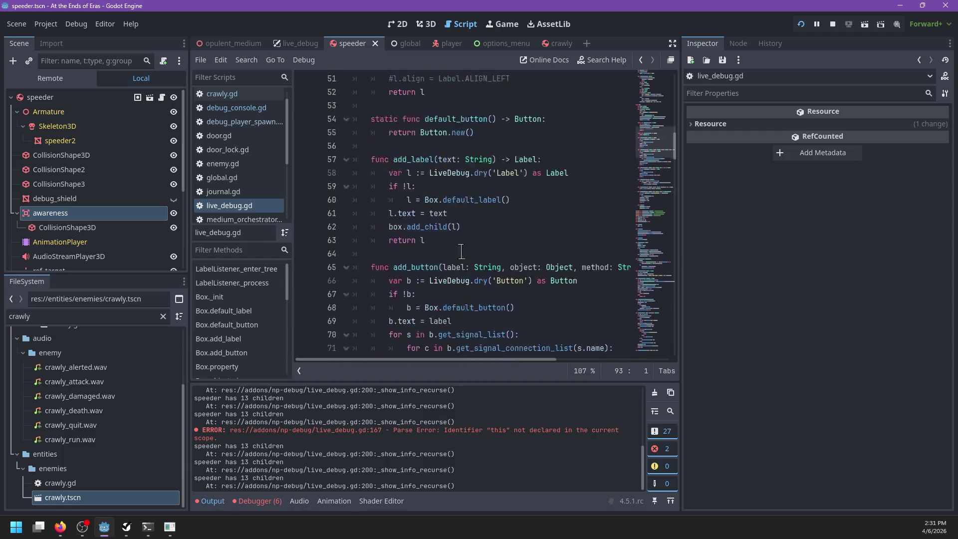
Step: Find the LabelListener class at the top of live_debug.gd
key("ctrl+f")
type("label")
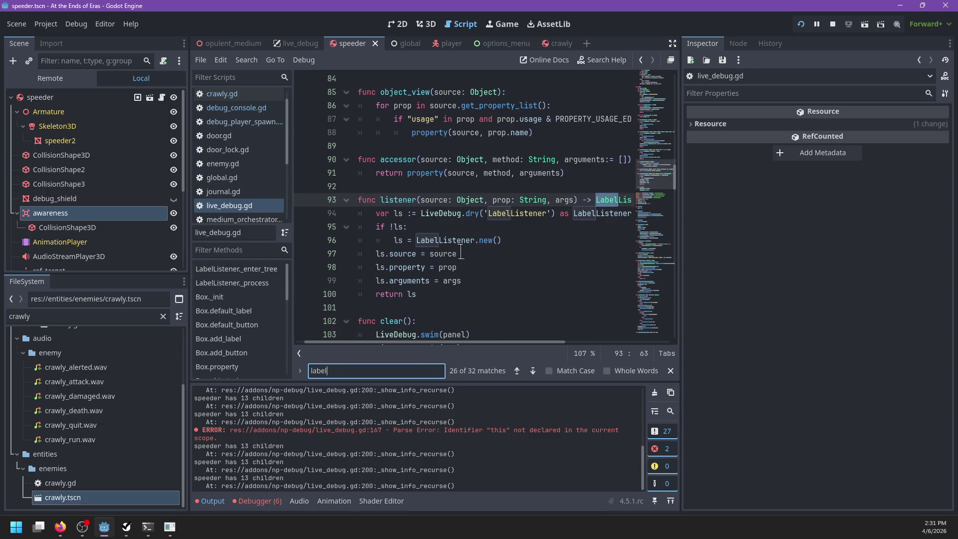
type("listener")
key("Return")
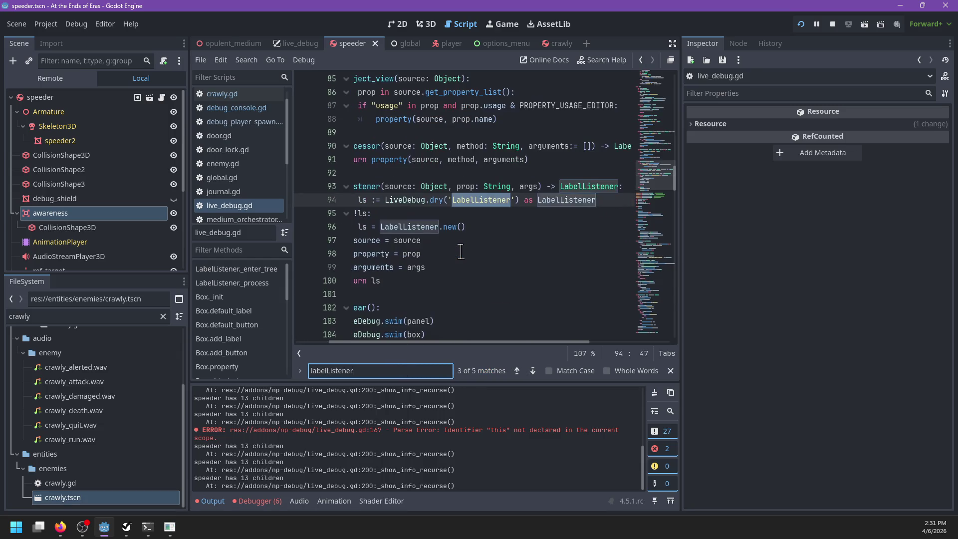
key("Escape")
left_click(599, 191)
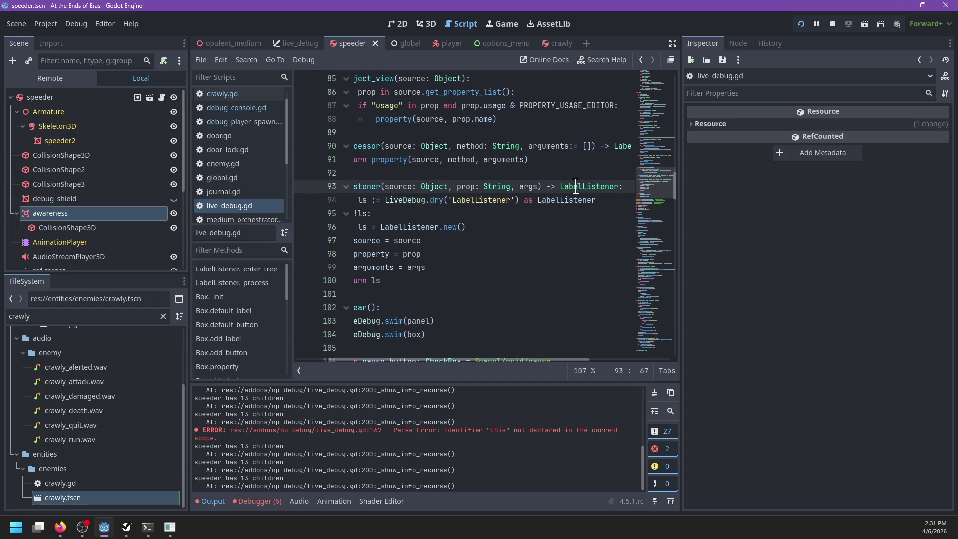
scroll(474, 230, "left", 2)
scroll(471, 230, "up", 20)
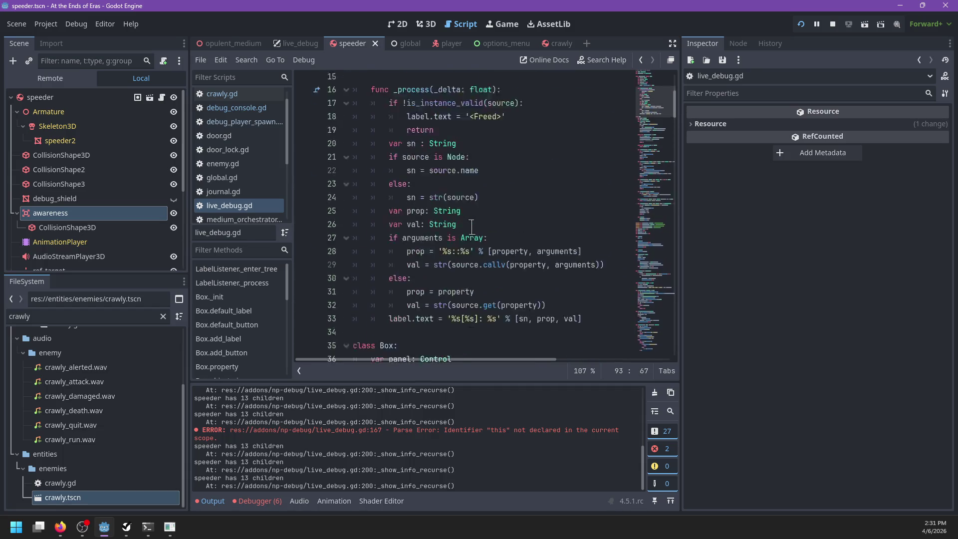
scroll(472, 227, "up", 8)
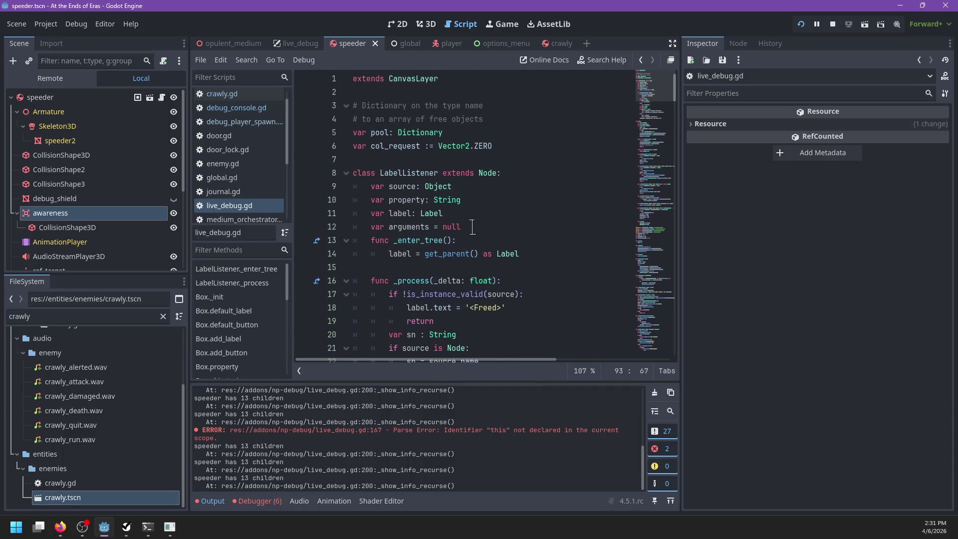
scroll(400, 214, "down", 2)
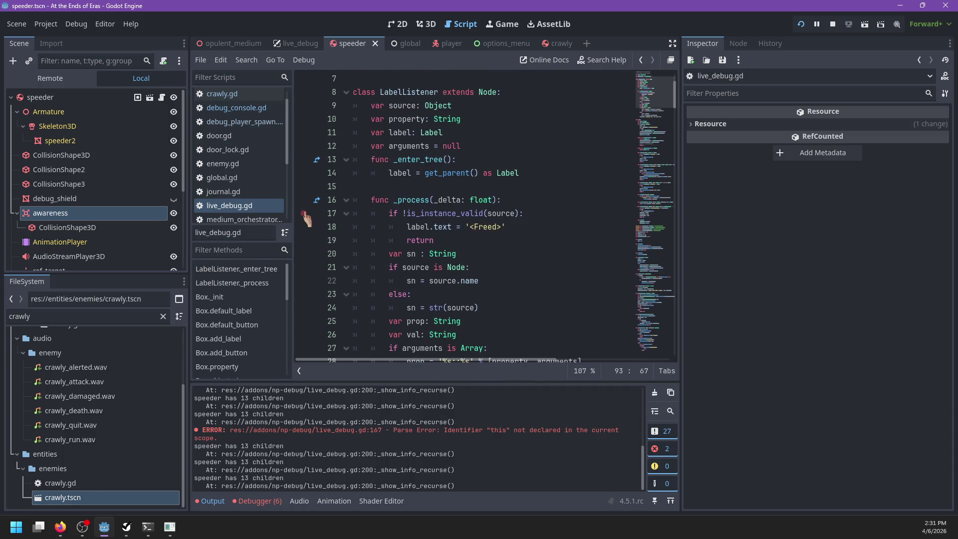
Step: Set a breakpoint on line 17 and step through LabelListener._process to line 26
left_click(303, 200)
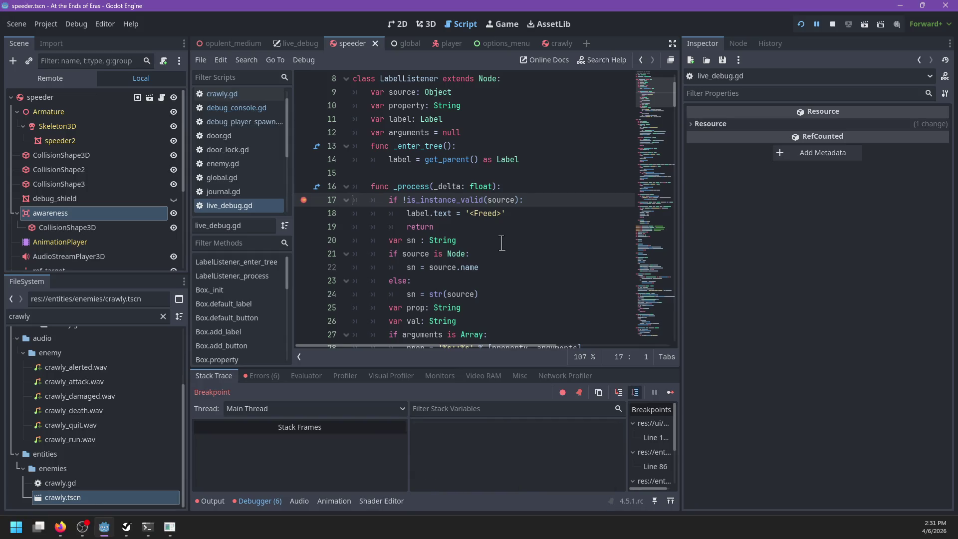
key("F10")
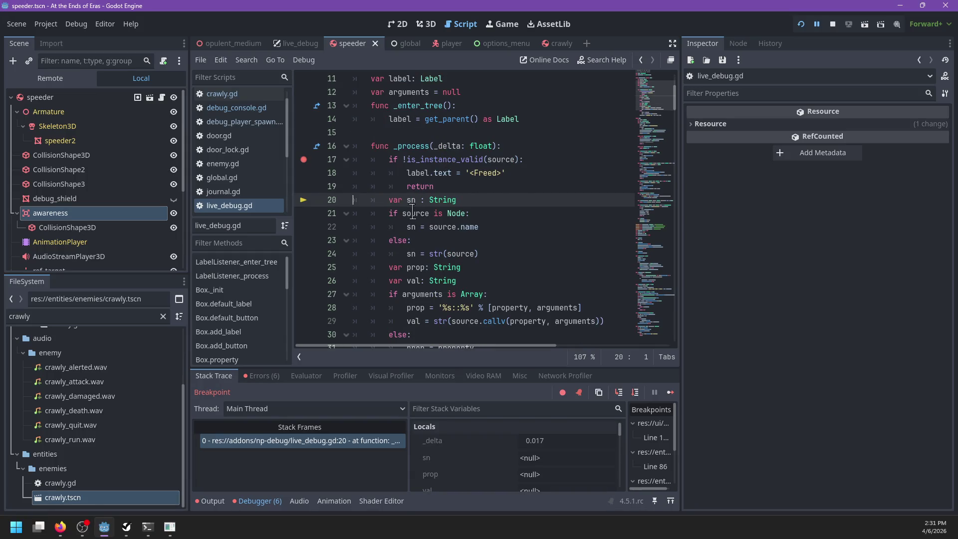
mouse_move(412, 213)
key("F10")
key("F10")
key("F10")
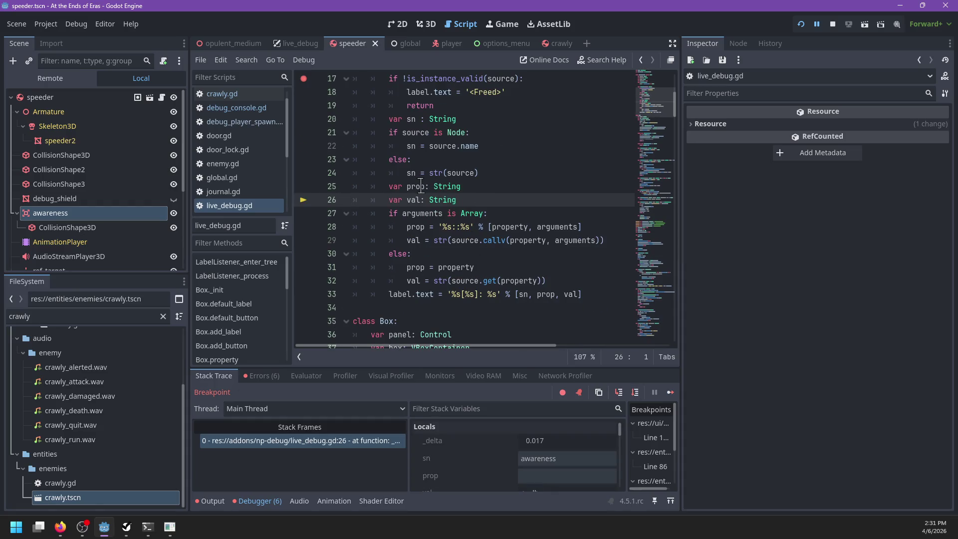
Step: Break on line 28, inspect arguments and property values, and step to the label text assignment
left_click(304, 227)
key("F12")
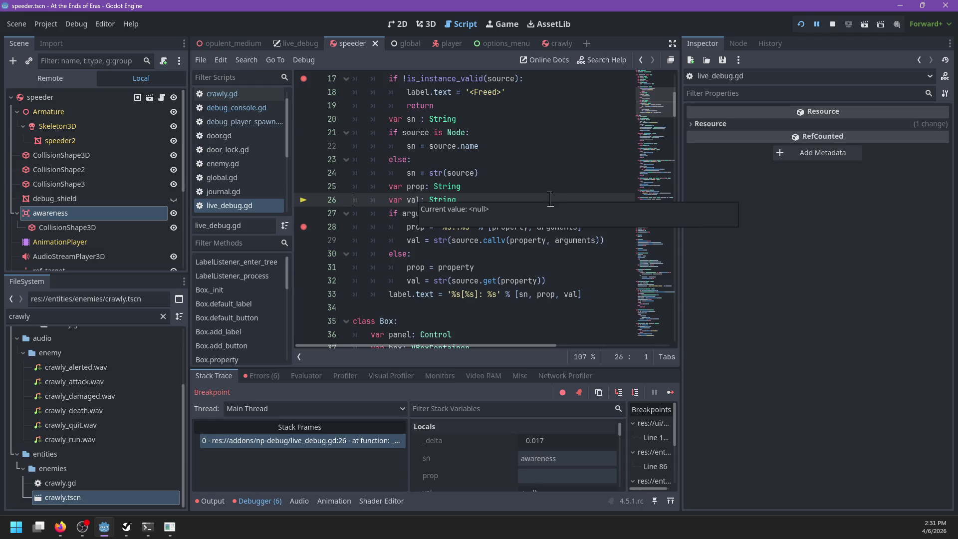
mouse_move(417, 190)
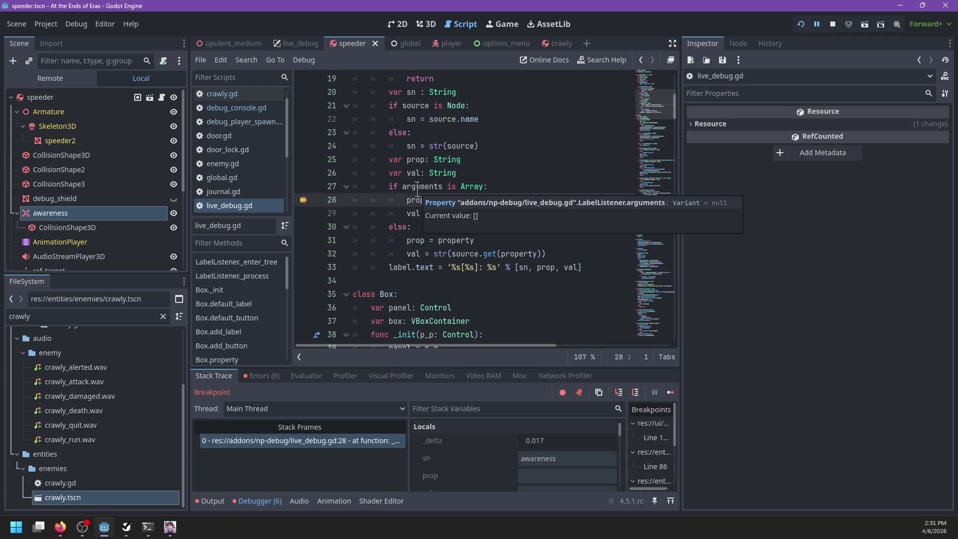
mouse_move(503, 199)
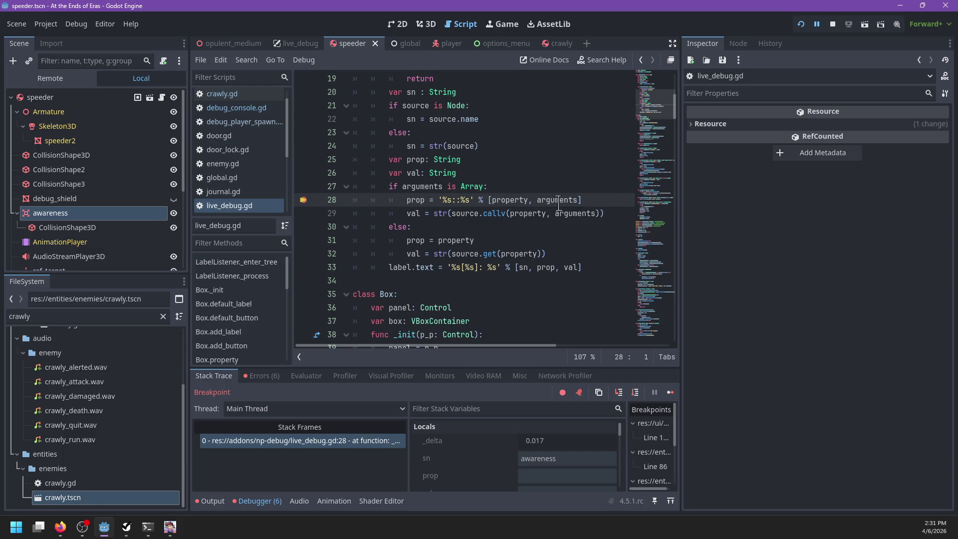
mouse_move(559, 203)
key("F10")
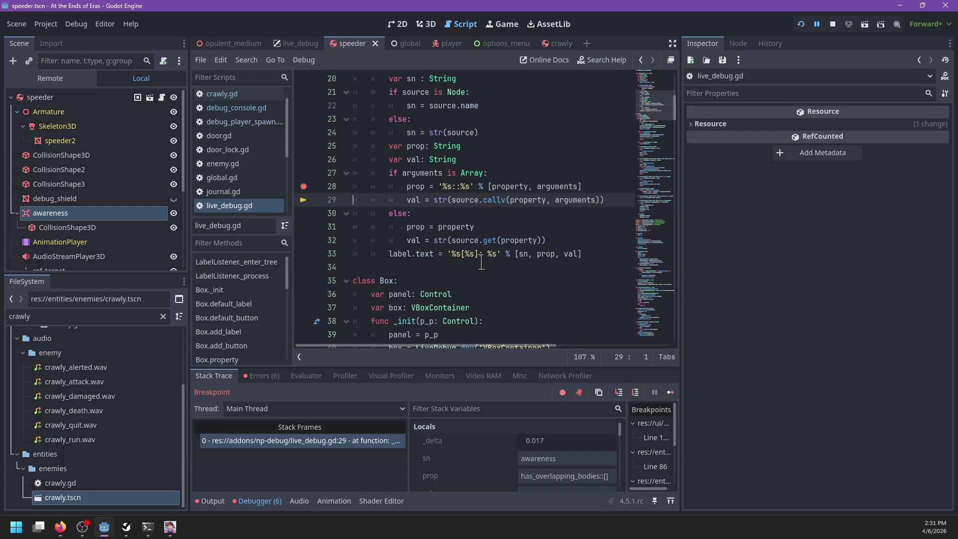
key("F10")
Step: Step into the listener's next update pass, then resume the game
mouse_move(410, 146)
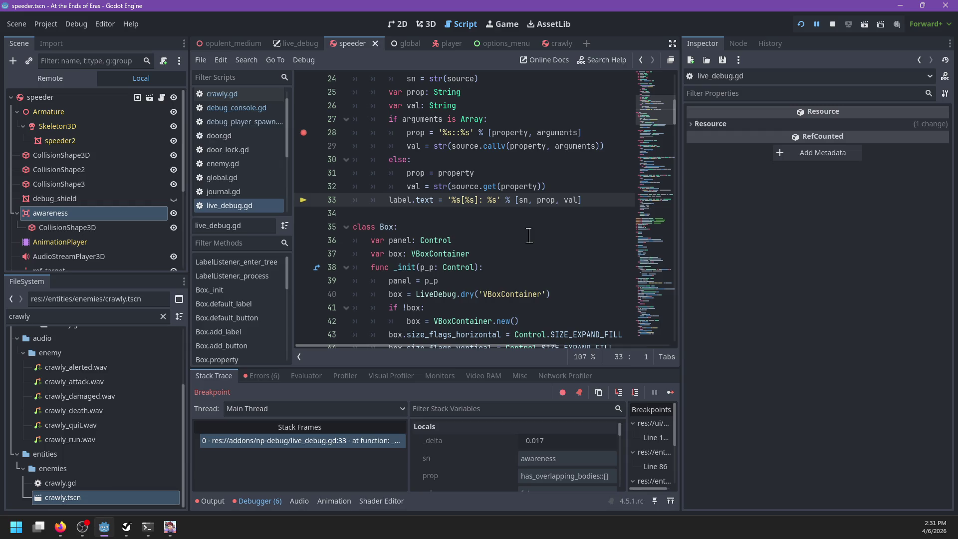
key("F10")
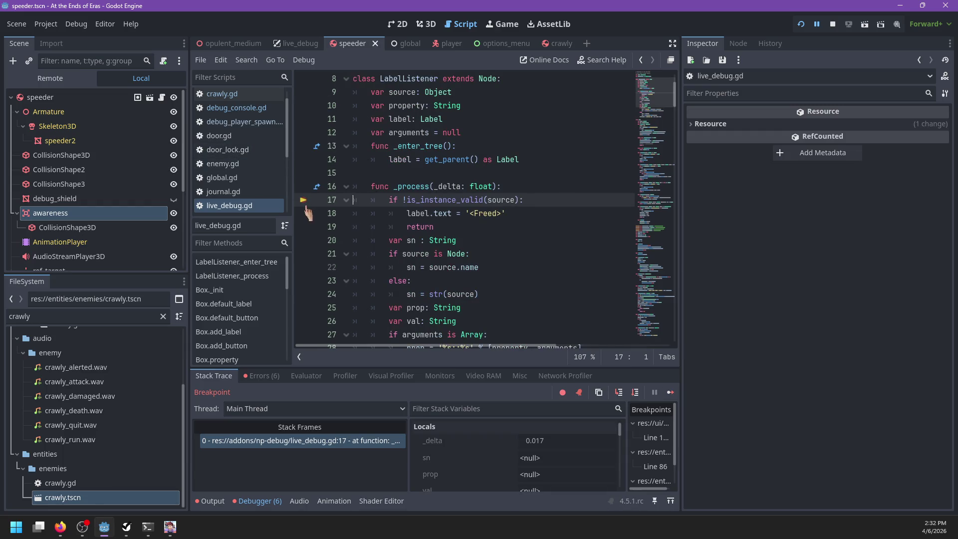
key("F12")
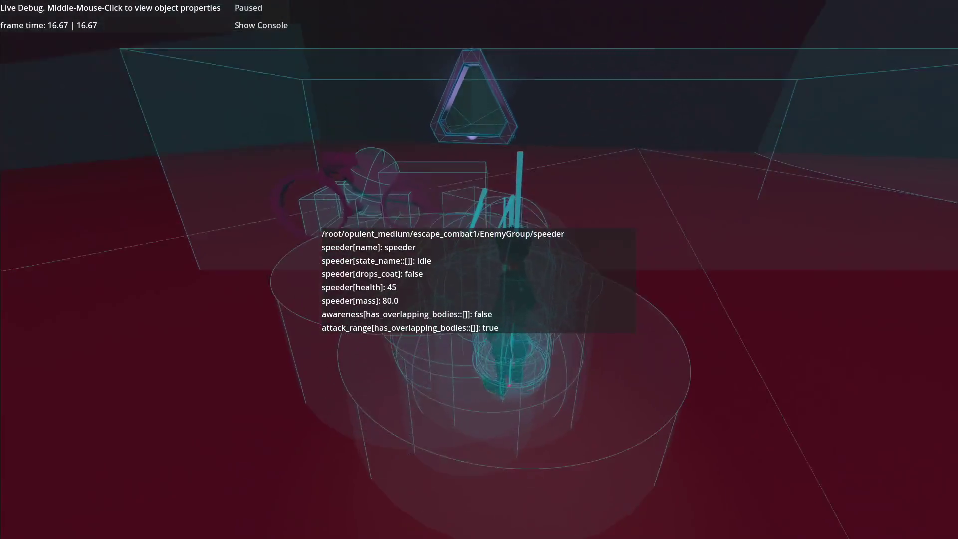
Step: Stop and relaunch the game so it halts at enemy.gd line 150
key("F8")
key("F5")
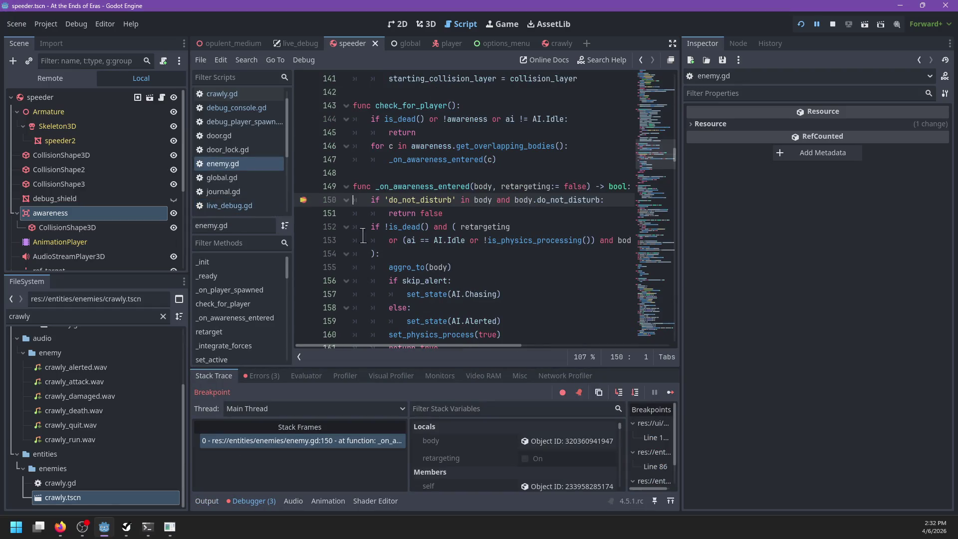
Step: Step past the do_not_disturb and early awareness checks in _on_awareness_entered
key("F10")
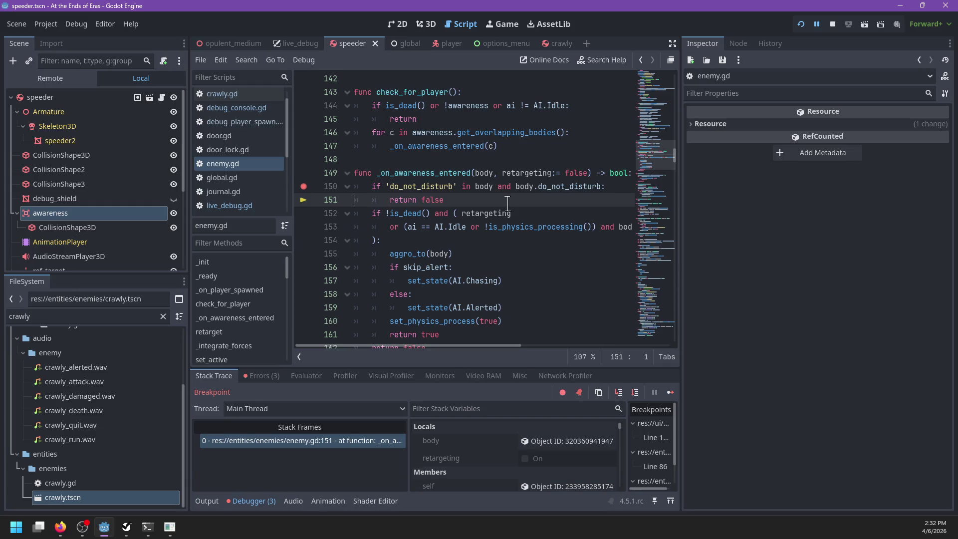
key("F12")
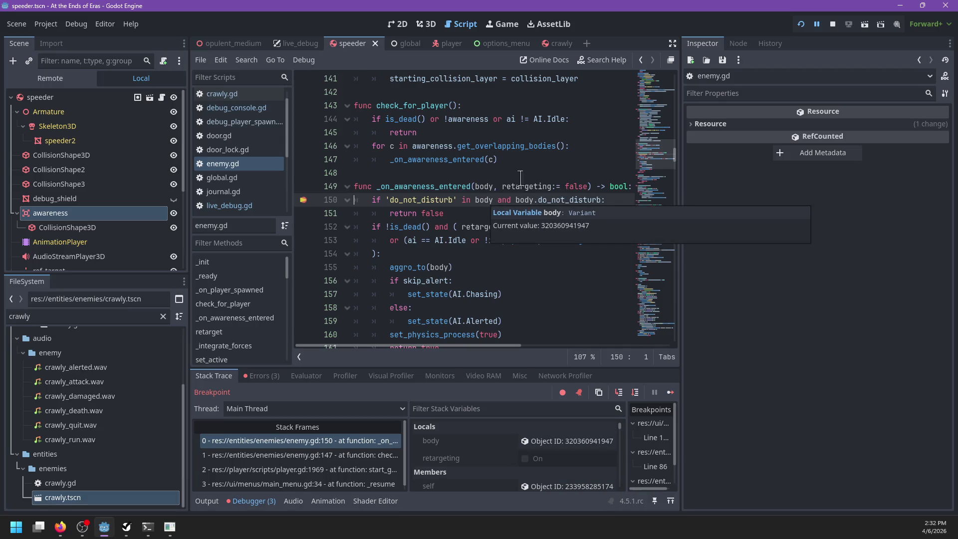
key("F10")
key("F10")
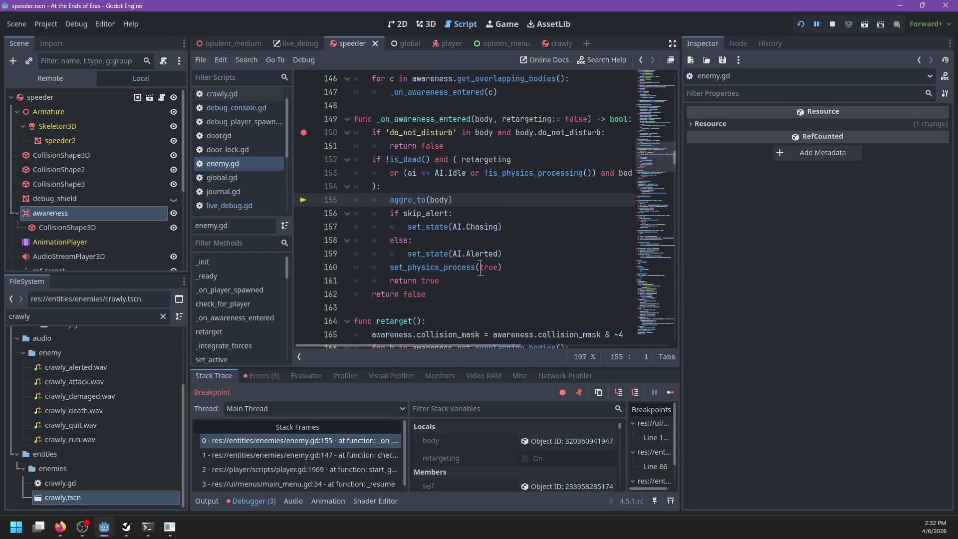
Step: Step into crawly's aggro_to and set_state through cooldown checks and state reset
key("F11")
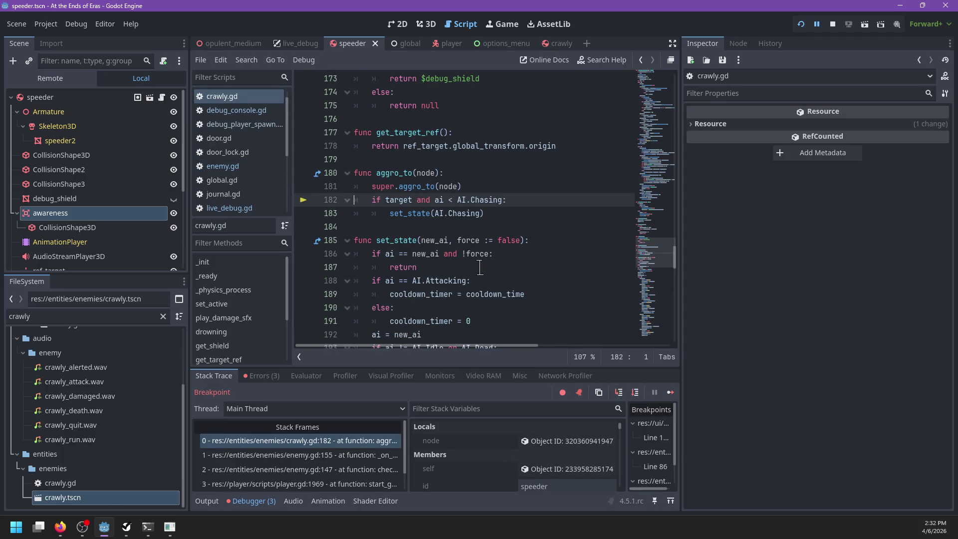
key("F11")
key("F11")
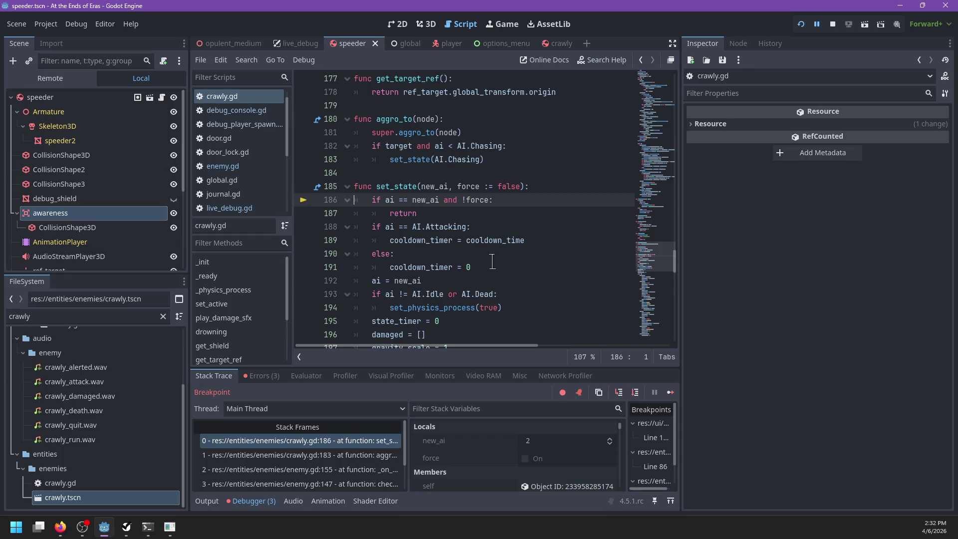
key("F11")
key("F11")
key("F11")
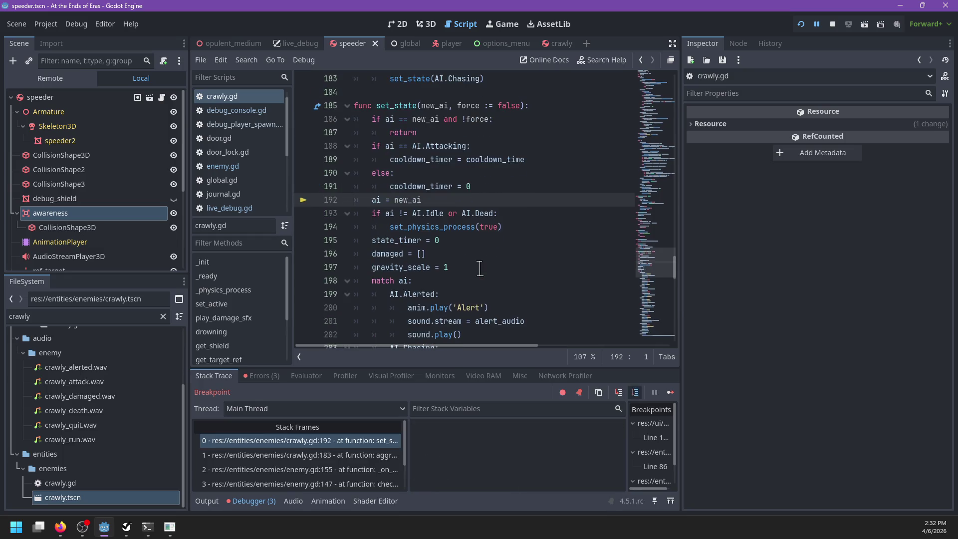
key("F11")
key("F11")
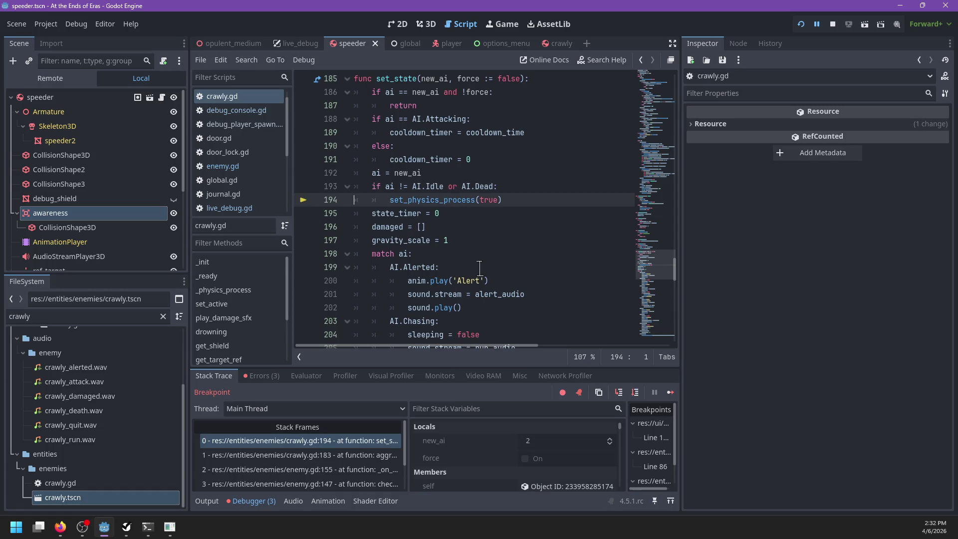
key("F11")
key("F11")
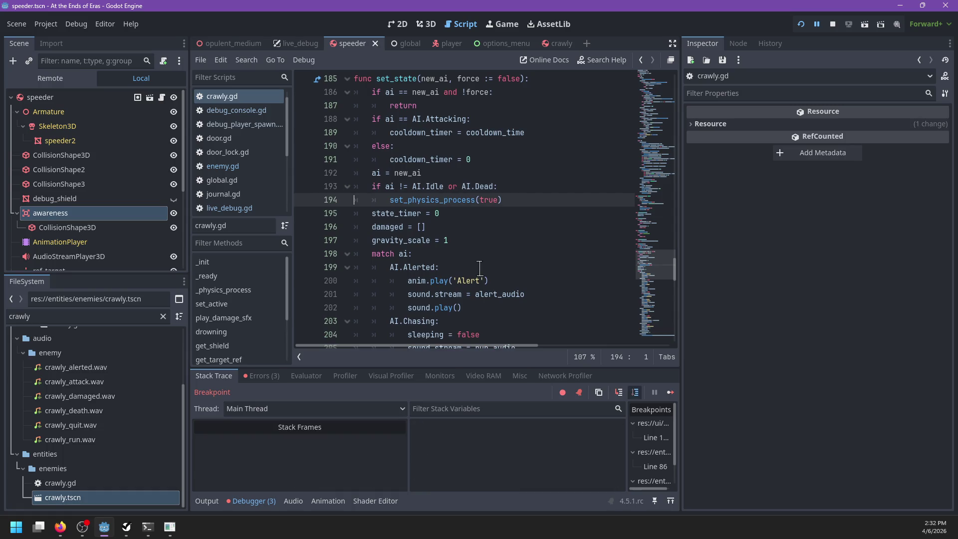
key("F11")
key("F11")
key("F11")
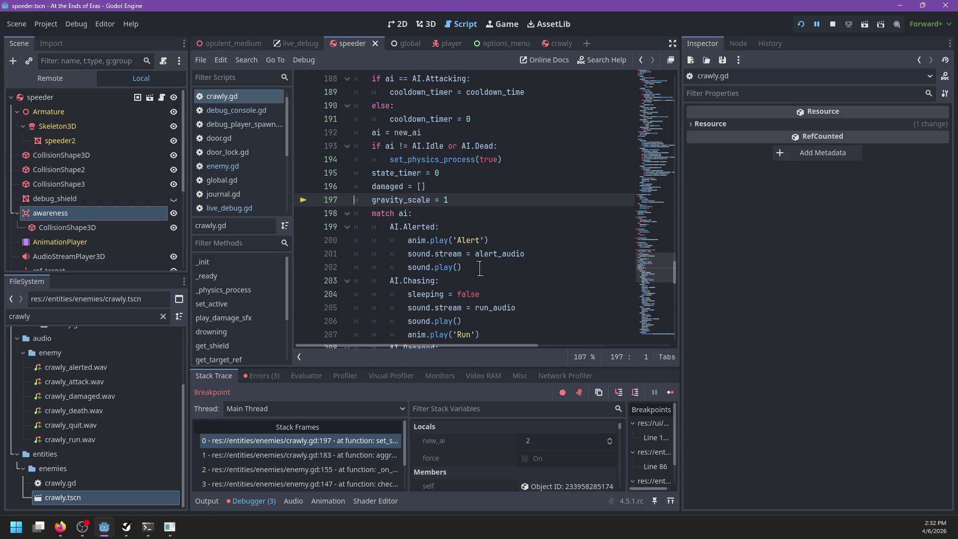
Step: Step through the AI.Chasing branch to the Run animation and back to enemy.gd line 159
key("F11")
key("F11")
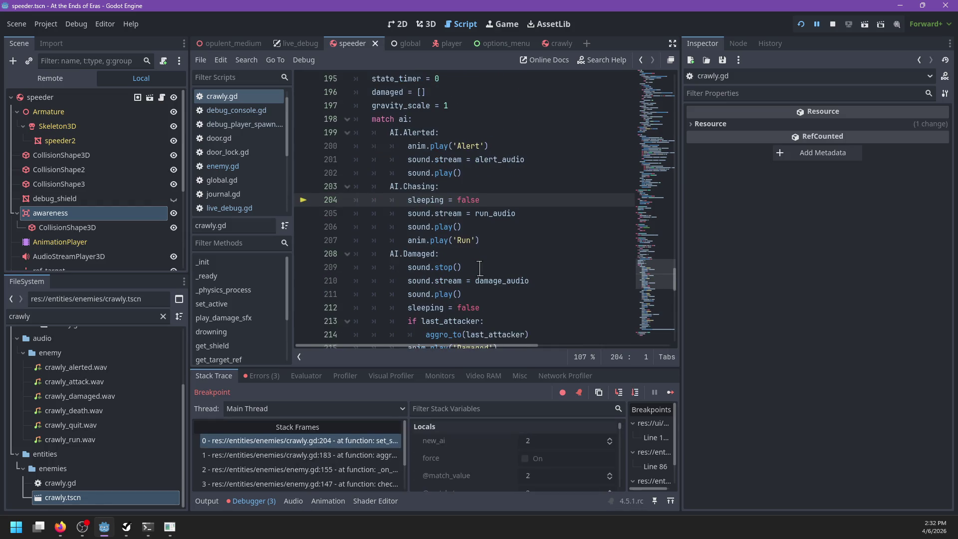
key("F11")
key("F11")
key("F11")
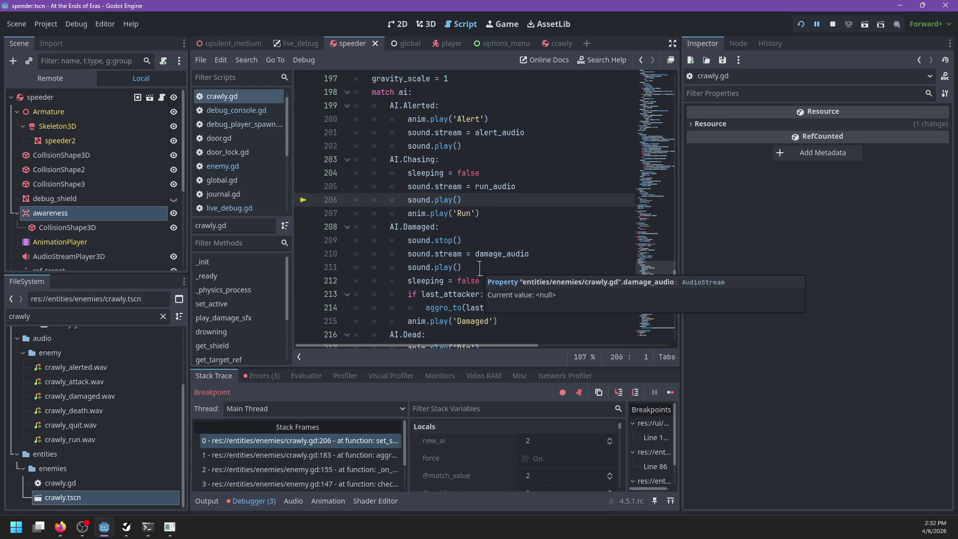
key("F11")
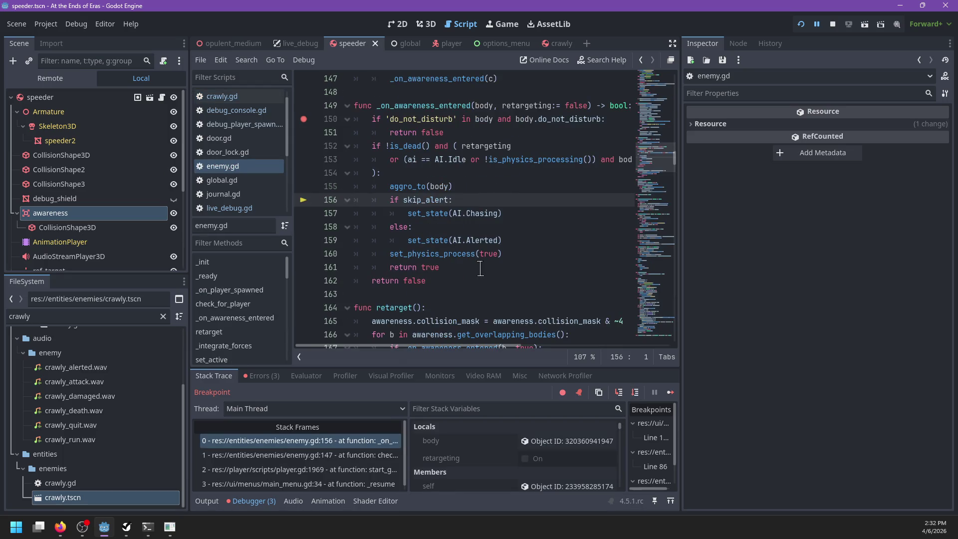
key("F11")
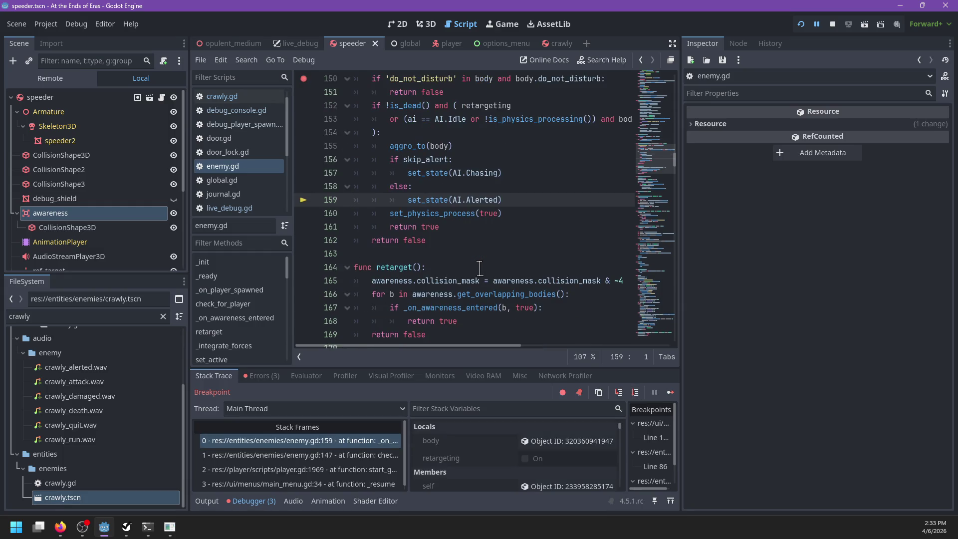
scroll(496, 266, "up", 1)
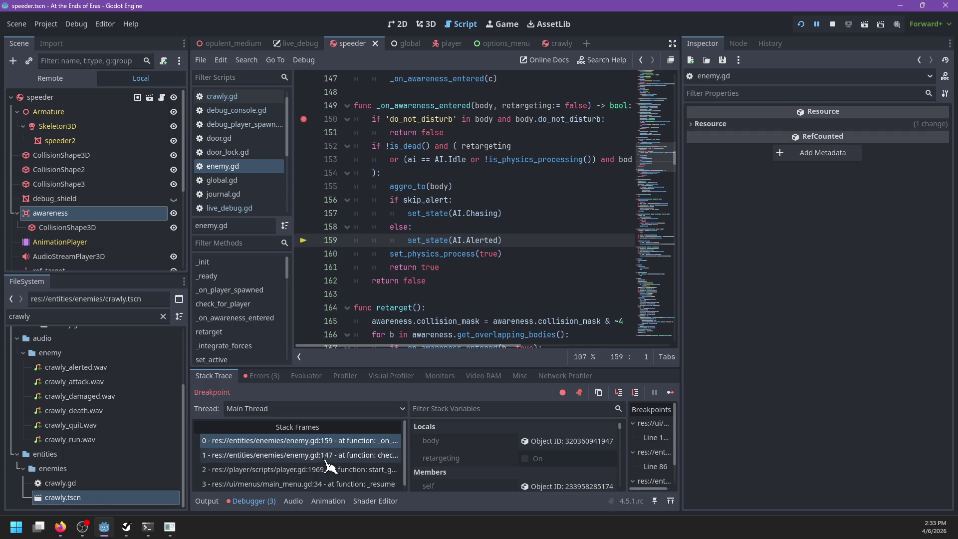
Step: Follow the aggro_to definition and view the start_game and check_for_player callers in the call stack
scroll(330, 455, "down", 1)
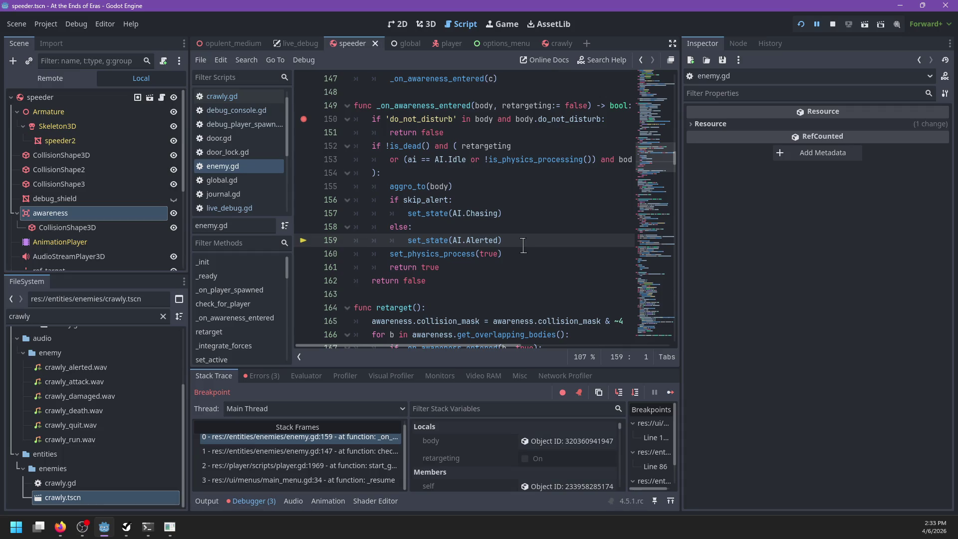
left_click(406, 186, "ctrl")
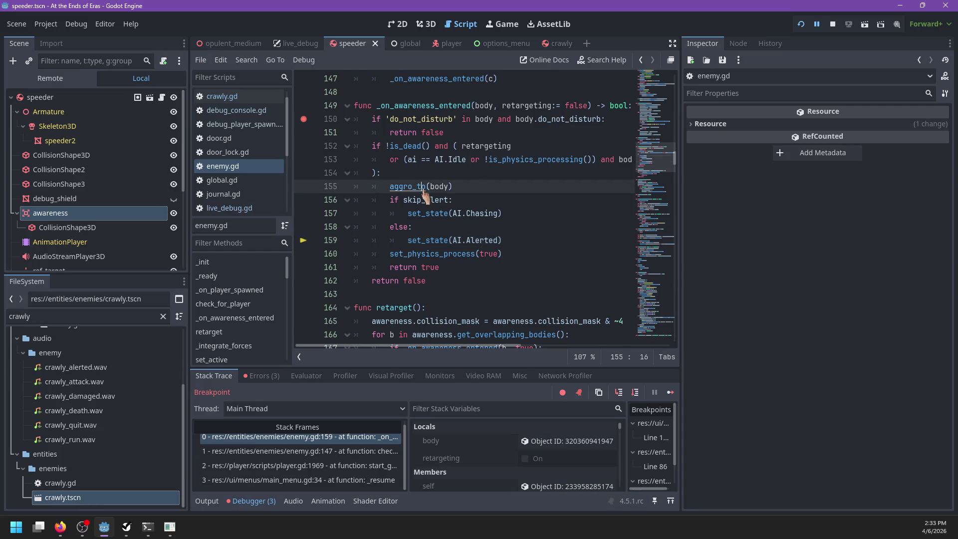
scroll(576, 216, "down", 2)
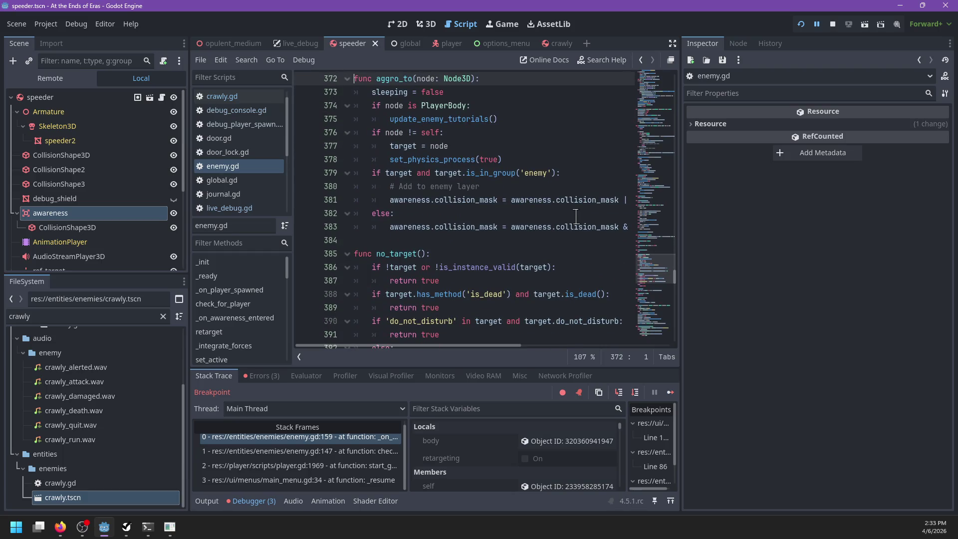
left_click(356, 463)
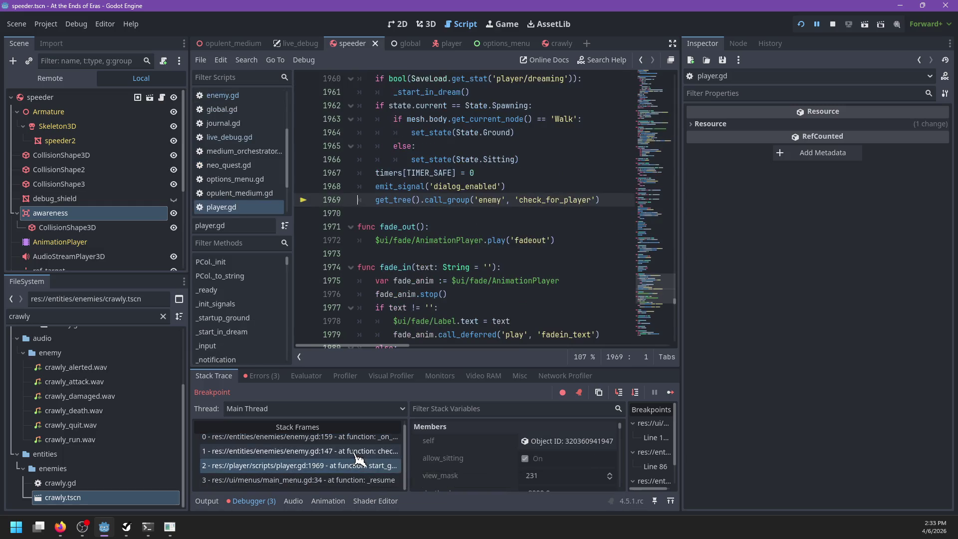
left_click(354, 452)
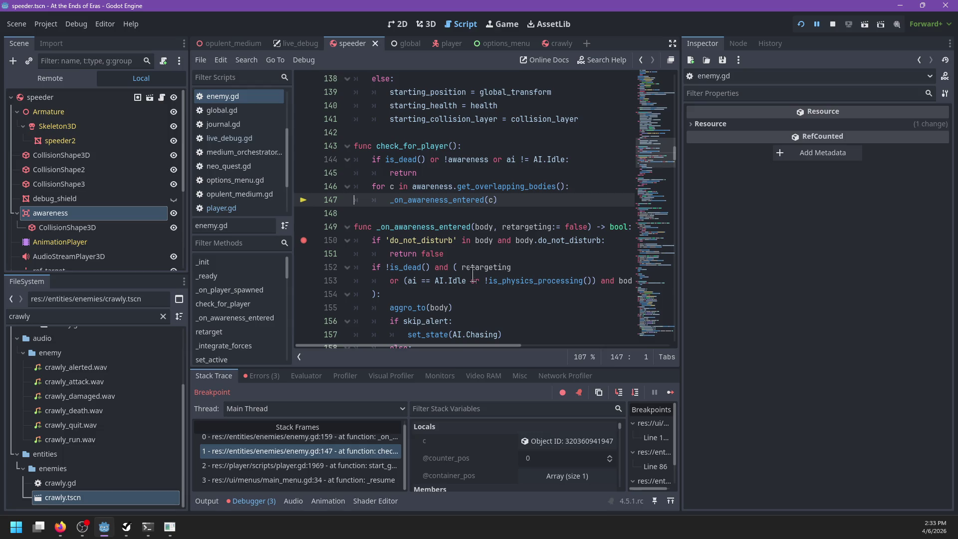
Step: Settle on player.gd start_game line 1969 and look up the call_group documentation
scroll(471, 281, "up", 1)
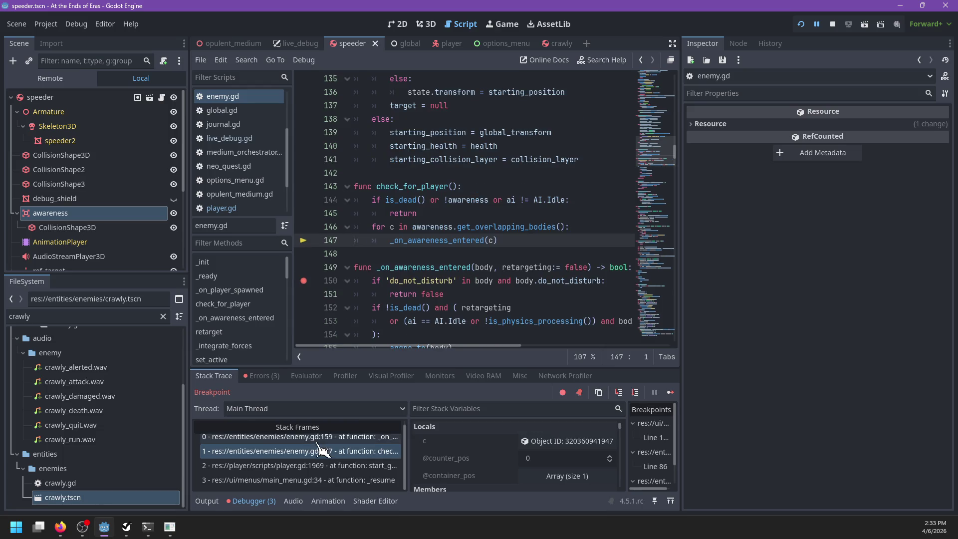
scroll(319, 450, "up", 1)
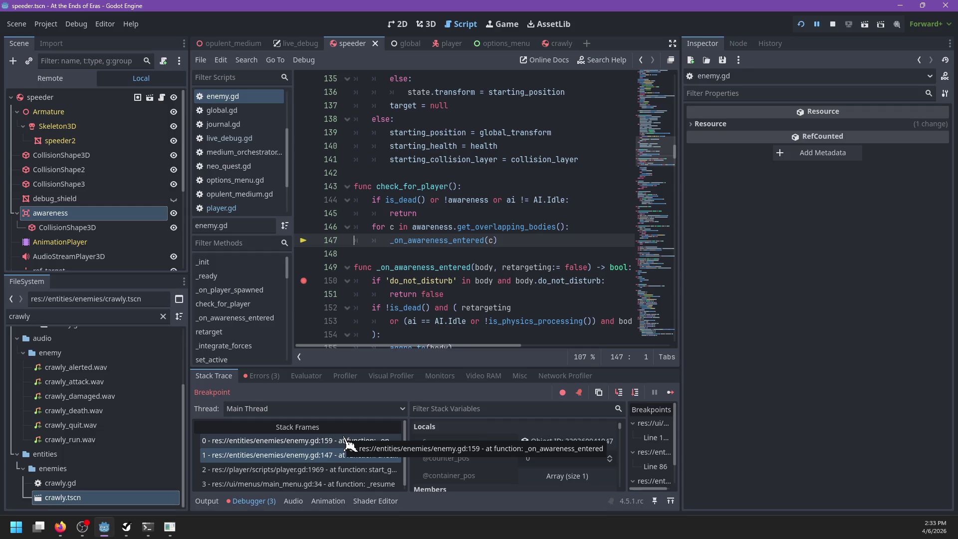
left_click(340, 470)
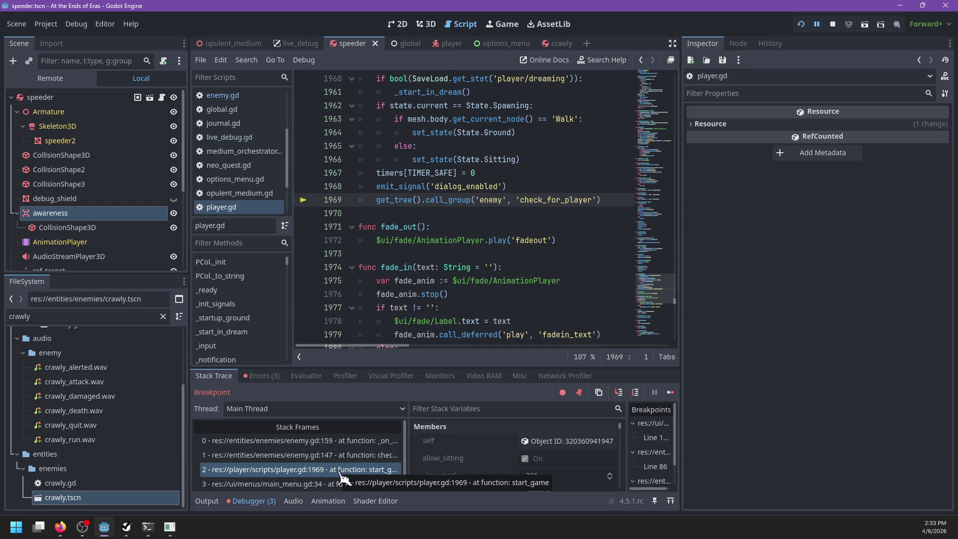
left_click(346, 454)
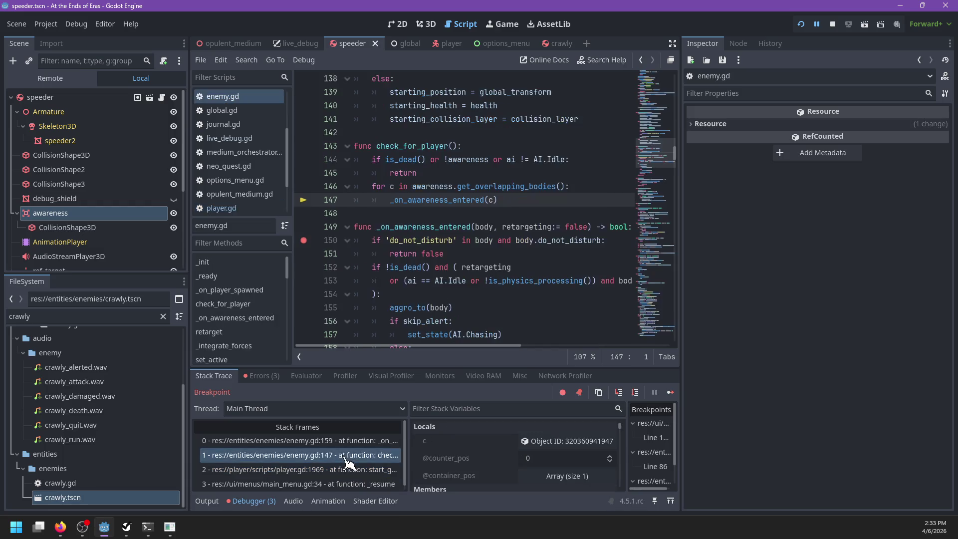
left_click(347, 470)
scroll(499, 252, "up", 2)
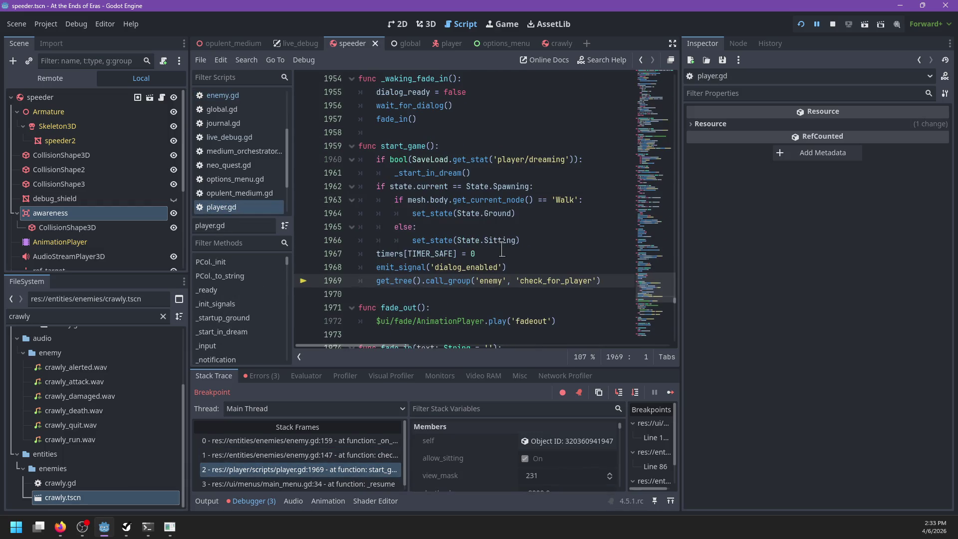
double_click(398, 282)
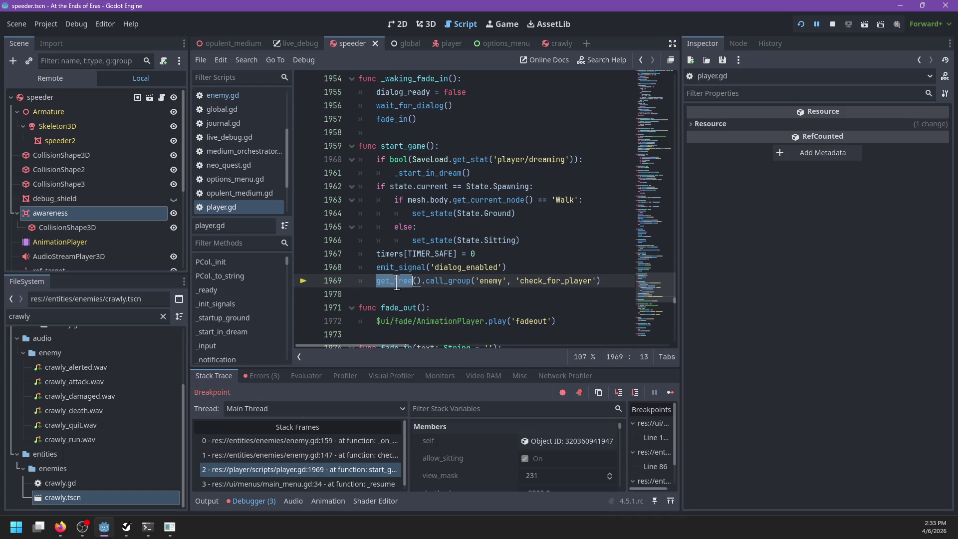
double_click(467, 282)
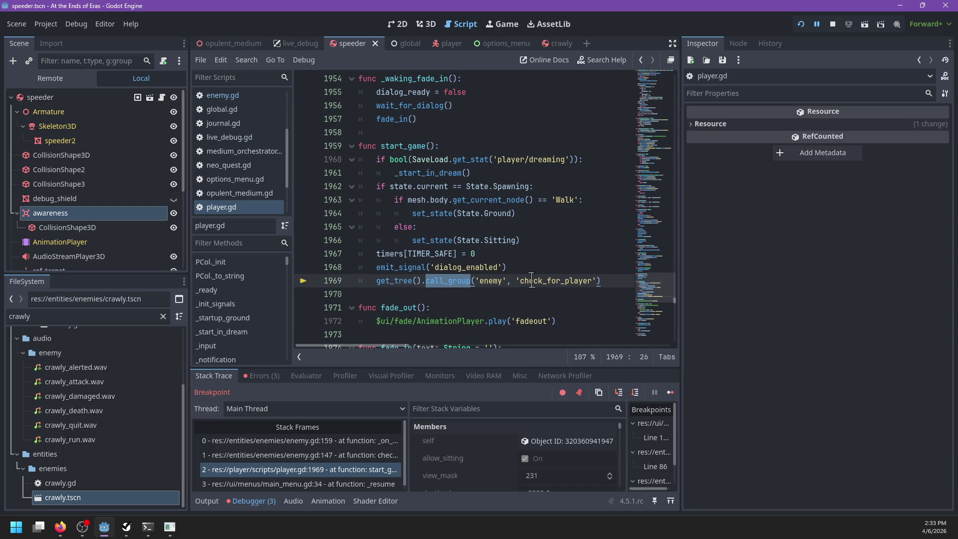
scroll(397, 439, "down", 1)
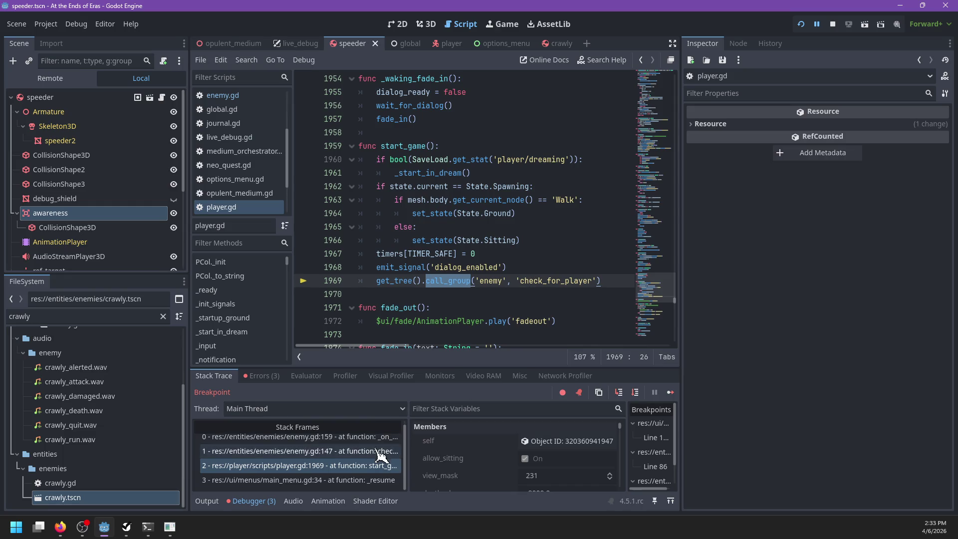
Step: Comment out the call_group('enemy', 'check_for_player') line 1969
left_click(624, 279)
left_click(604, 262, "shift")
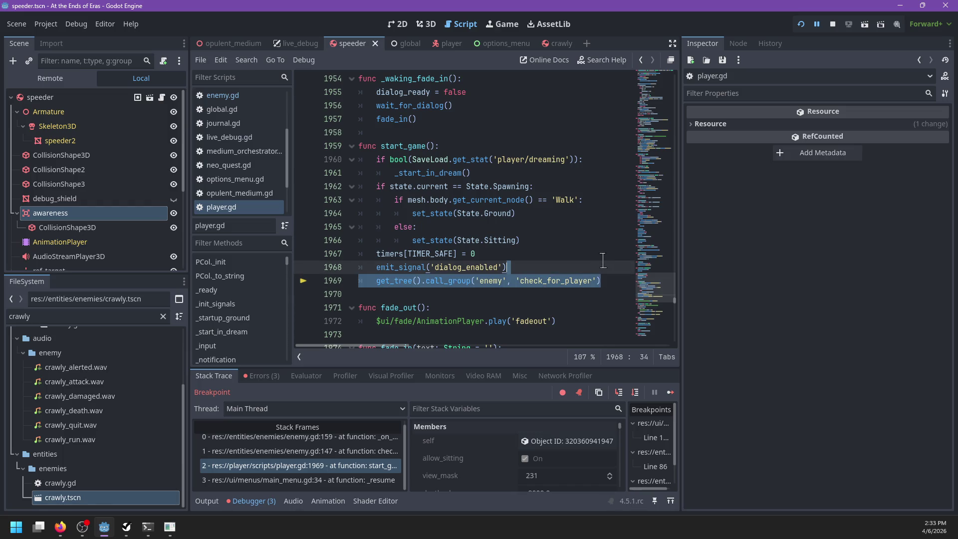
left_click(368, 289)
left_click(377, 281)
type("$")
key("BackSpace")
type("#")
key("Up")
Step: Rewrite line 1968's emit_signal('dialog_enabled') as dialog_enabled.emit()
key("ctrl+shift+Left")
key("ctrl+c")
key("BackSpace")
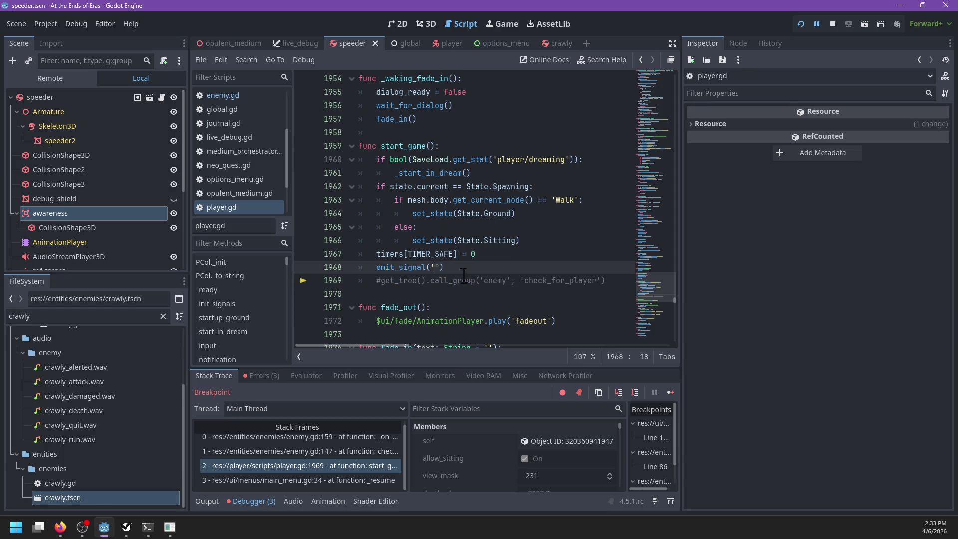
key("shift+Home")
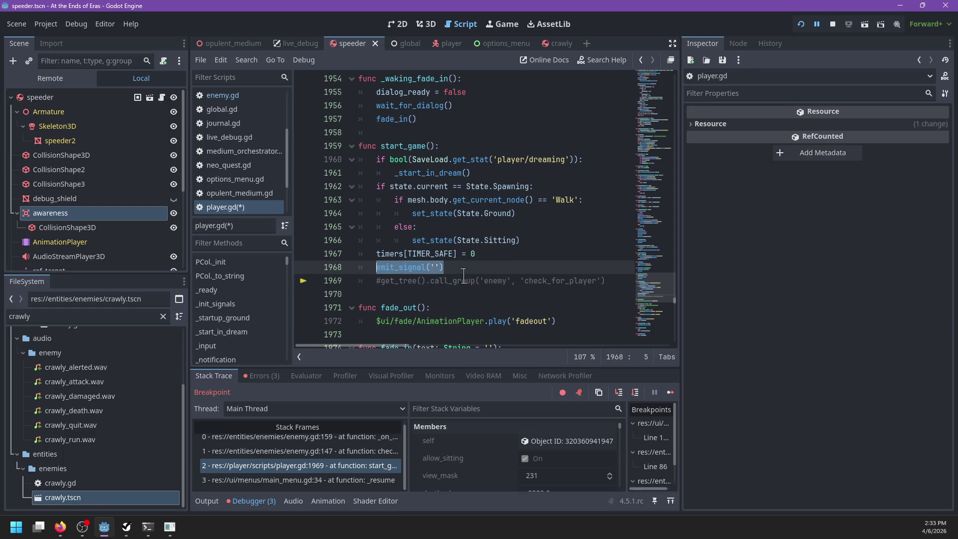
key("ctrl+v")
type(".em")
key("Return")
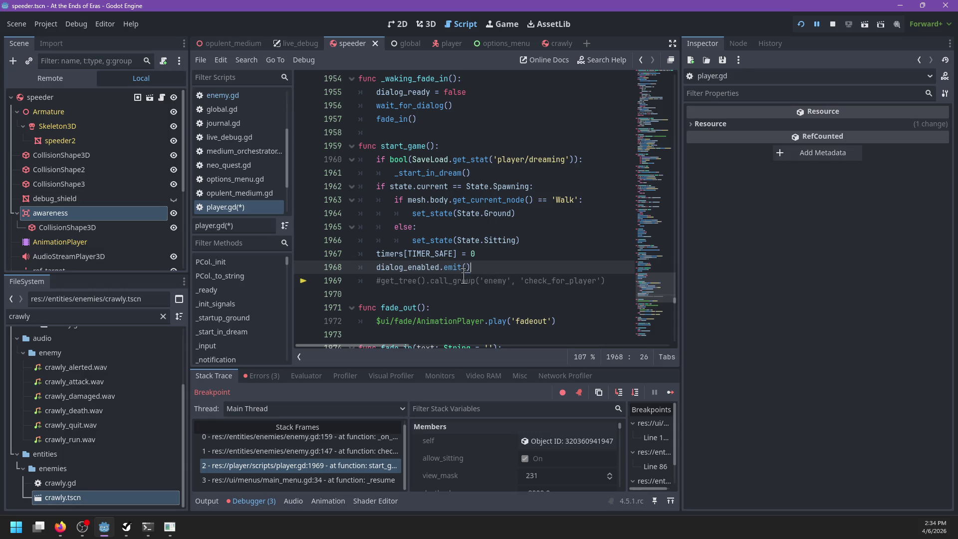
Step: Replace the emit_signal call on line 2021 with the died signal
scroll(464, 275, "down", 7)
scroll(527, 205, "down", 12)
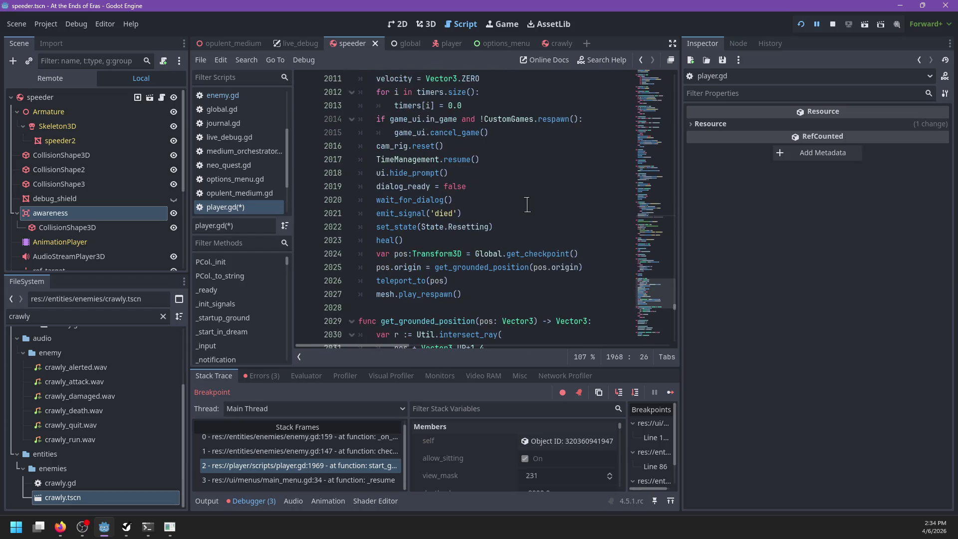
double_click(446, 214)
key("ctrl+c")
triple_click(458, 213)
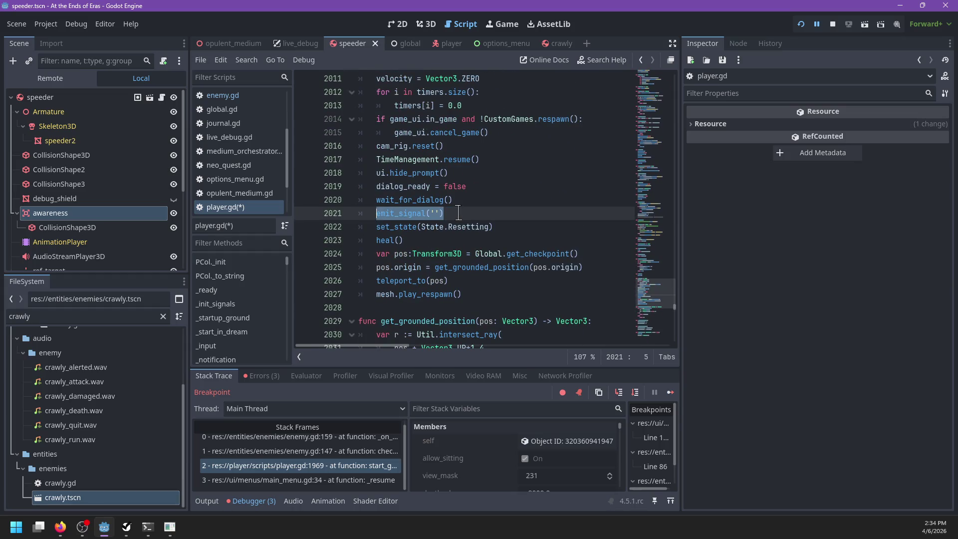
key("ctrl+v")
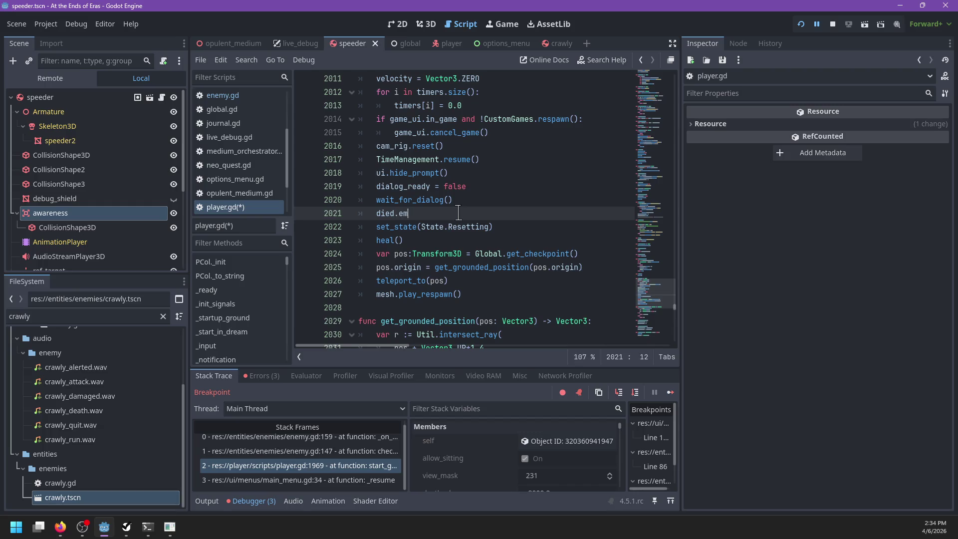
Step: Convert the dialog_enabled emit_signal call on line 2156 to a direct signal emit
scroll(492, 194, "down", 14)
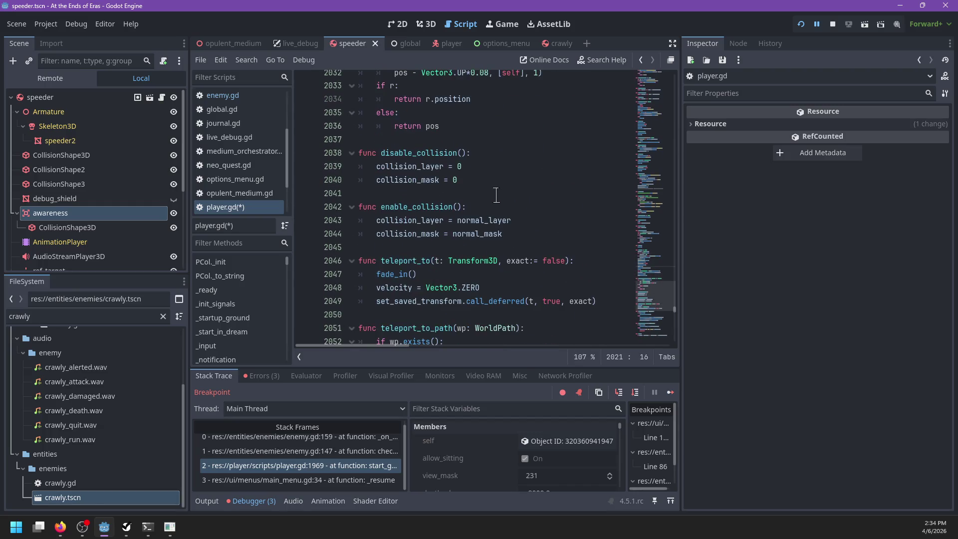
scroll(518, 190, "down", 9)
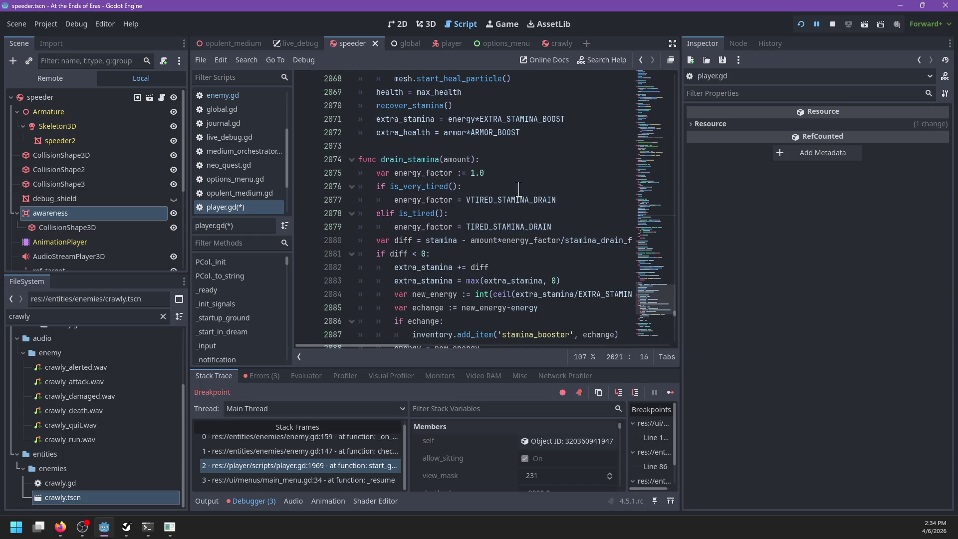
scroll(519, 189, "down", 20)
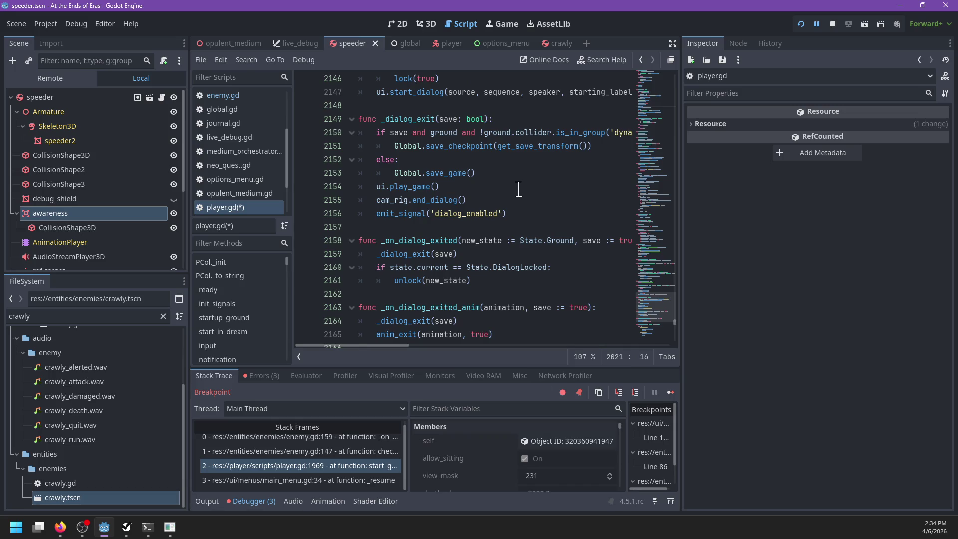
left_click(483, 213)
key("ctrl+shift+Left")
key("BackSpace")
type("dialog_enabled")
type(".")
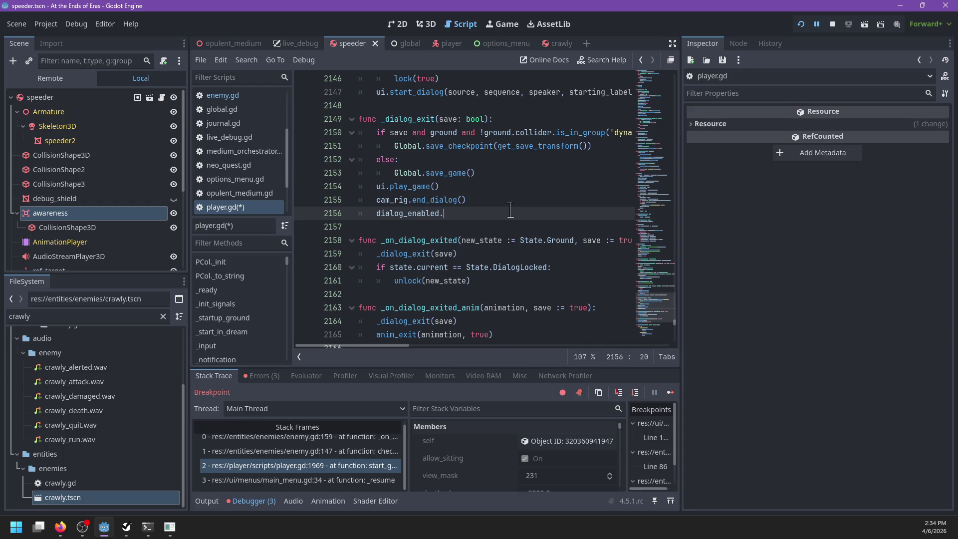
Step: Find the emit_signal('jumped') call on line 685 and replace it with the jumped signal
key("ctrl+f")
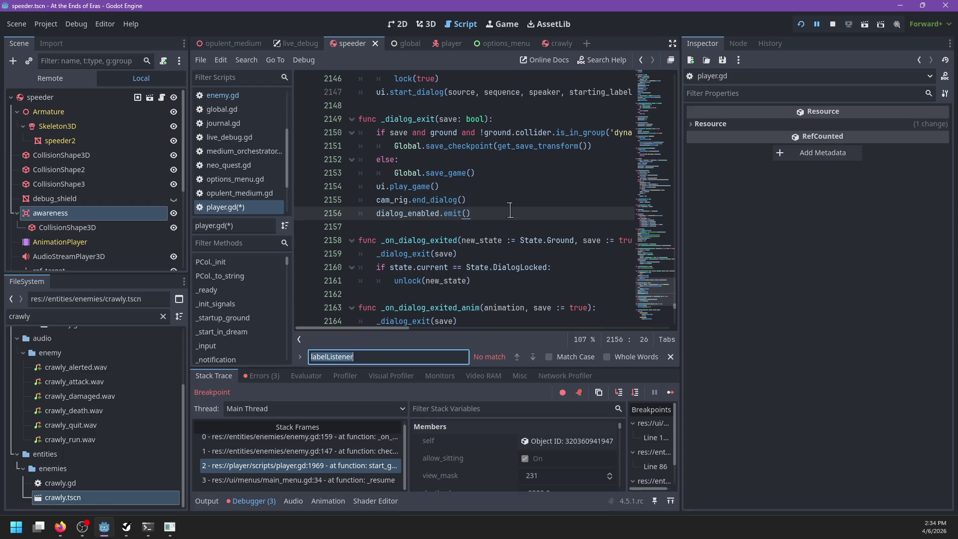
type("em")
key("Return")
key("Return")
key("Return")
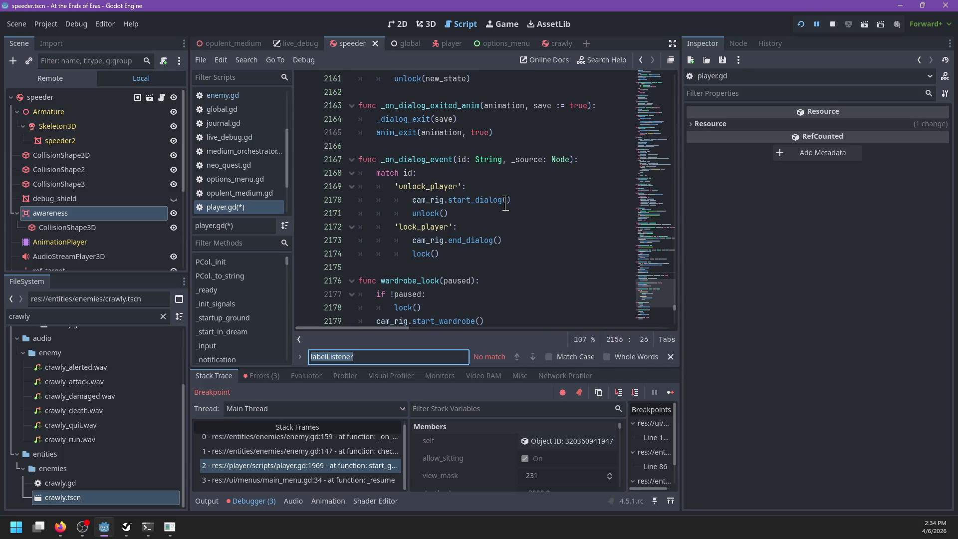
type("it_")
key("Escape")
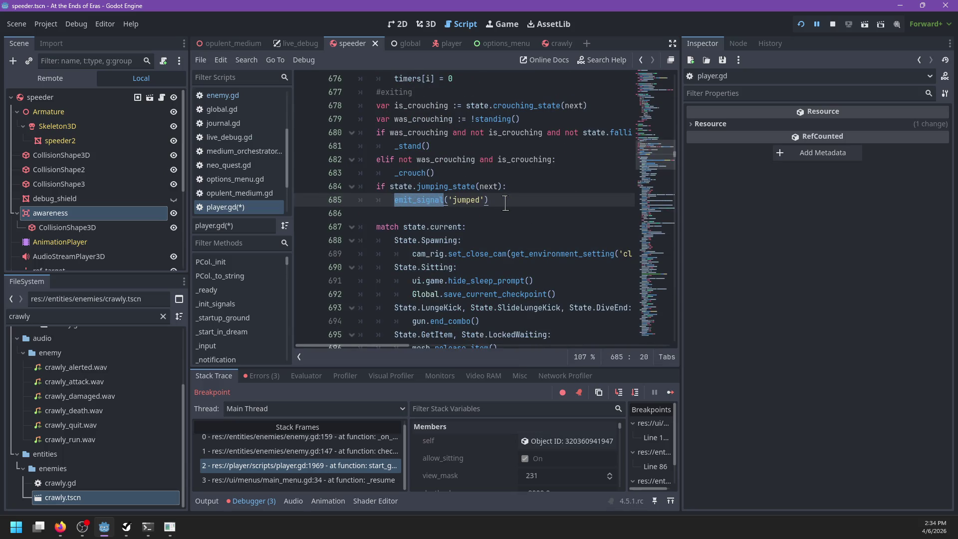
key("shift+End")
key("BackSpace")
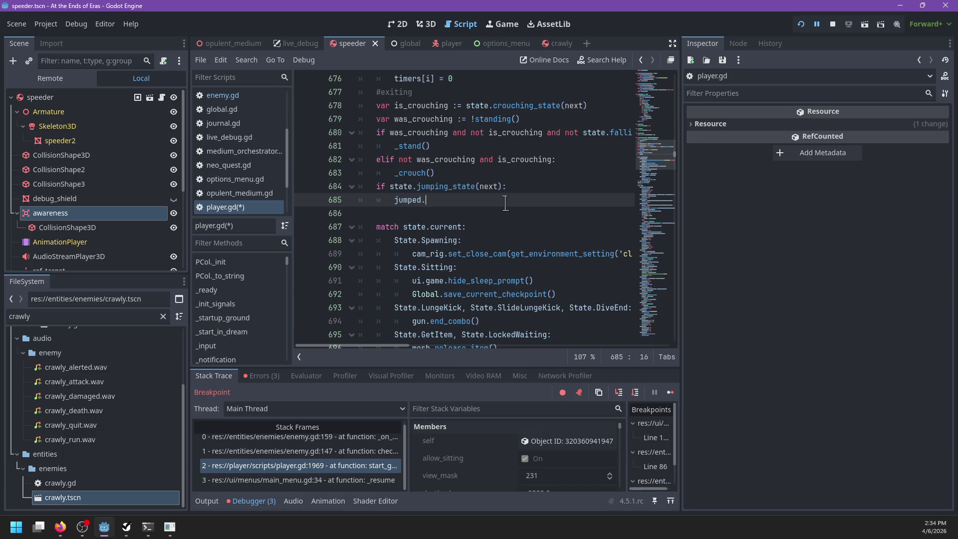
Step: Change emit_signal('damaged') on line 1823 to damaged.emit()
key("ctrl+f")
type("damaged")
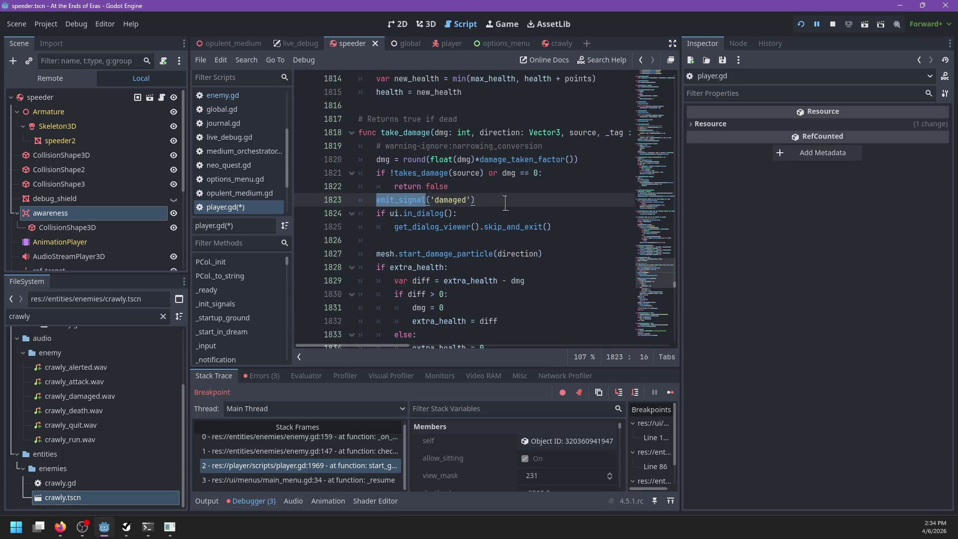
key("Escape")
key("ctrl+BackSpace")
key("End")
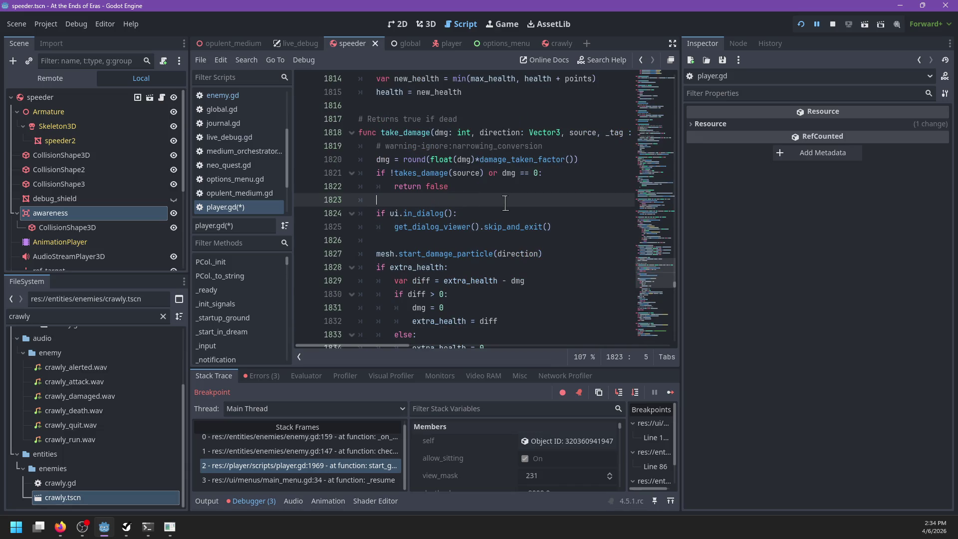
key("BackSpace")
type("/e")
key("BackSpace")
key("BackSpace")
key("BackSpace")
type(".emit()")
Step: Check for remaining emit_signal calls, save the script, and stop the running game
key("ctrl+f")
key("Escape")
key("ctrl+s")
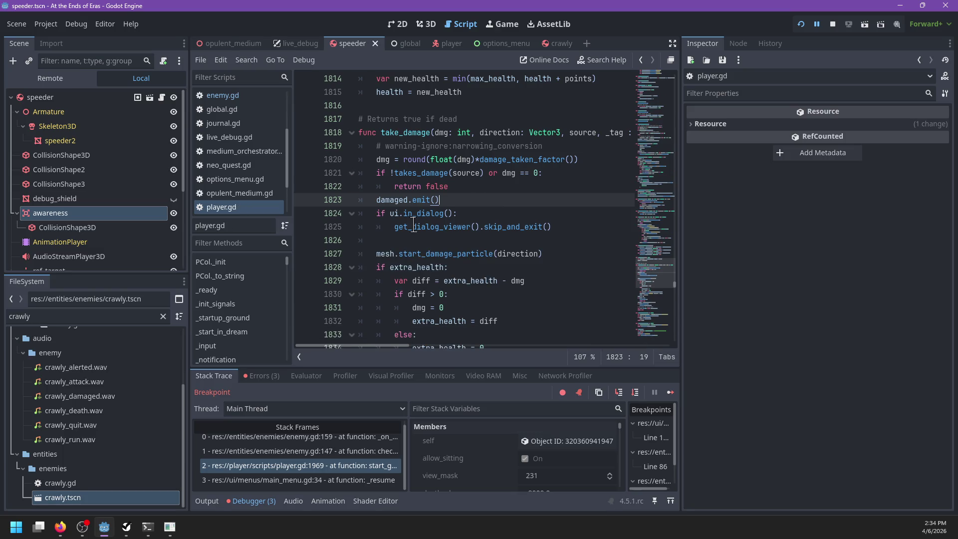
key("F8")
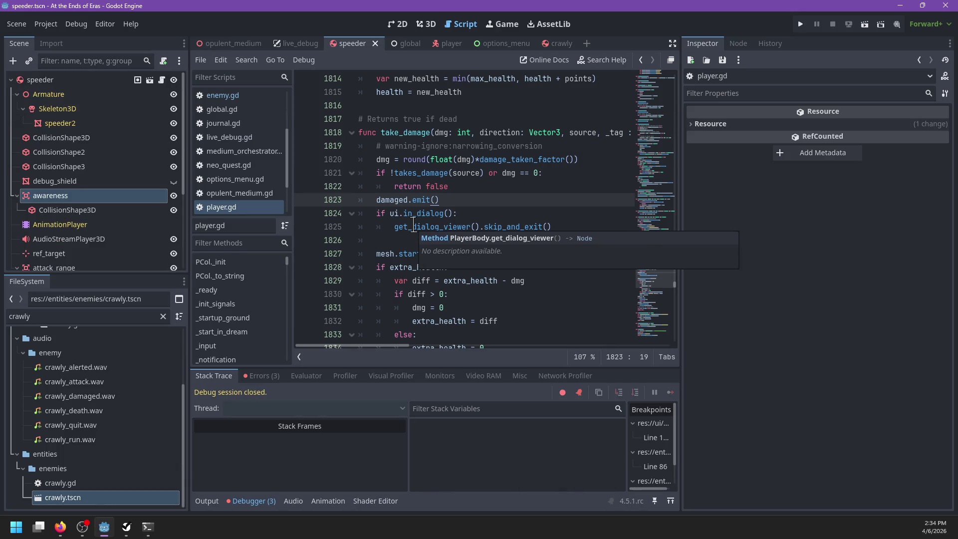
Step: Relaunch the game and start playing from its main menu
key("F5")
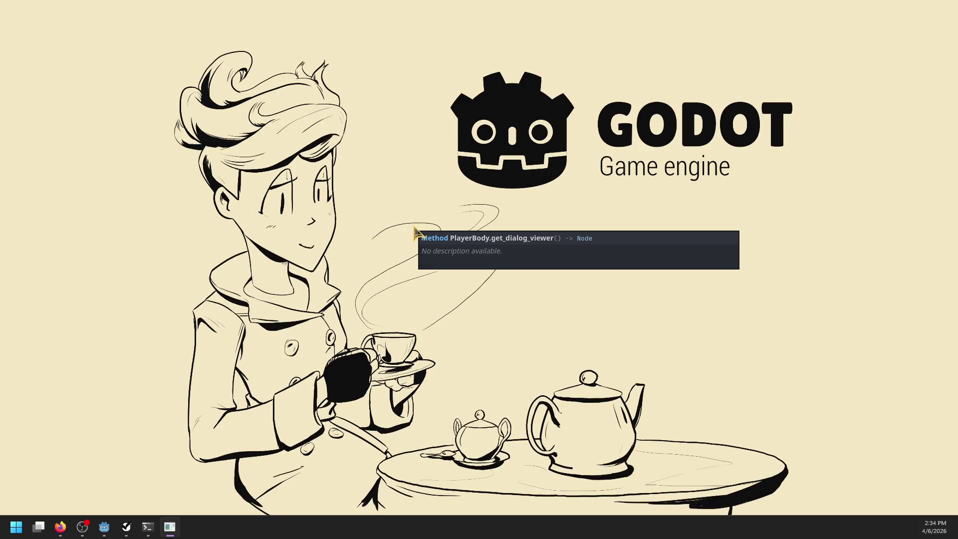
key("alt+Tab")
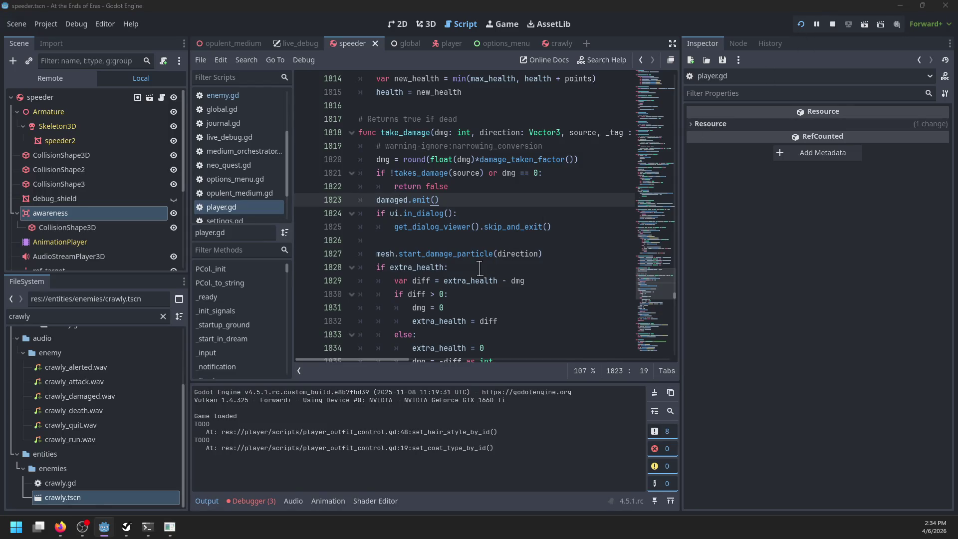
key("alt+Tab")
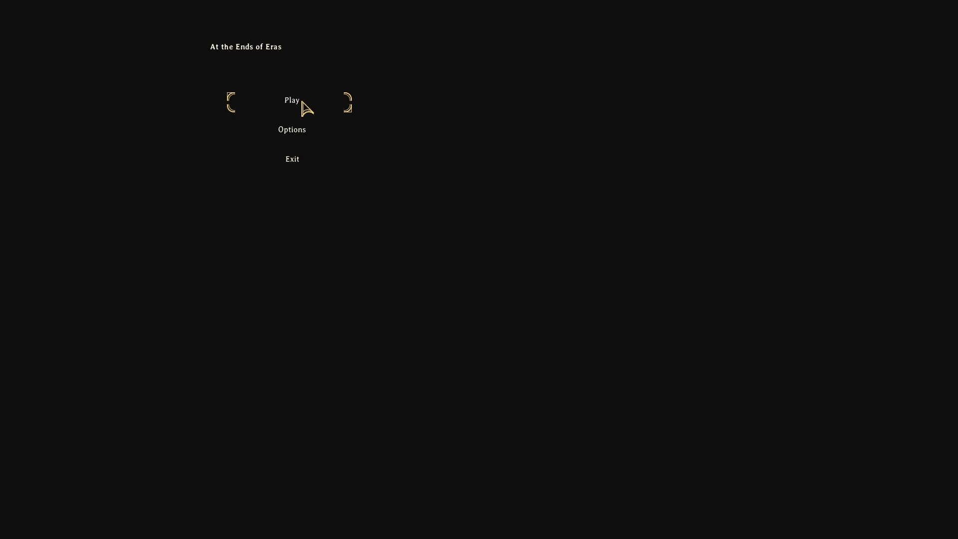
left_click(302, 102)
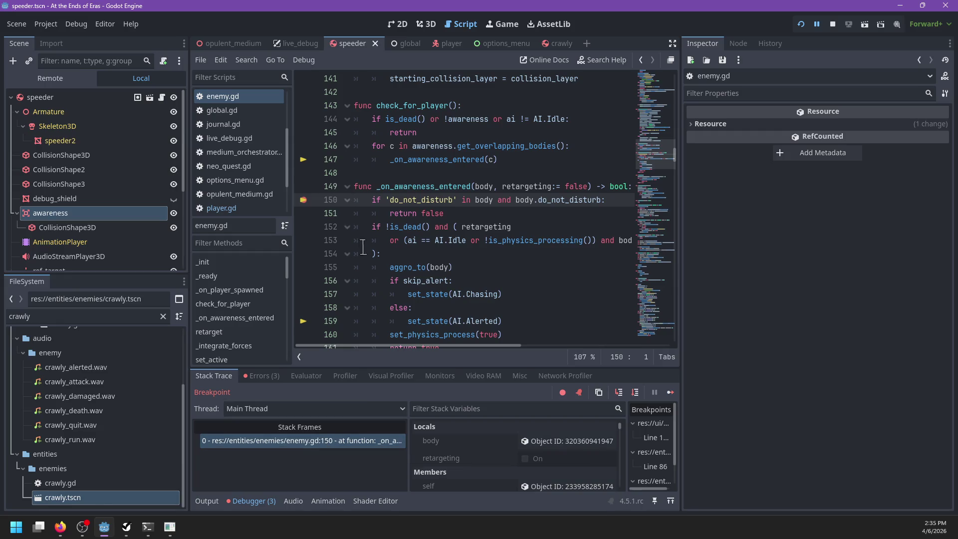
Step: Step past enemy.gd line 150, remove its breakpoint, and resume the game
key("F10")
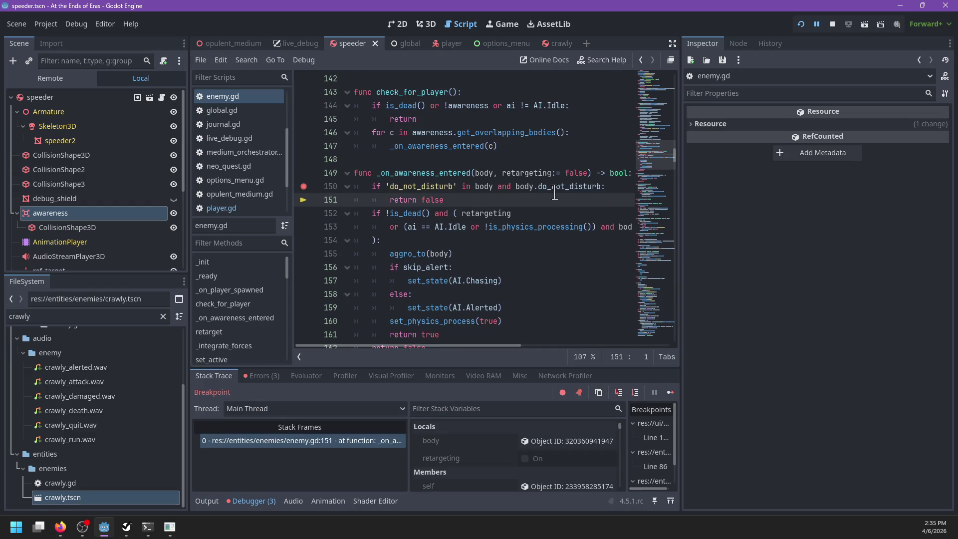
left_click(303, 186)
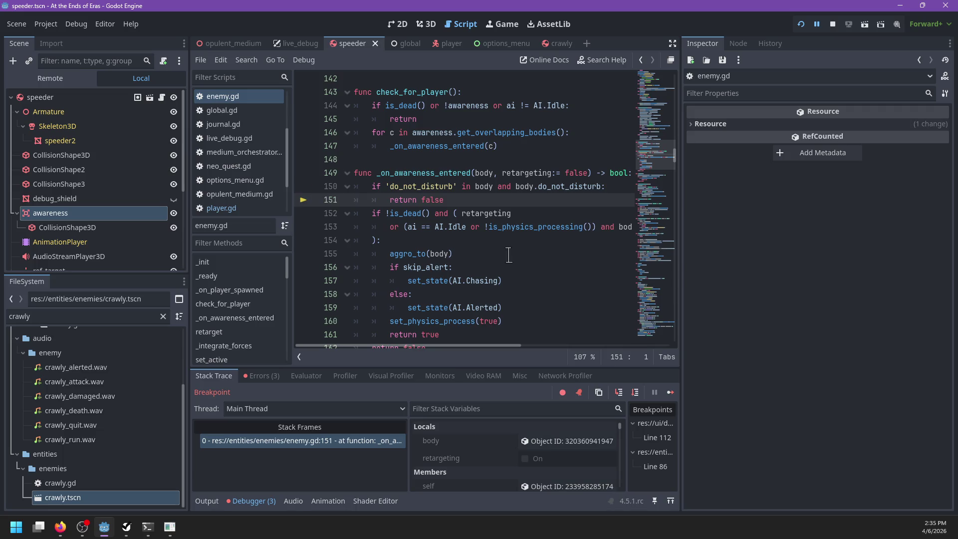
key("F12")
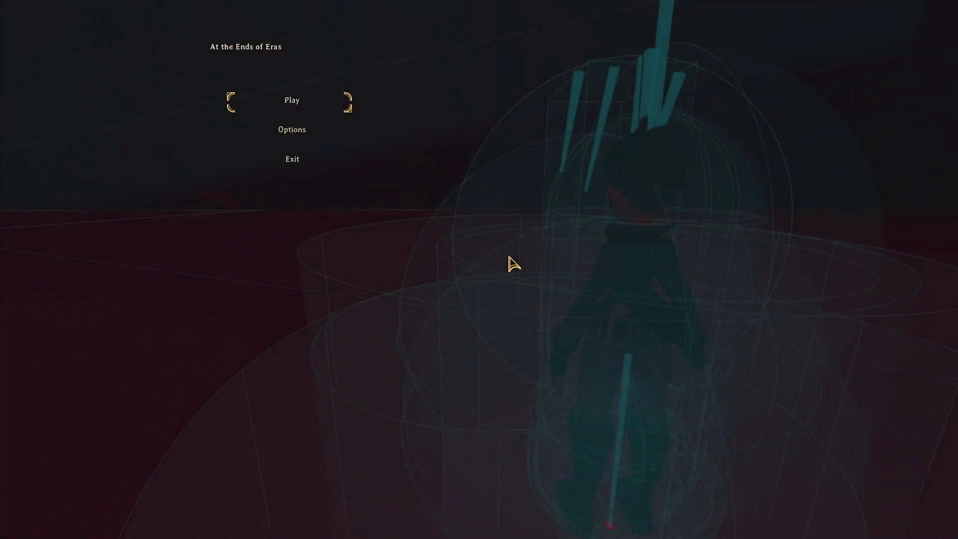
Step: Watch the speeder switch from Idle to Chasing in live debug, then pause and return to enemy.gd
key("Return")
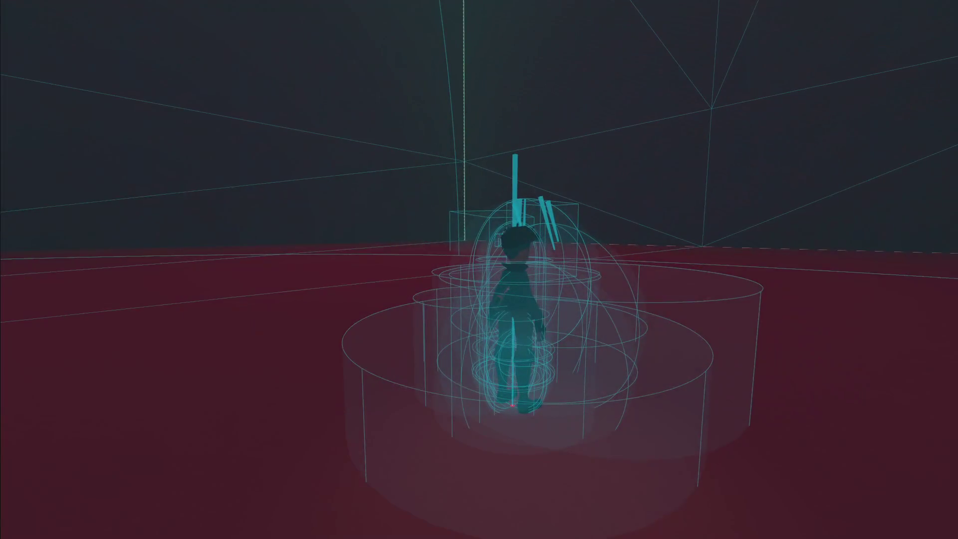
key("grave")
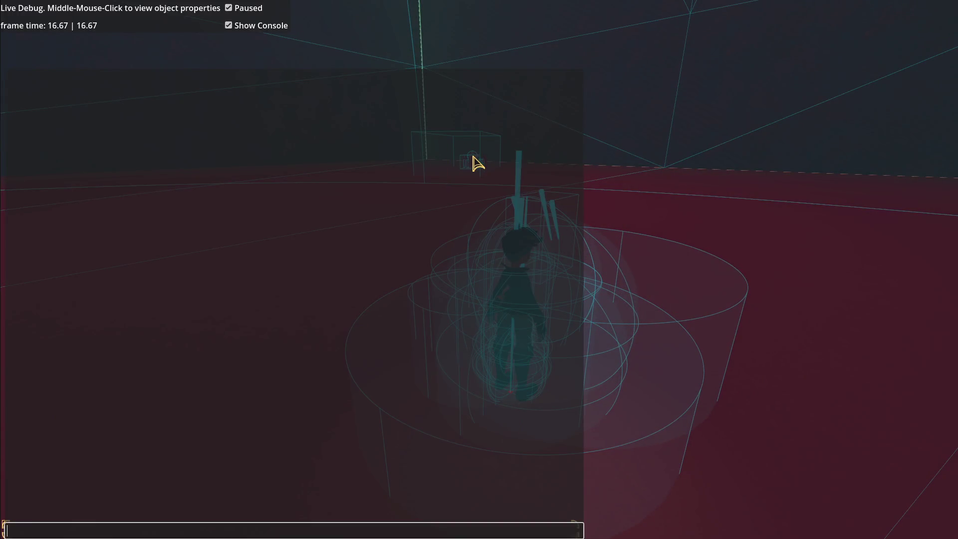
middle_click(475, 162)
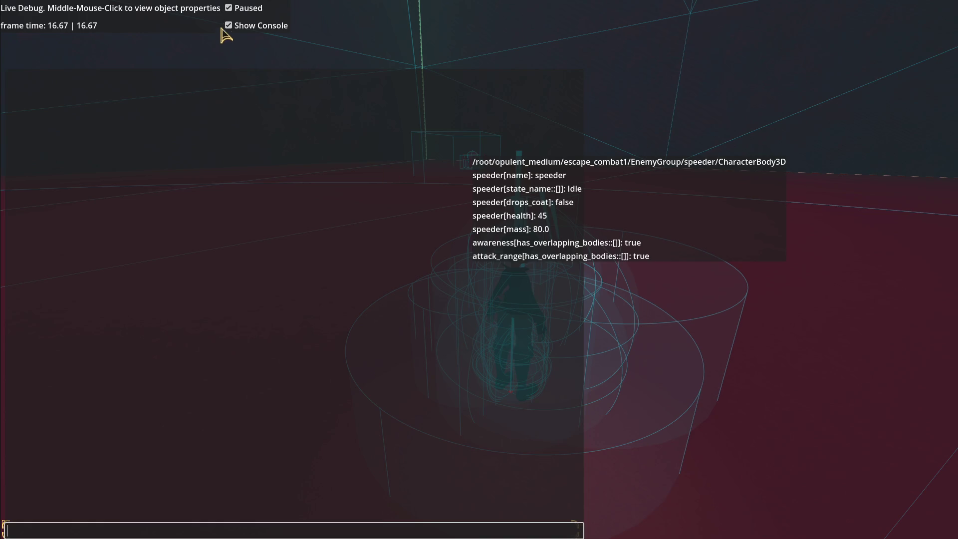
left_click(232, 11)
left_click(229, 26)
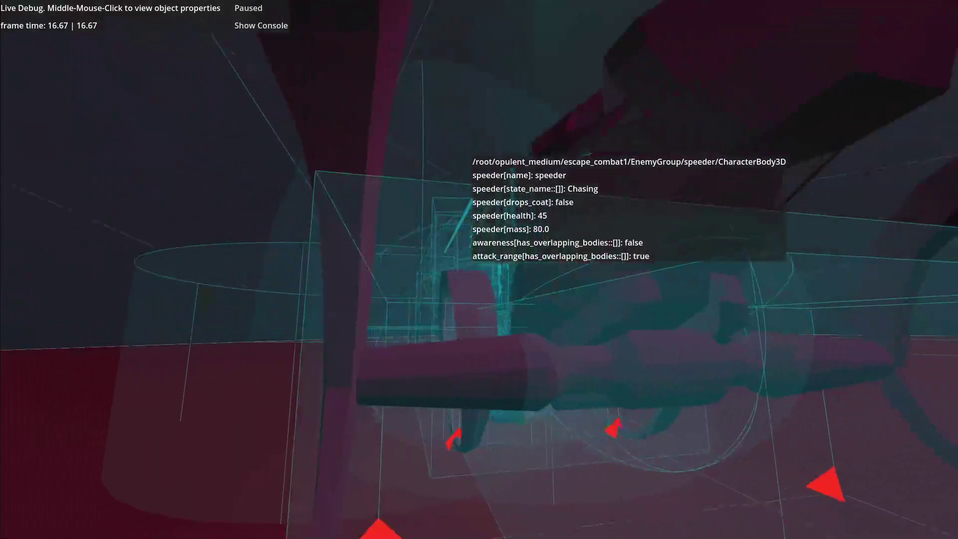
key("Escape")
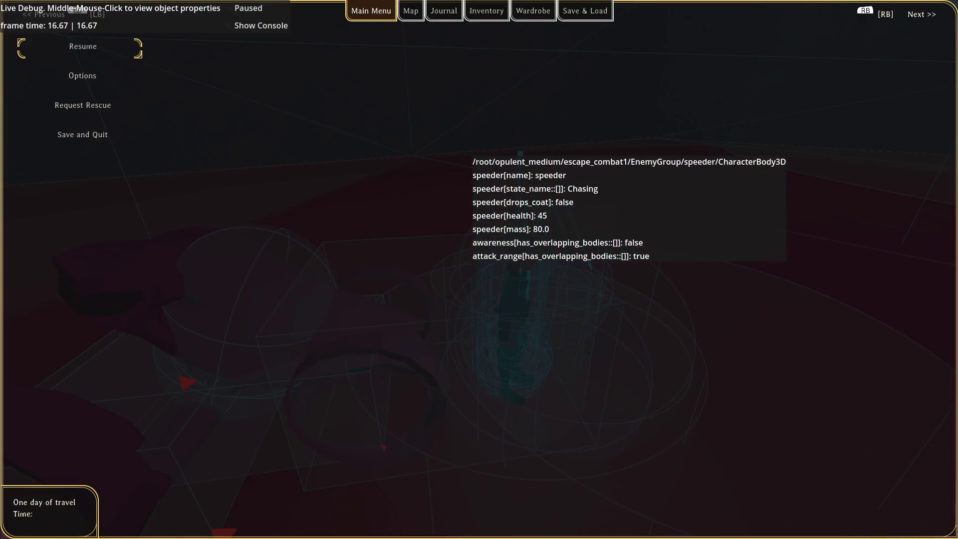
key("alt+Tab")
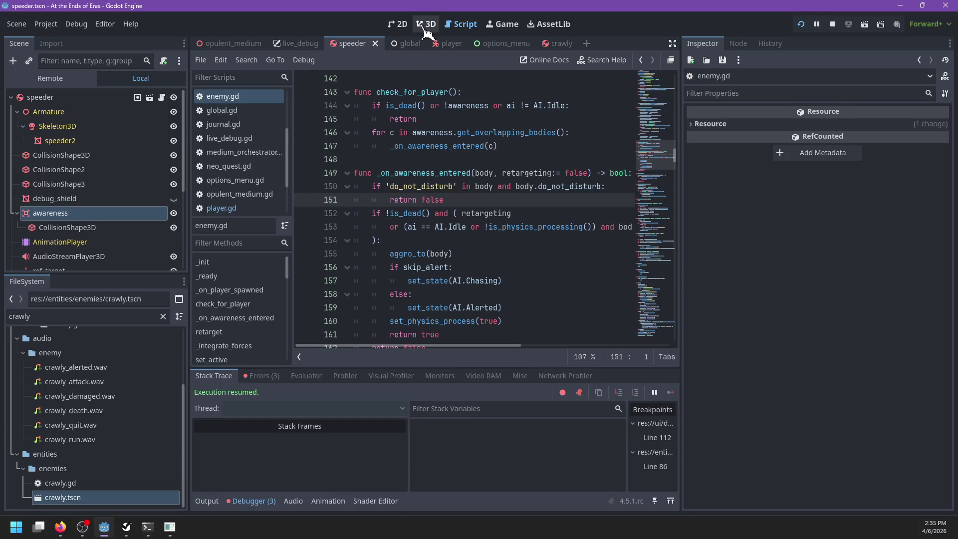
Step: Select the awareness CollisionShape3D and rotate the capsule to 75, -90, -90
left_click(426, 24)
left_click(338, 276)
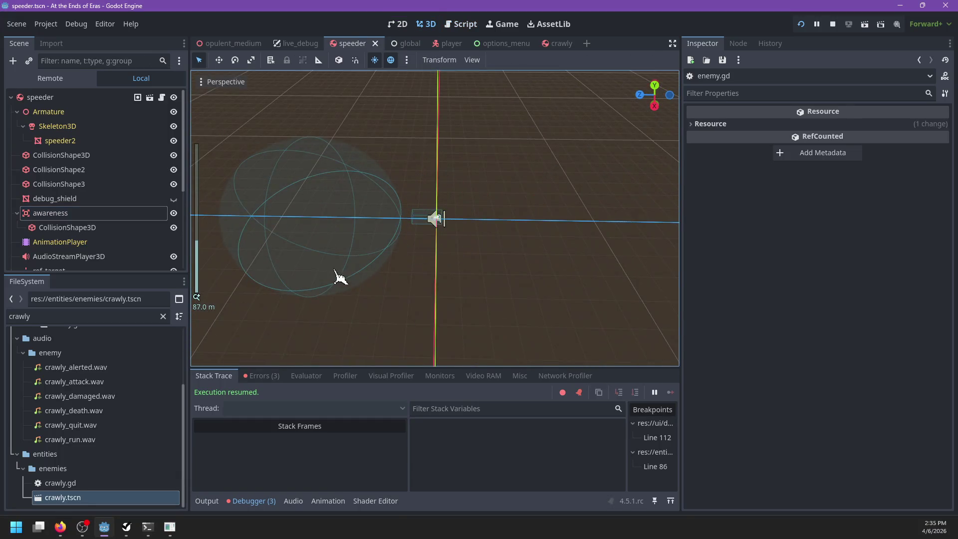
left_click(423, 174)
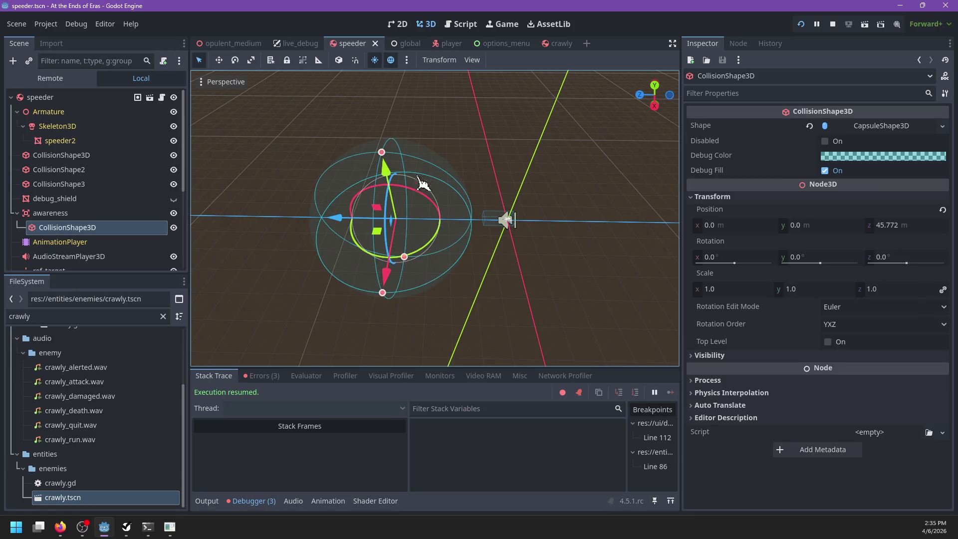
mouse_move(428, 242)
left_mouse_down()
mouse_move(483, 208)
mouse_move(868, 158)
left_mouse_up()
mouse_move(768, 165)
left_mouse_down()
mouse_move(466, 267)
mouse_move(552, 306)
left_mouse_up()
mouse_move(454, 287)
left_mouse_down()
mouse_move(419, 295)
mouse_move(456, 306)
mouse_move(382, 184)
left_mouse_up()
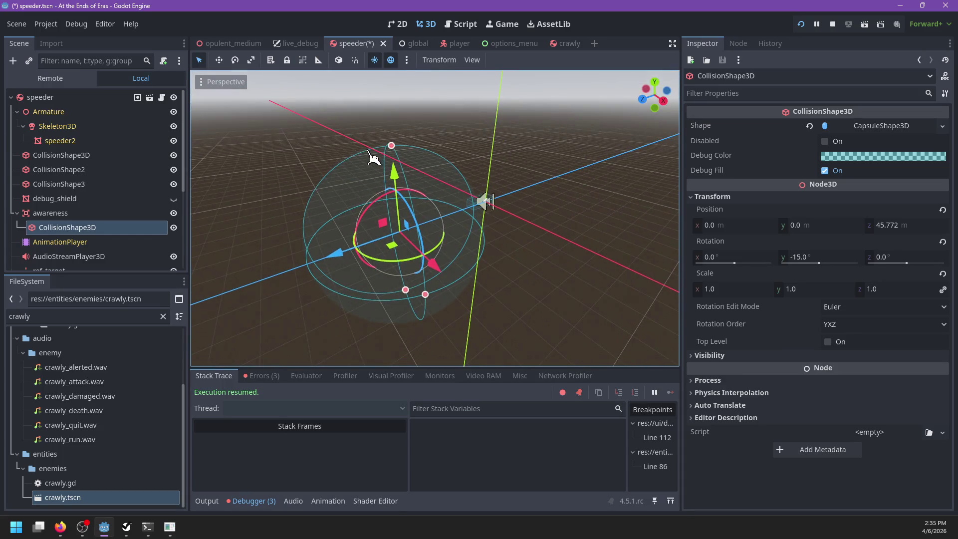
Step: Stretch the capsule's height to offset it to z 59.413 and save the speeder scene
mouse_move(325, 270)
left_mouse_down()
mouse_move(591, 281)
mouse_move(385, 213)
mouse_move(420, 264)
mouse_move(364, 274)
mouse_move(509, 291)
mouse_move(478, 232)
mouse_move(548, 227)
mouse_move(498, 272)
left_mouse_up()
scroll(549, 272, "down", 3)
left_click_drag(573, 272, 412, 227)
mouse_move(369, 250)
left_mouse_down()
mouse_move(505, 240)
mouse_move(466, 278)
mouse_move(375, 245)
mouse_move(487, 274)
mouse_move(542, 236)
left_mouse_up()
key("ctrl+s")
mouse_move(509, 282)
left_mouse_down()
mouse_move(507, 306)
mouse_move(528, 248)
mouse_move(451, 291)
left_mouse_up()
key("alt+Tab")
Step: Restart the game, pause it in the live debug overlay, and show the player's properties
key("Escape")
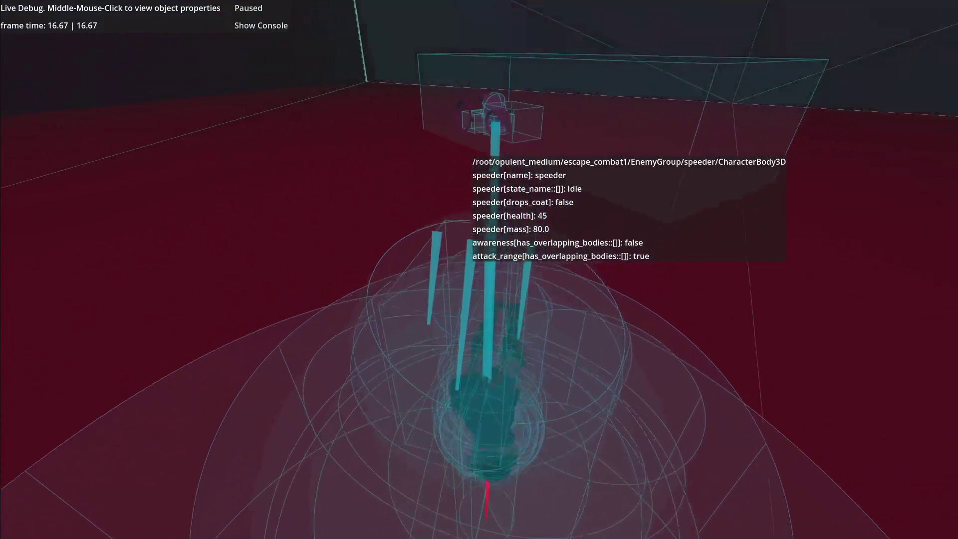
key("alt+F4")
key("F5")
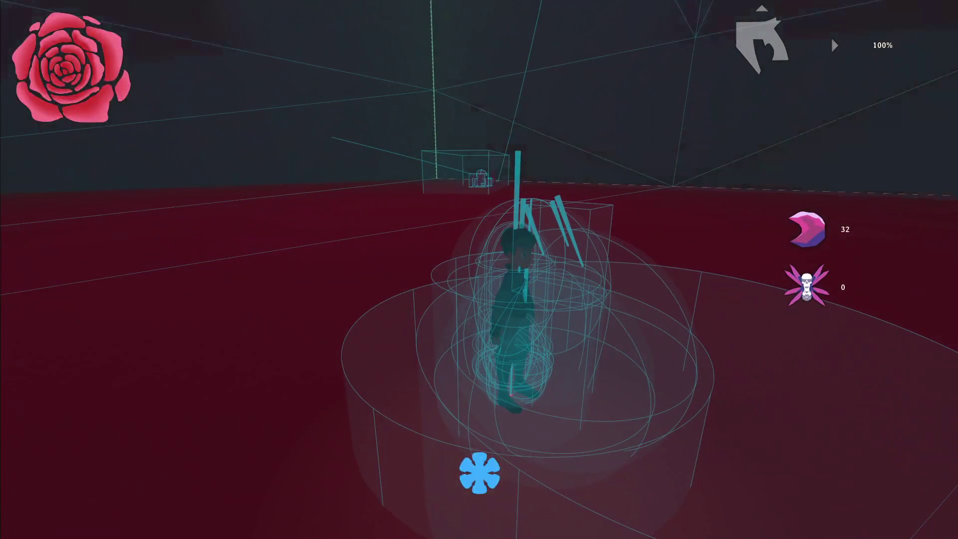
key("grave")
left_click(245, 8)
left_click(234, 25)
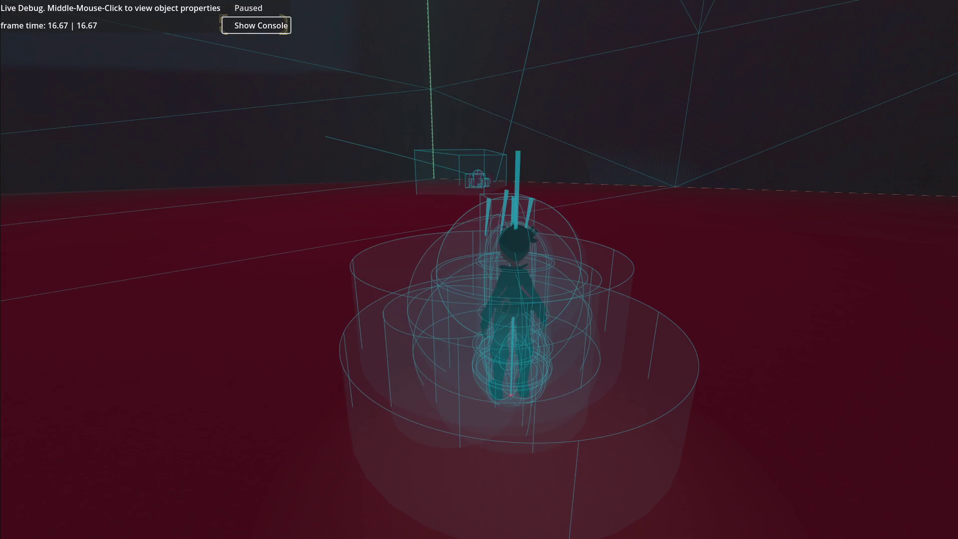
middle_click(478, 276)
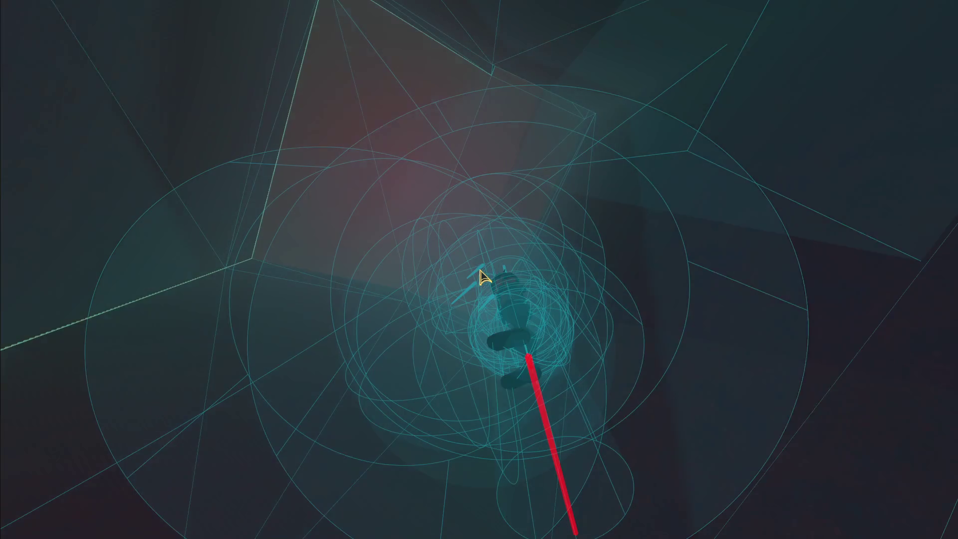
Step: Resume play and inspect the player and speeder until crawly.gd line 86 breaks
key("grave")
key("Escape")
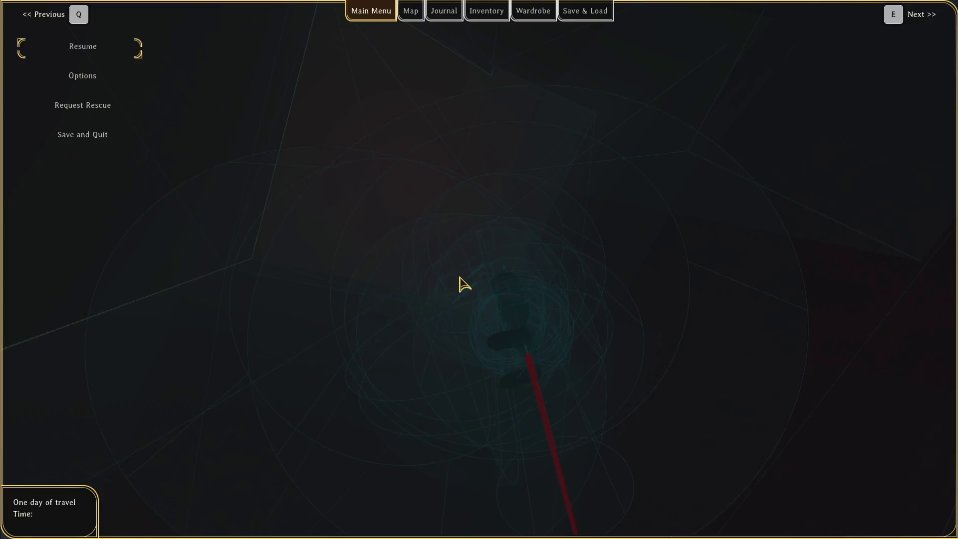
key("Escape")
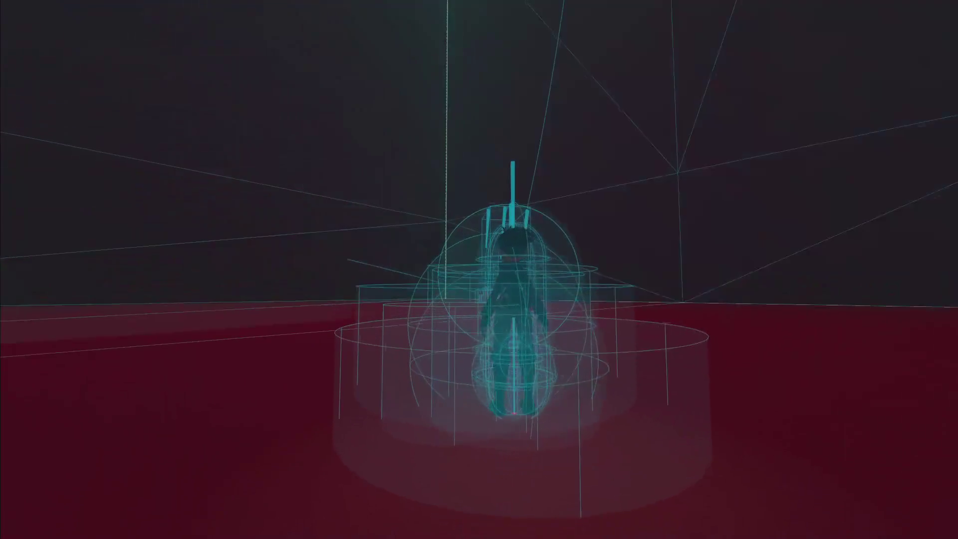
key("grave")
middle_click(476, 302)
left_click_drag(475, 302, 366, 264)
middle_click(264, 241)
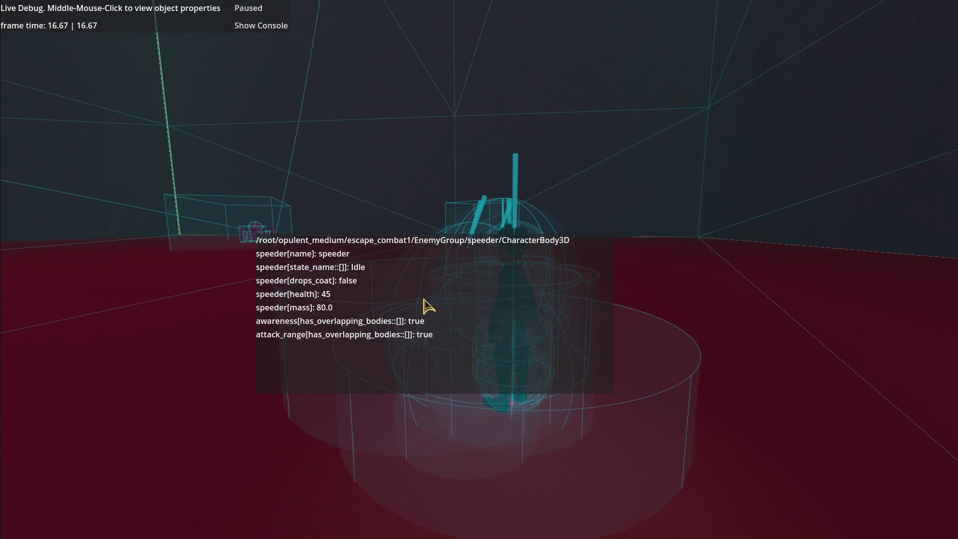
left_click_drag(424, 299, 663, 257)
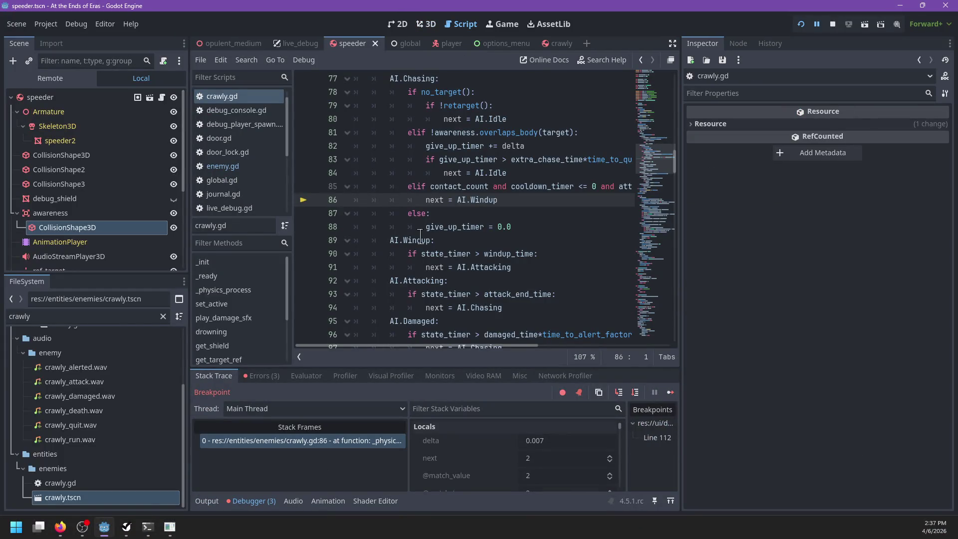
Step: Continue past the crawly.gd breakpoint, then stop the debug session
key("F12")
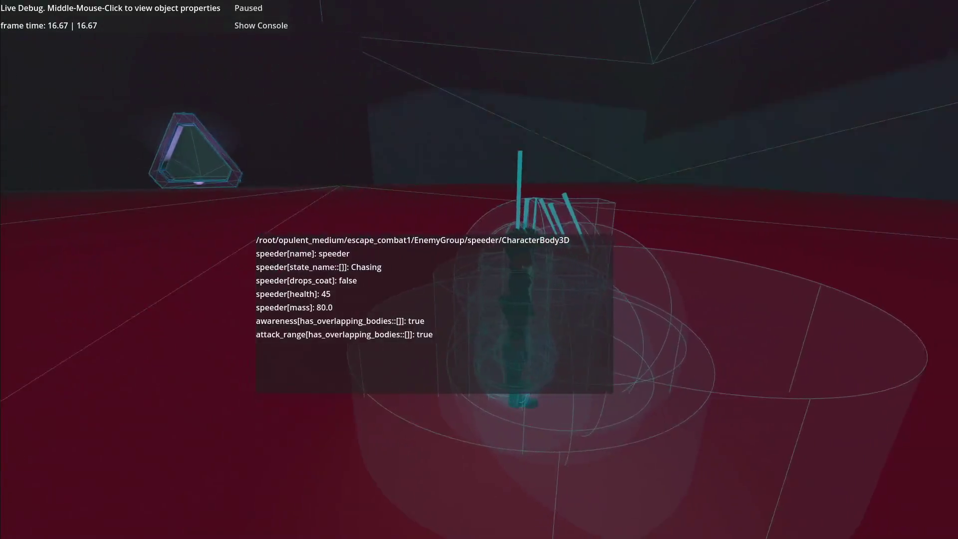
key("F8")
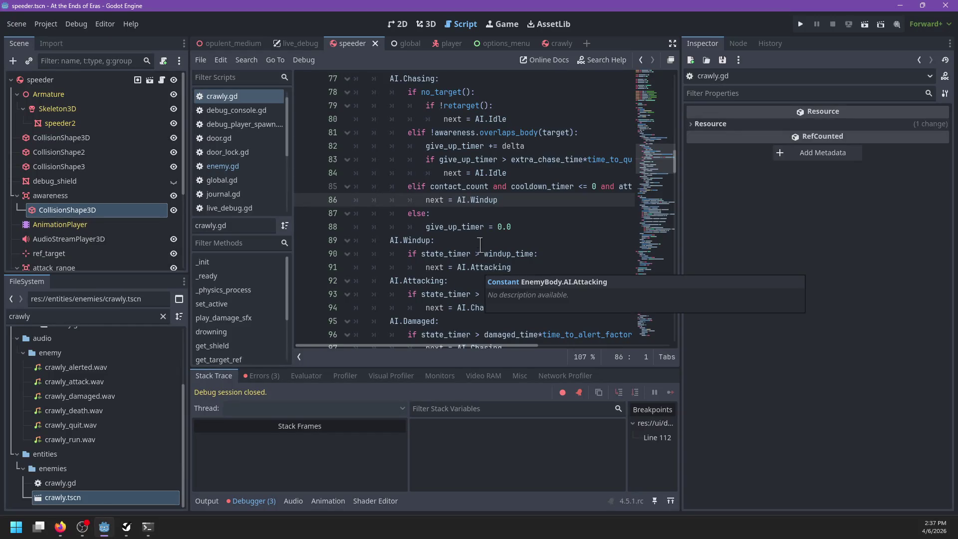
left_click(426, 24)
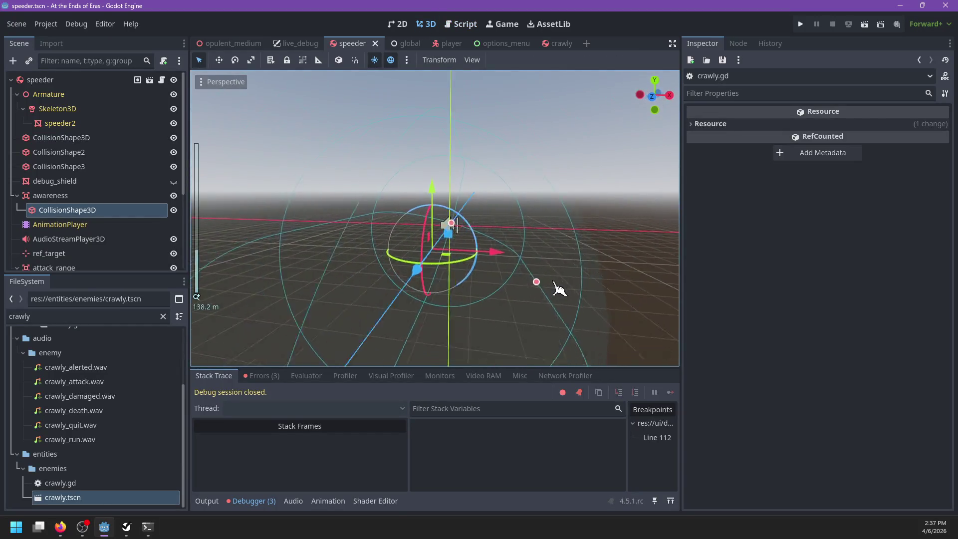
Step: Re-rotate the awareness capsule from the front view, save the speeder scene, and bring up PowerShell
key("KP_1")
left_click_drag(508, 220, 494, 207)
key("ctrl+s")
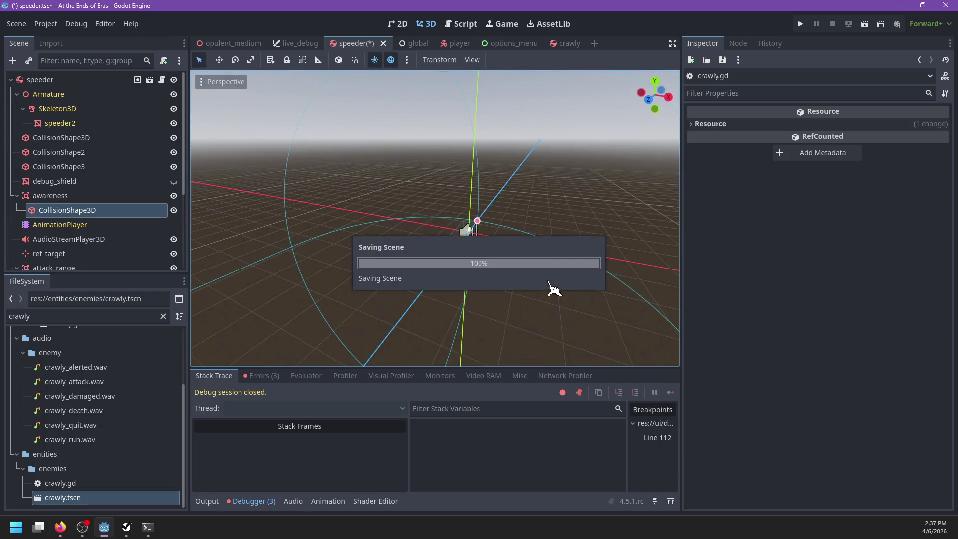
mouse_move(514, 272)
left_mouse_down()
mouse_move(421, 295)
mouse_move(426, 276)
mouse_move(475, 272)
left_mouse_up()
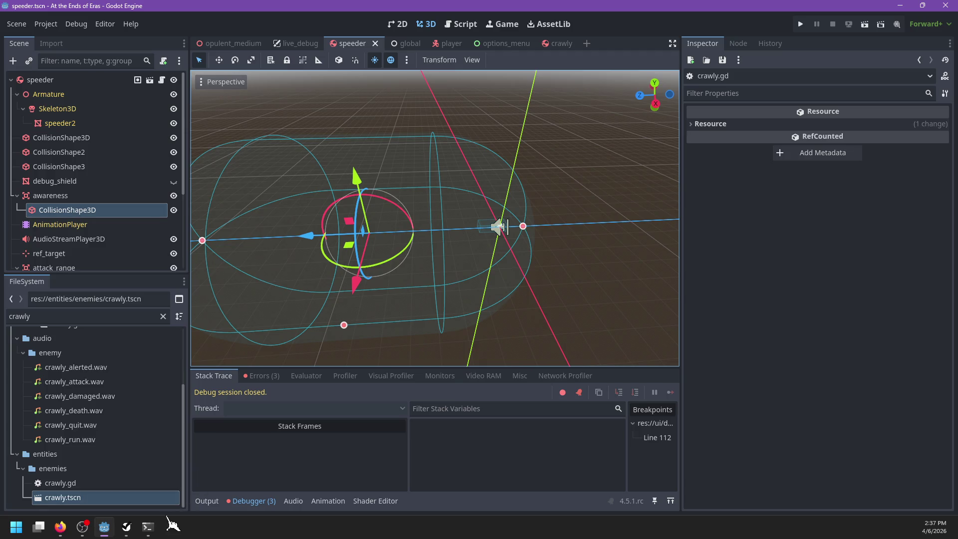
left_click(148, 527)
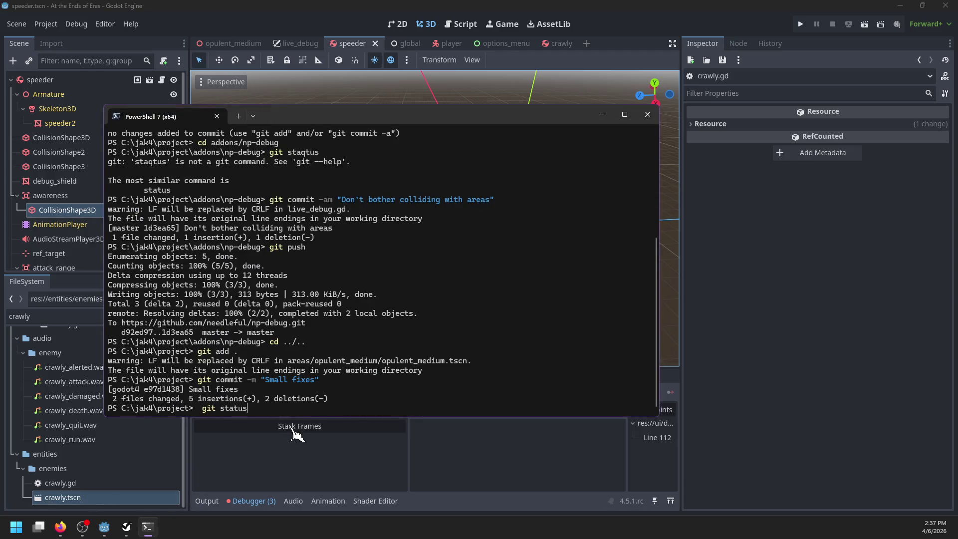
Step: Enter the np-debug addon folder and review its git status and diff
key("Return")
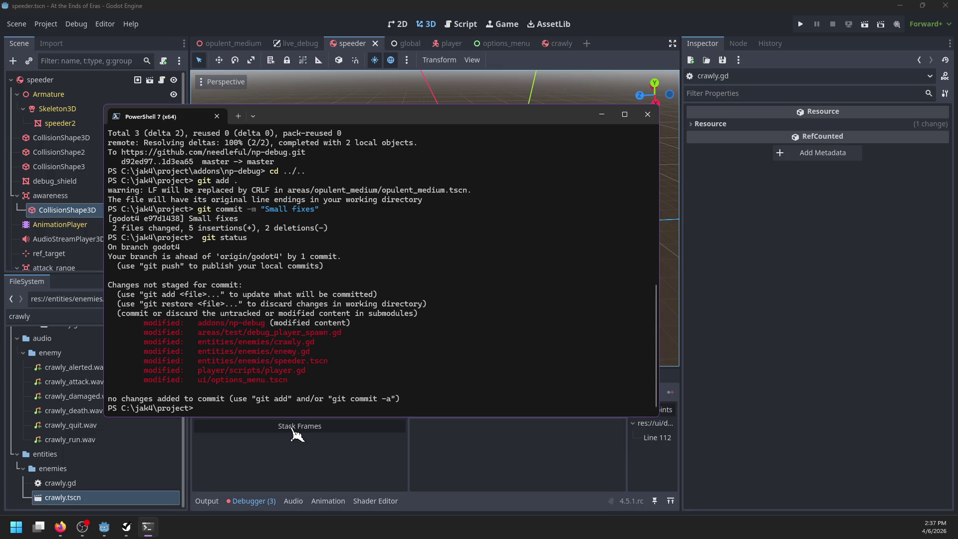
type("cd addo")
type("n")
key("Right")
key("Return")
type("git status")
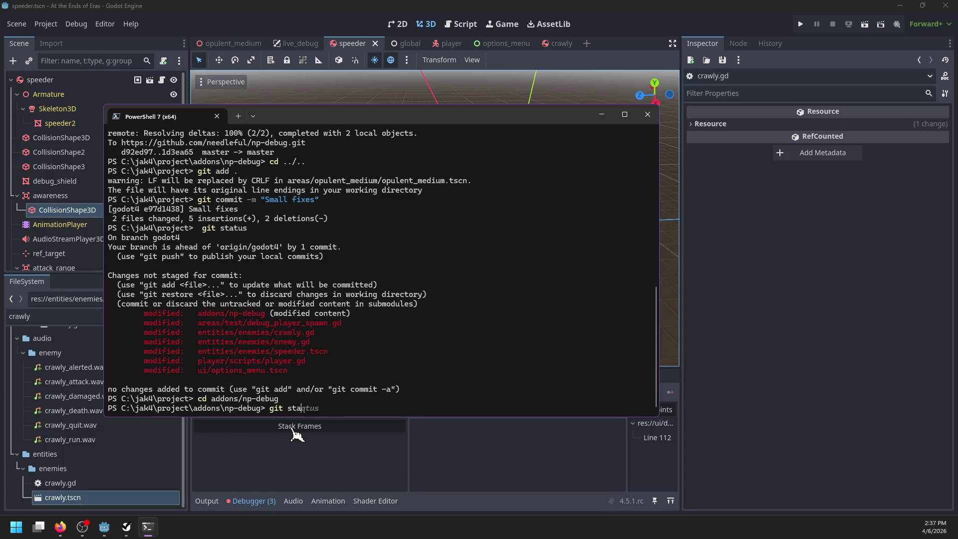
key("Return")
type("git diff")
key("Return")
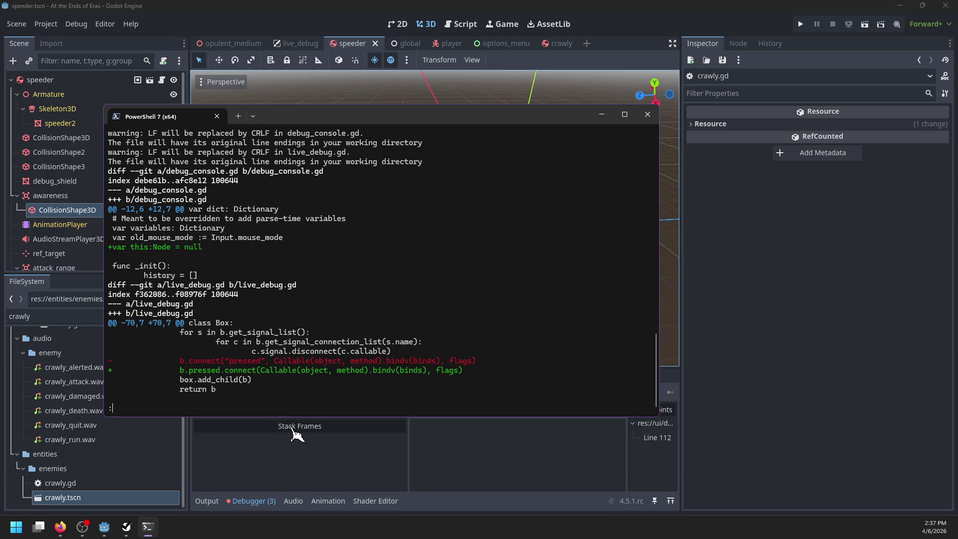
key("space")
Step: Commit the np-debug addon changes and push them
type("q")
type("git c")
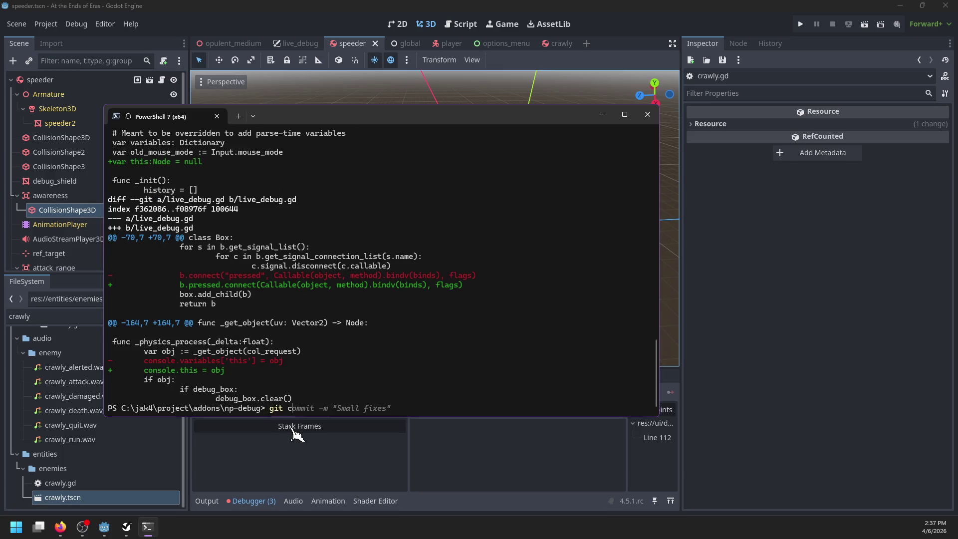
type("ommit -am ")
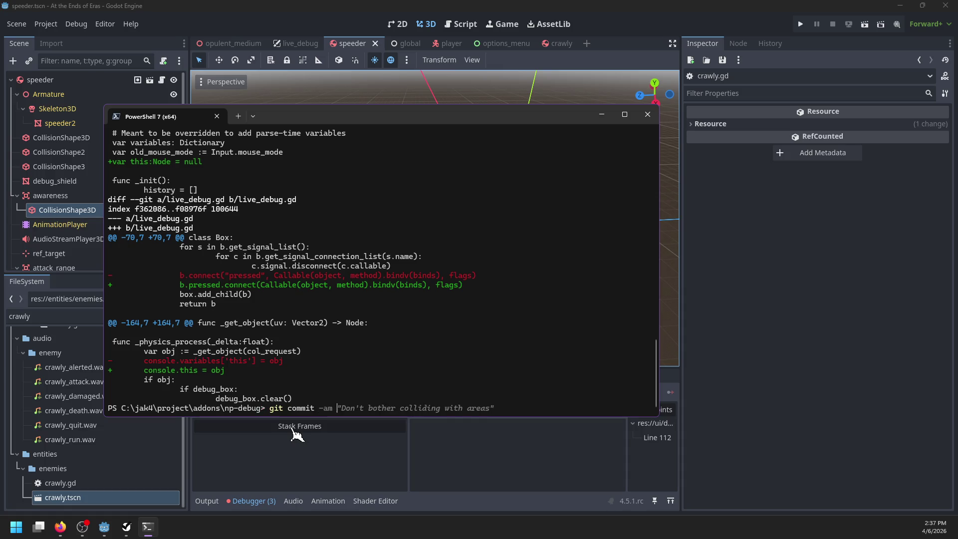
type("\"Mi")
type("impor")
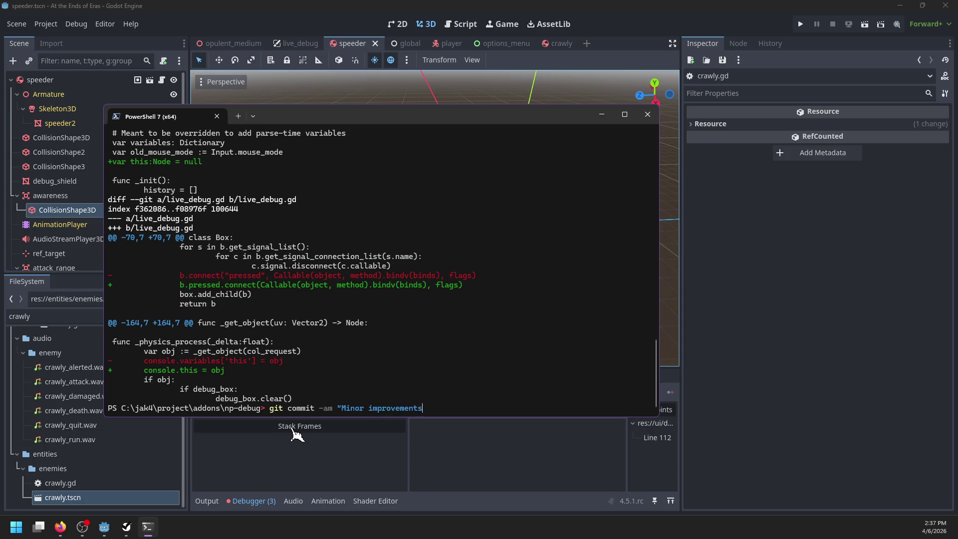
type("\"")
key("Return")
type("git push")
key("Return")
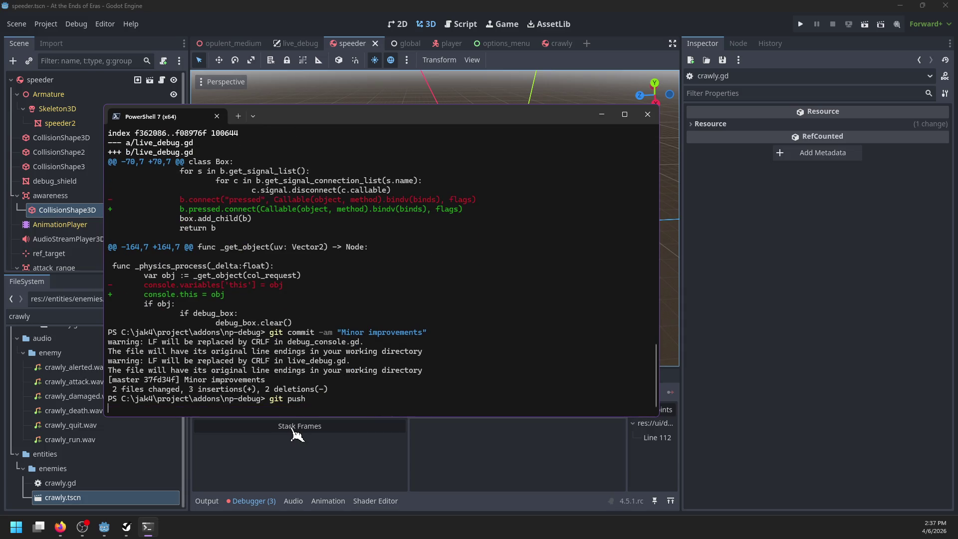
Step: Return to the project root, check status, and stage all seven changed files
type("cd ../.")
key("Return")
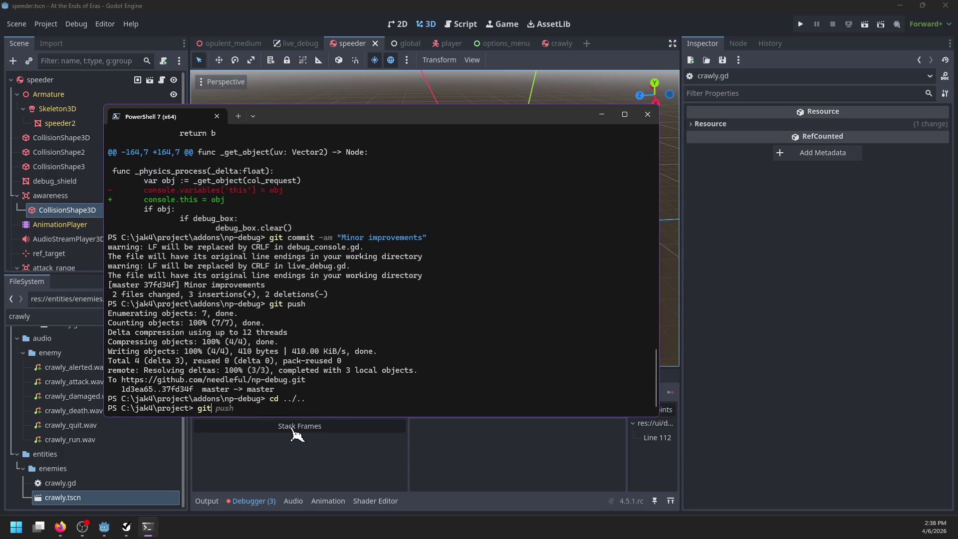
type(" status")
key("Return")
type("g")
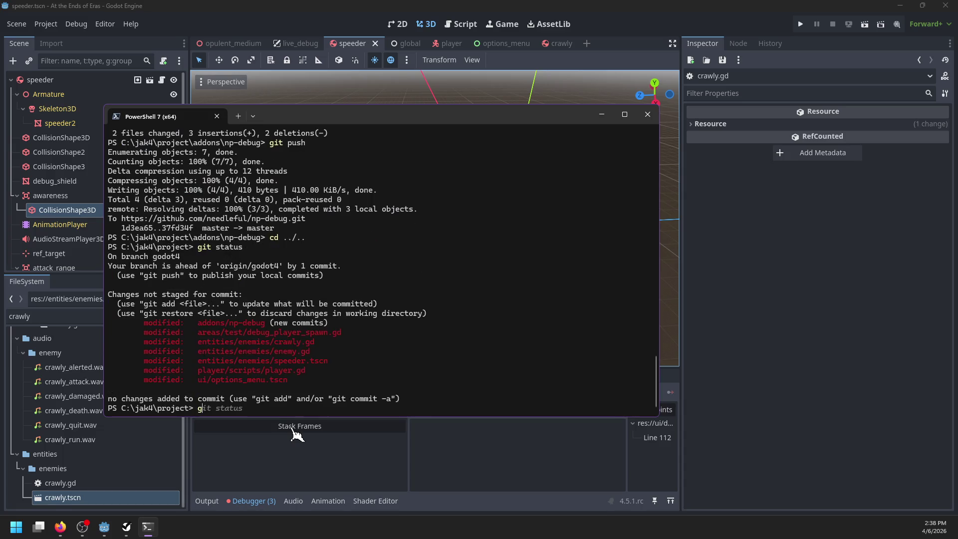
type("it add .")
key("Return")
Step: Commit the project changes with a speeder message and push to the godot4 branch
type("coi")
key("BackSpace")
key("BackSpace")
key("BackSpace")
type("t -m \"Speeder changed out from under me. I have build my castle on san")
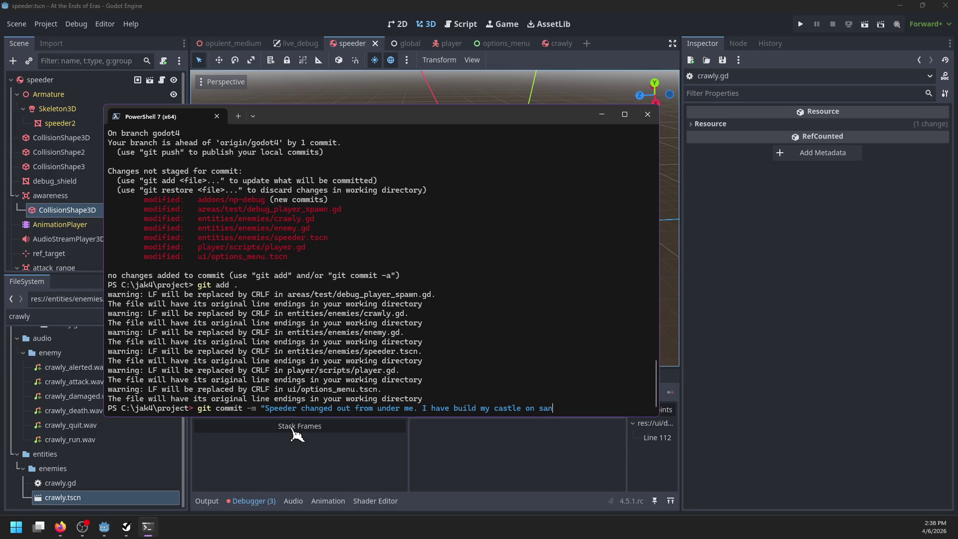
key("Return")
type("git push")
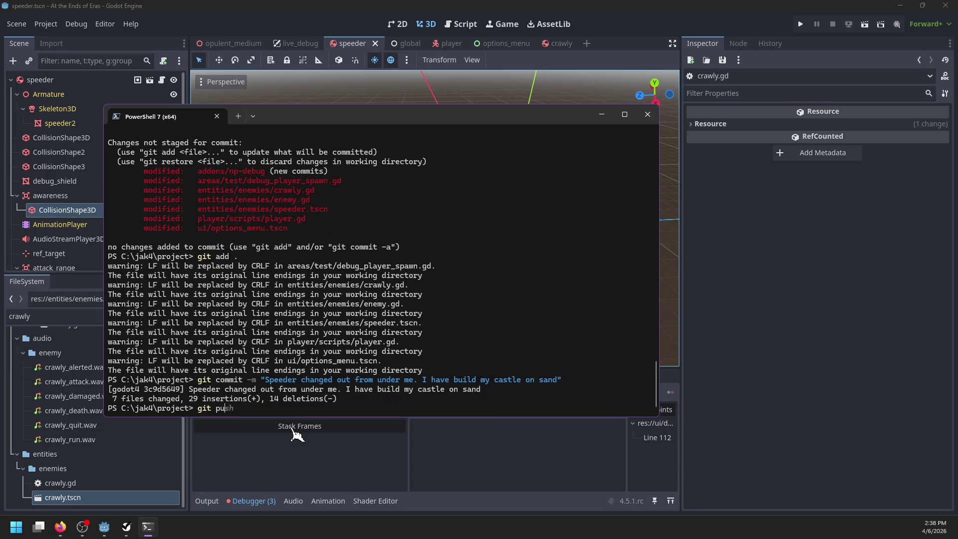
key("Return")
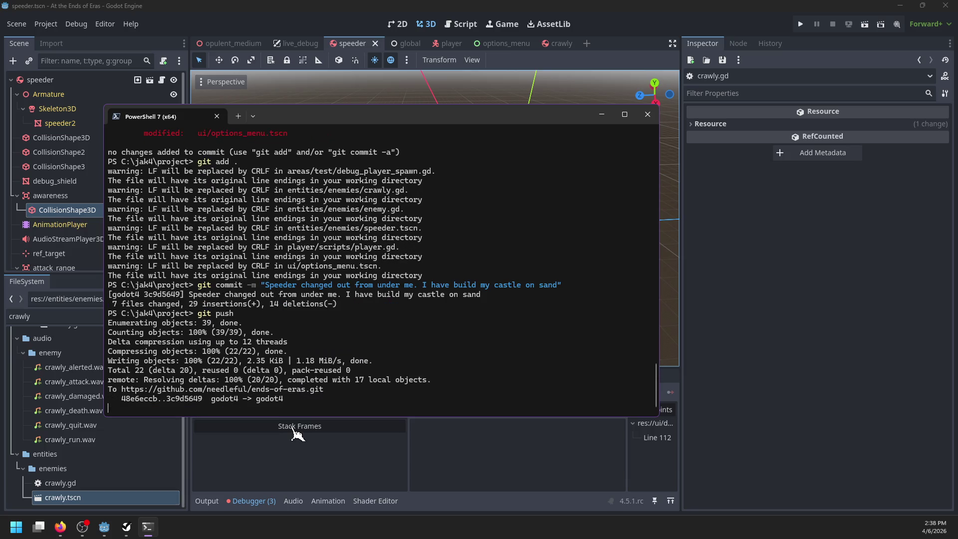
left_click(287, 458)
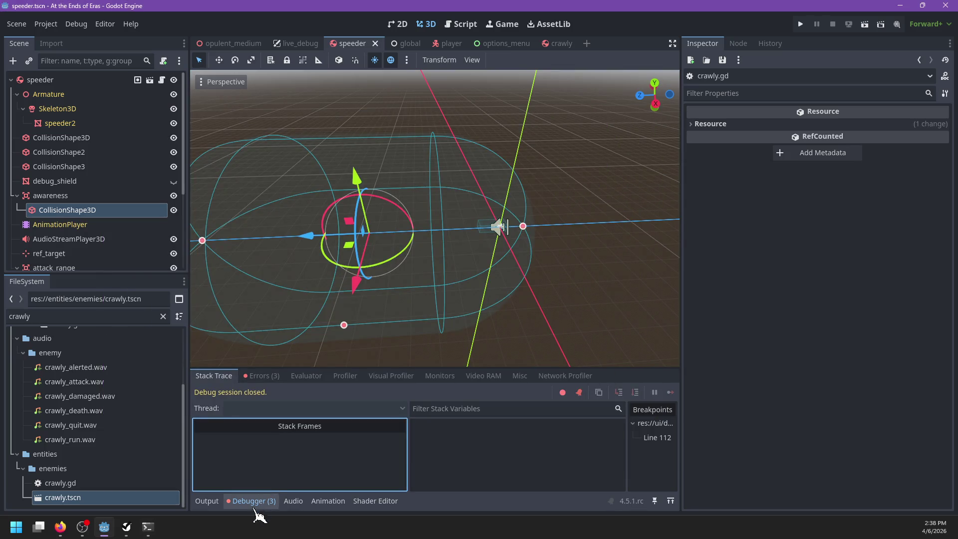
Step: Review the three debugger errors, then return to the output log and deselect the collision shape
left_click(260, 376)
left_click(211, 377)
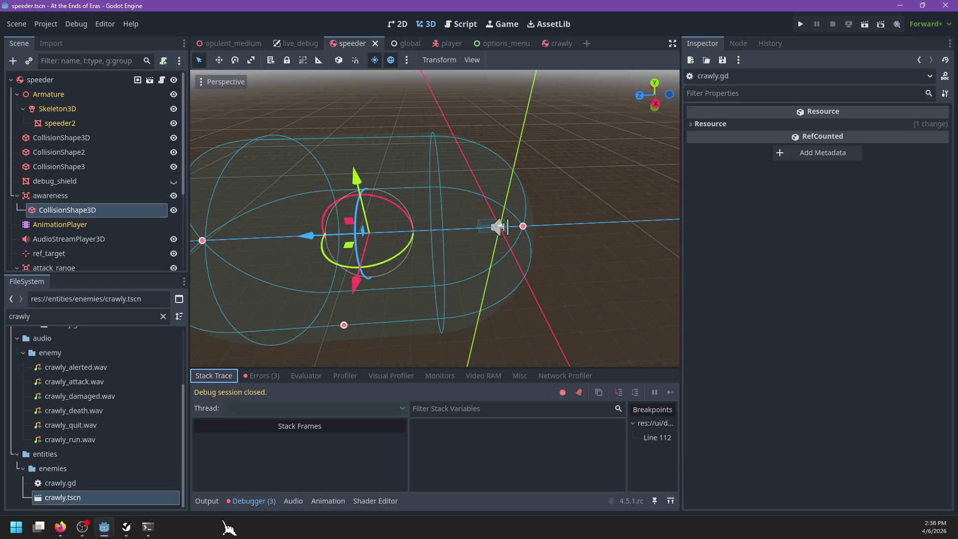
left_click(207, 501)
left_click(498, 169)
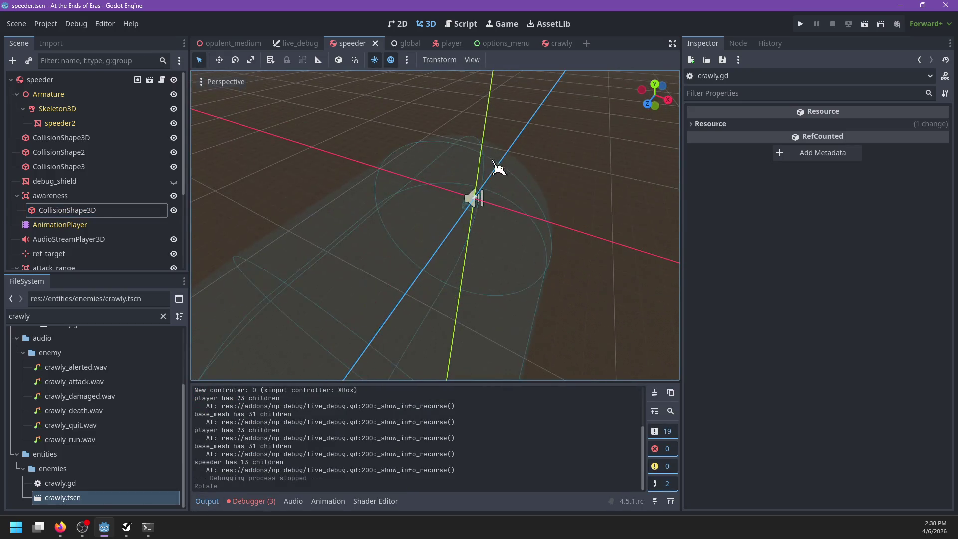
scroll(464, 184, "down", 4)
Step: Close the speeder and live_debug scene tabs
left_click(375, 44)
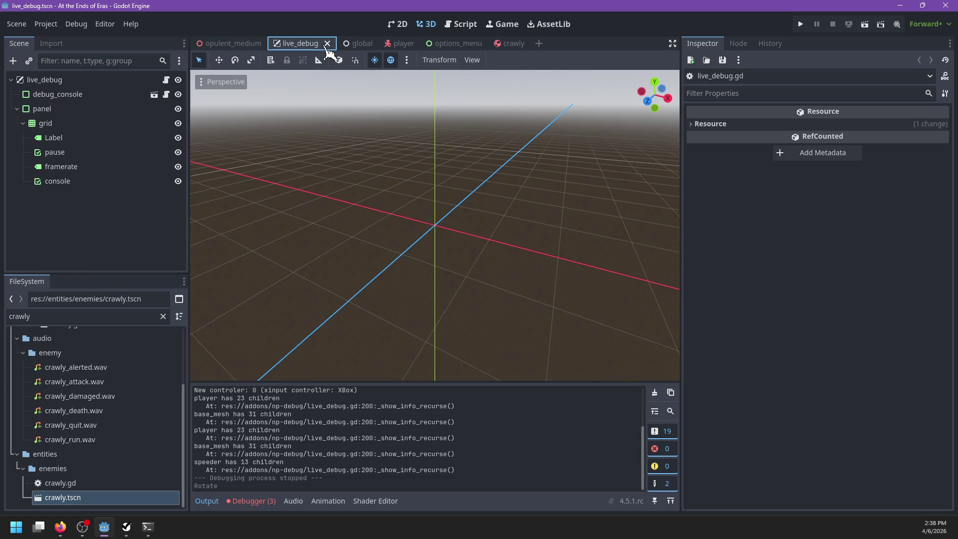
left_click(327, 44)
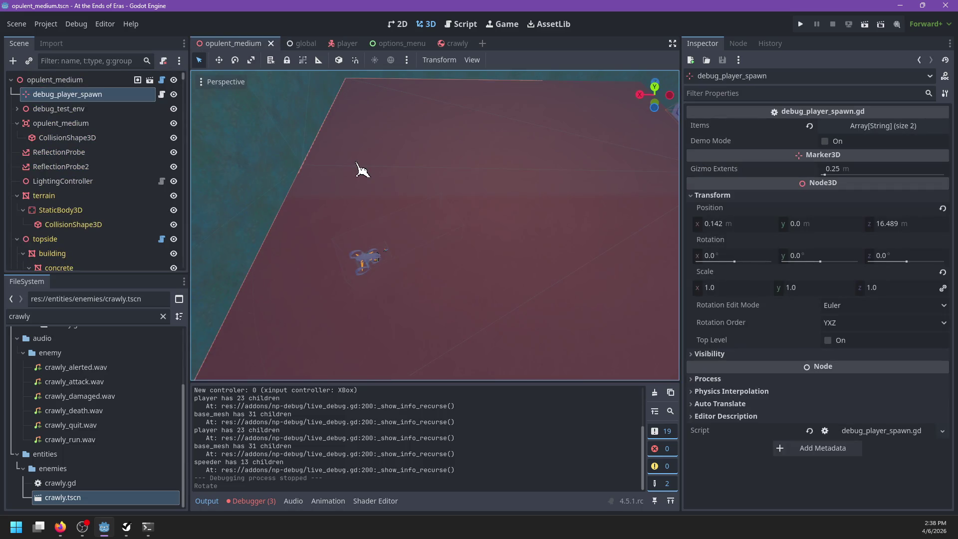
scroll(389, 186, "down", 10)
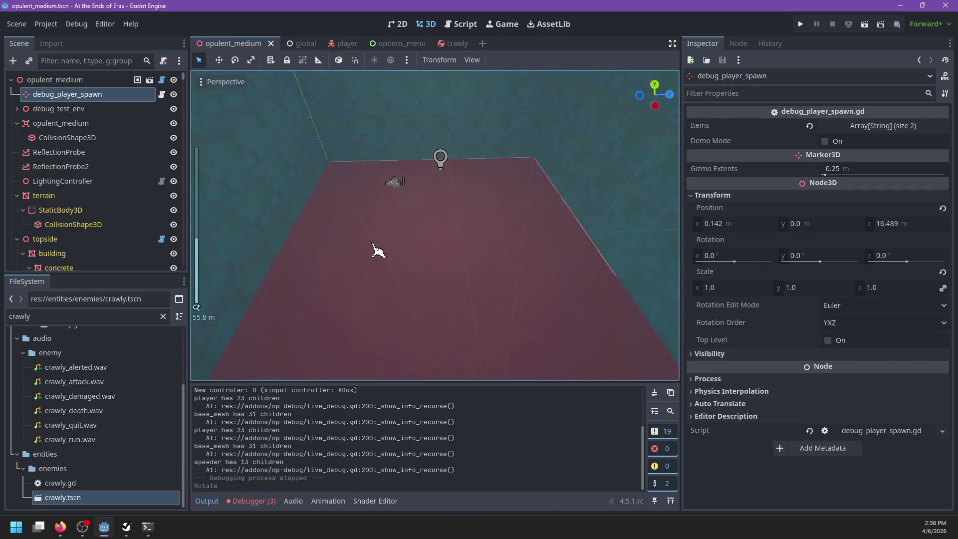
scroll(378, 251, "down", 5)
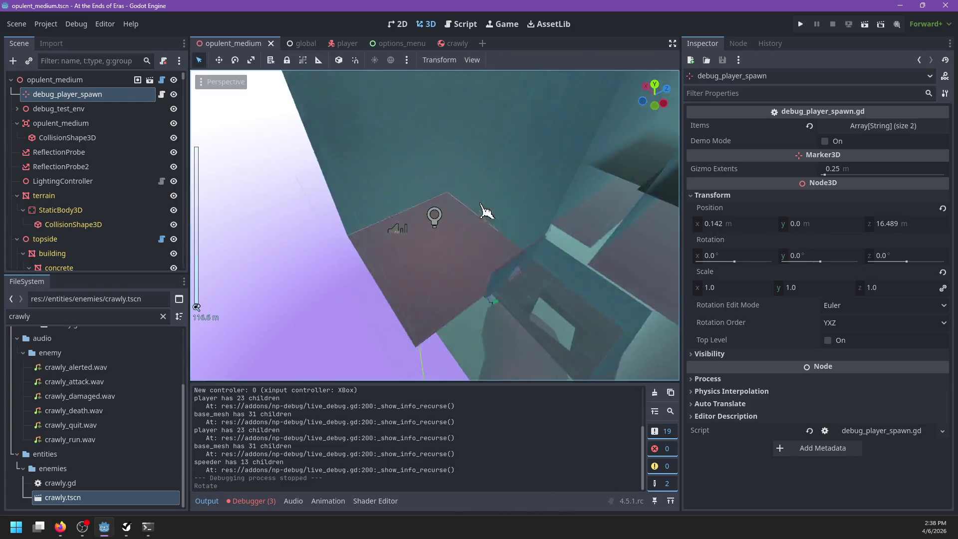
scroll(519, 235, "up", 10)
Step: Select the escape1_001 mesh and undo its accidental move
left_click(588, 243)
key("ctrl+z")
mouse_move(588, 243)
left_mouse_down()
mouse_move(402, 261)
mouse_move(345, 293)
mouse_move(148, 216)
left_mouse_up()
scroll(148, 216, "down", 1)
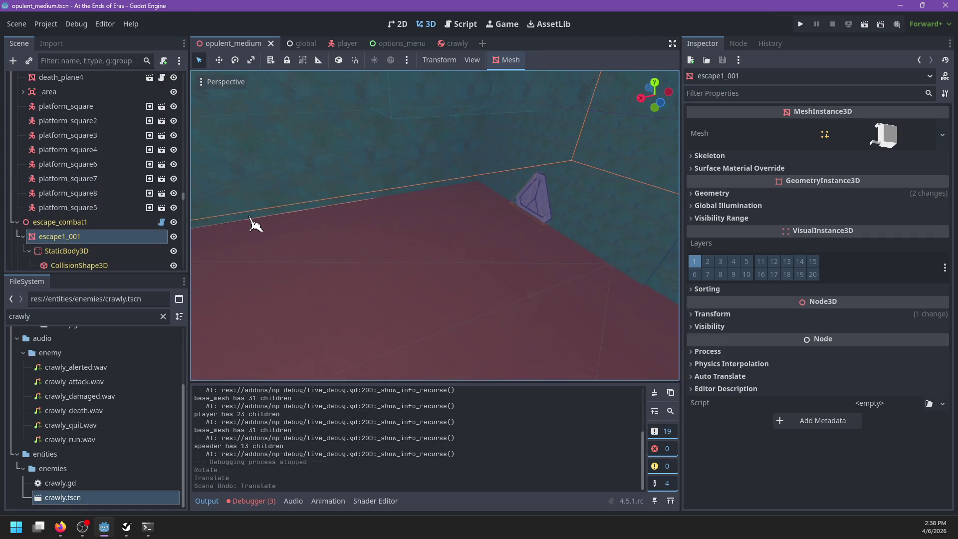
scroll(147, 215, "down", 3)
Step: Inspect the EnemyGroup node, the purple pyramid, and escape_door2's audio settings
left_click(80, 174)
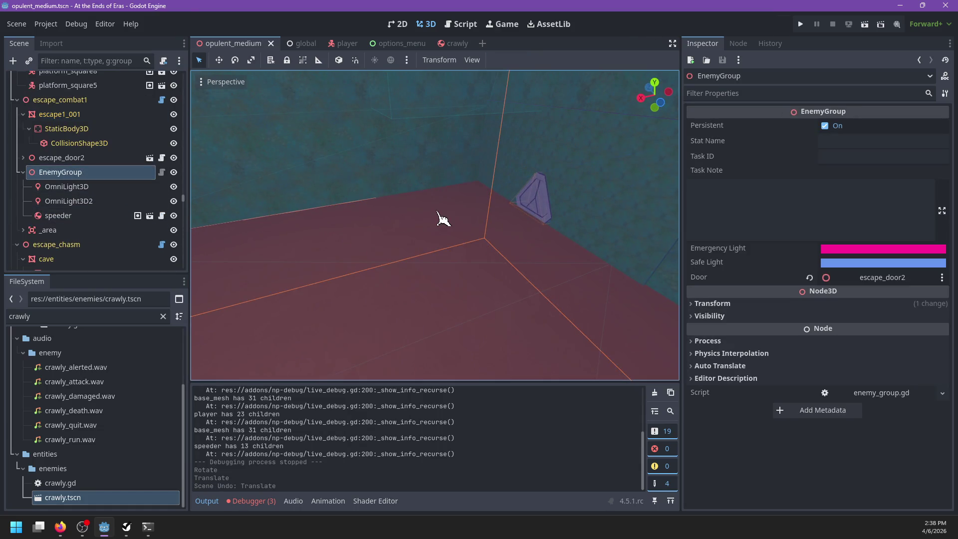
scroll(443, 220, "up", 3)
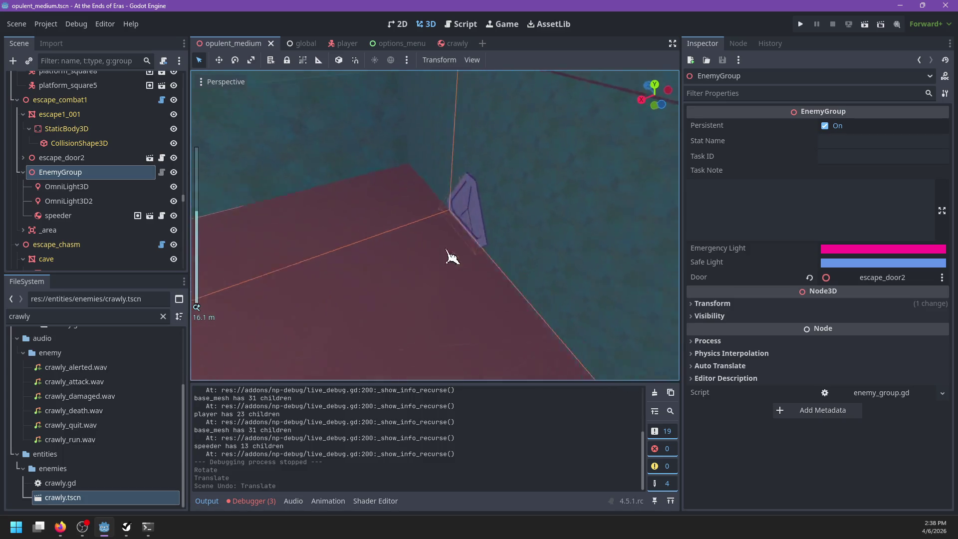
scroll(437, 259, "down", 3)
left_click(402, 219)
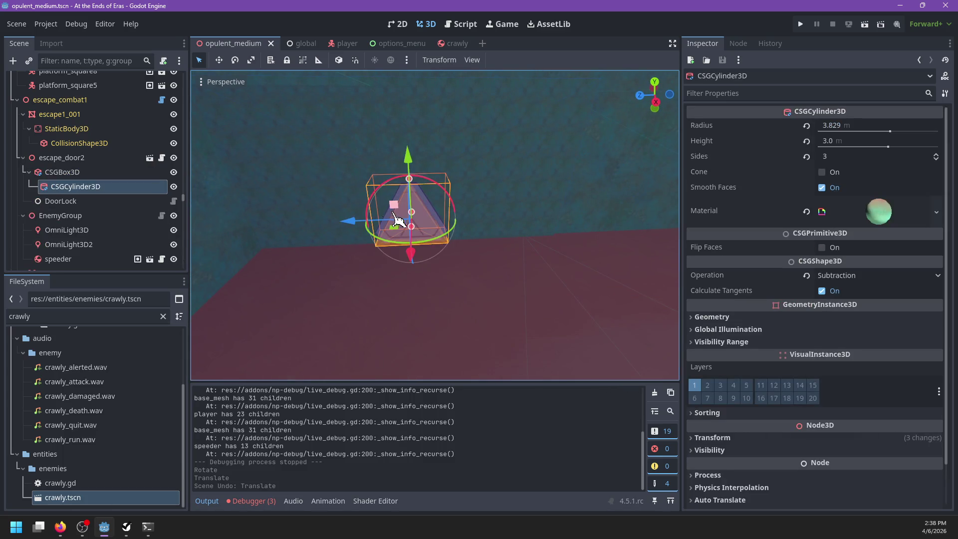
left_click(61, 157)
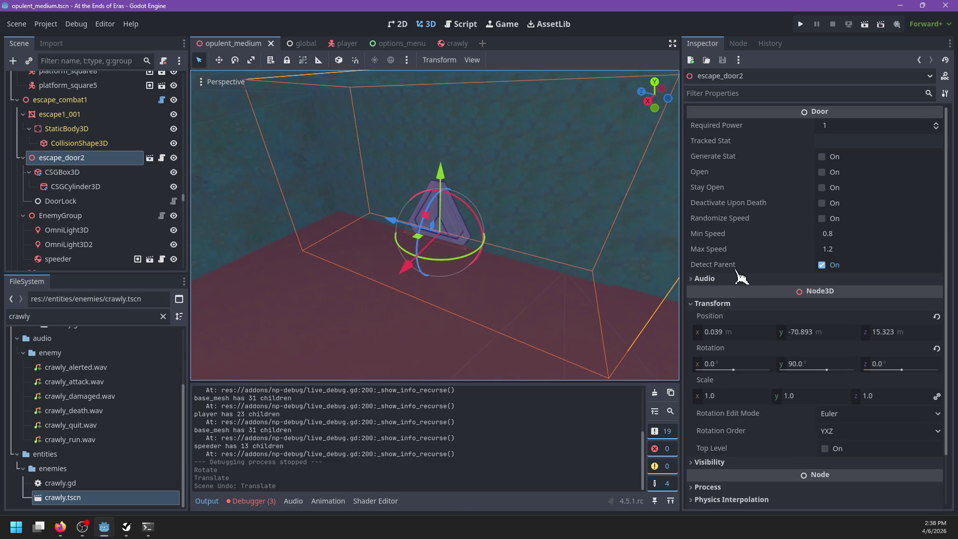
left_click(726, 277)
left_click(60, 216)
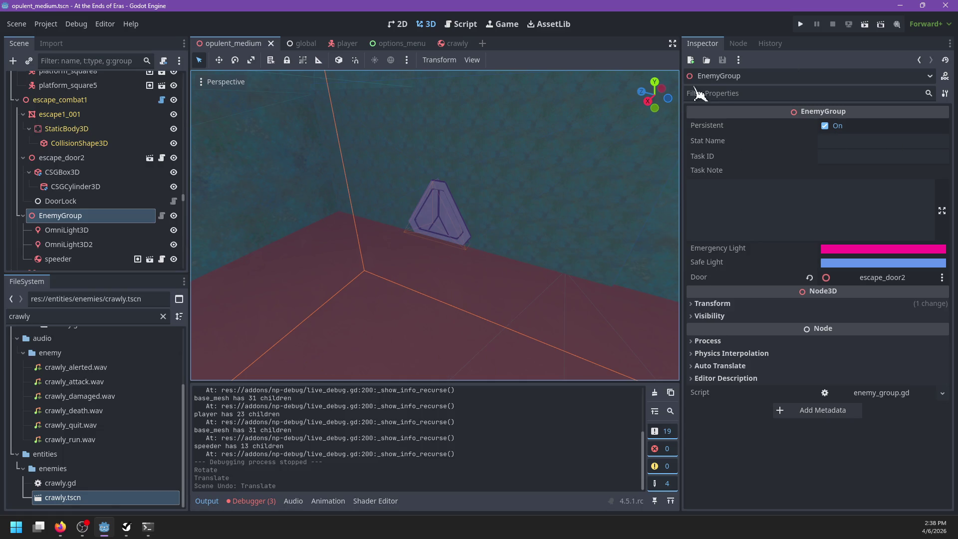
scroll(530, 284, "down", 3)
Step: Turn off the speeder enemy's Respawns property, save opulent_medium, and launch the game
left_click(95, 259)
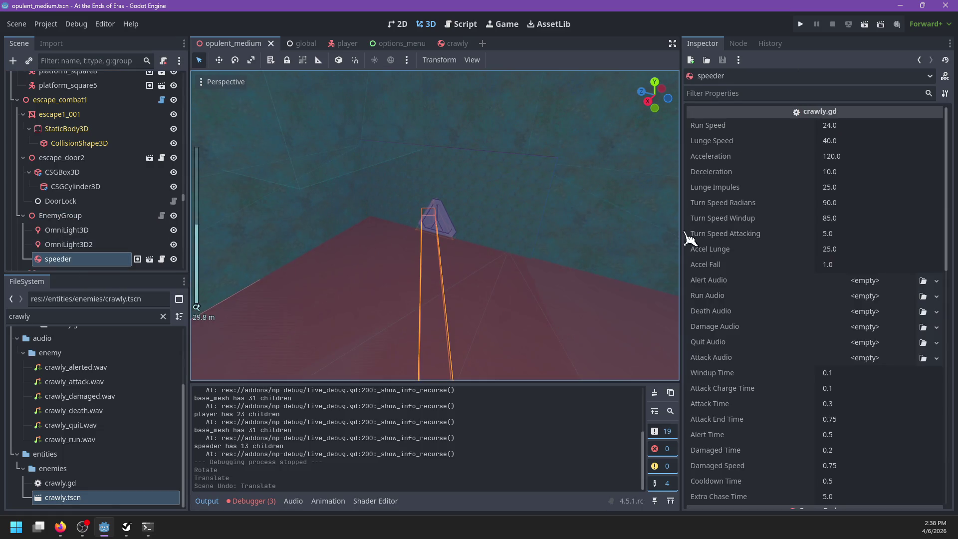
scroll(815, 344, "down", 10)
scroll(813, 337, "up", 10)
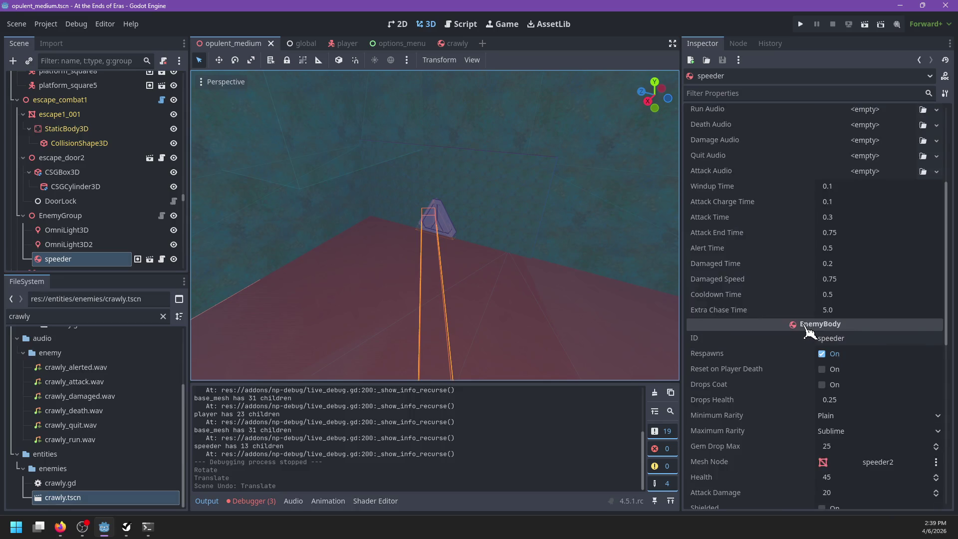
scroll(808, 332, "down", 5)
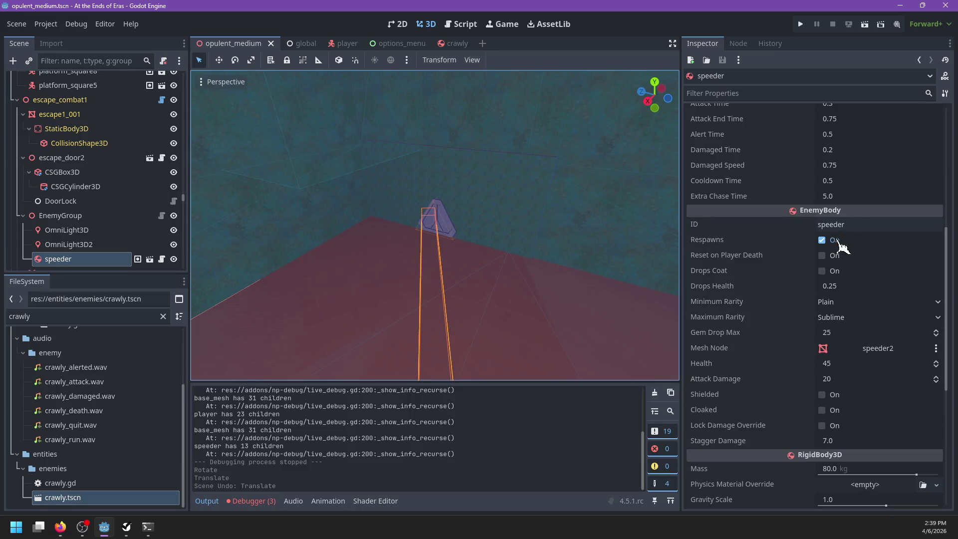
left_click(832, 241)
key("ctrl+s")
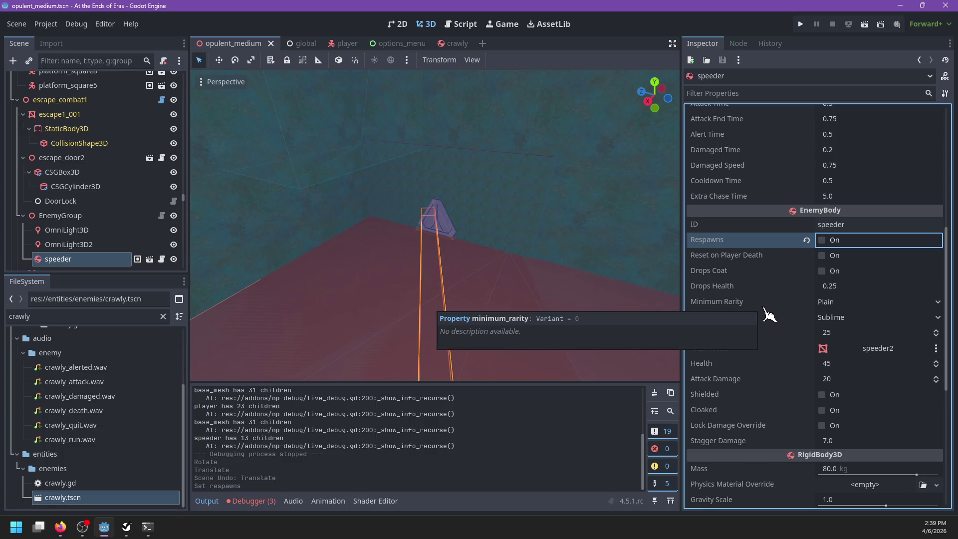
key("F5")
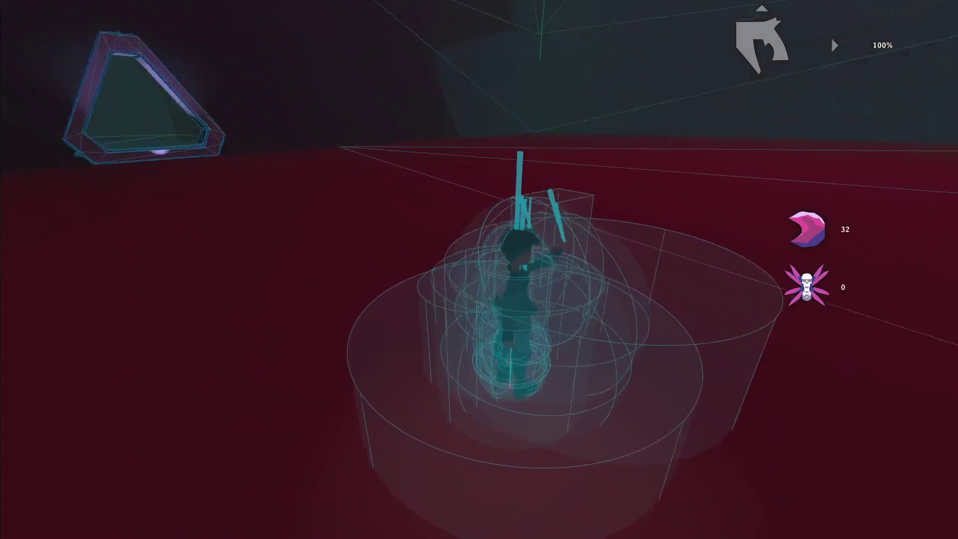
Step: Pause the running game and switch back to the Godot editor
key("alt+Tab")
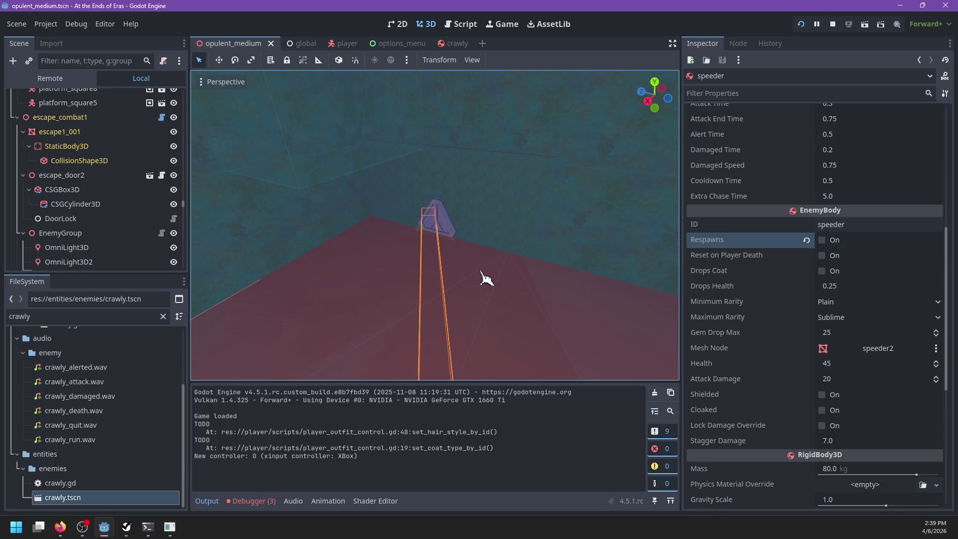
Step: Open global.gd in the Script workspace and search it for start_game
left_click(461, 25)
scroll(246, 124, "up", 1)
scroll(249, 150, "down", 3)
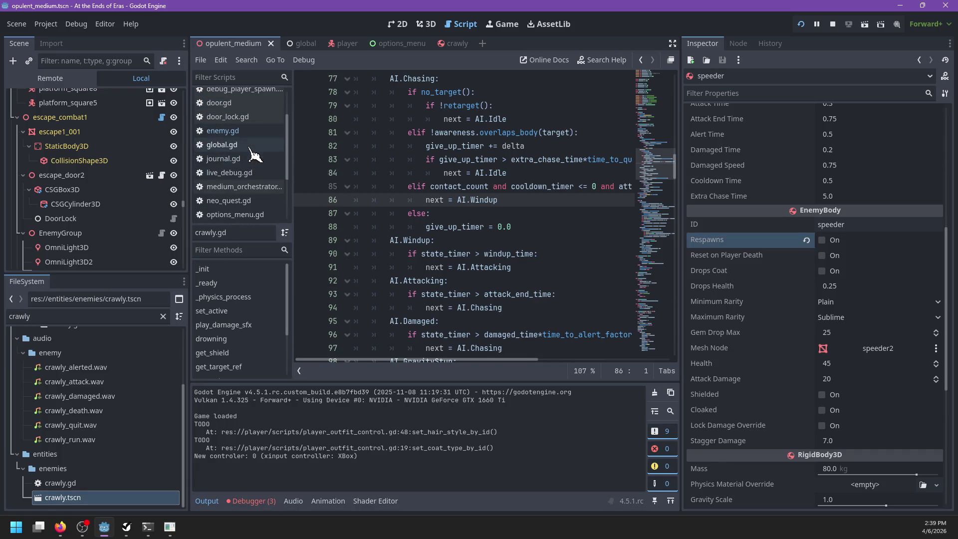
left_click(230, 144)
key("ctrl+f")
type("start_game")
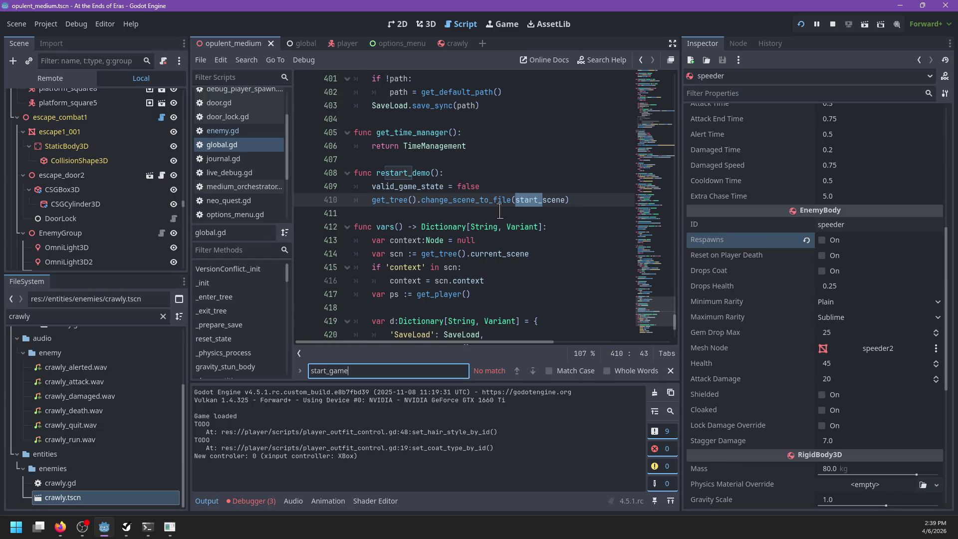
key("Escape")
left_click(147, 527)
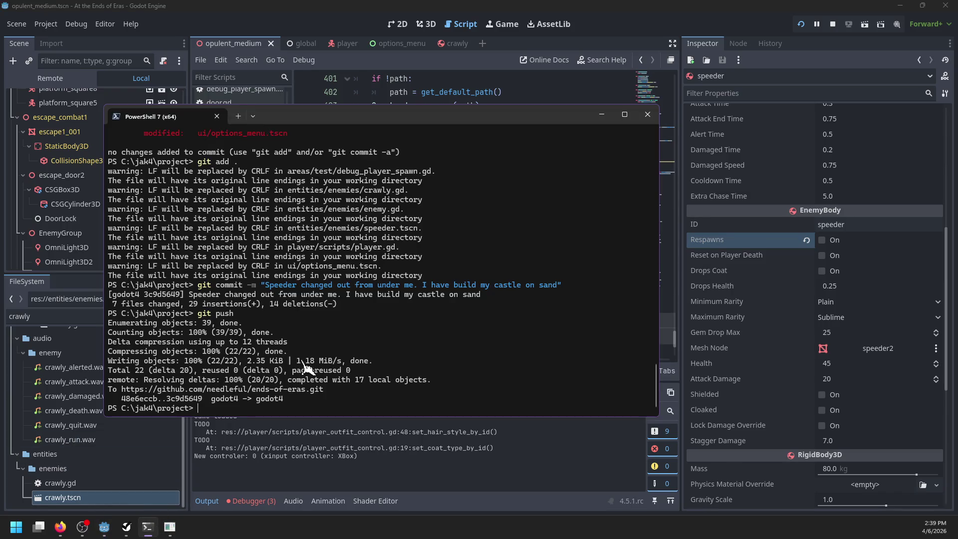
scroll(339, 227, "up", 3)
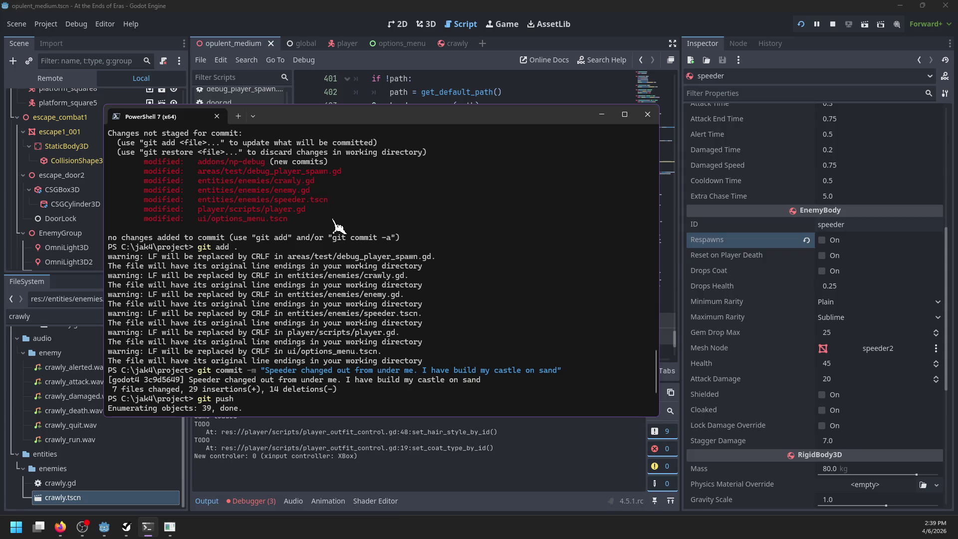
key("alt+Tab")
Step: Replace the crawly file filter with 'pla' and open player.gd
left_click(70, 315)
key("ctrl+a")
type("pla")
scroll(246, 168, "up", 1)
scroll(246, 169, "up", 2)
scroll(246, 160, "down", 4)
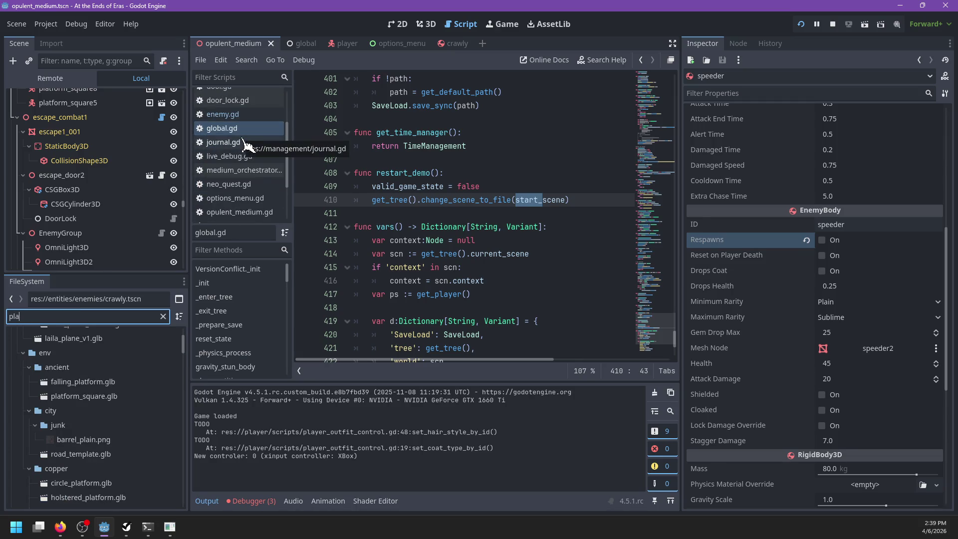
scroll(244, 145, "down", 3)
left_click(251, 157)
Step: Uncomment the call_group('enemy', 'check_for_player') line in start_game and save player.gd
key("ctrl+f")
type("s")
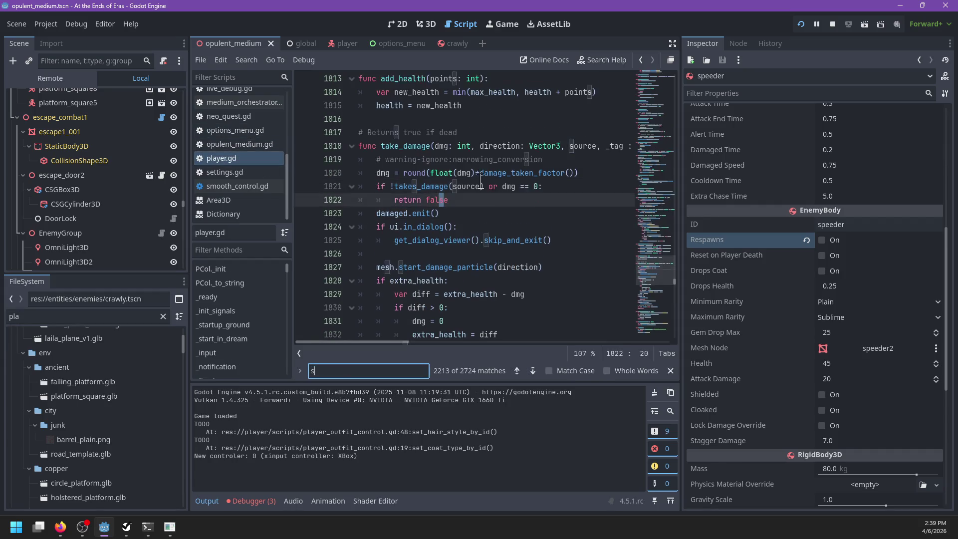
type("tart_")
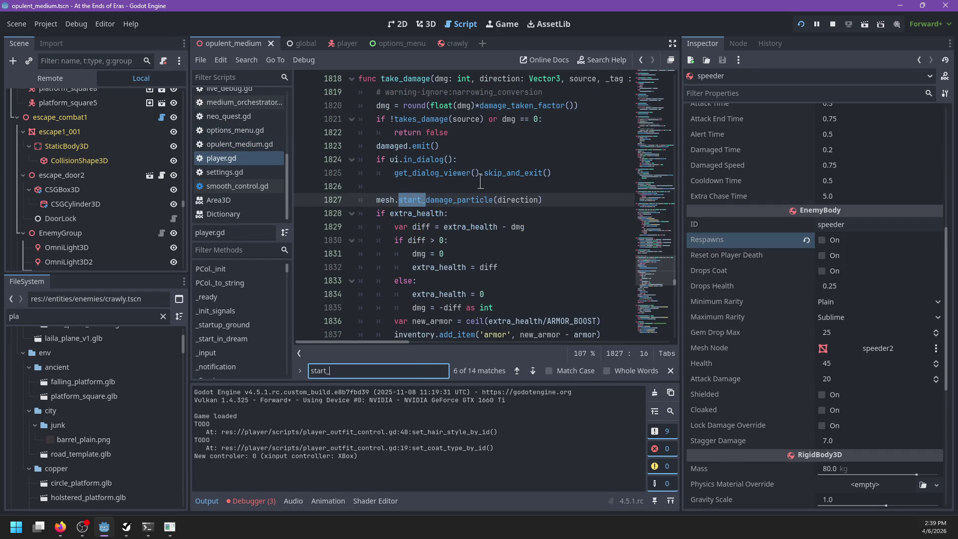
type("game")
key("Escape")
scroll(487, 187, "down", 2)
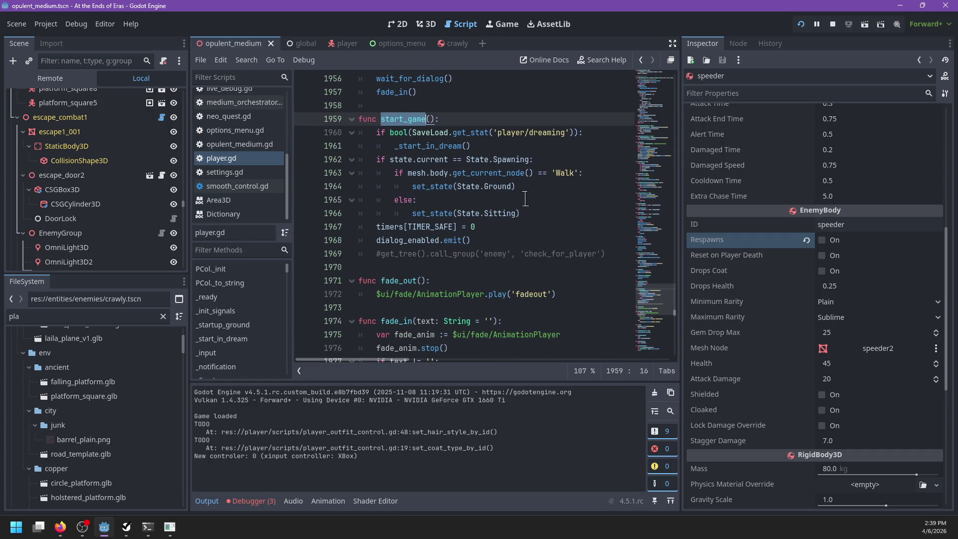
left_click(378, 256)
key("ctrl+k")
key("ctrl+s")
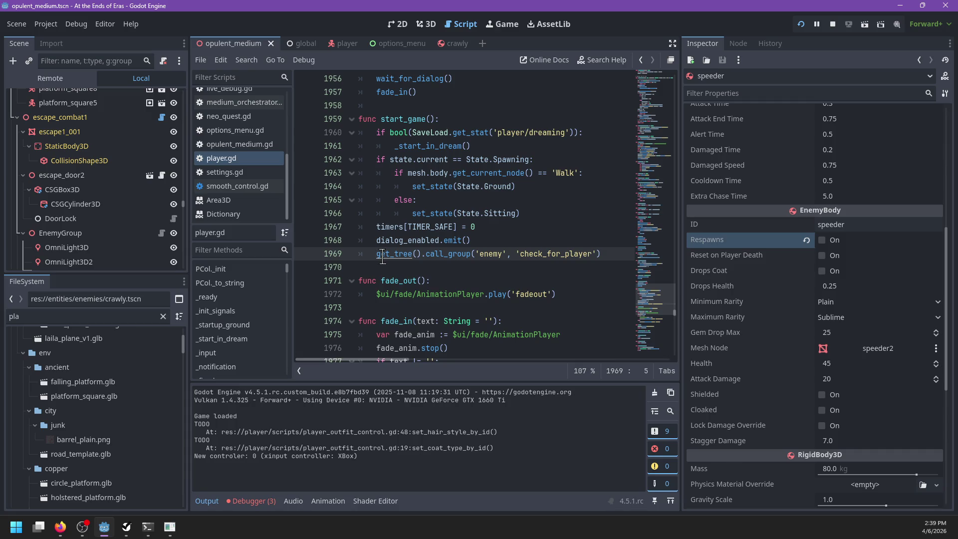
Step: Stop the running game and select the EnemyGroup node
key("alt+Tab")
key("alt+Tab")
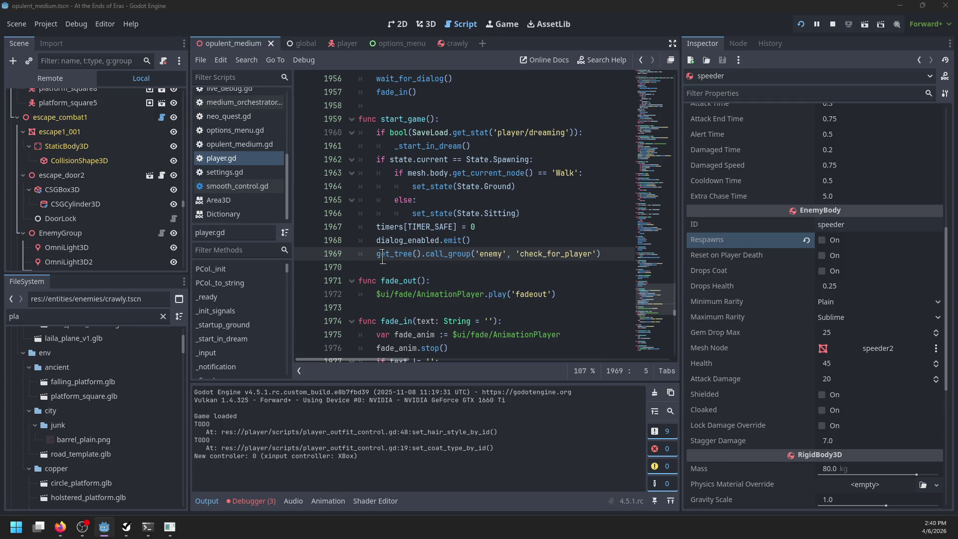
key("F8")
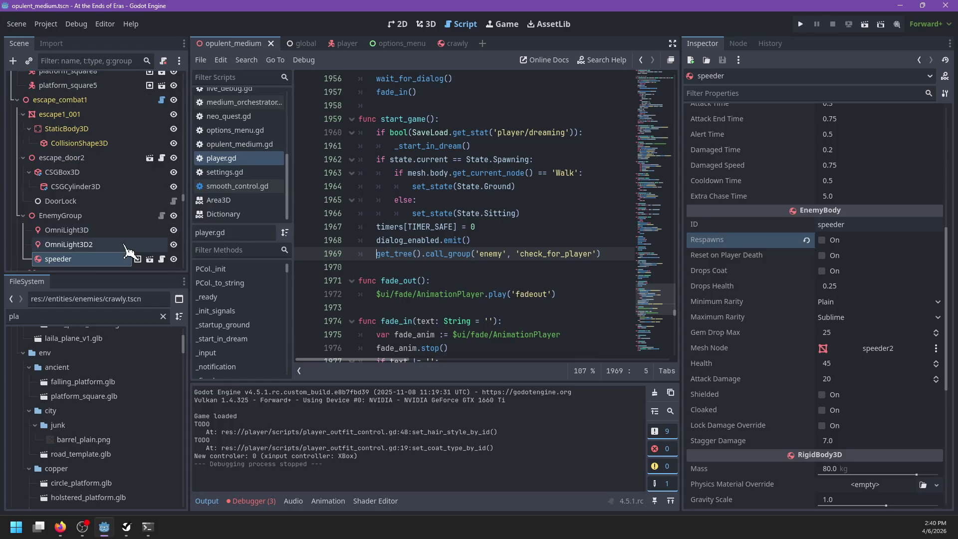
left_click(155, 216)
Step: Set a breakpoint on line 27's start_safe() call in enemy_group.gd, check enemies usages, and run
left_click(162, 215)
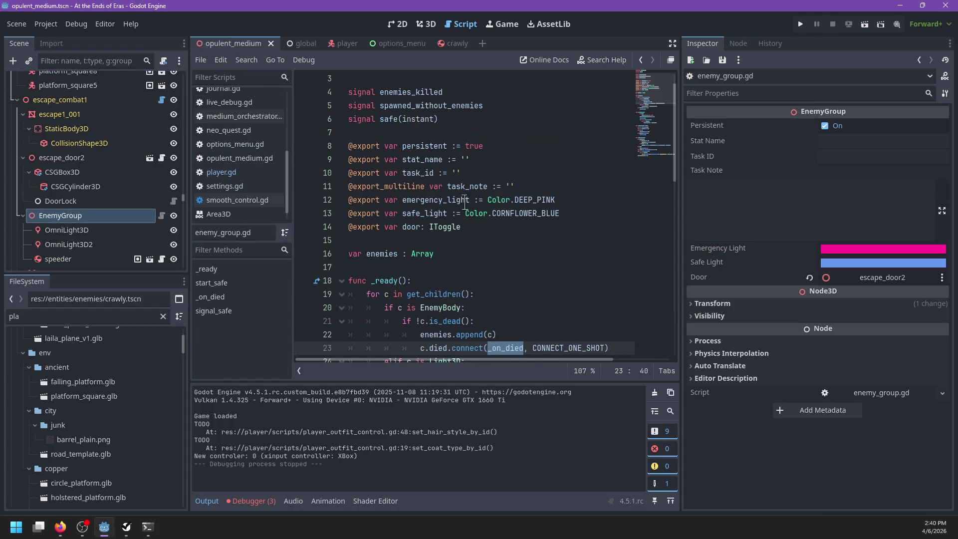
left_click(304, 241)
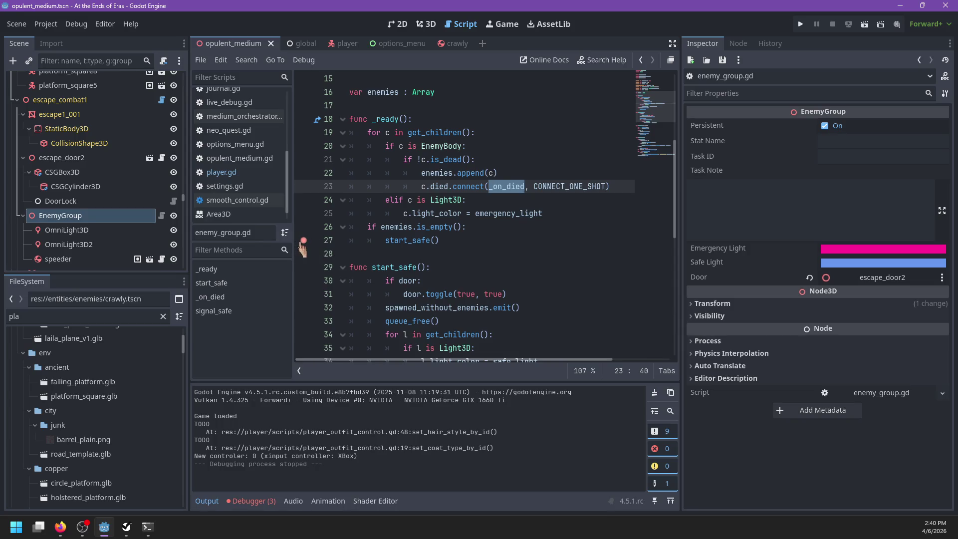
double_click(434, 173)
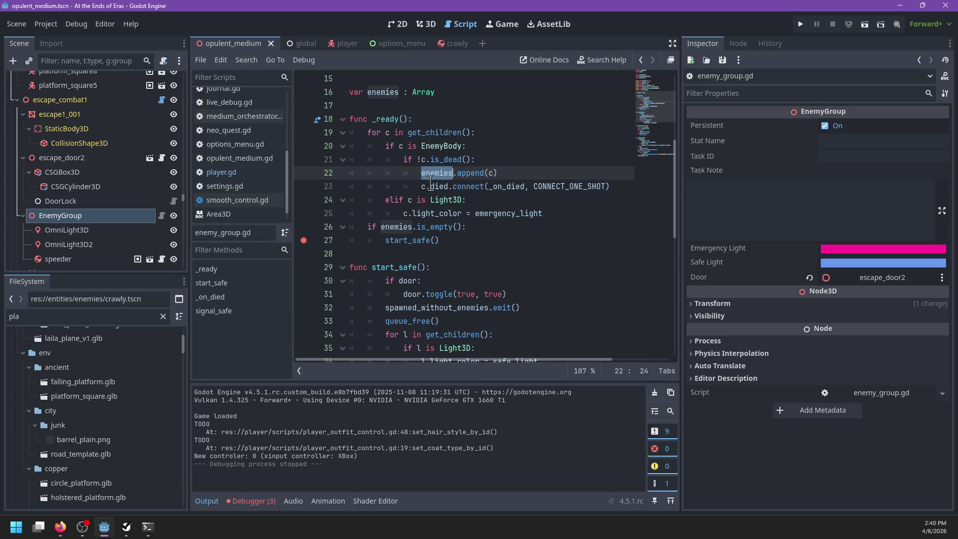
scroll(60, 240, "down", 1)
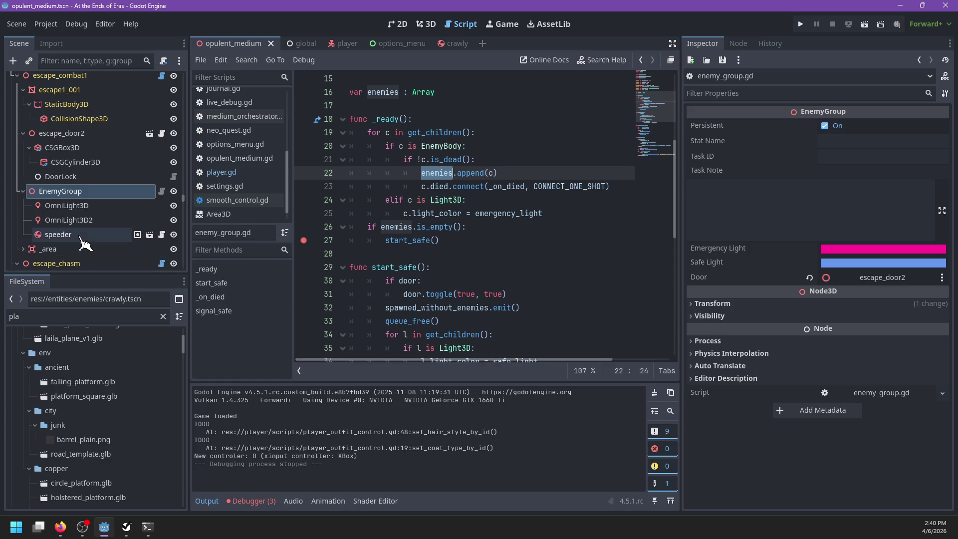
left_click(500, 241)
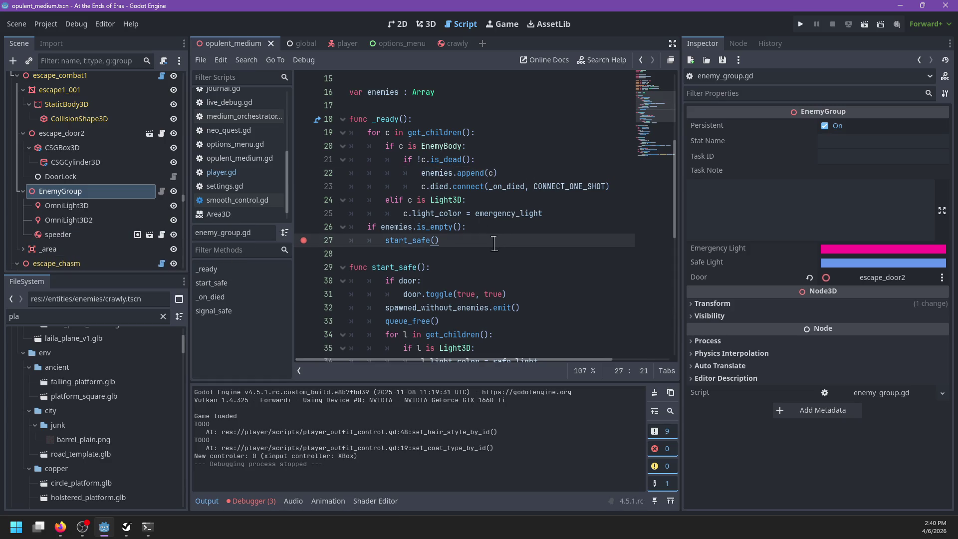
key("F5")
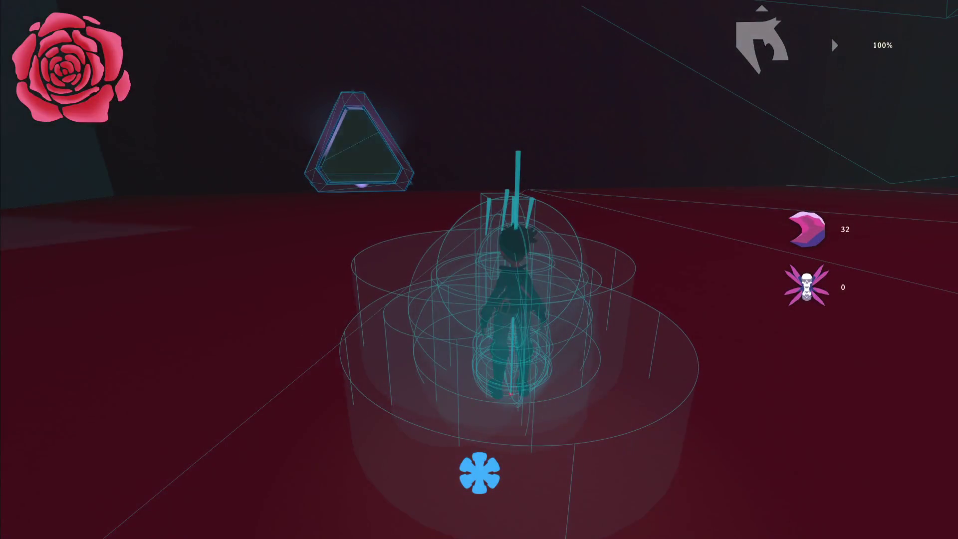
Step: Inspect escape_door2's live properties through the in-game live debug overlay
key("grave")
middle_click(404, 171)
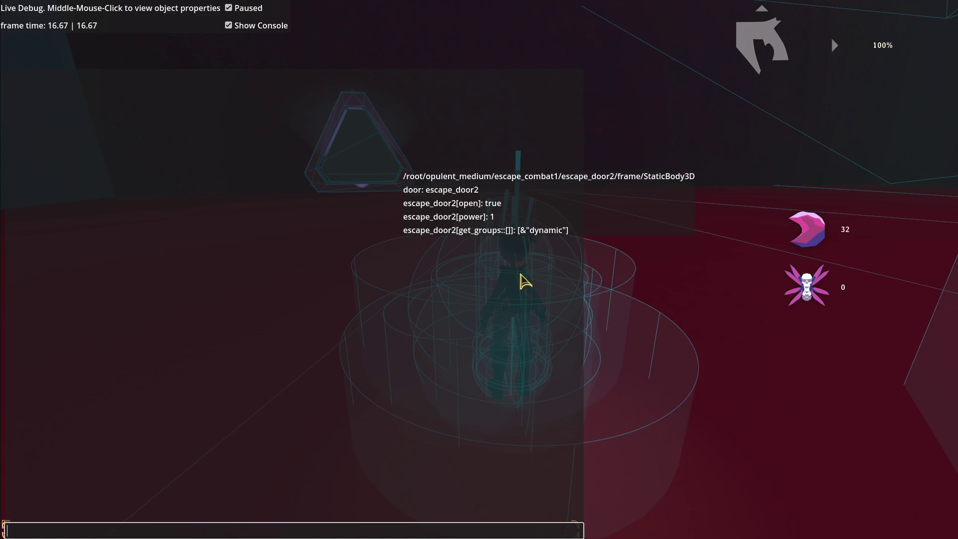
key("alt+Tab")
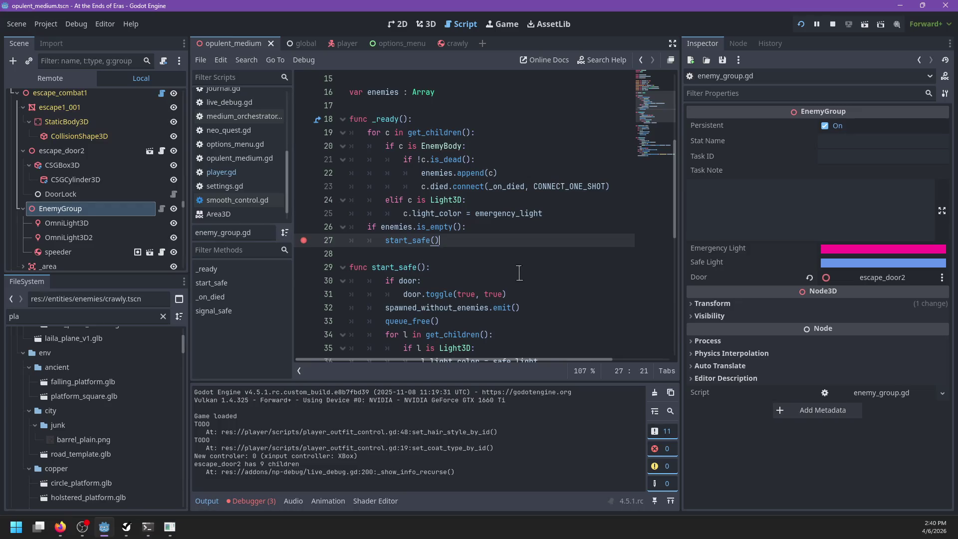
Step: Review escape_door2's Door properties and the EnemyGroup script enemy_group.gd in the editor
left_click(72, 152)
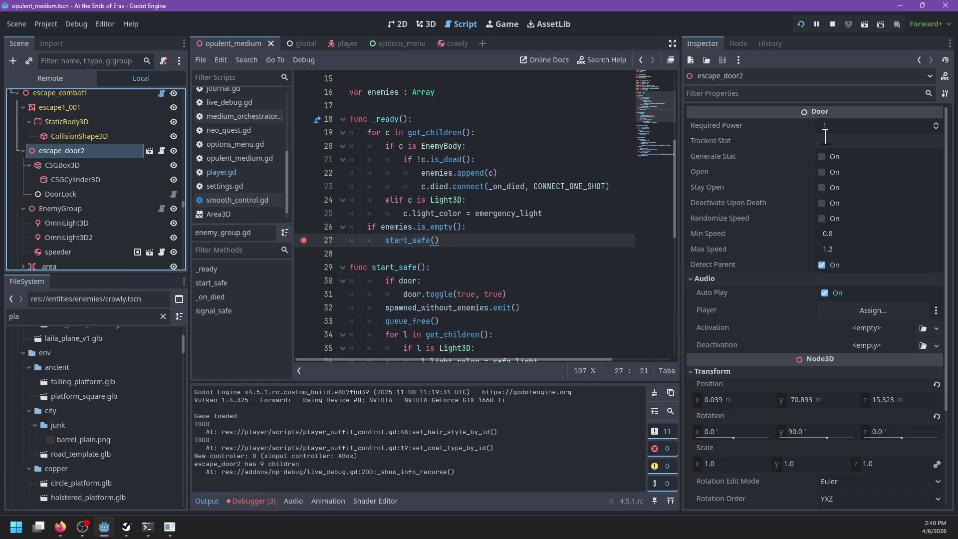
left_click(70, 210)
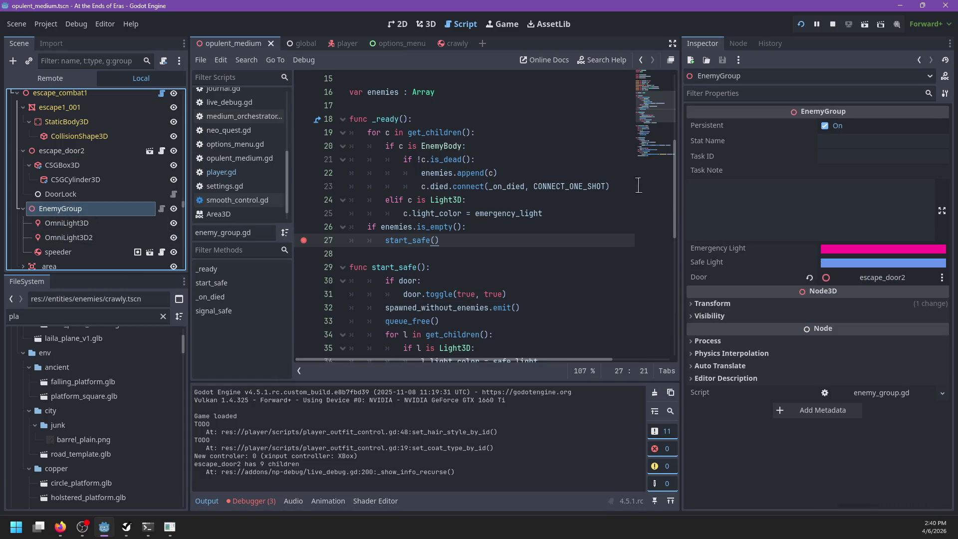
left_click(161, 209)
scroll(587, 250, "down", 2)
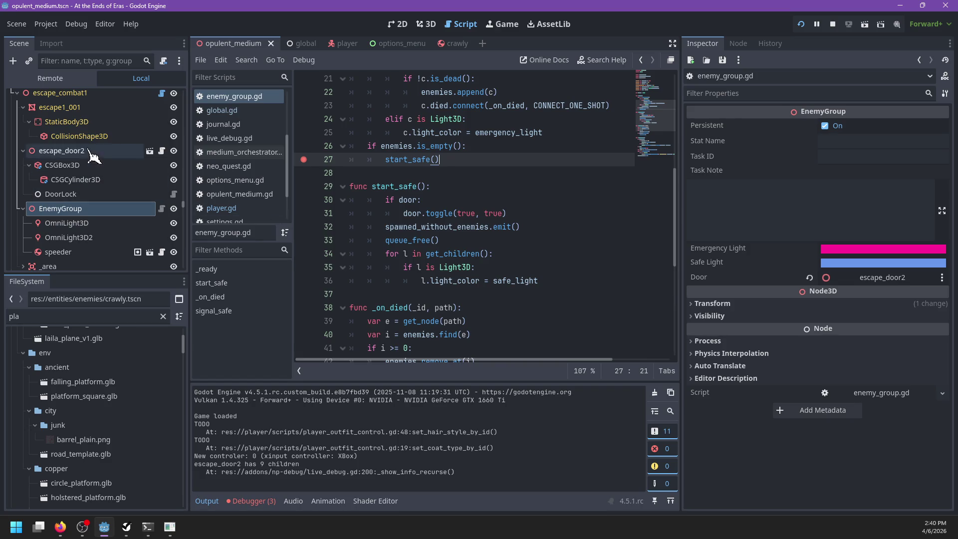
left_click(37, 152)
left_click(23, 150)
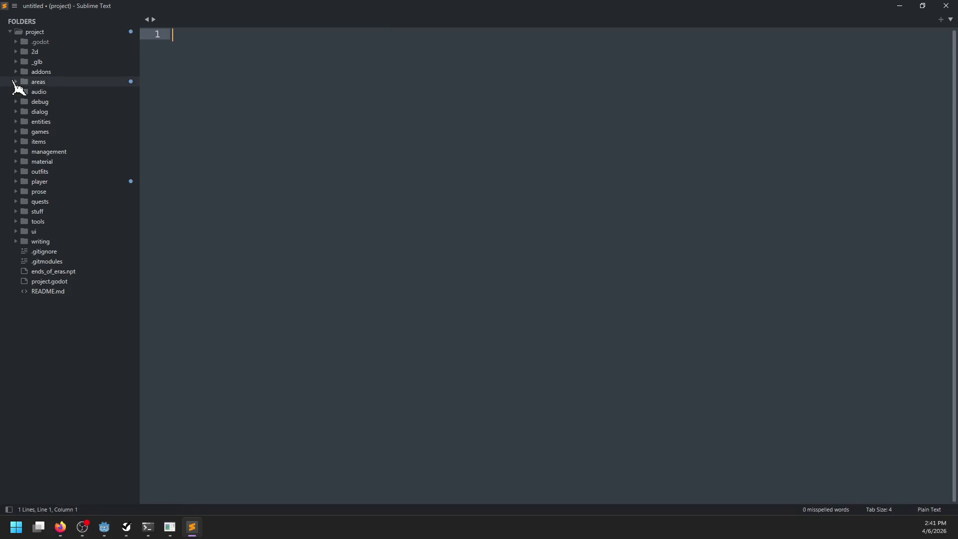
Step: Open areas/opulent_medium/opulent_medium.tscn as text in Sublime Text
left_click(16, 83)
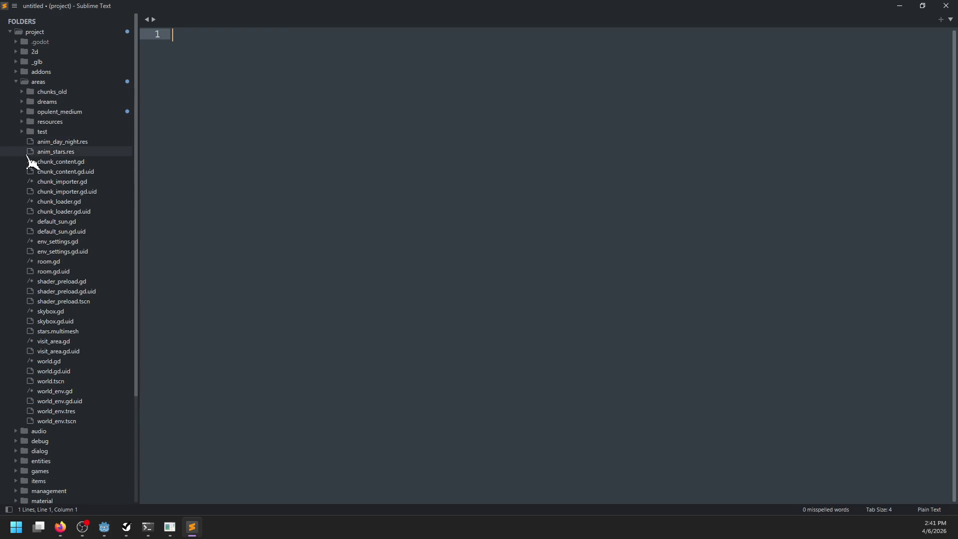
left_click(22, 111)
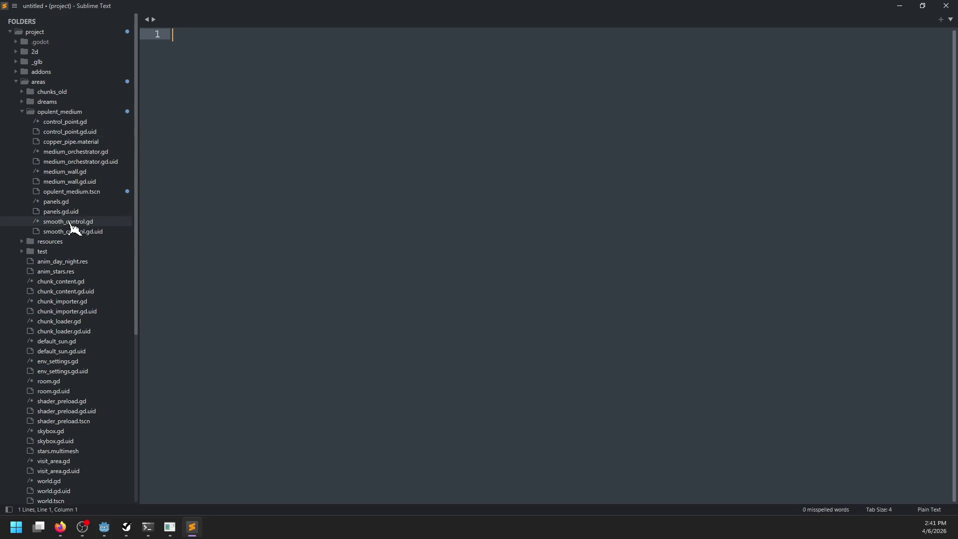
left_click(64, 192)
left_click(374, 197)
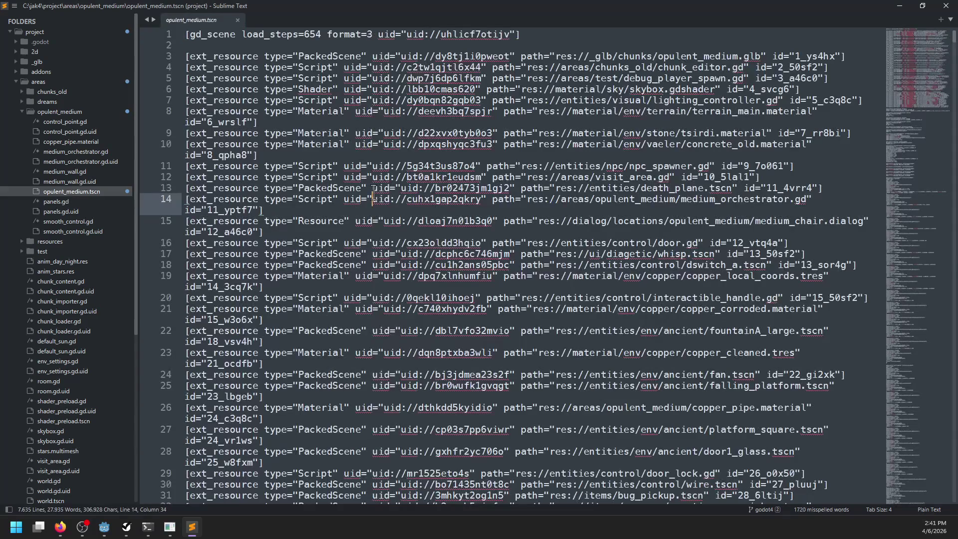
Step: Find the escape_door2 matches in the scene file, then expand escape_door2 in Godot
key("ctrl+shift+f")
key("alt+Tab")
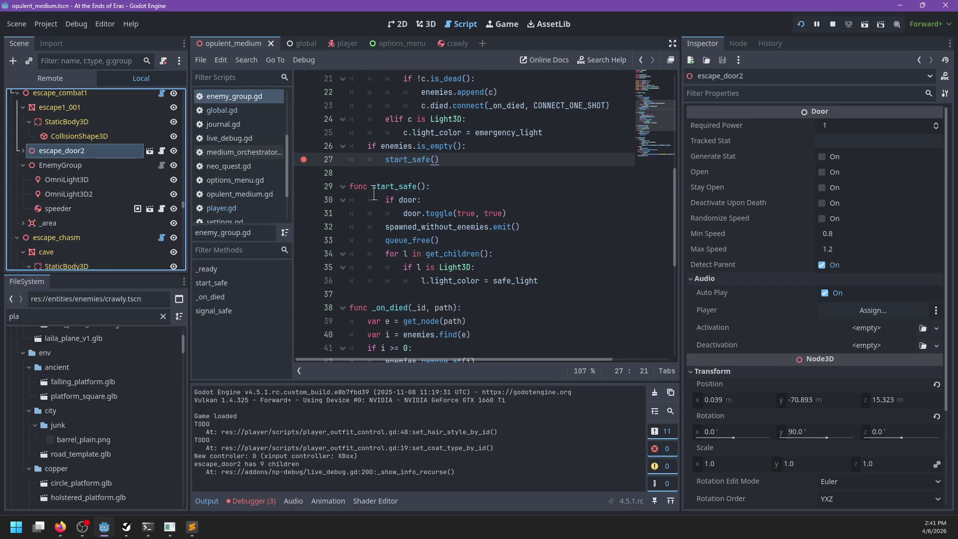
key("alt+Tab")
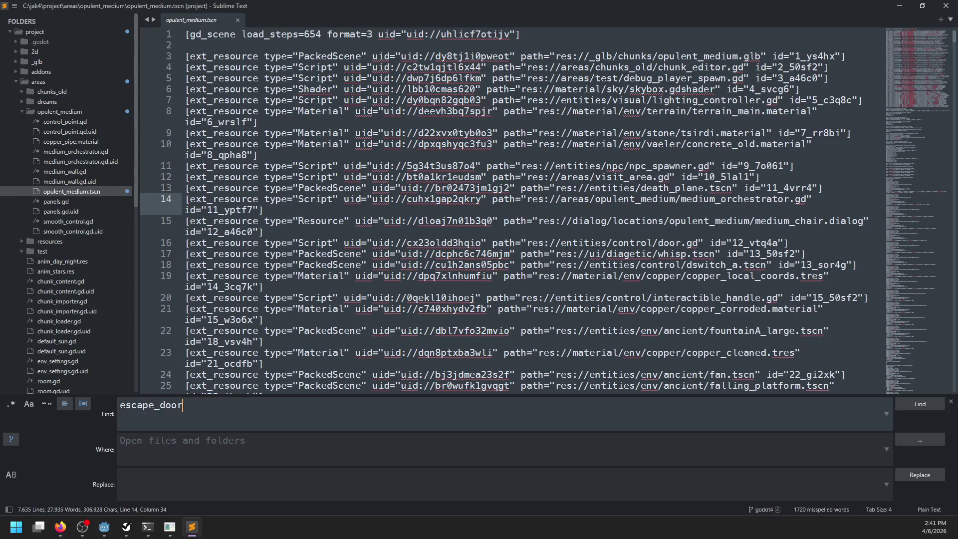
key("ctrl+f")
type("es")
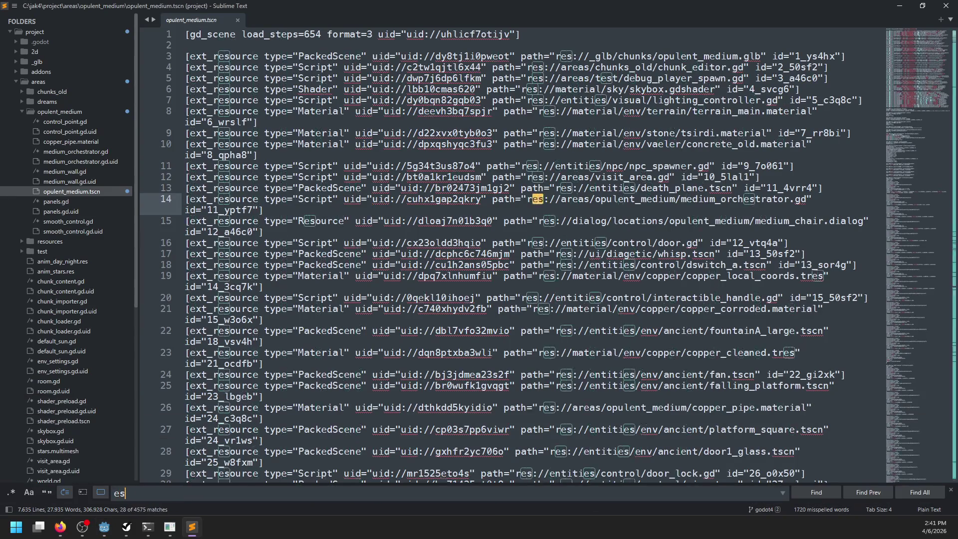
type("cape_door2")
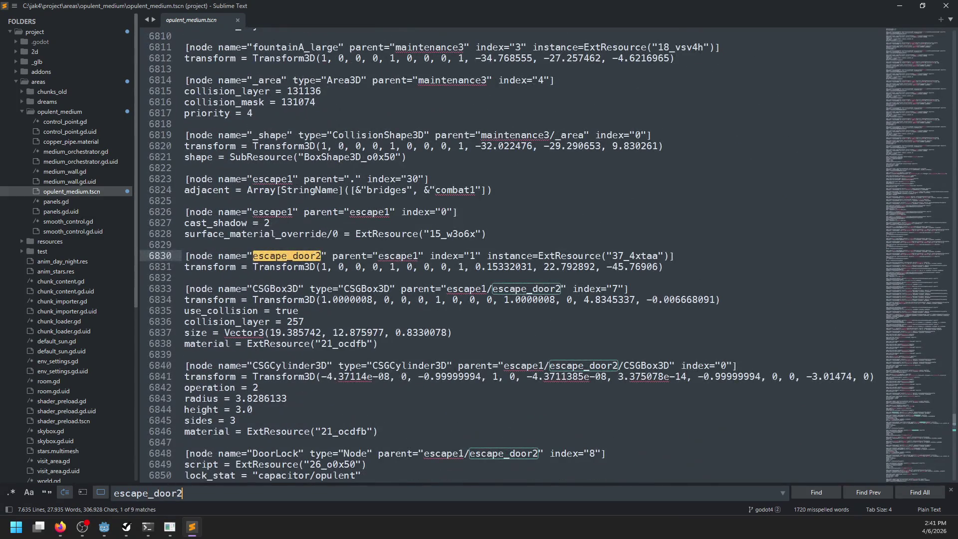
key("Return")
key("Return")
key("Return")
key("Return")
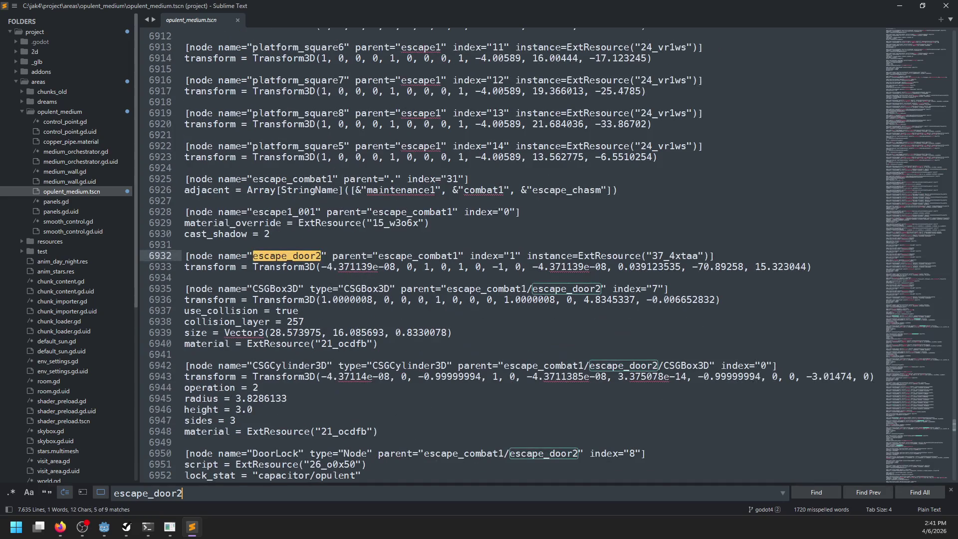
key("alt+Tab")
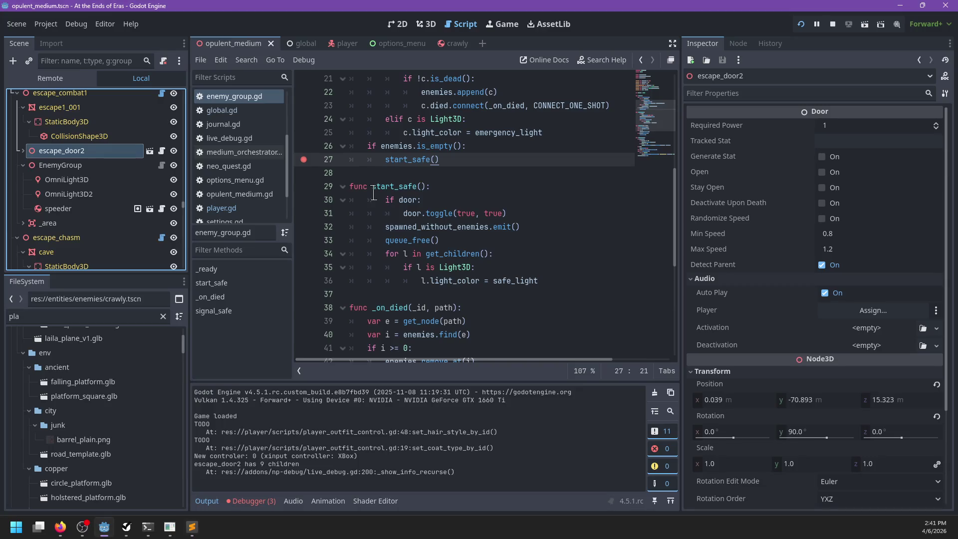
left_click(24, 150)
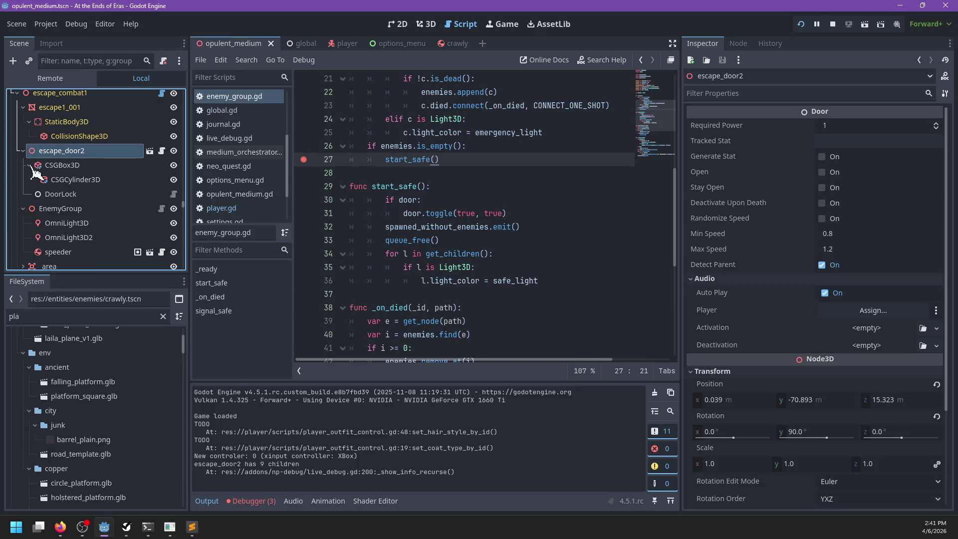
Step: Delete the DoorLock node from escape_door2 and save the scene
left_click(58, 196)
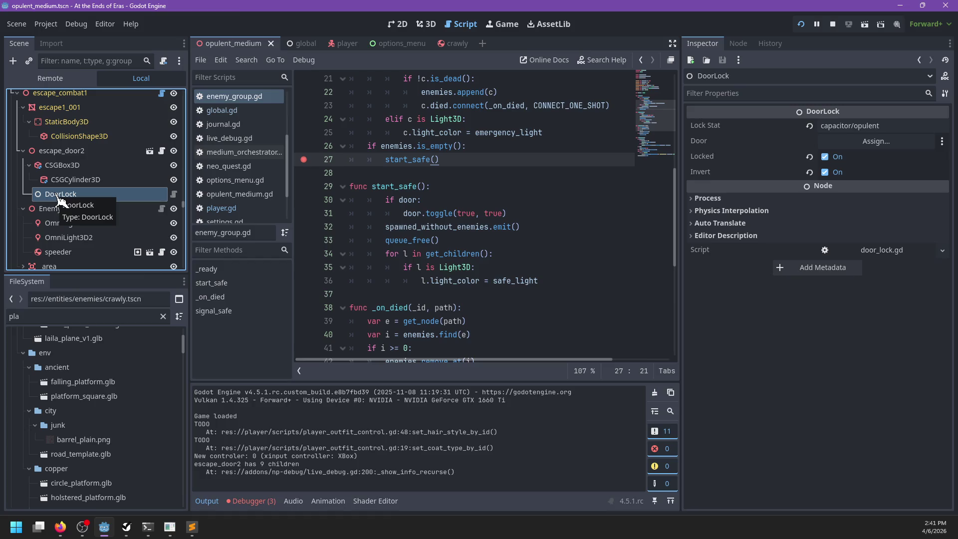
key("Delete")
key("Return")
key("ctrl+s")
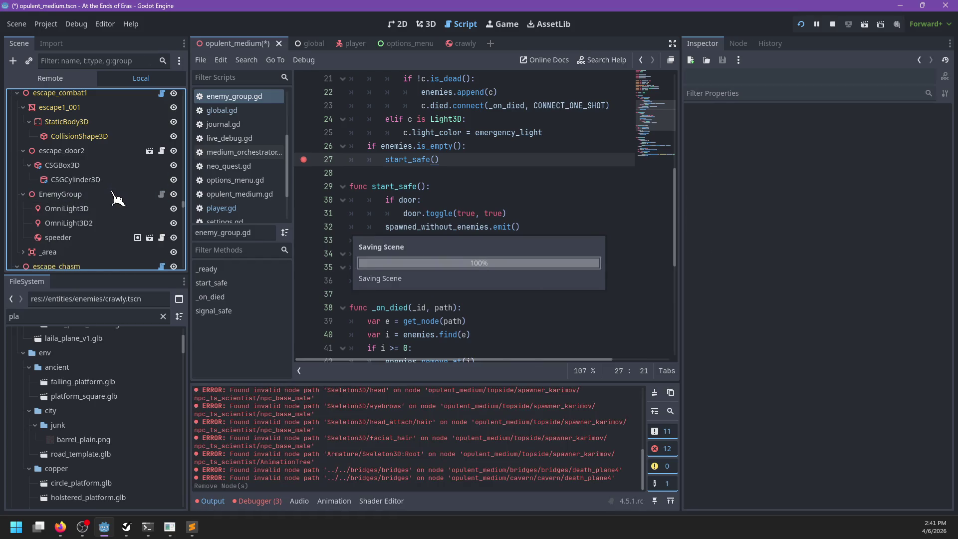
Step: View escape_door2 from the front in the 3D view, then save and relaunch
left_click(427, 25)
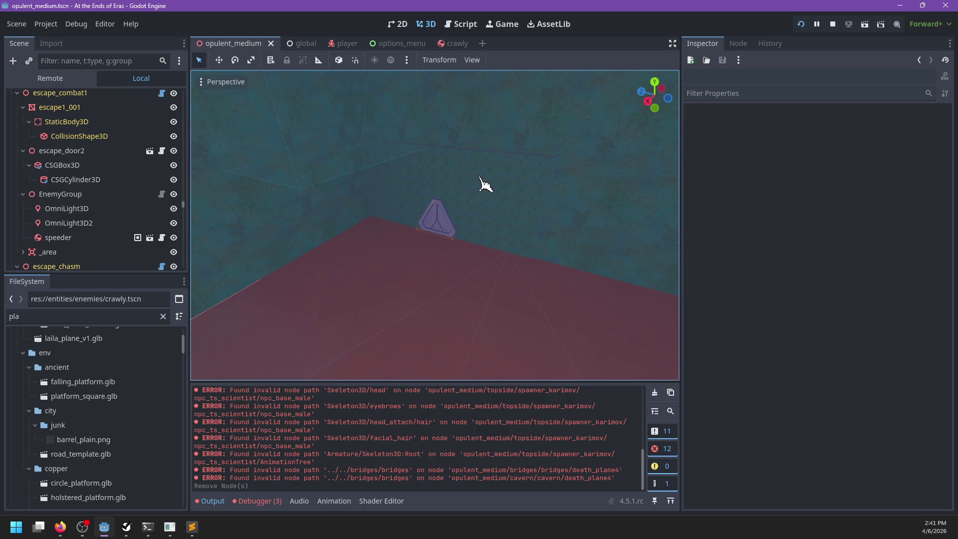
left_click(453, 231)
key("Escape")
scroll(425, 245, "up", 1)
left_click_drag(425, 245, 479, 232)
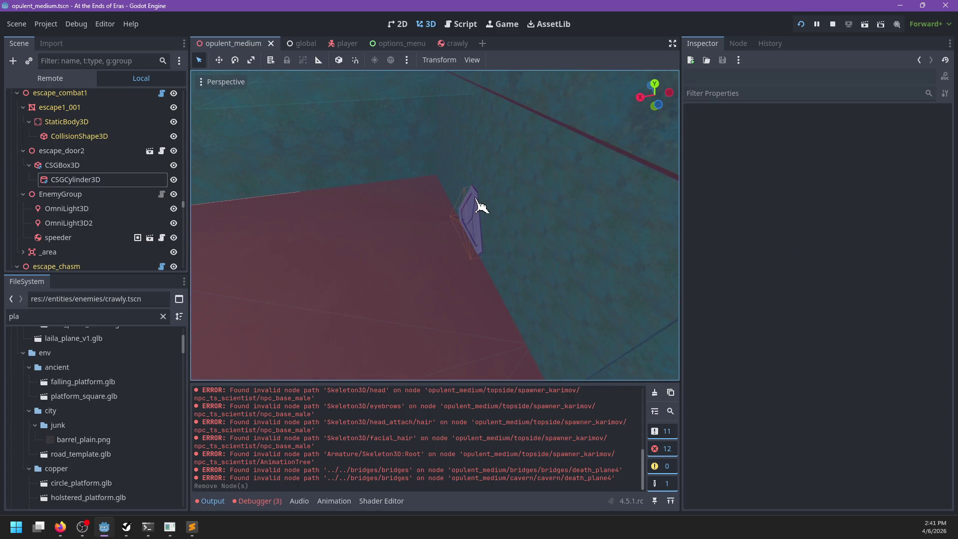
left_click(478, 205)
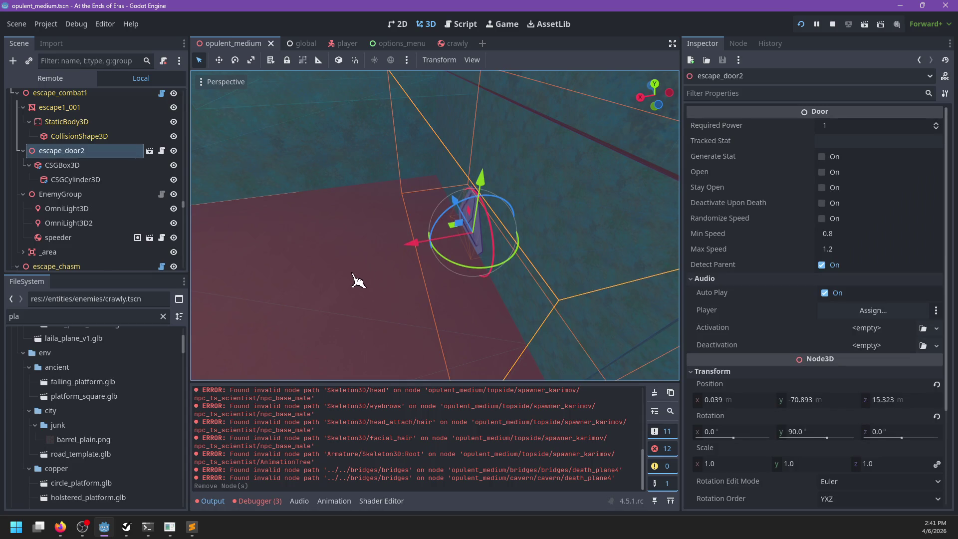
left_click_drag(353, 274, 440, 271)
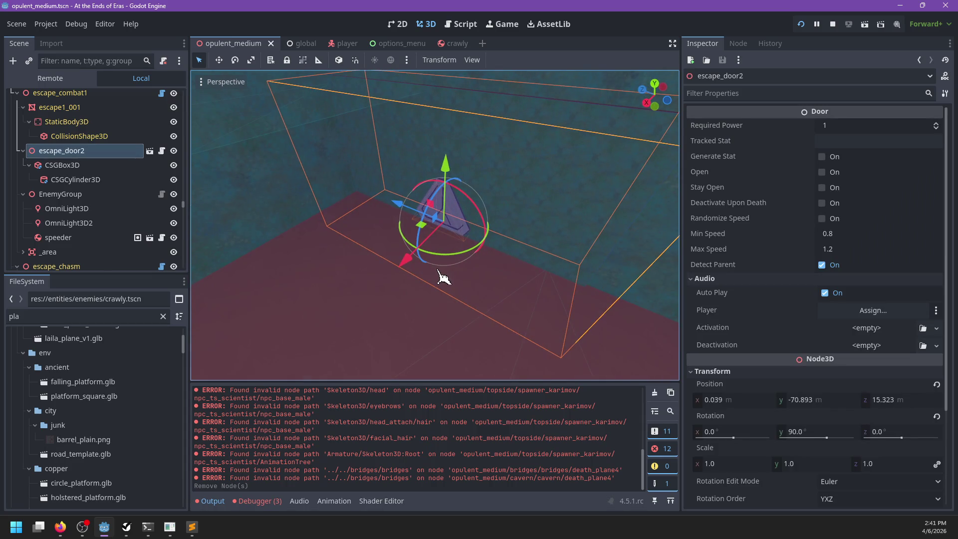
key("ctrl+s")
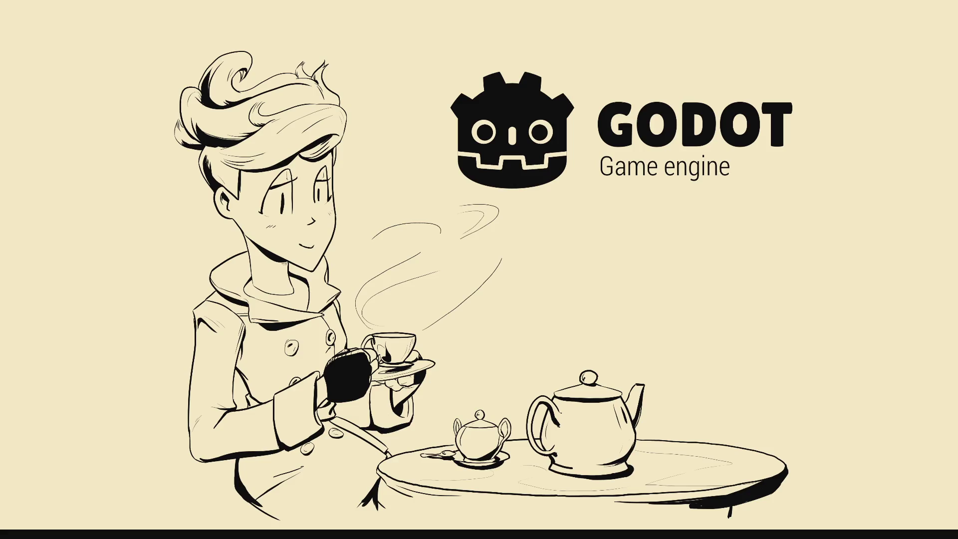
Step: Play the cave level using slow time and pistol/hatchet swaps, then quit back to the editor
key("Return")
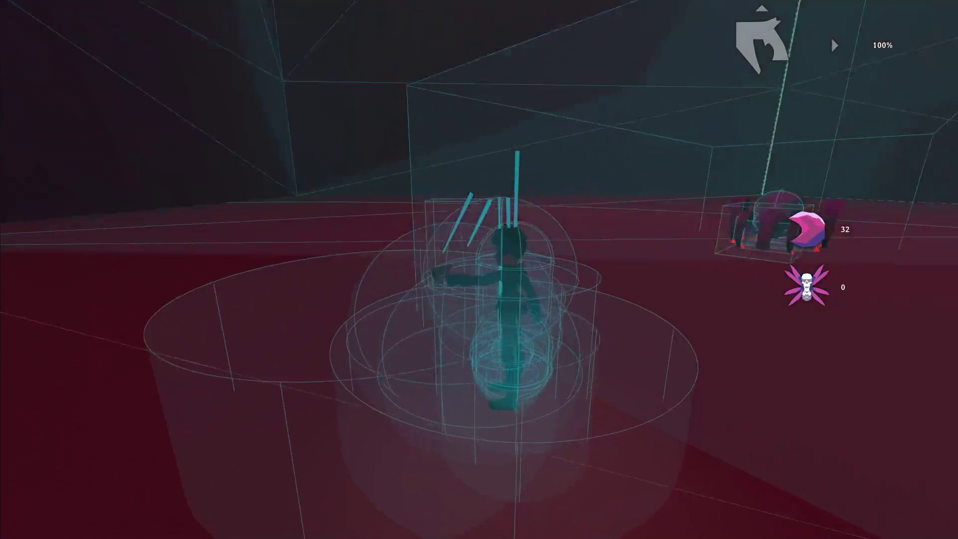
key("shift")
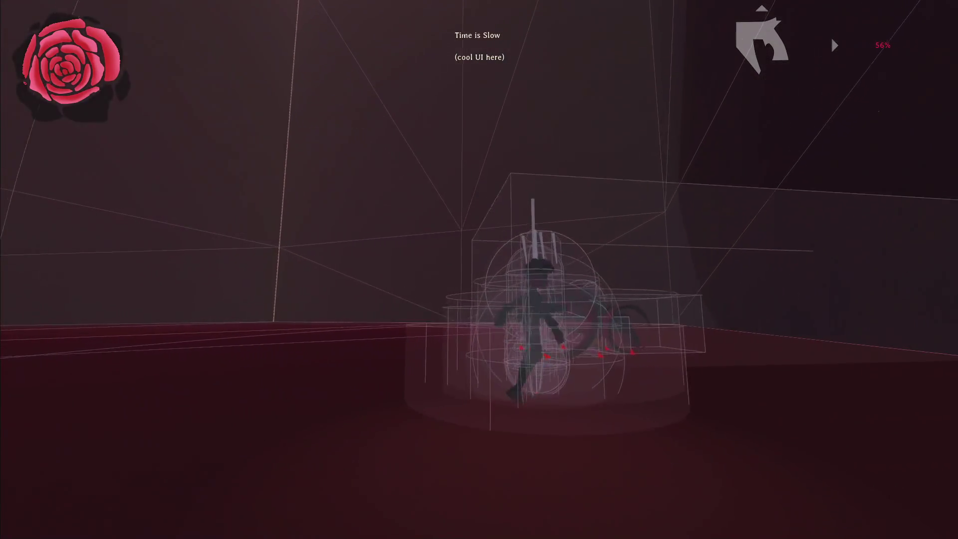
key("q")
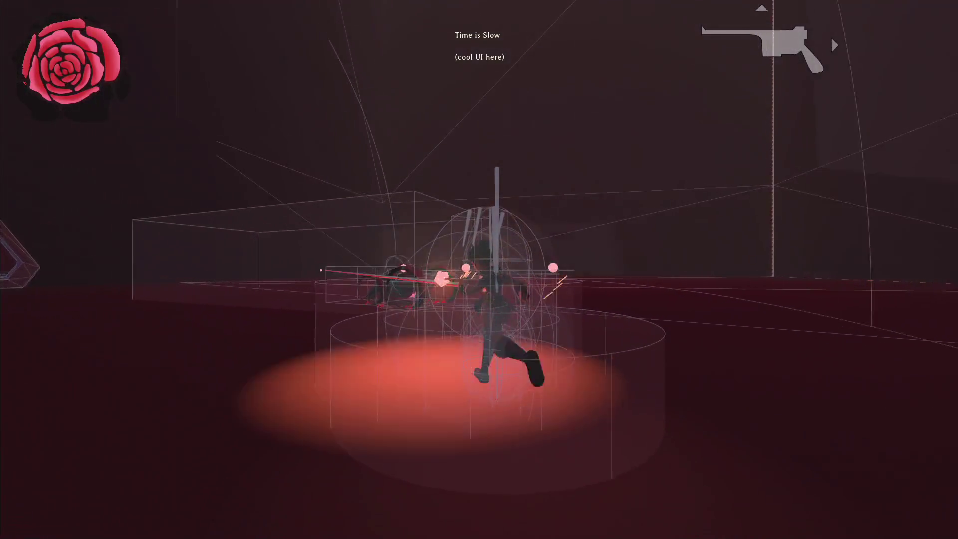
key("q")
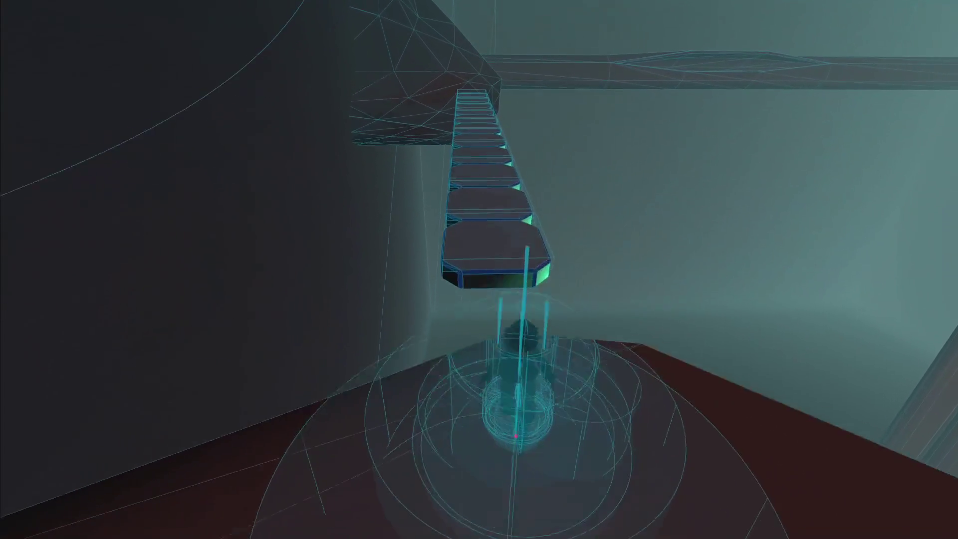
key("shift")
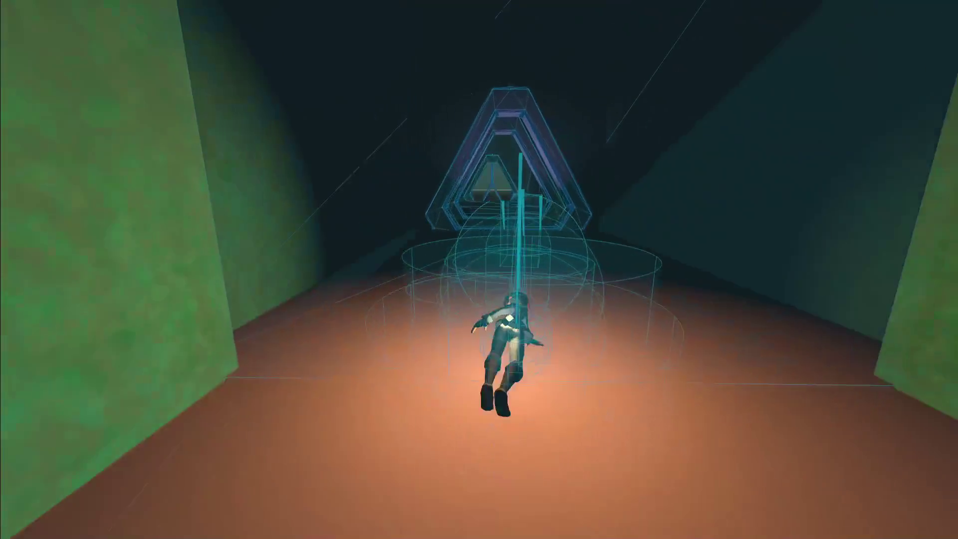
key("F8")
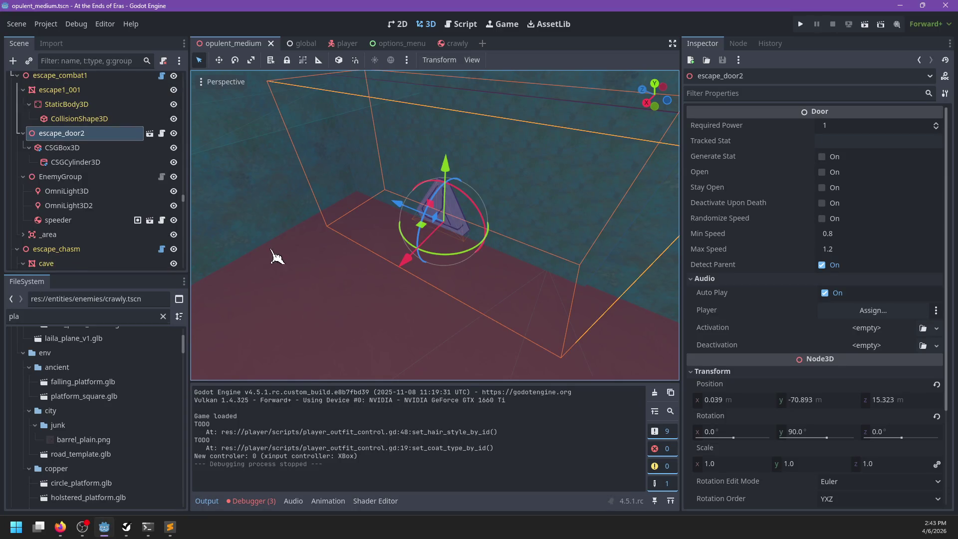
Step: Commit all modified files with git commit -am "I am stupid" in PowerShell
left_click(149, 531)
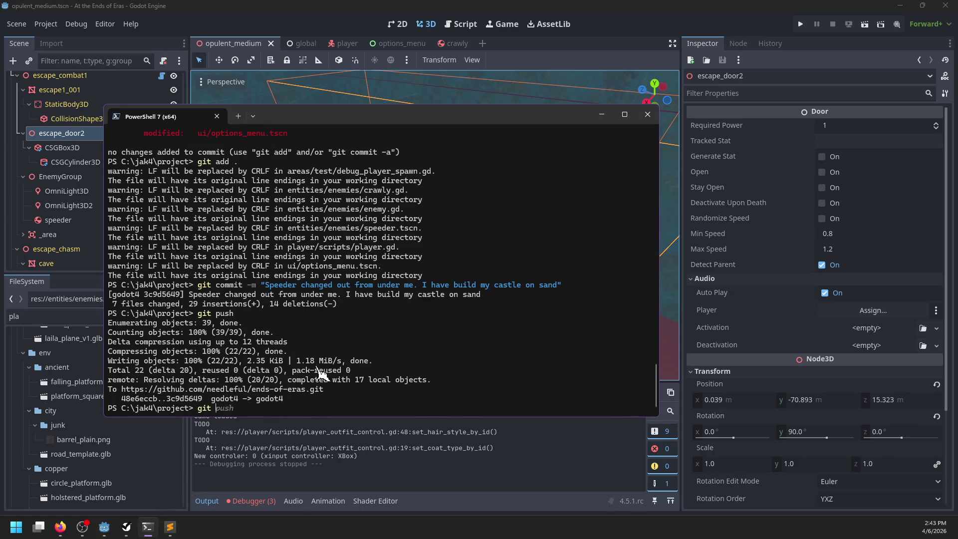
type("commit -am \"I am stupid")
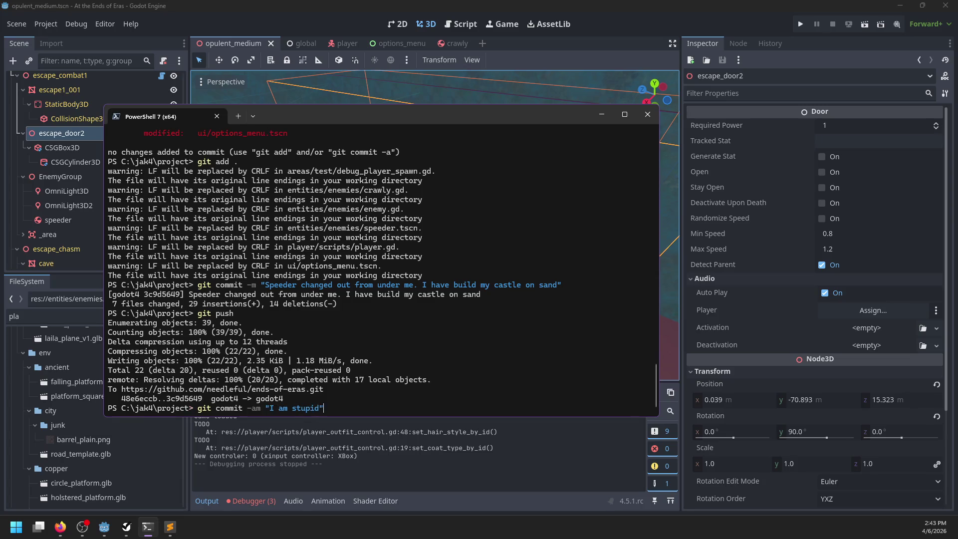
key("Return")
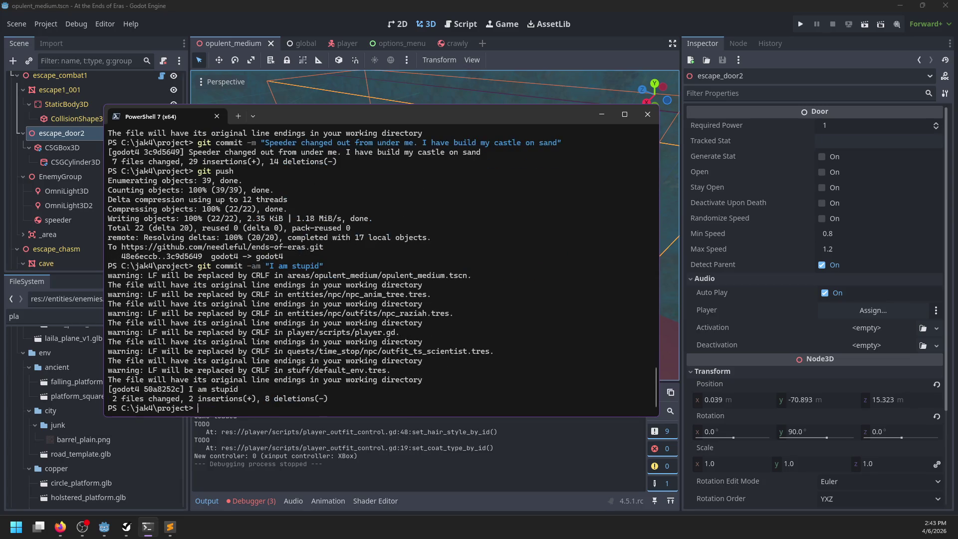
left_click(272, 8)
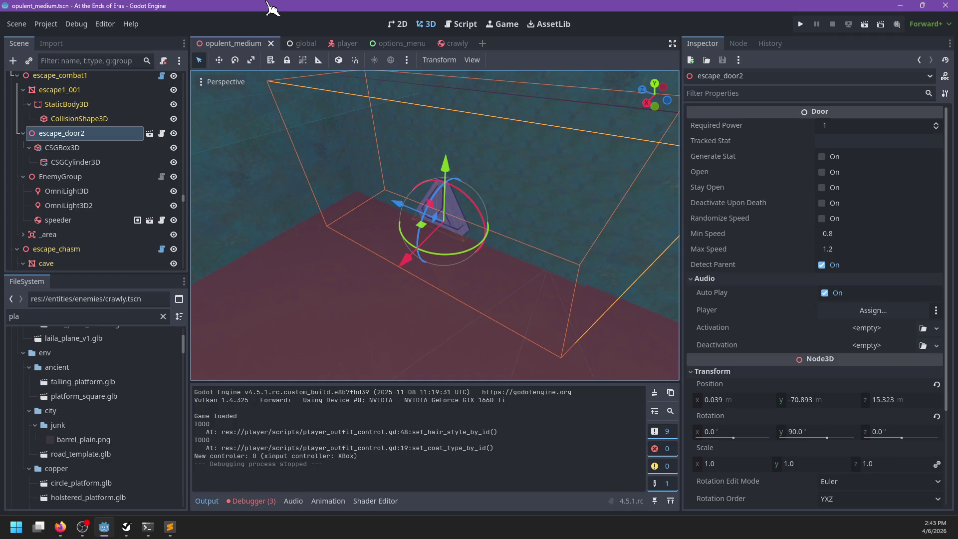
key("alt+Tab")
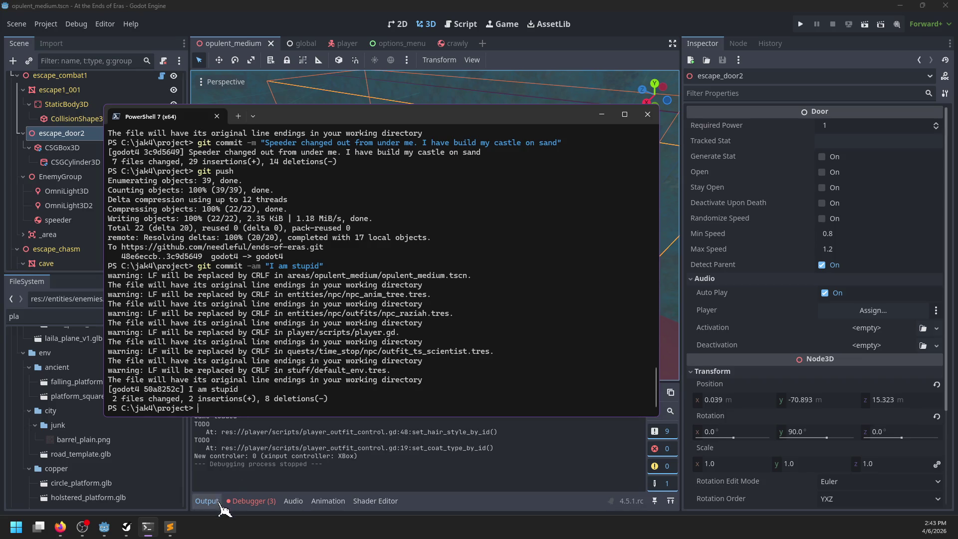
Step: Review the three logged debugger errors, return to the output log, and deselect escape_door2
left_click(232, 489)
left_click(253, 501)
left_click(264, 377)
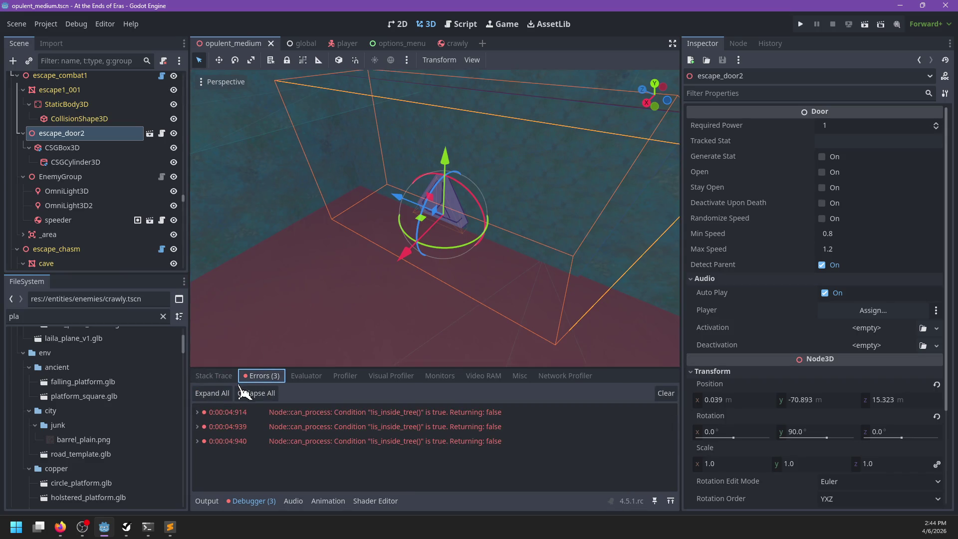
left_click(207, 501)
scroll(496, 231, "down", 2)
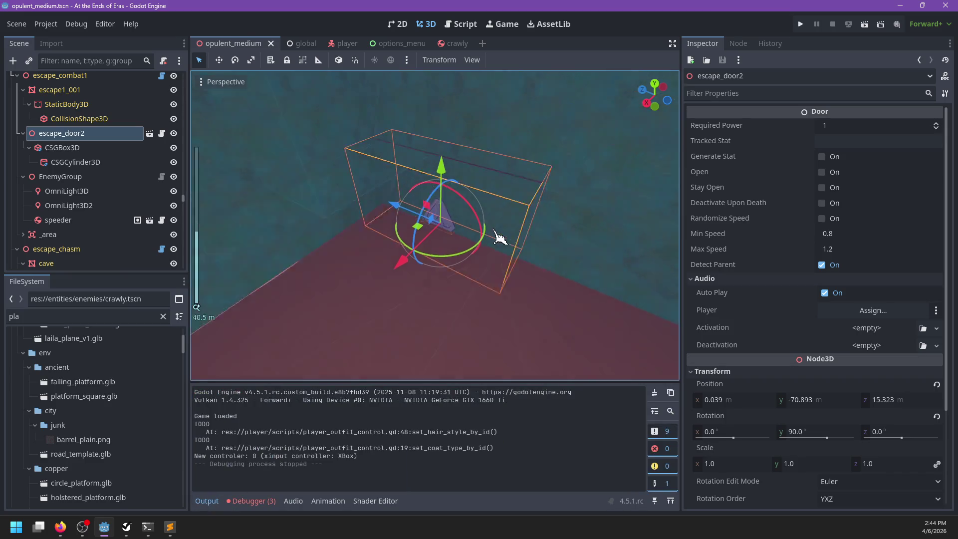
scroll(569, 272, "down", 3)
left_click(492, 289)
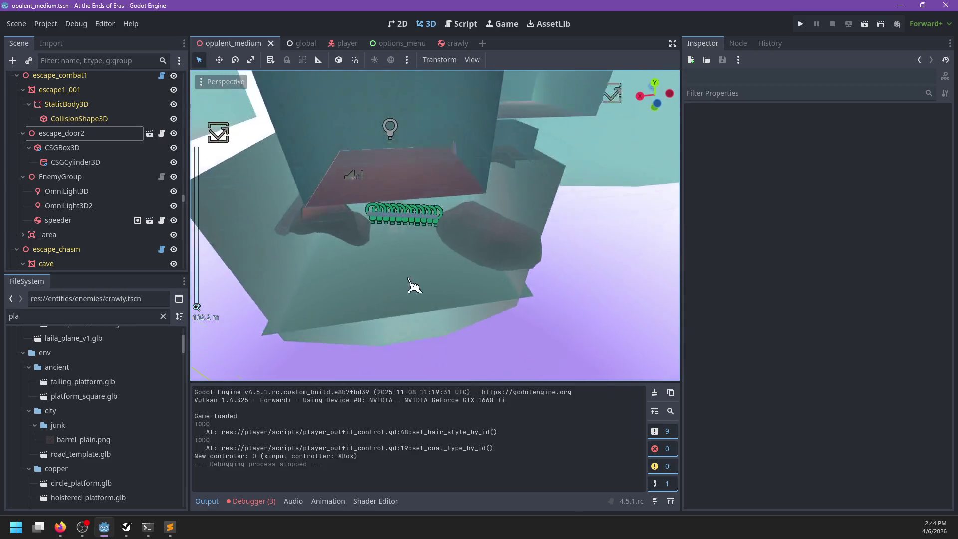
Step: Orbit around the pillar and beam, then run the game and start playing from the main menu
scroll(413, 286, "down", 8)
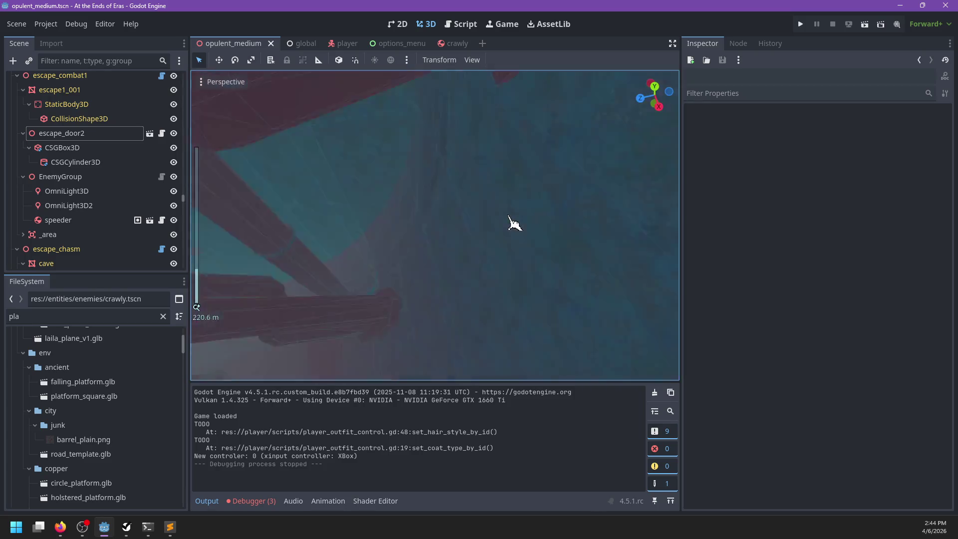
scroll(514, 223, "up", 8)
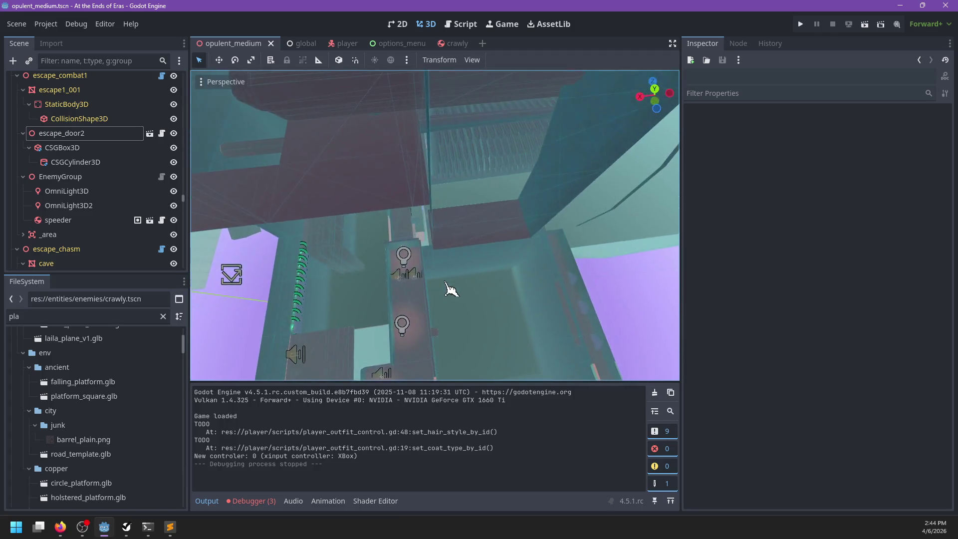
scroll(492, 246, "down", 5)
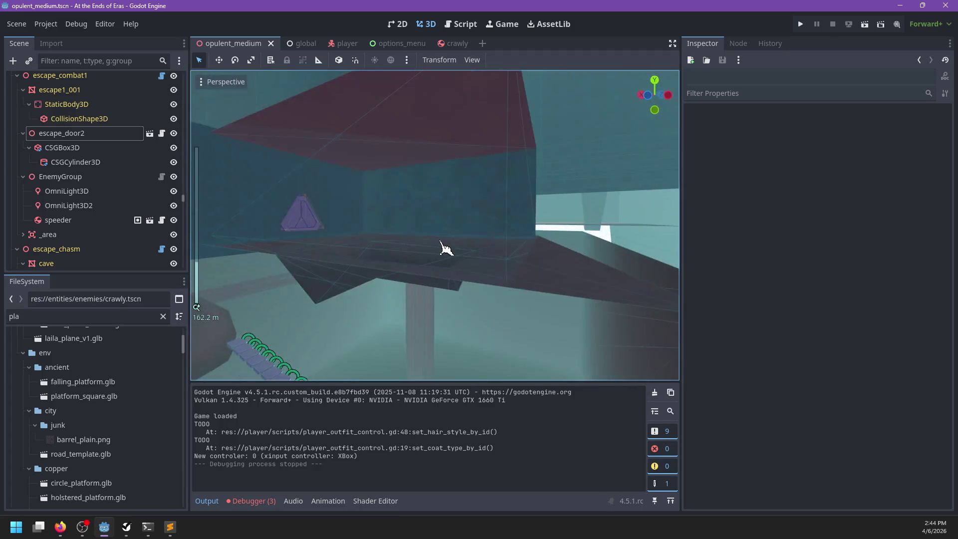
scroll(500, 239, "up", 4)
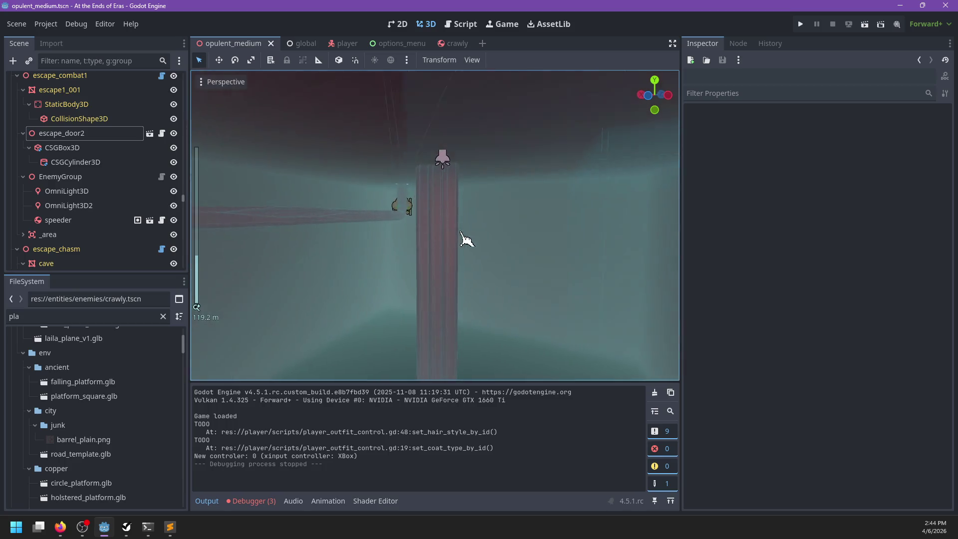
mouse_move(492, 244)
left_mouse_down()
mouse_move(353, 242)
mouse_move(426, 239)
left_mouse_up()
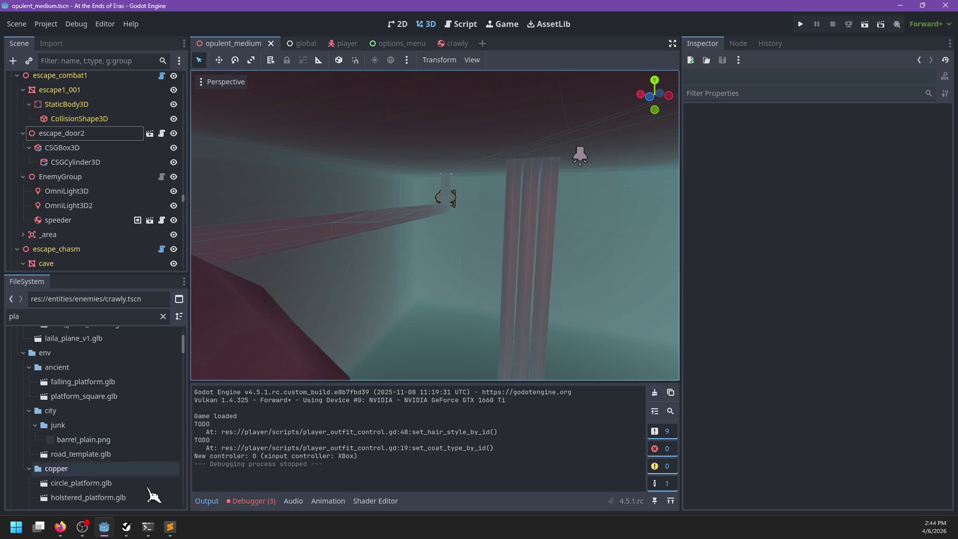
left_click(137, 530)
left_click(135, 530)
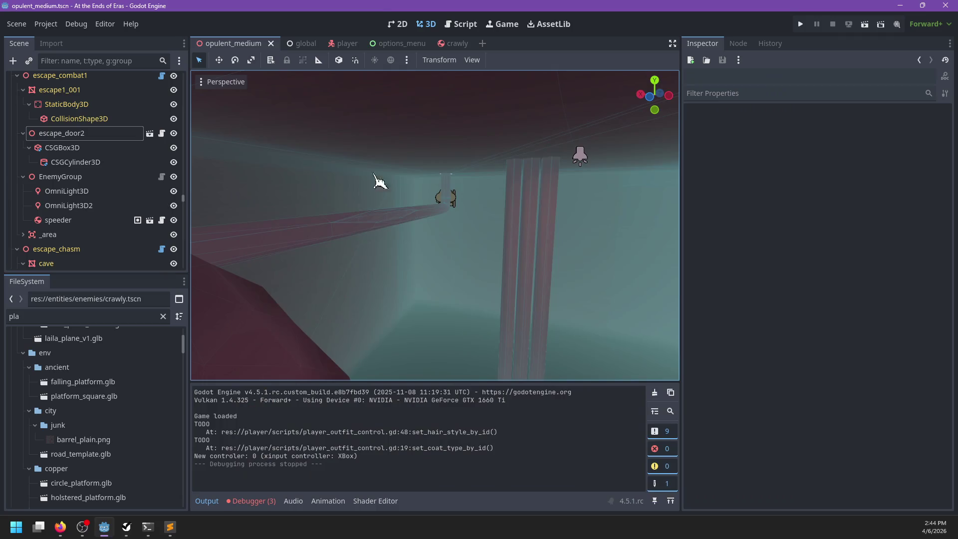
key("F5")
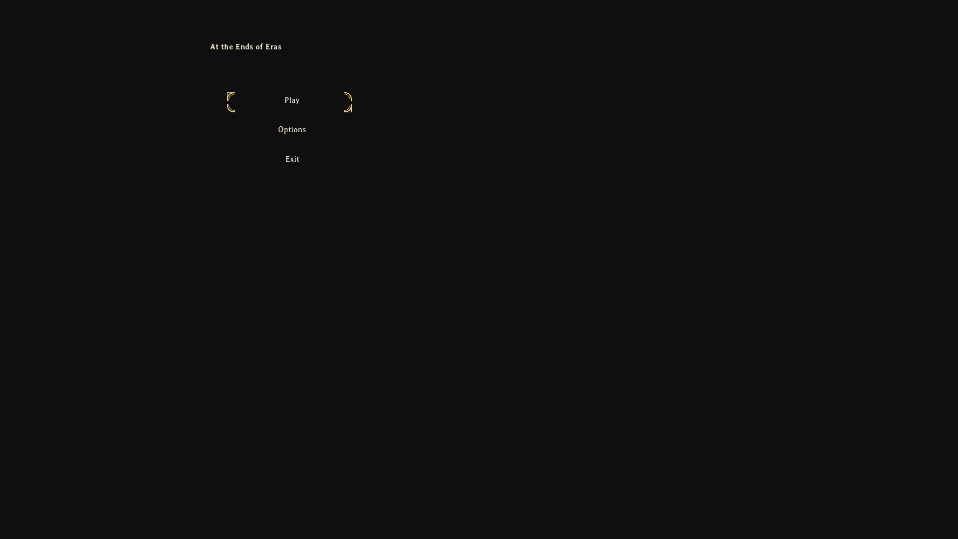
key("Return")
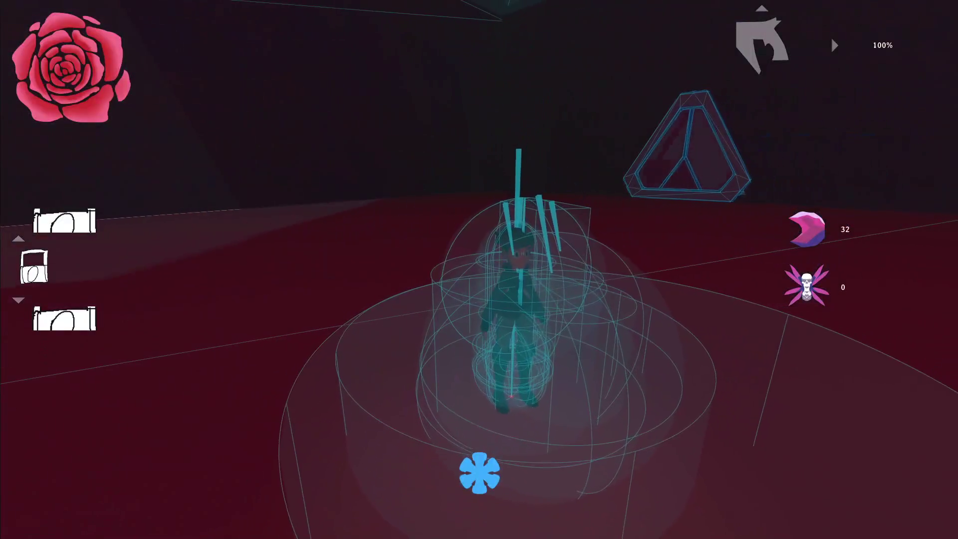
Step: Stop the game, untick Visible Collision Shapes in Debug, and relaunch the project with F5
key("alt+F4")
left_click(76, 24)
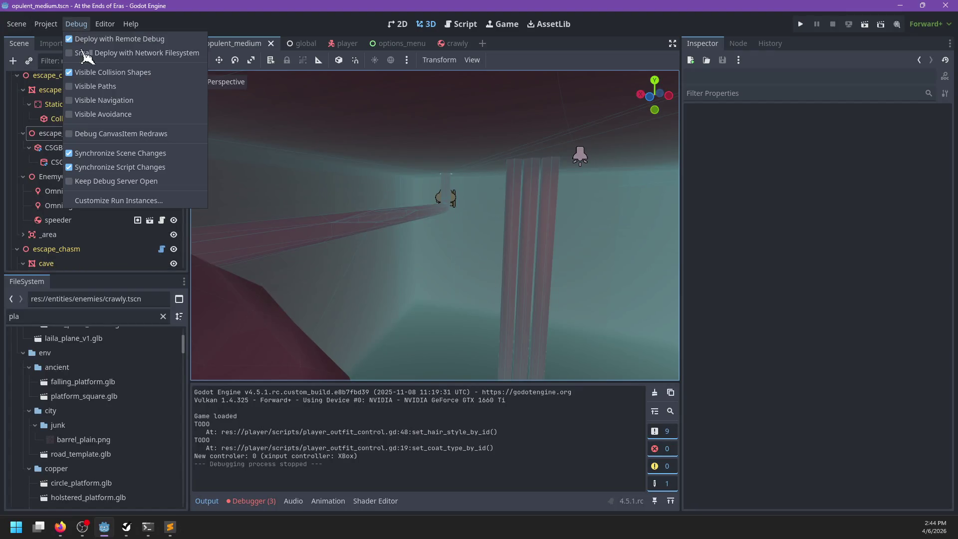
left_click(301, 29)
key("F5")
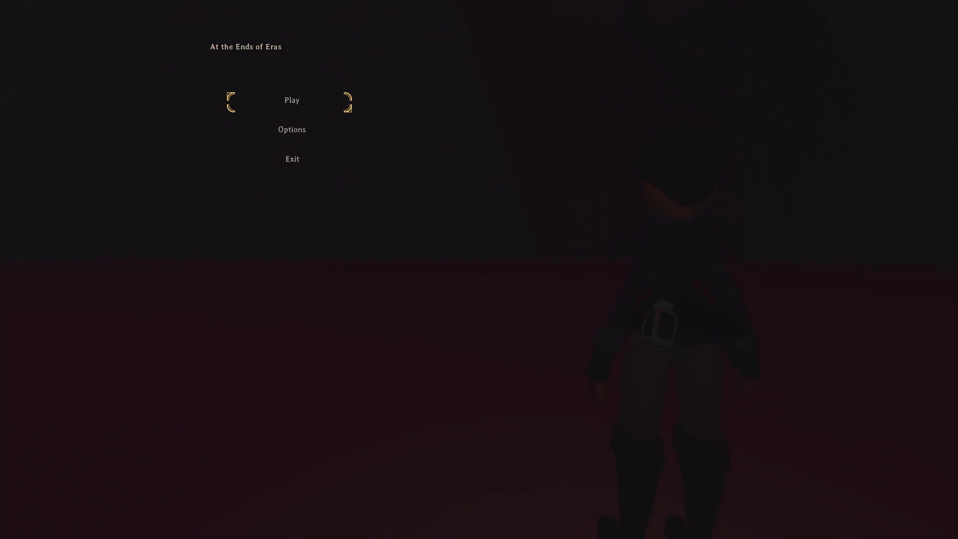
Step: Start the level, try slow time, the pistol and the vehicle, then run past the skeleton
key("Return")
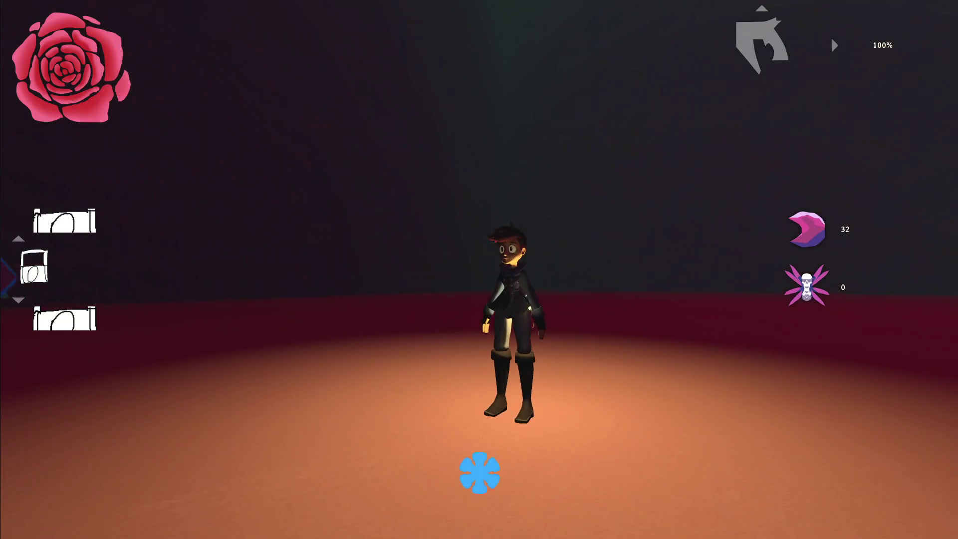
key("shift")
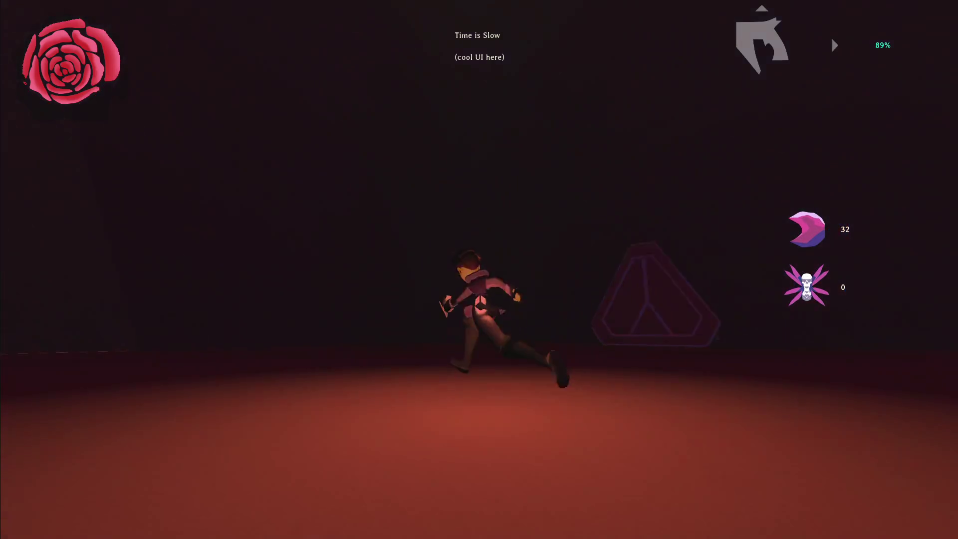
key("2")
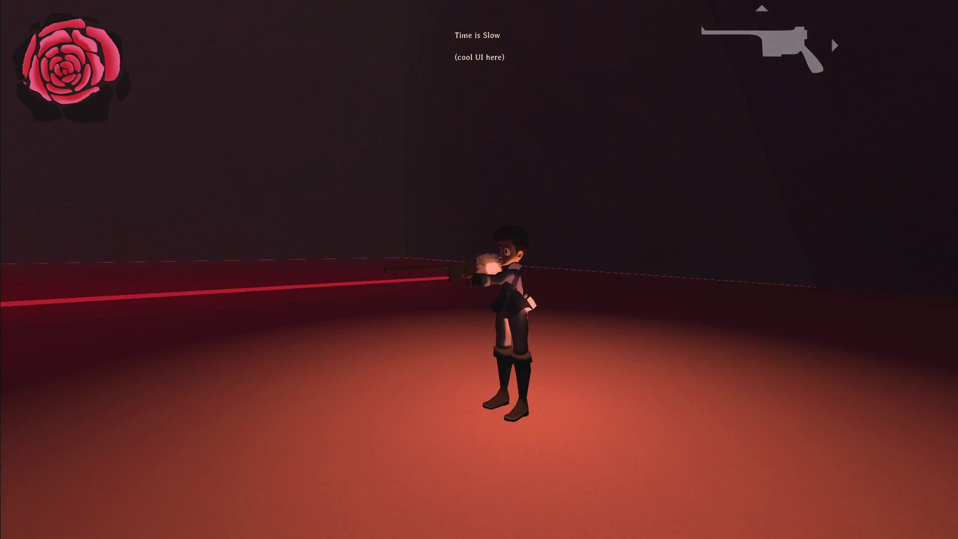
key("e")
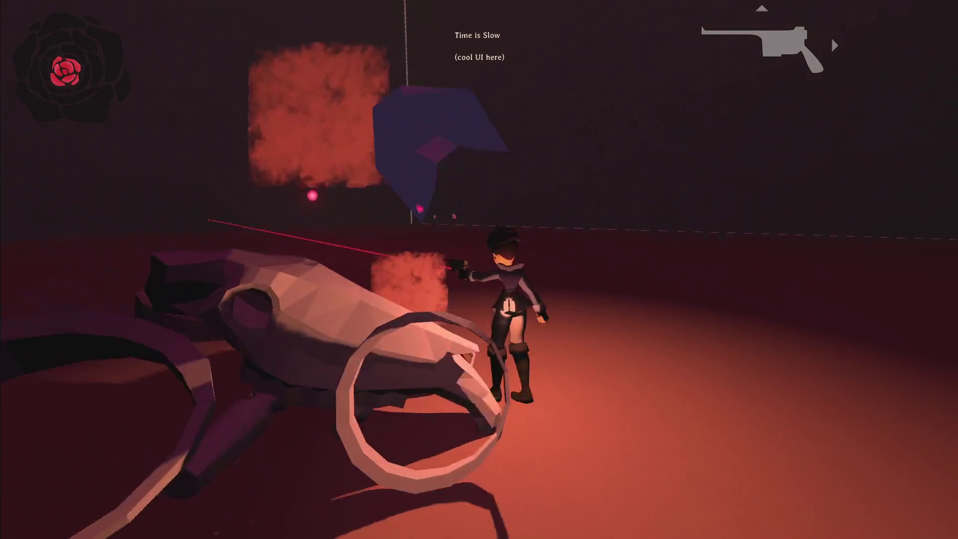
key("1")
key("w")
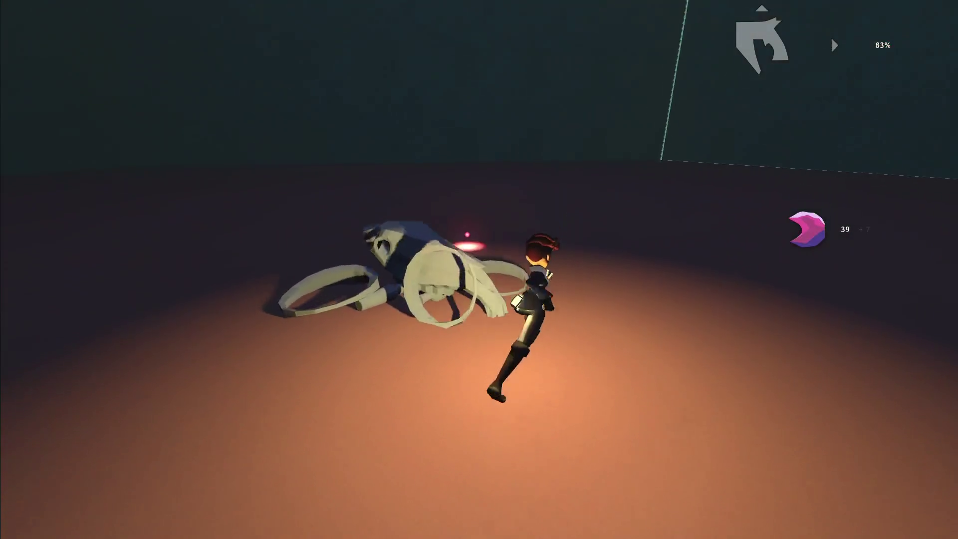
Step: Grab the health pickup, pass the triangular portal, climb the tall wall, and leap onto the floating staircase
key("w")
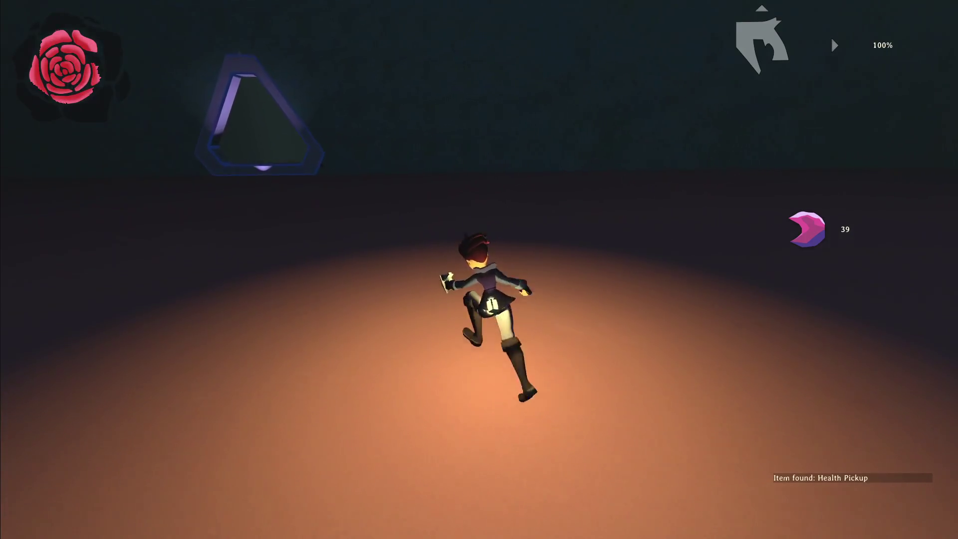
key("w")
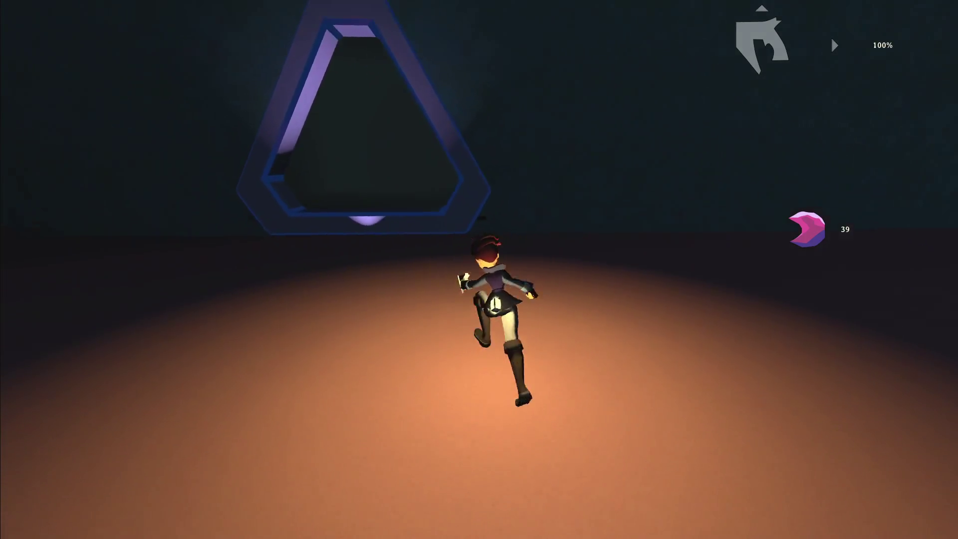
key("w")
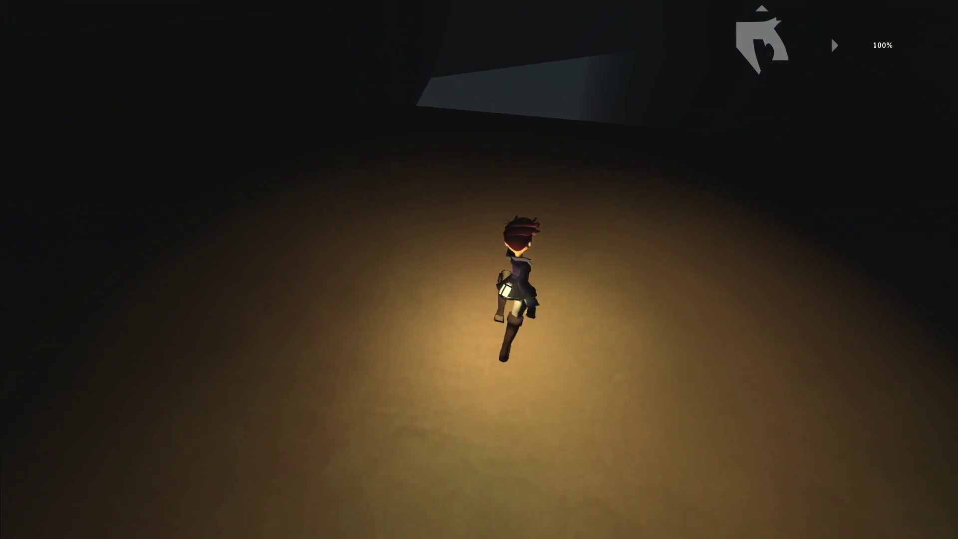
key("w")
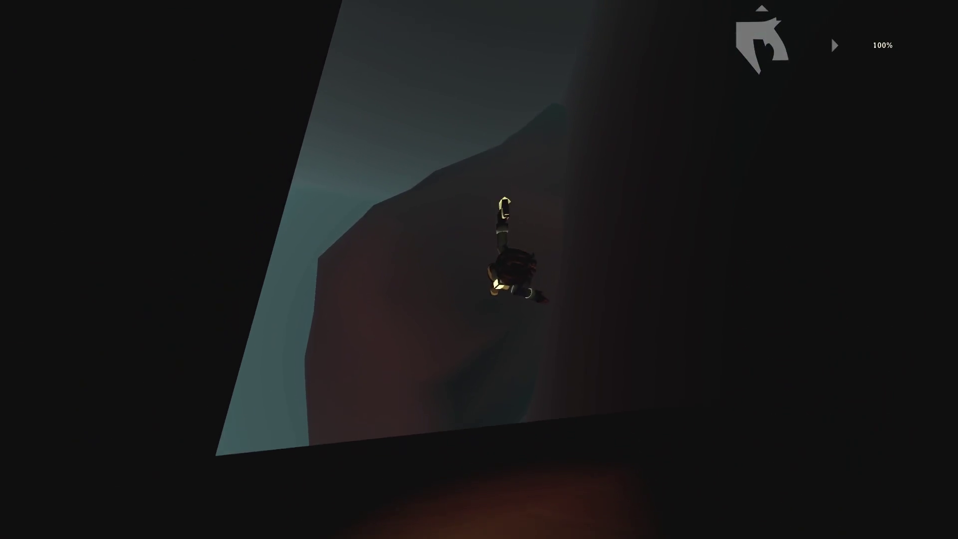
key("w")
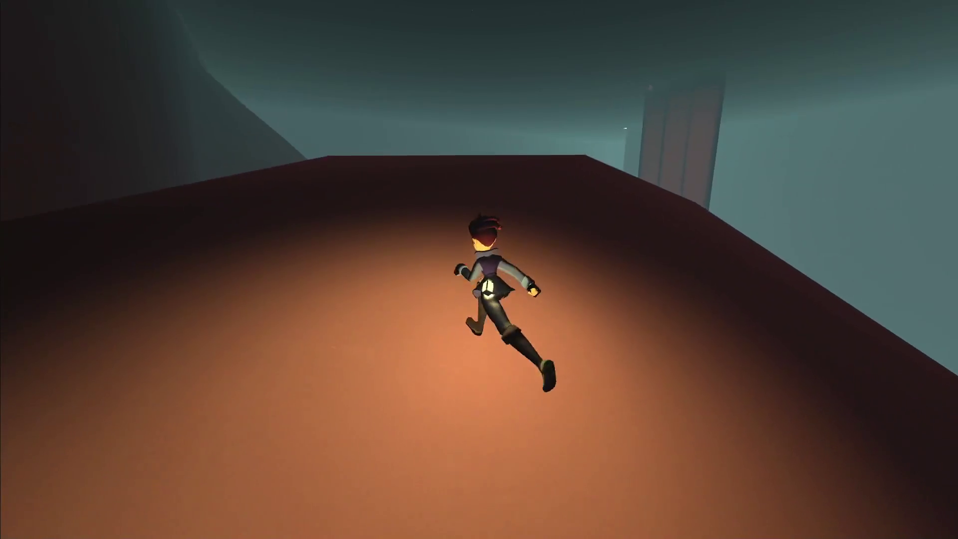
key("w")
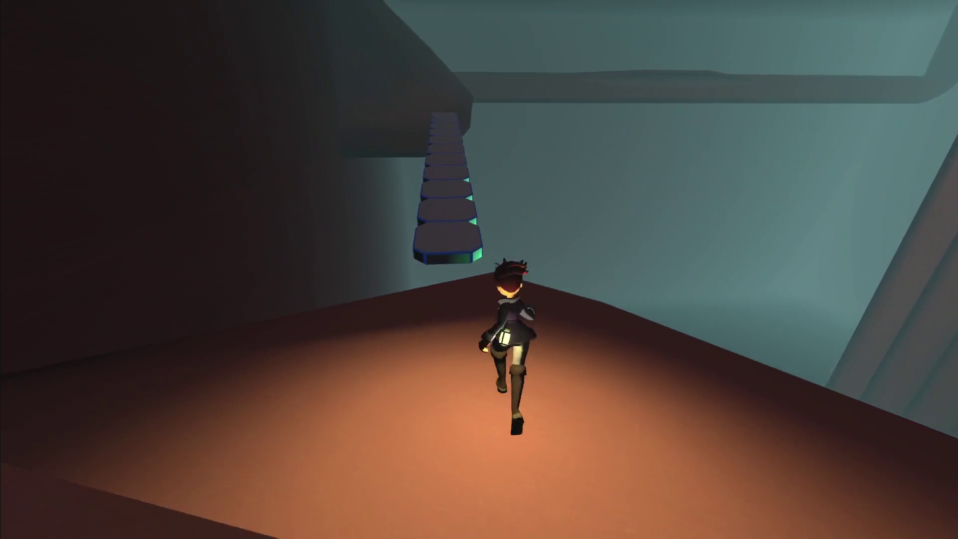
Step: Climb the floating stairs to the large platform and run up the red slope
key("w")
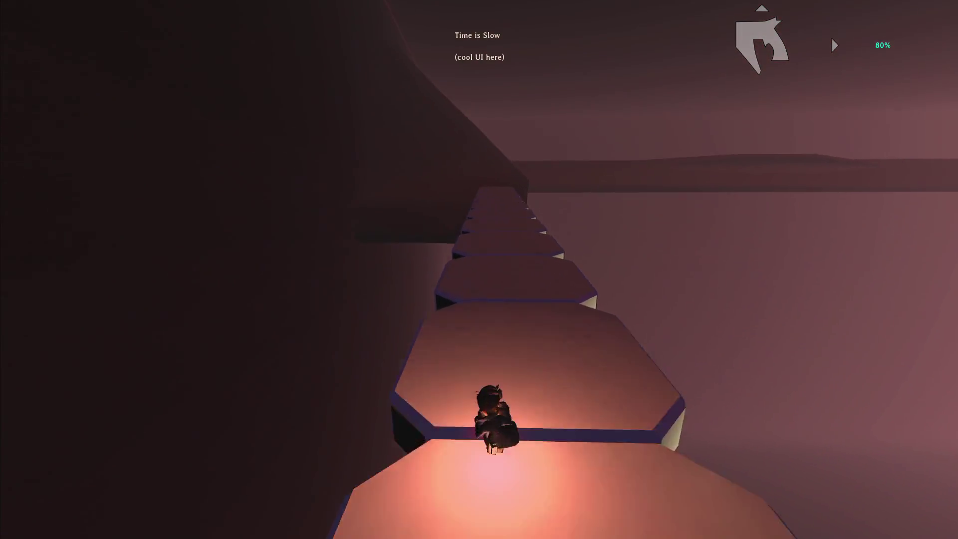
key("w")
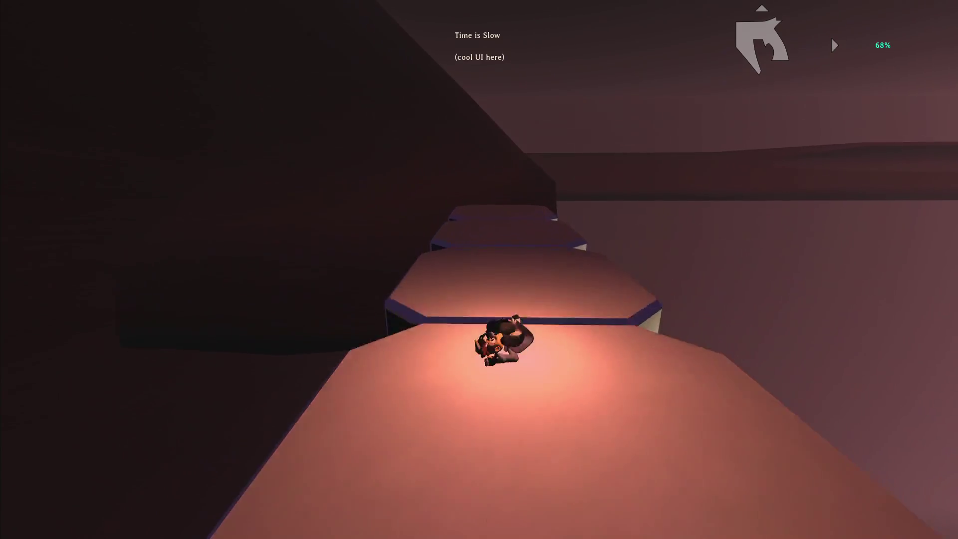
key("w")
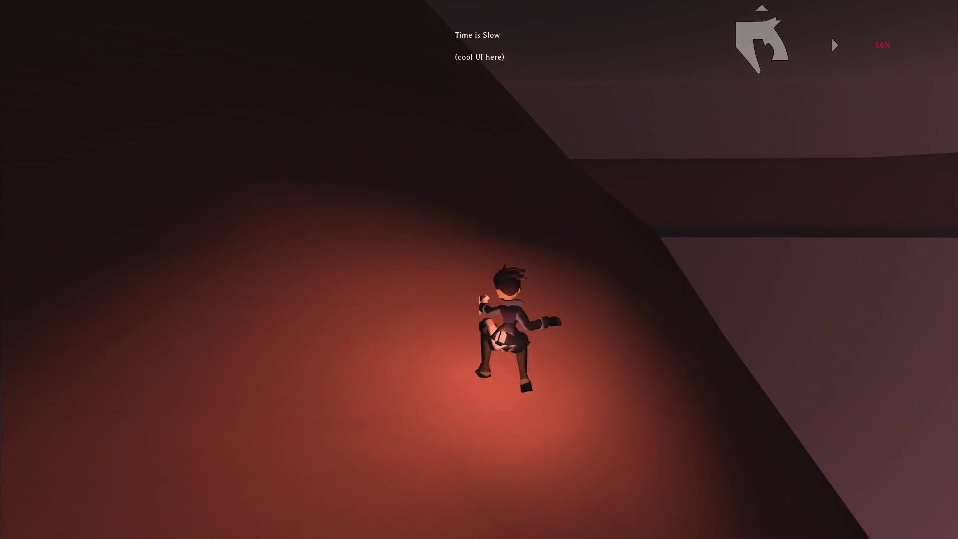
key("w")
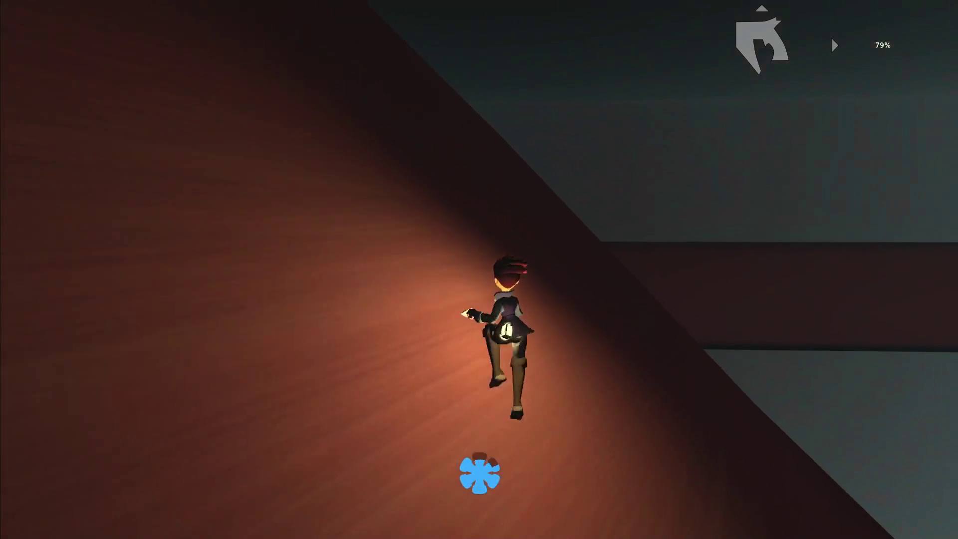
key("w")
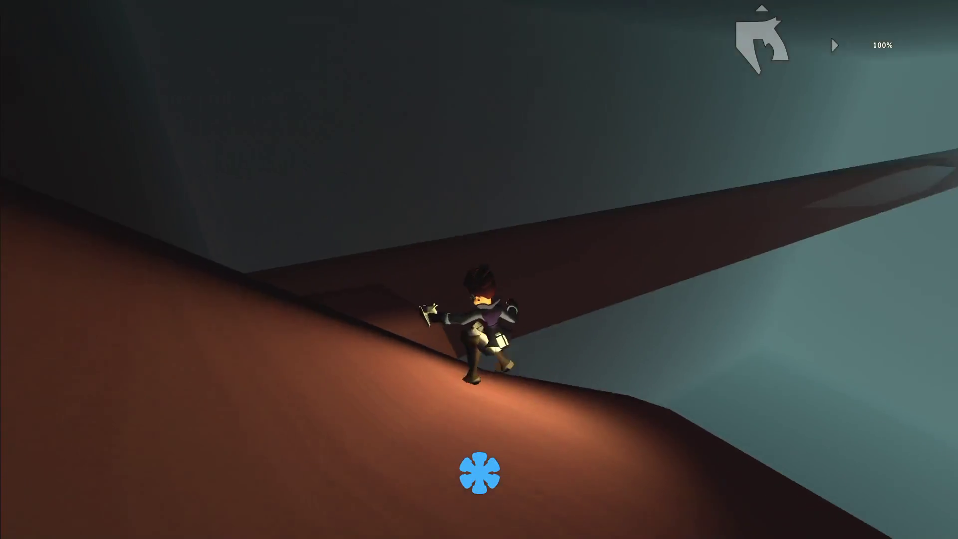
Step: Equip the laser pistol, climb onto the ridge, move along it, and pause the game
key("w")
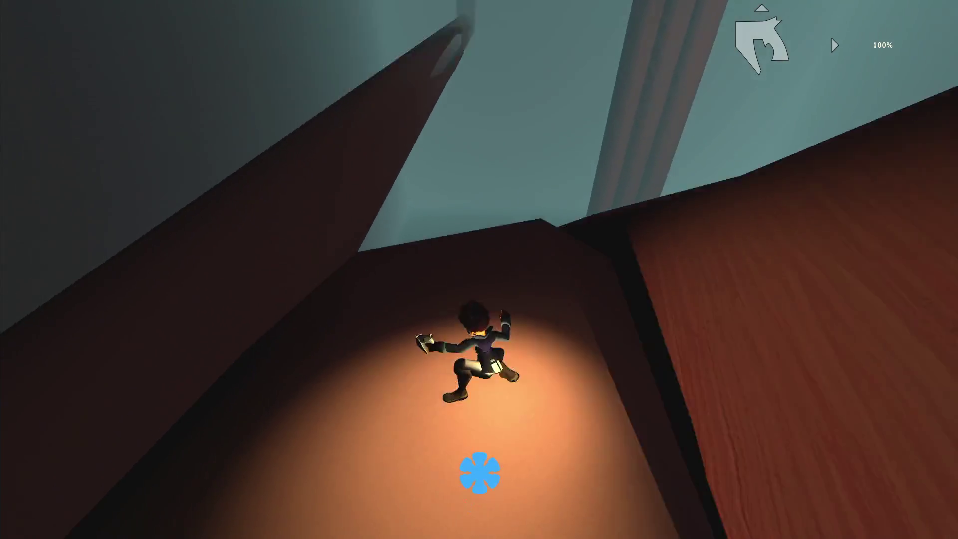
scroll(479, 270, "down", 1)
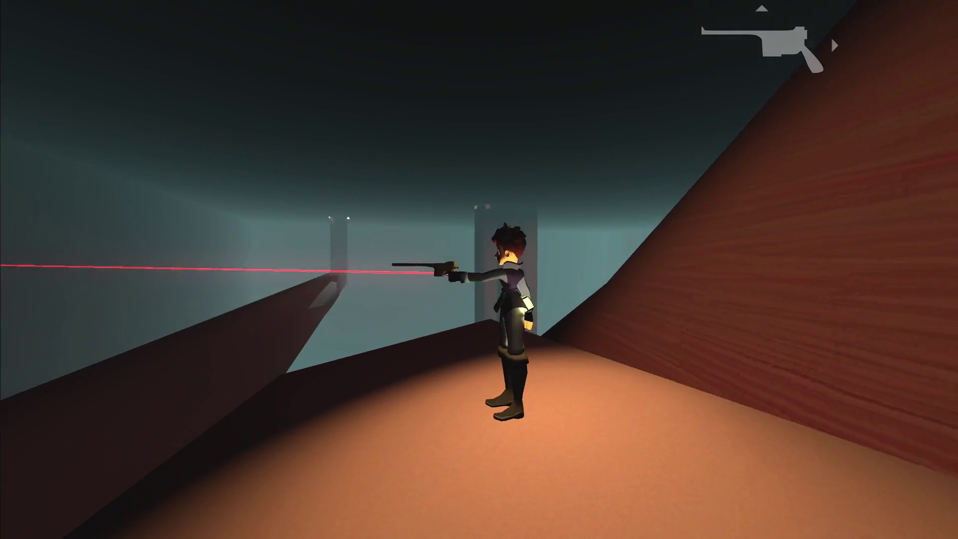
key("w")
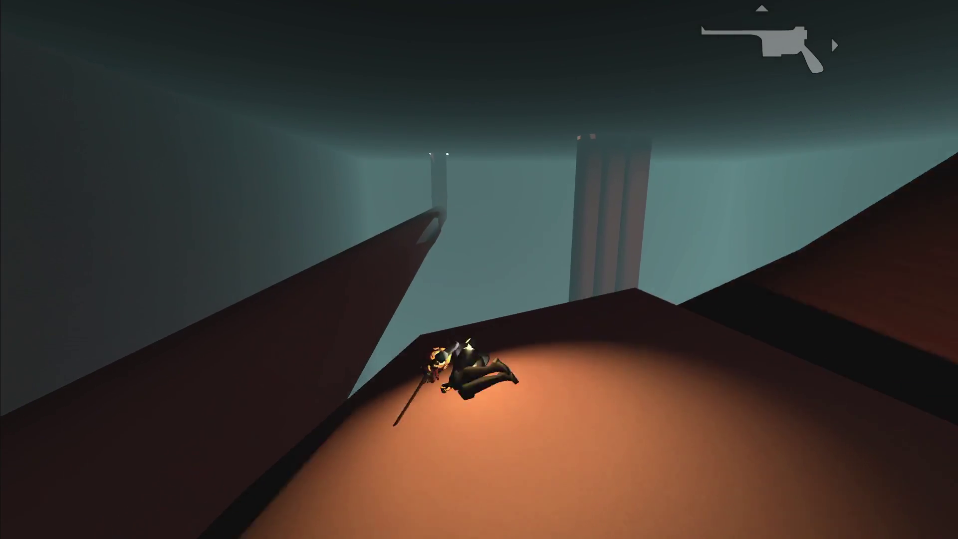
key("w")
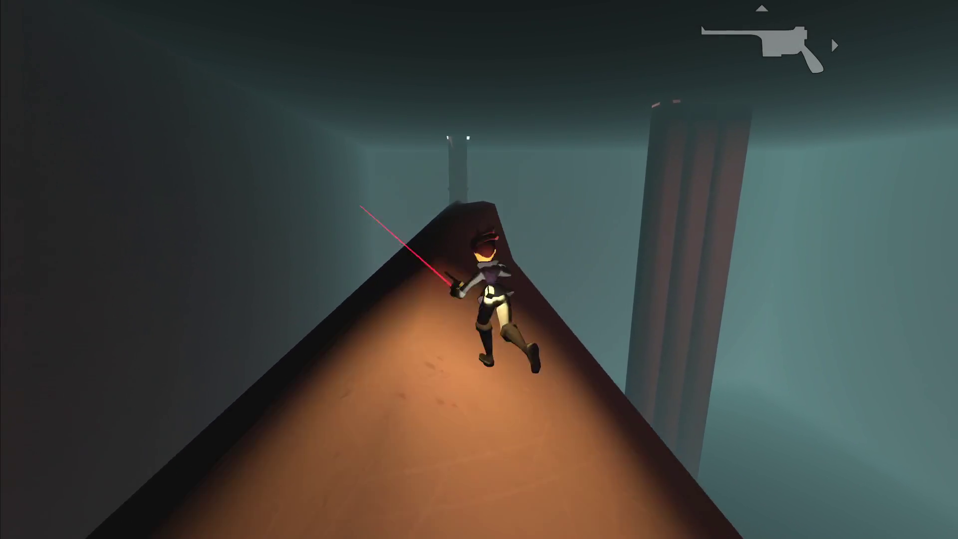
key("w")
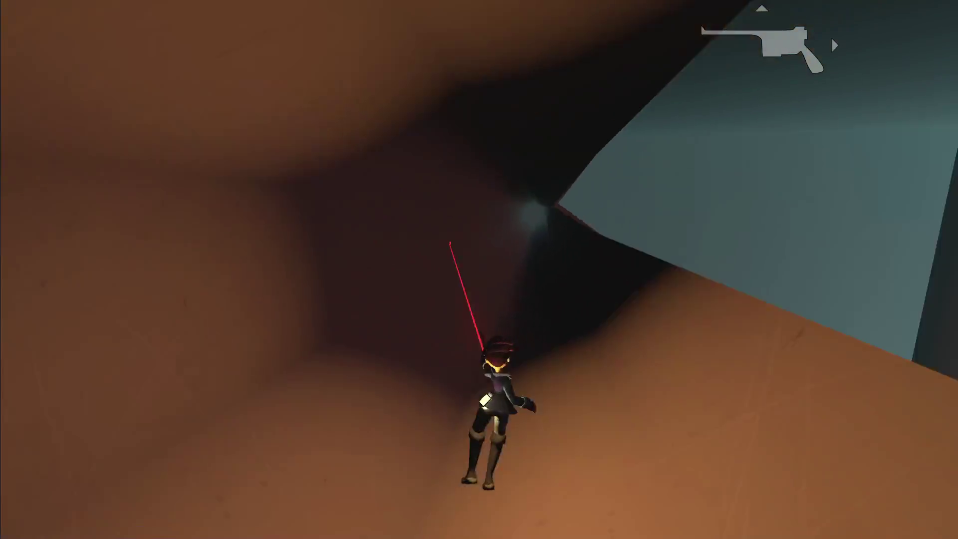
key("Escape")
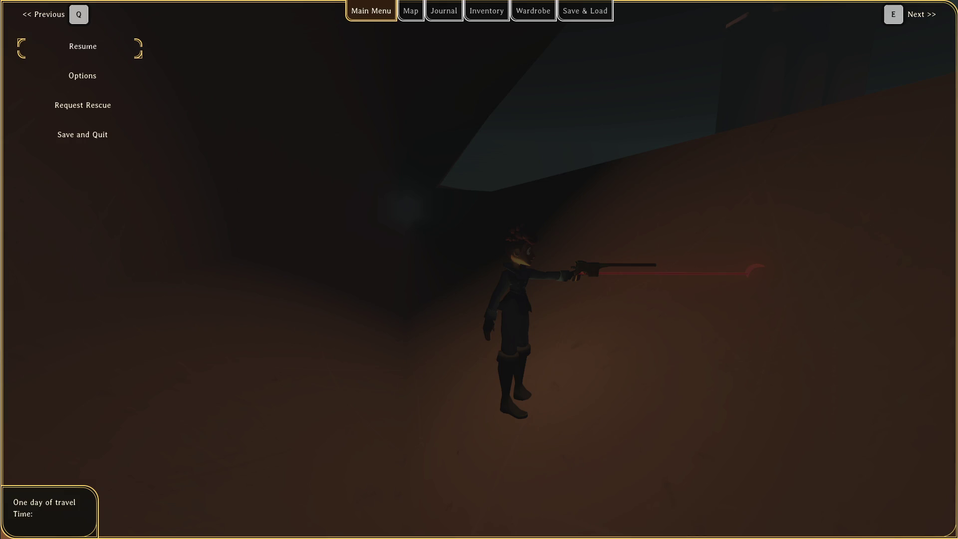
key("alt+Tab")
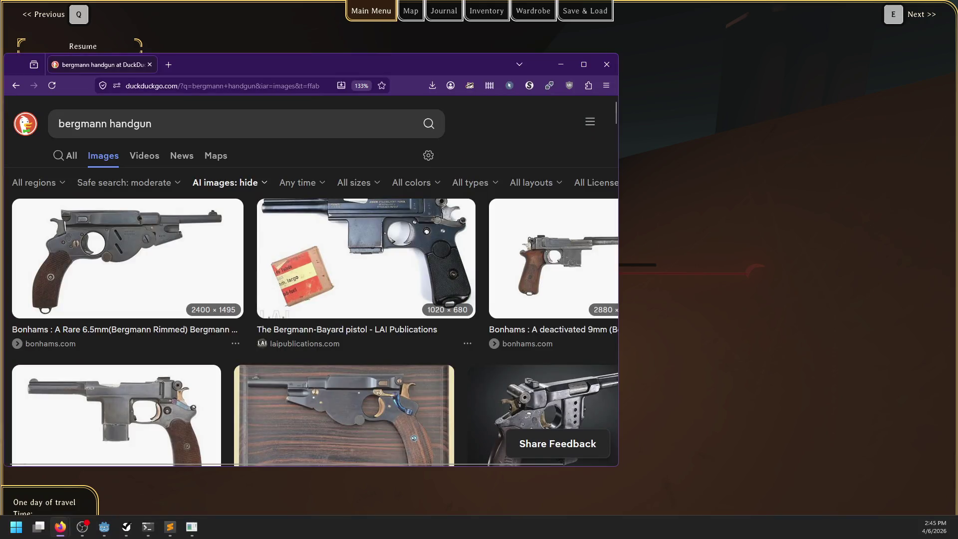
left_click_drag(183, 52, 321, 51)
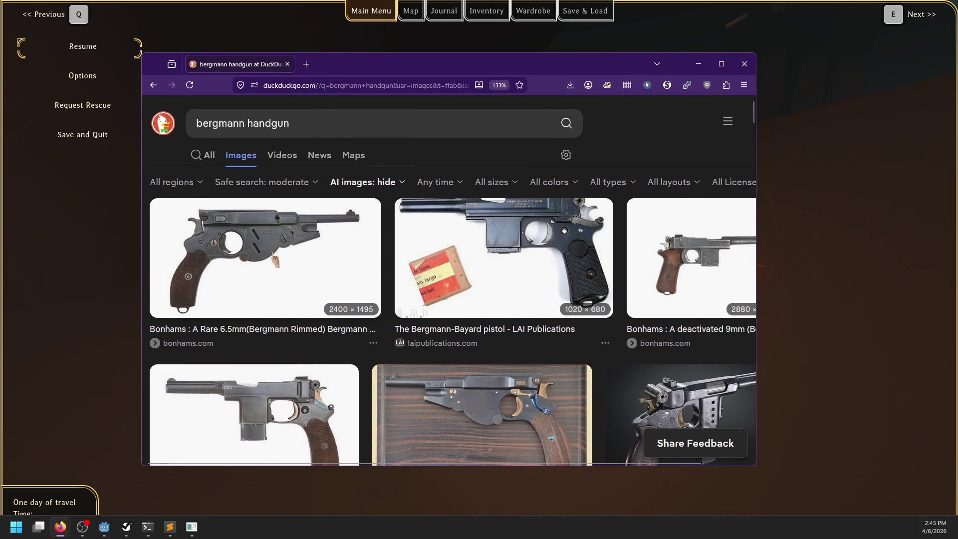
left_click(275, 260)
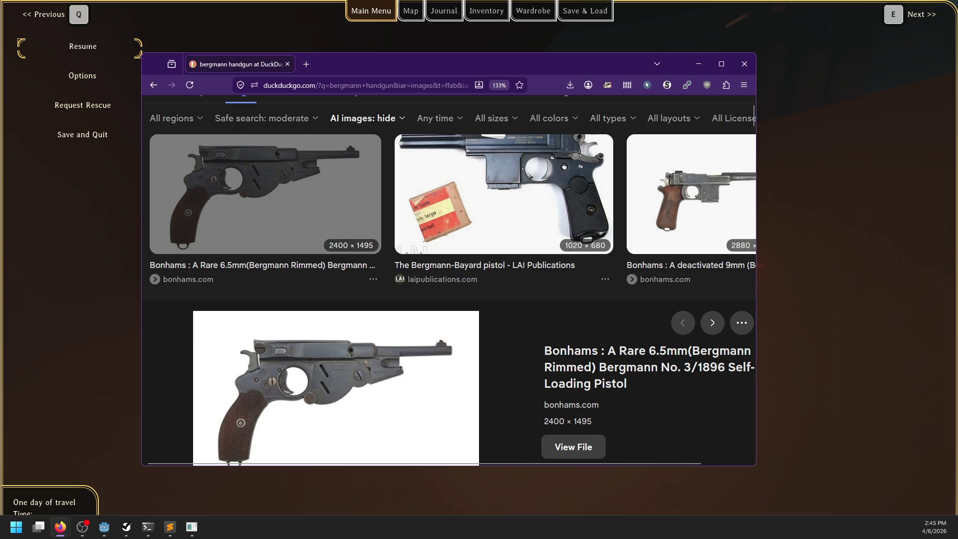
scroll(445, 328, "down", 5)
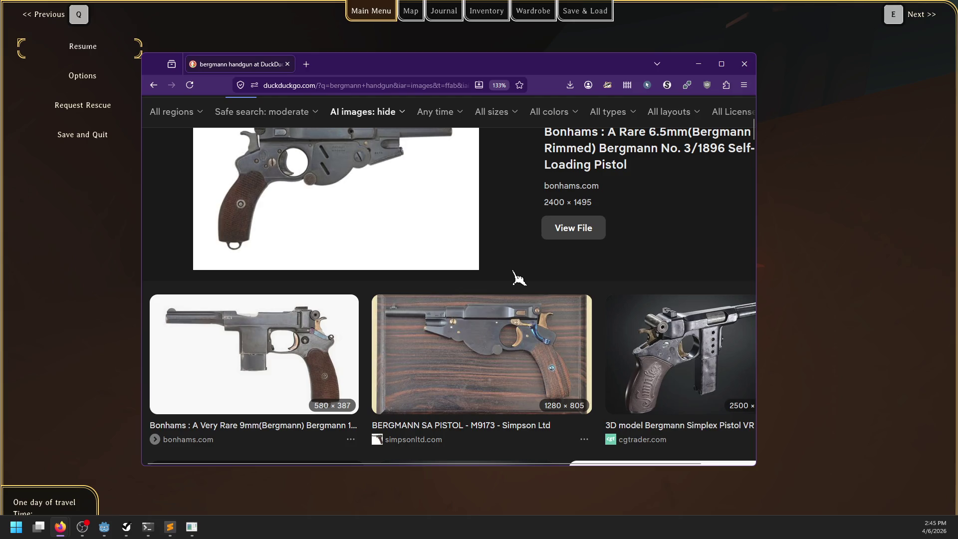
left_click(744, 67)
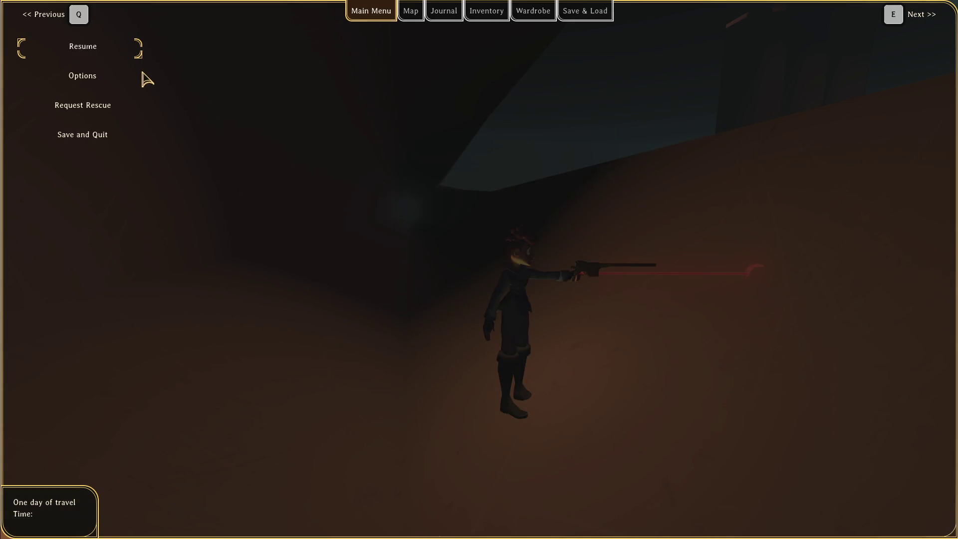
Step: Resume the game and run up the sloped wall and crevice, slowing time on landing
key("Escape")
key("w")
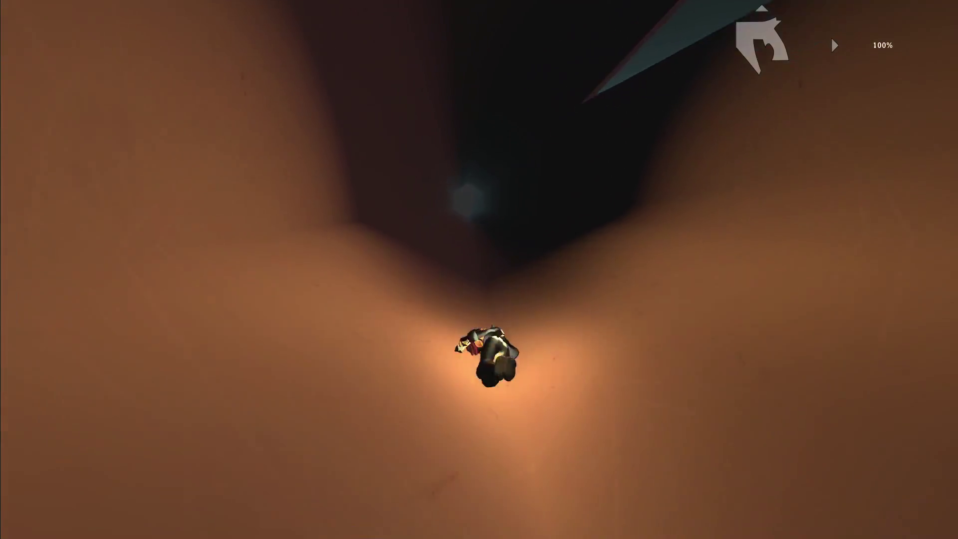
key("w")
key("w")
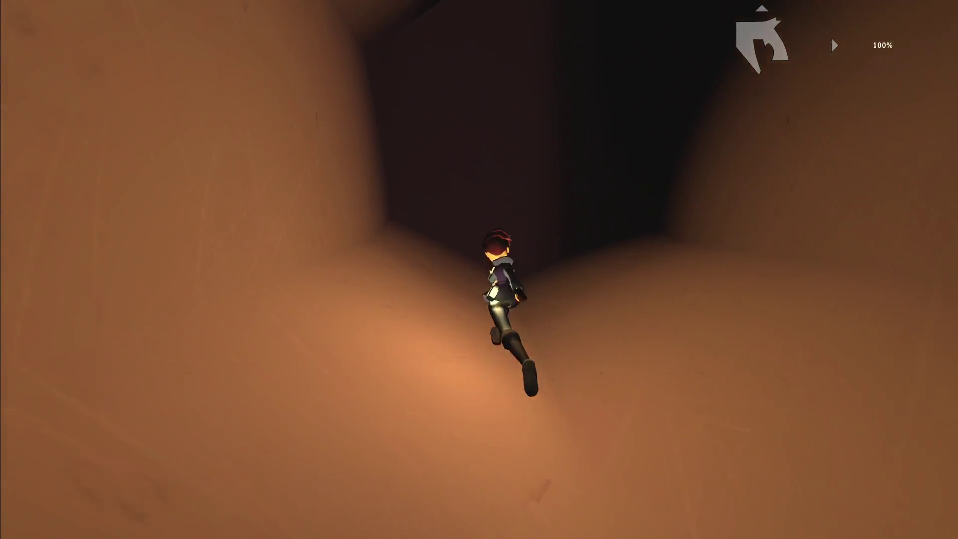
key("q")
key("w")
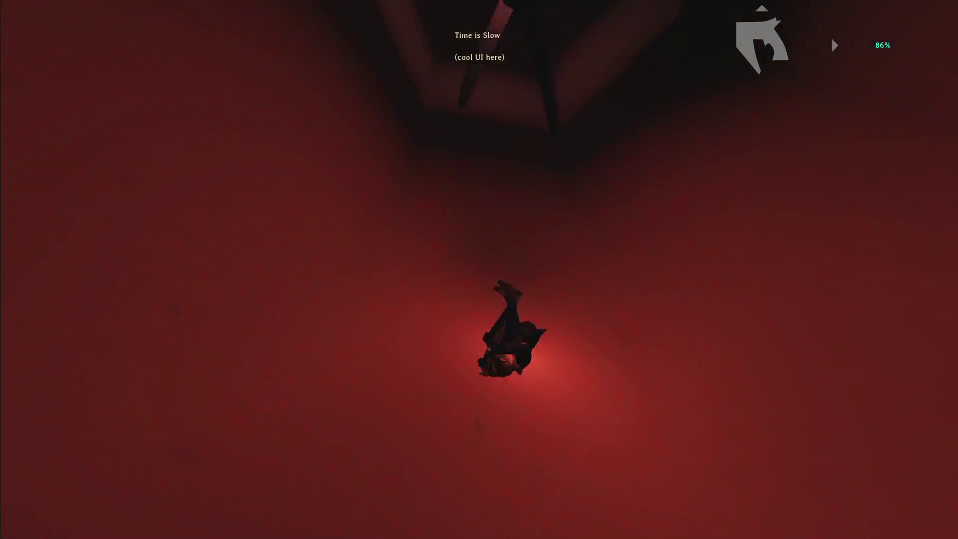
Step: Run and leap through the dark tunnel toward the glowing crystal
key("w")
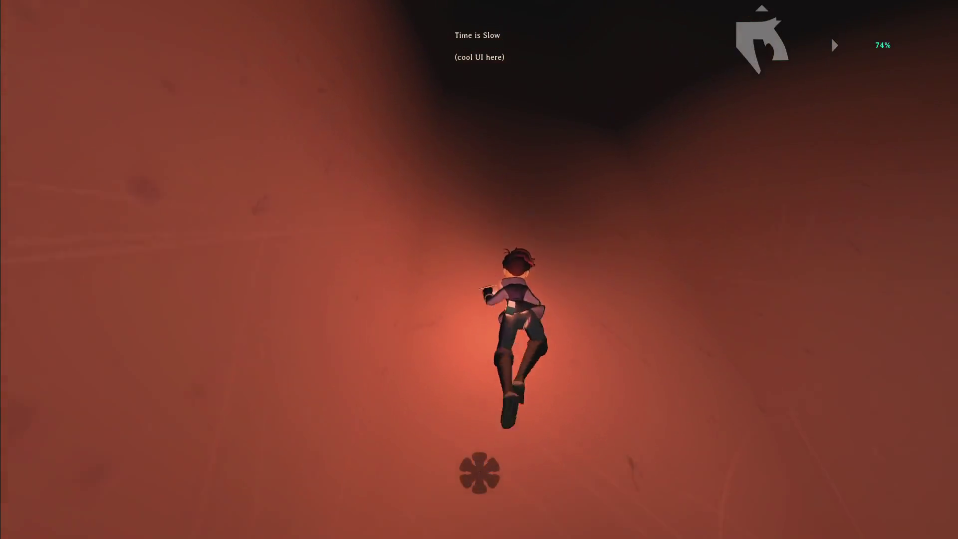
key("w")
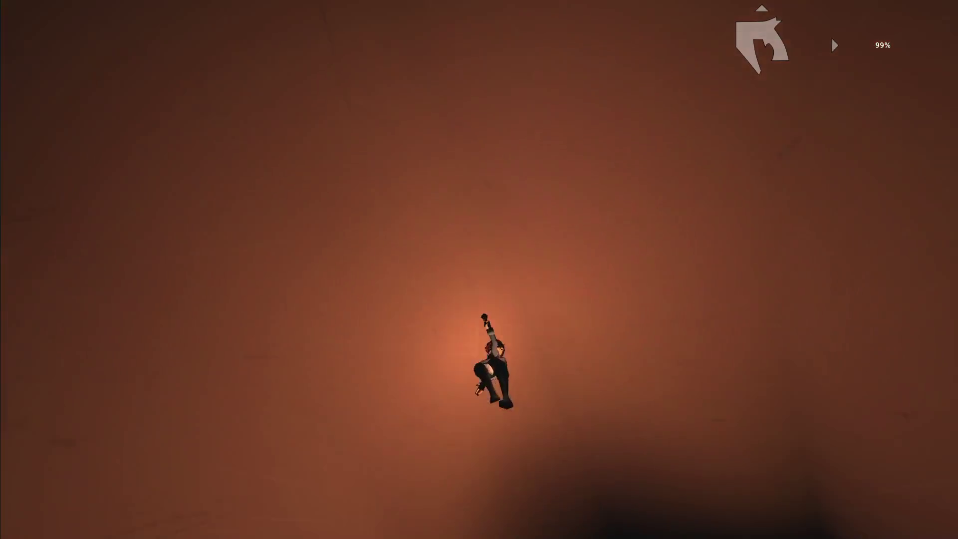
key("w")
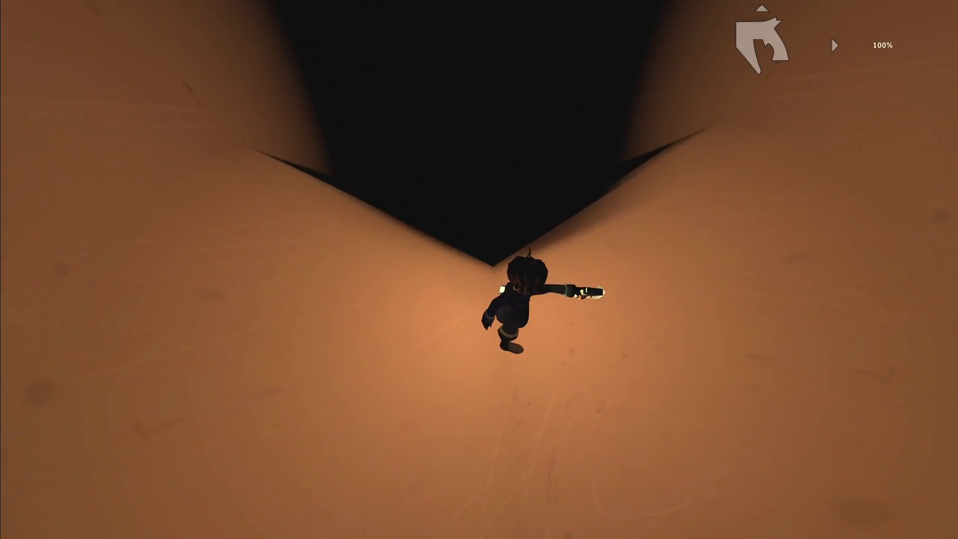
key("w")
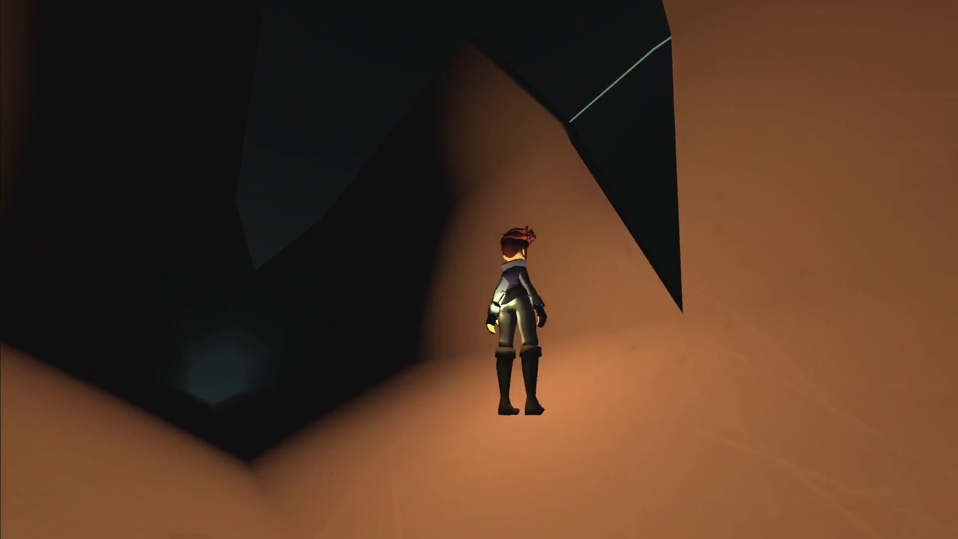
Step: Climb the rock wall and ledges, then drop down the shafts to the floor beneath the giant structure
key("space")
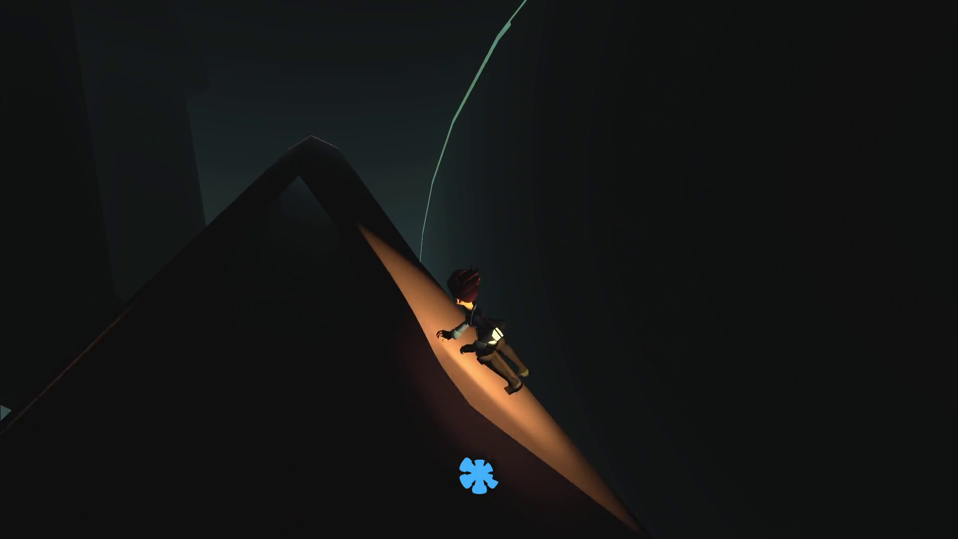
key("w")
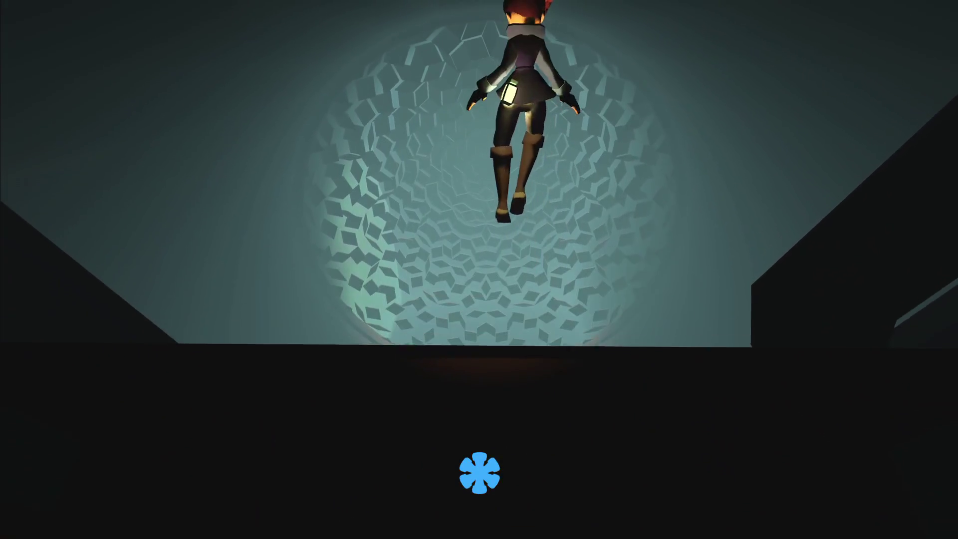
key("space")
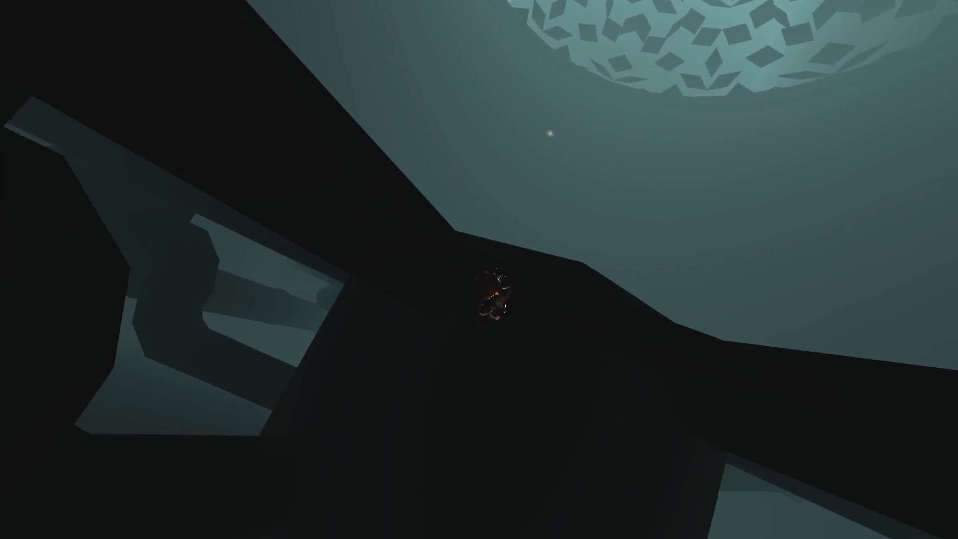
key("w")
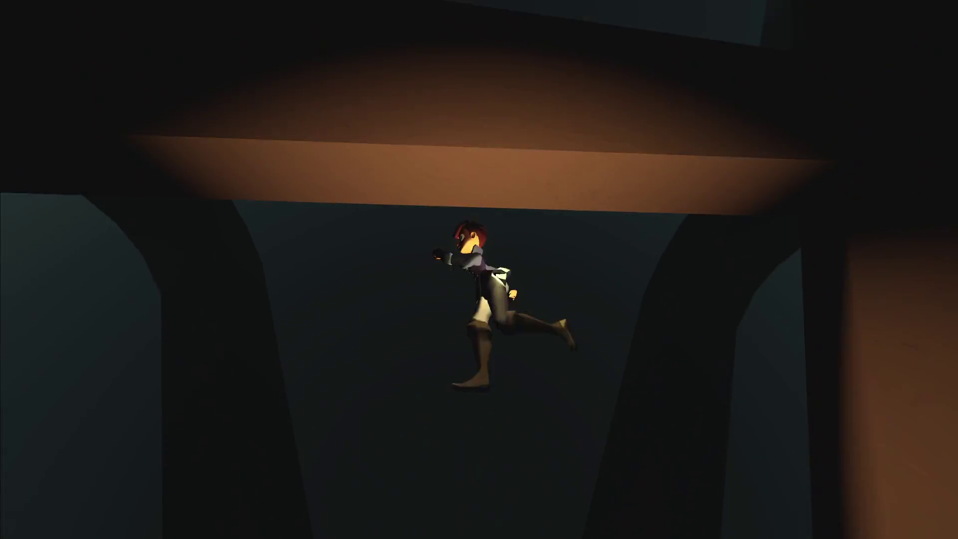
key("w")
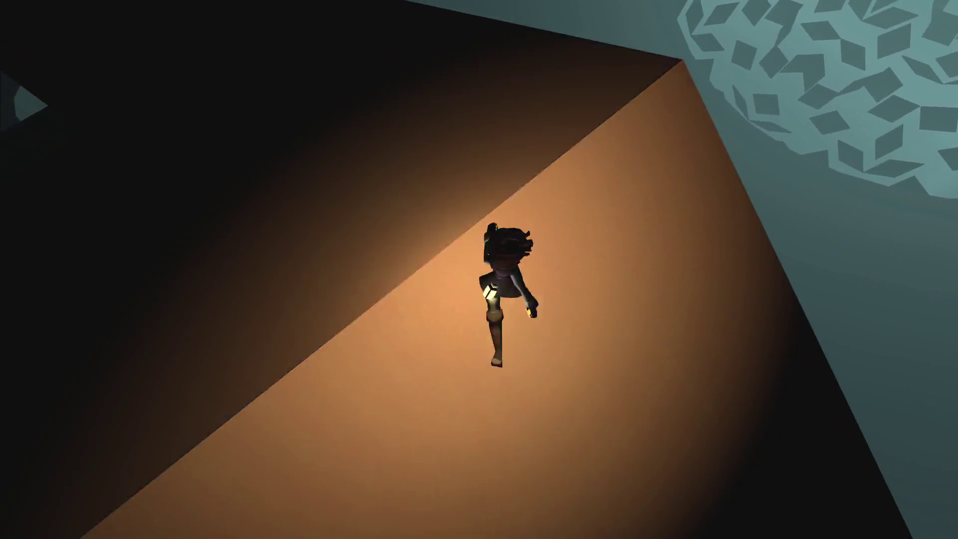
key("w")
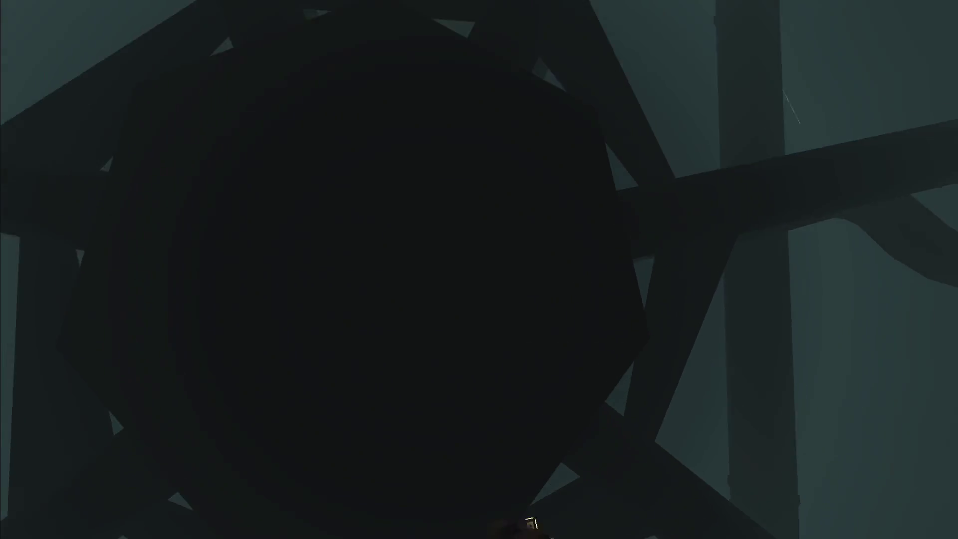
key("w")
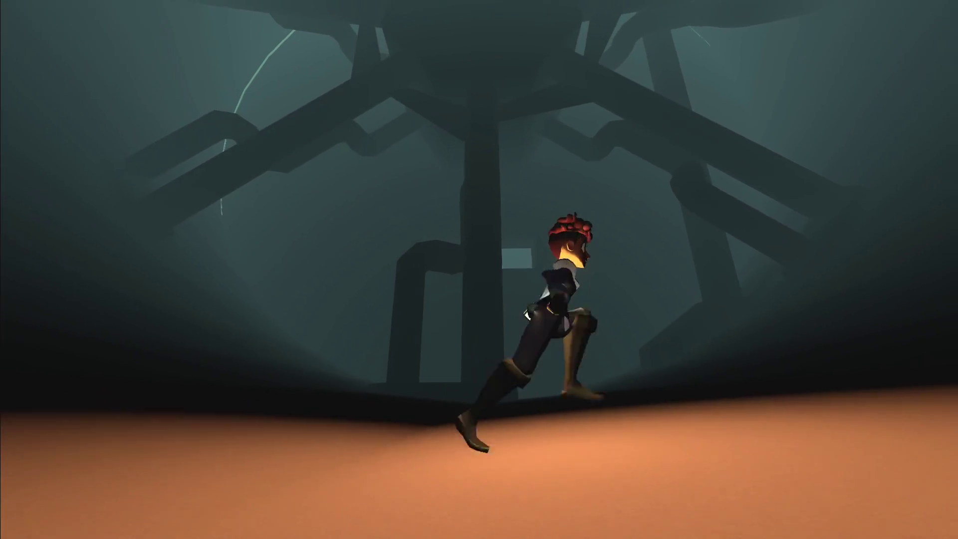
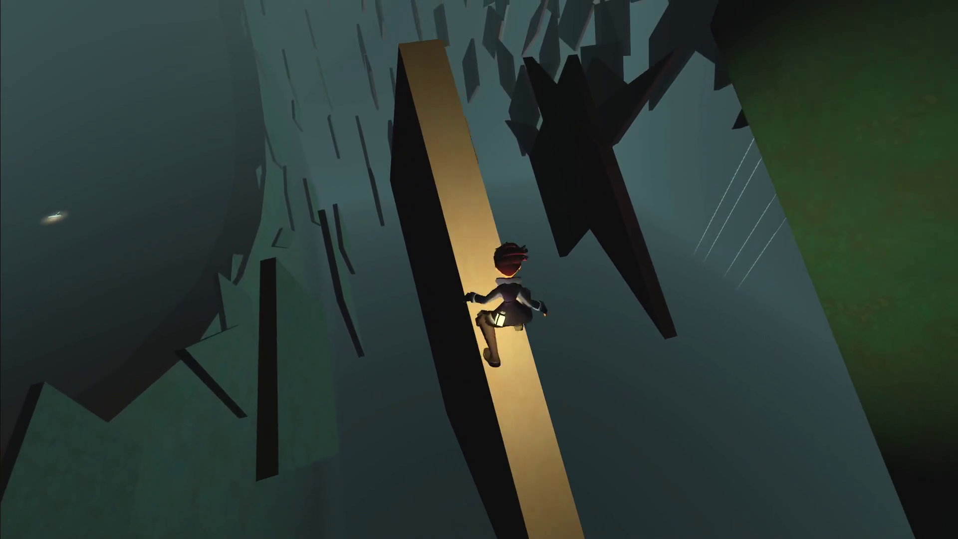
Step: Run the character along the lit beams to the far end, then pause into the debug console
key("w")
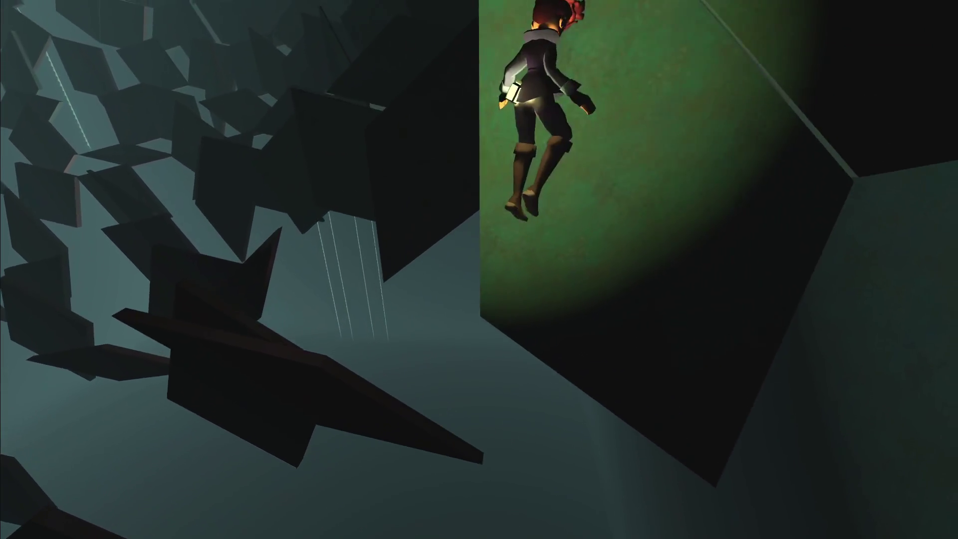
key("w")
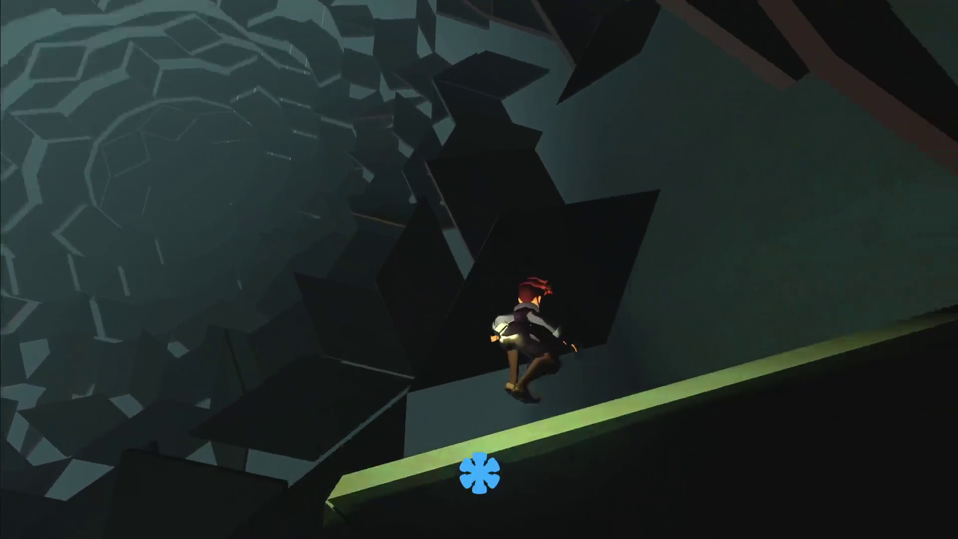
key("w")
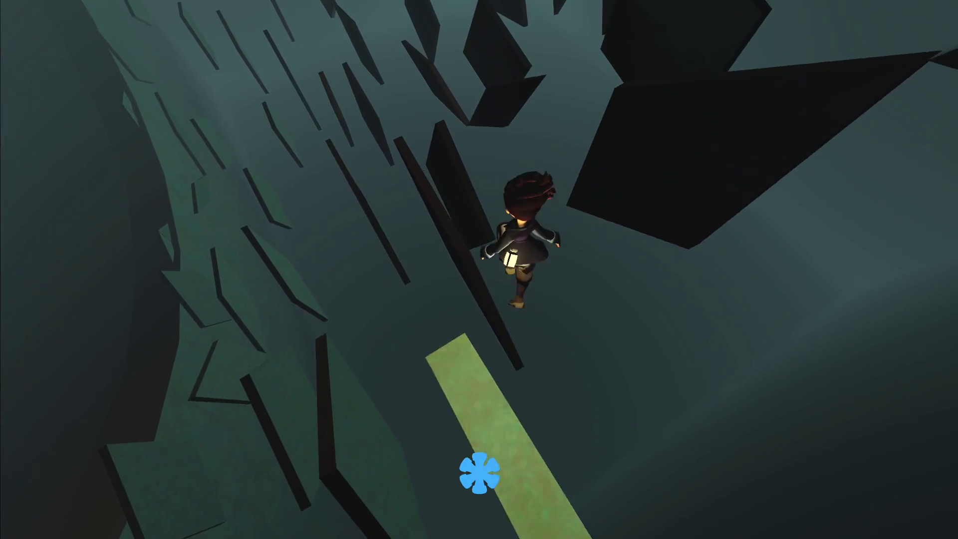
key("w")
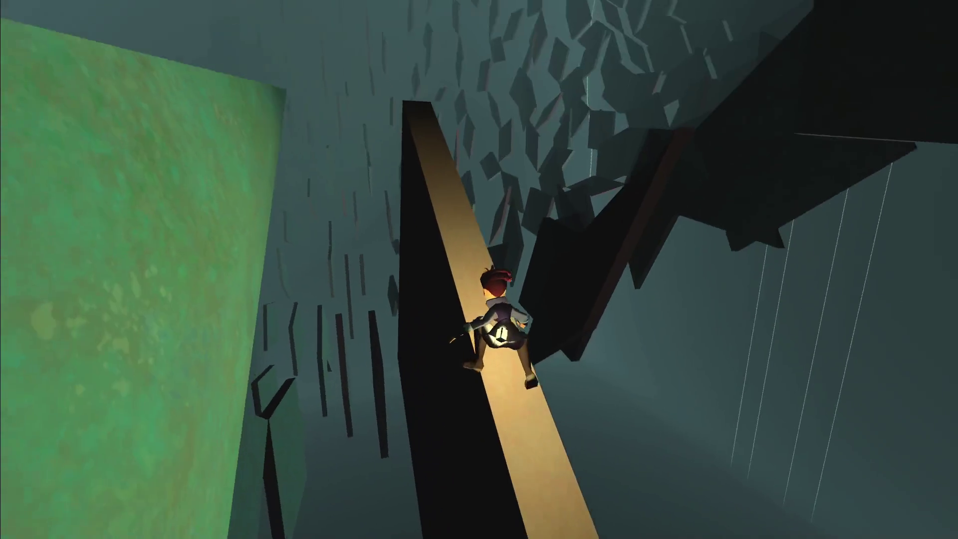
key("w")
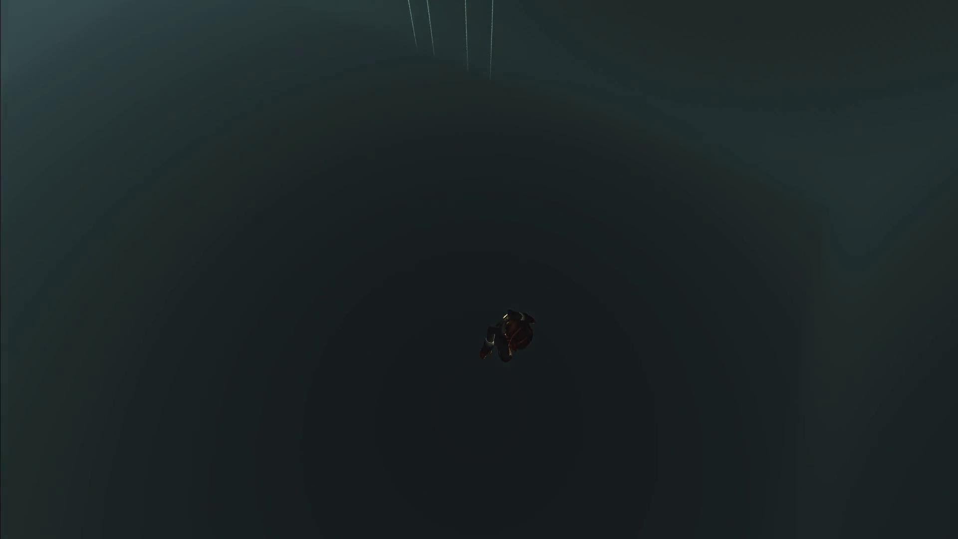
key("grave")
type("player.toggle_noclip()")
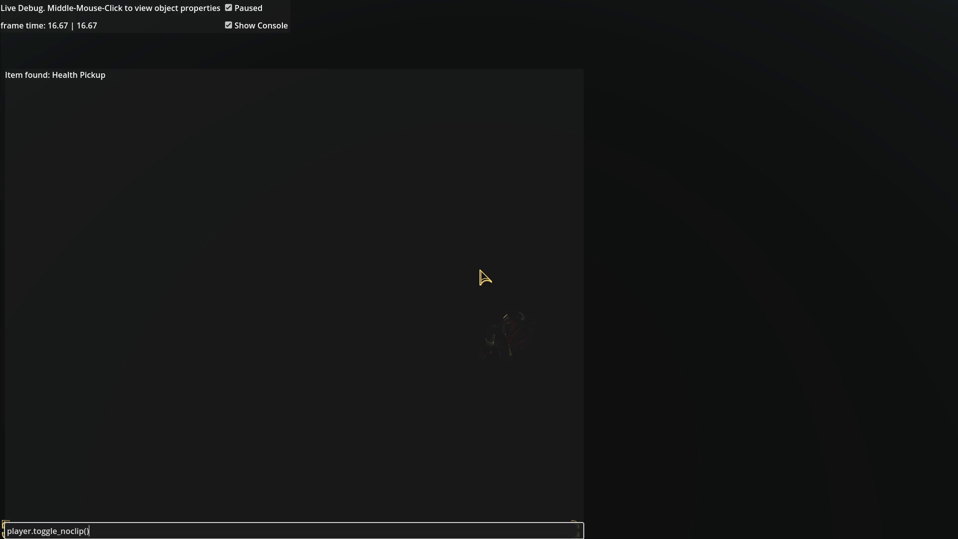
Step: Run player.toggle_noclip, cross the dark chamber toward the tall wall, and pause the game
key("Return")
key("grave")
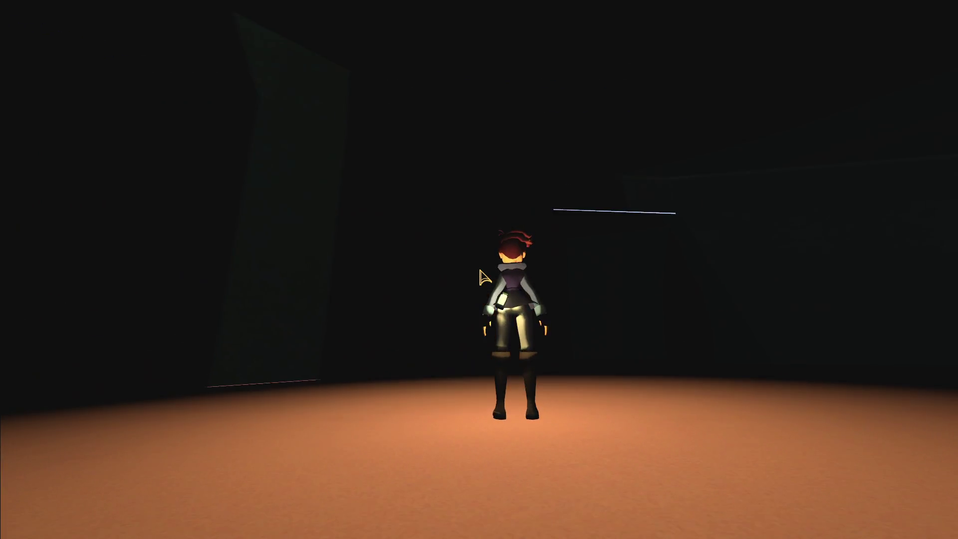
key("w")
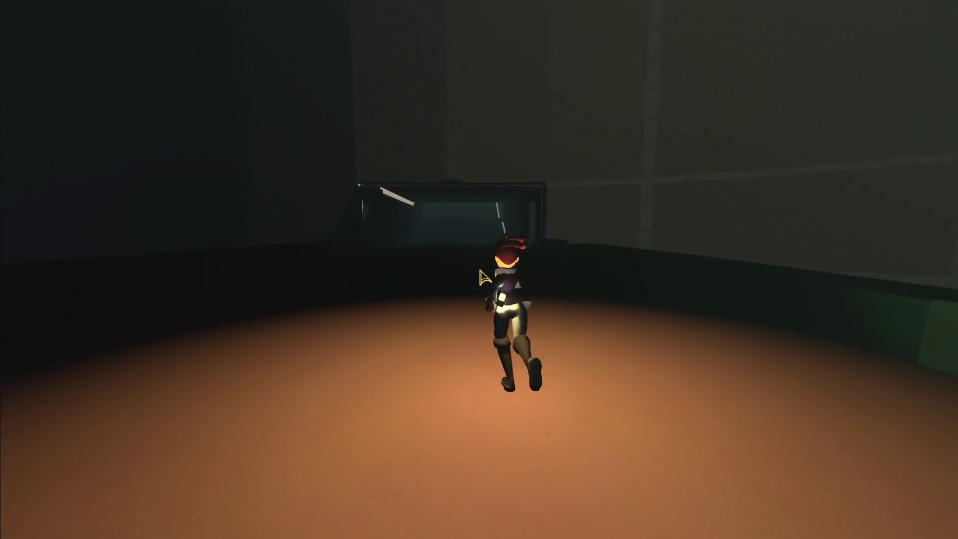
key("Escape")
key("Escape")
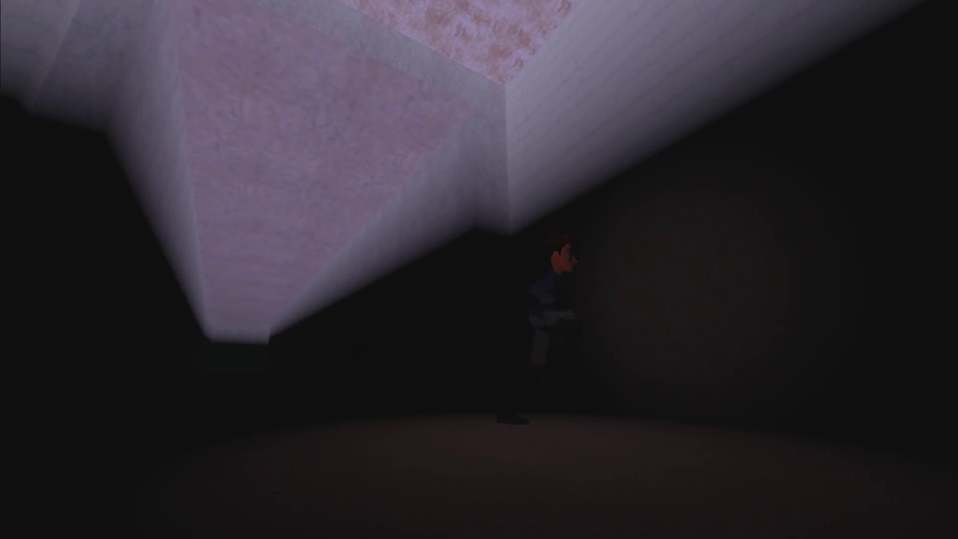
key("Escape")
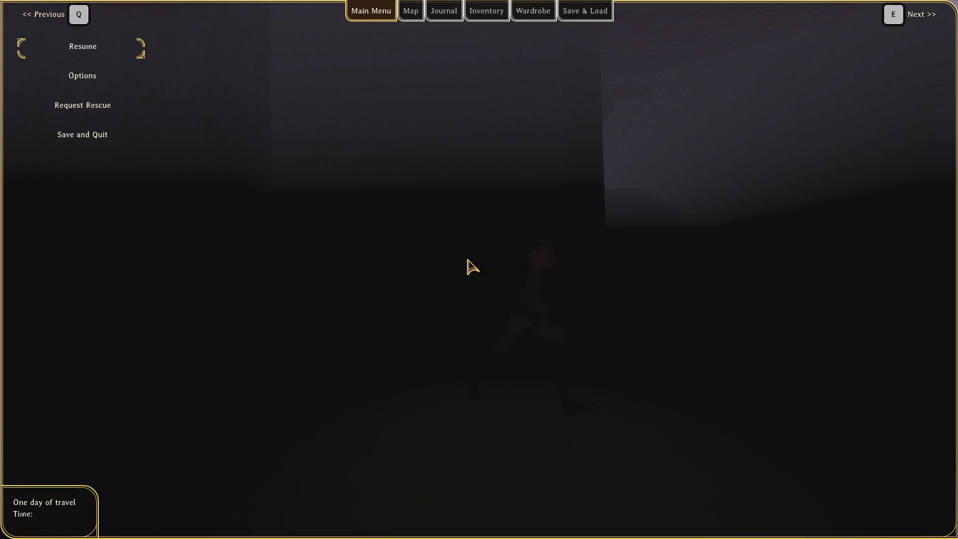
key("alt+Tab")
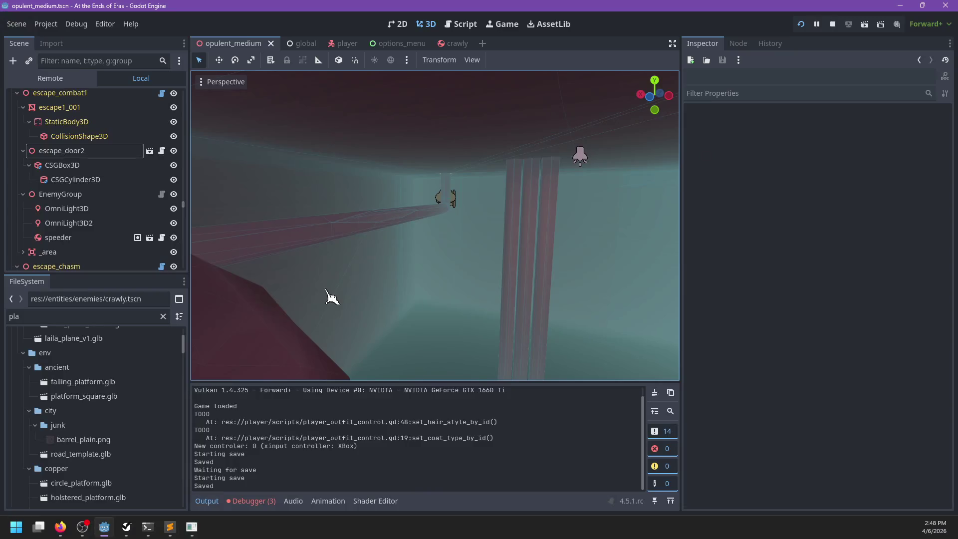
Step: Zoom and orbit the 3D viewport to look down over the opulent_medium level
scroll(356, 240, "down", 10)
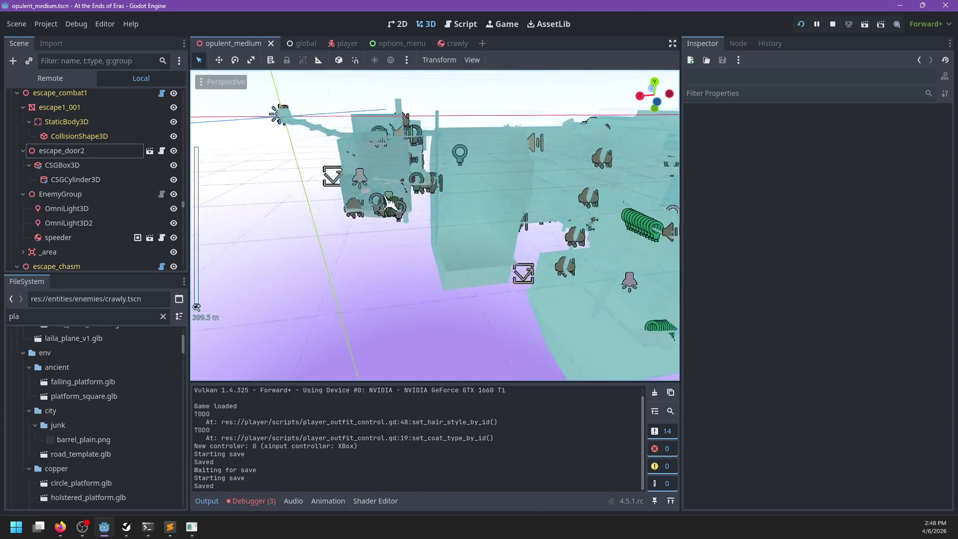
scroll(488, 274, "up", 5)
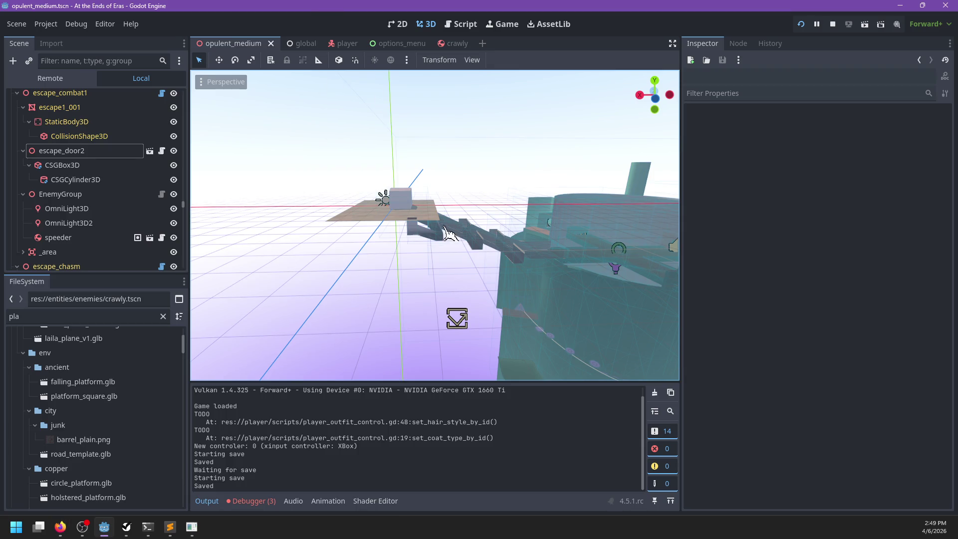
scroll(451, 235, "up", 10)
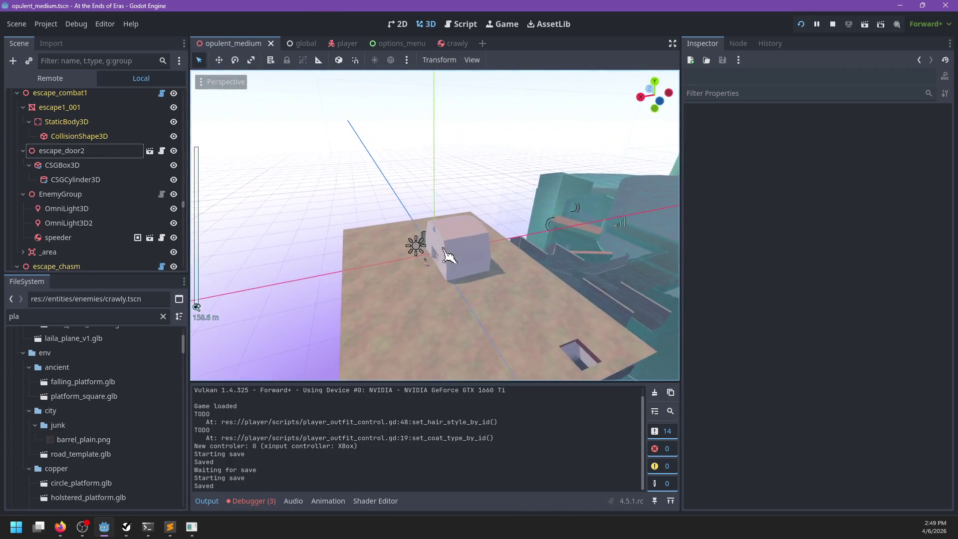
scroll(439, 253, "down", 4)
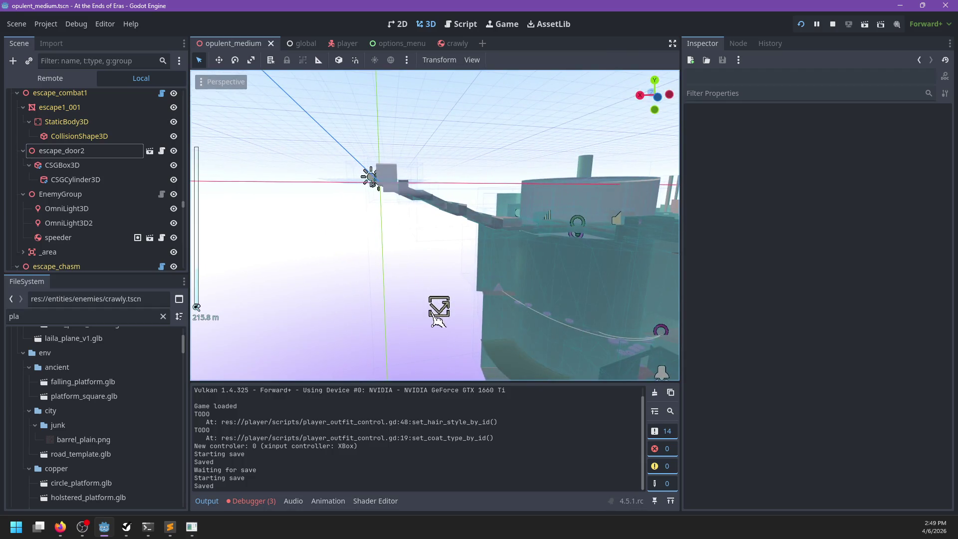
mouse_move(438, 319)
left_mouse_down()
mouse_move(456, 229)
mouse_move(415, 304)
left_mouse_up()
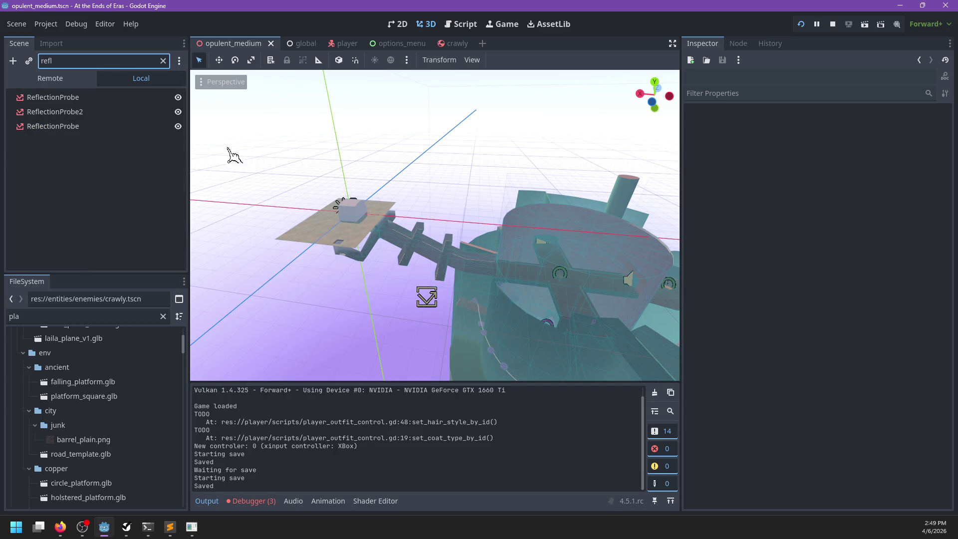
Step: Select and frame the first ReflectionProbe, viewing it in front and right orthographic views
left_click(77, 99)
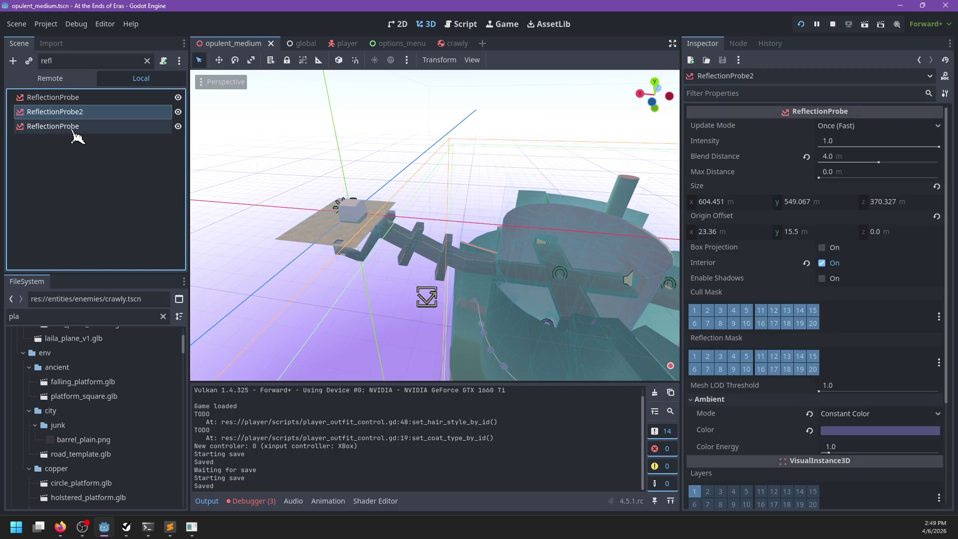
key("f")
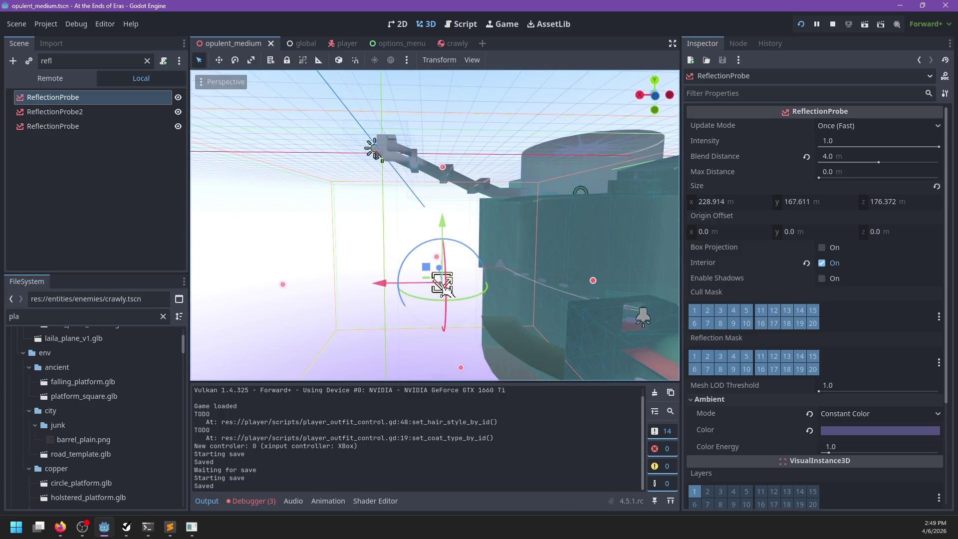
key("KP_1")
key("KP_3")
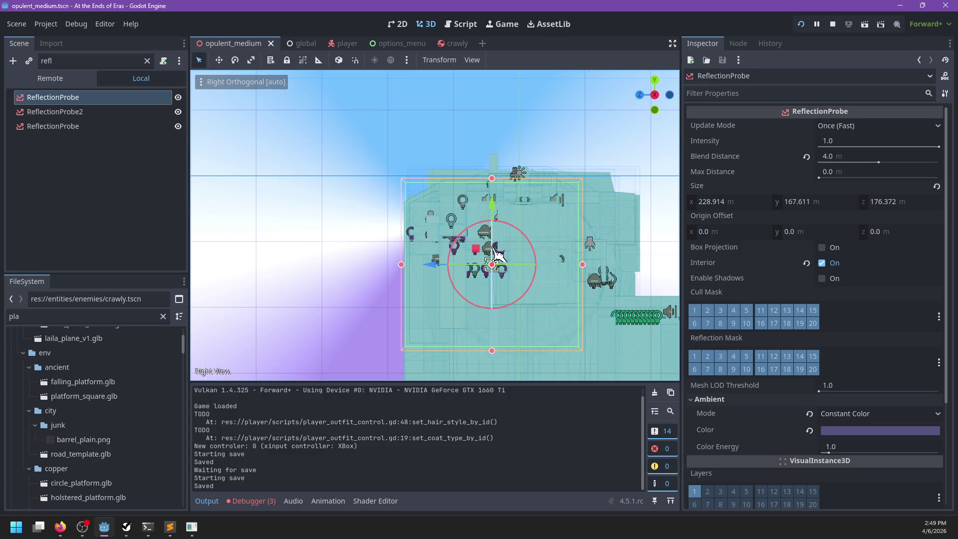
key("KP_1")
Step: Zoom and orbit back to a perspective view, then save the opulent_medium scene
scroll(498, 254, "up", 10)
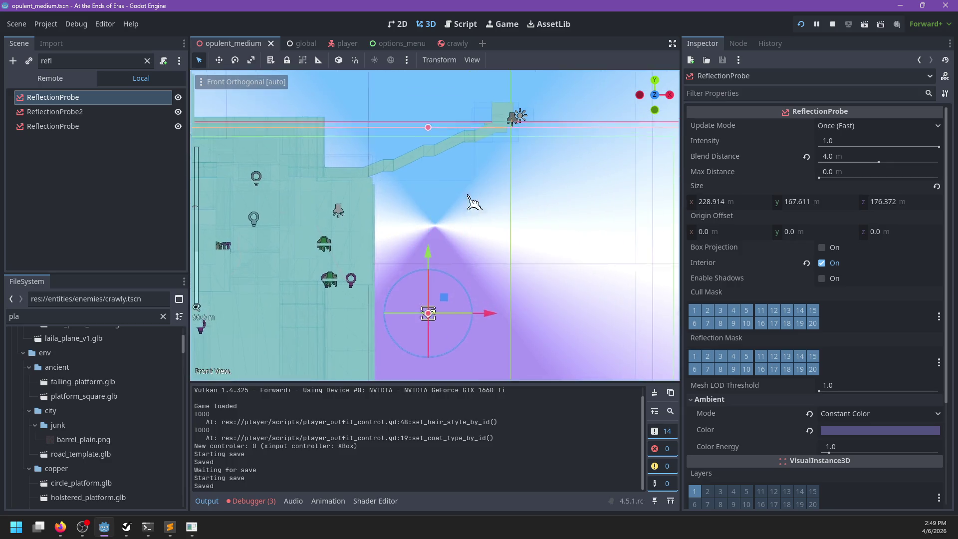
scroll(470, 205, "up", 8)
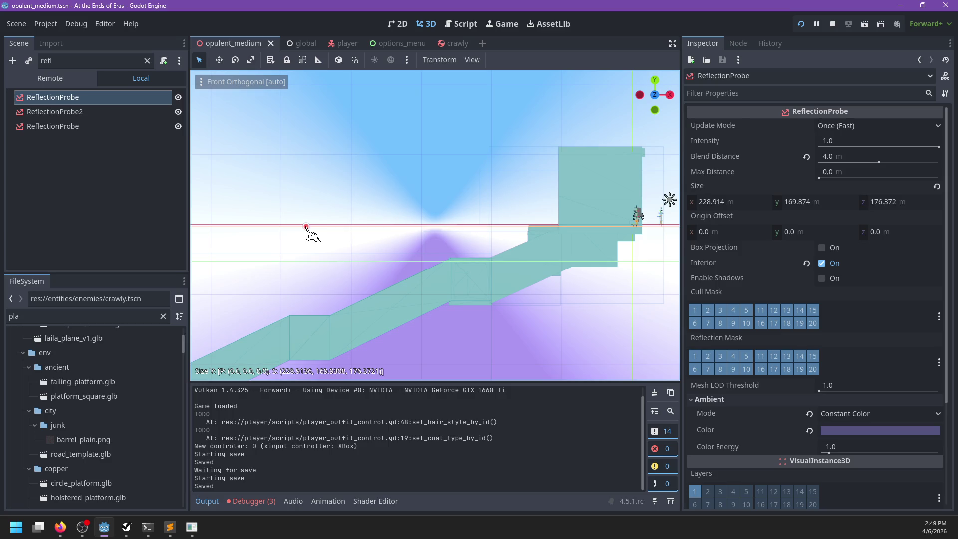
scroll(507, 310, "down", 15)
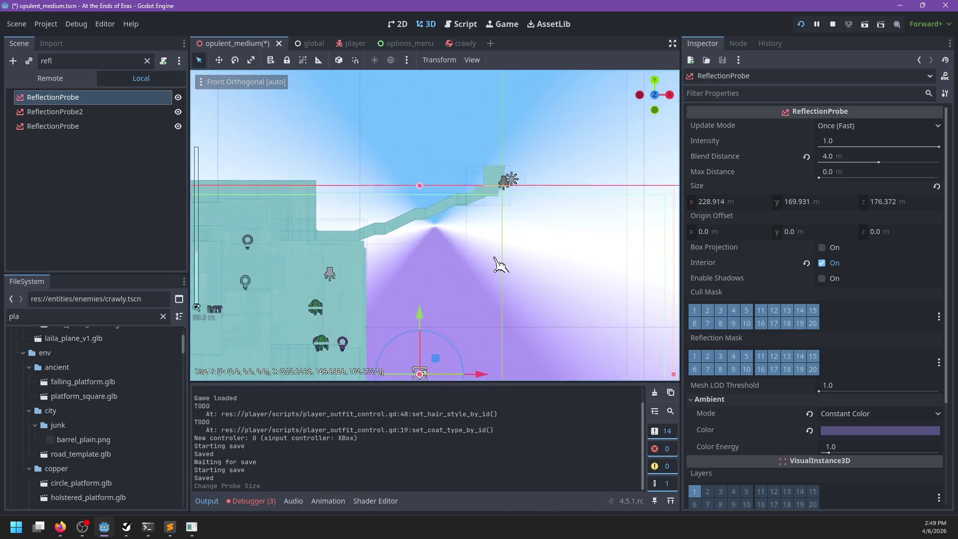
mouse_move(538, 274)
left_mouse_down()
mouse_move(489, 300)
mouse_move(406, 286)
mouse_move(461, 299)
mouse_move(592, 201)
mouse_move(565, 250)
mouse_move(397, 299)
mouse_move(534, 255)
mouse_move(505, 274)
mouse_move(509, 287)
left_mouse_up()
key("ctrl+s")
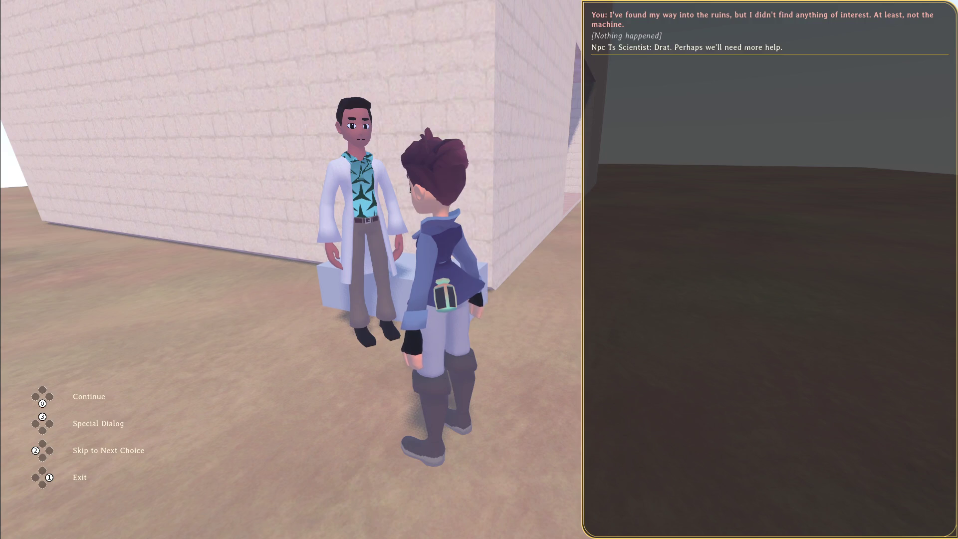
Step: Talk to the scientist, browse the items to offer, then leave the conversation
key("Escape")
key("e")
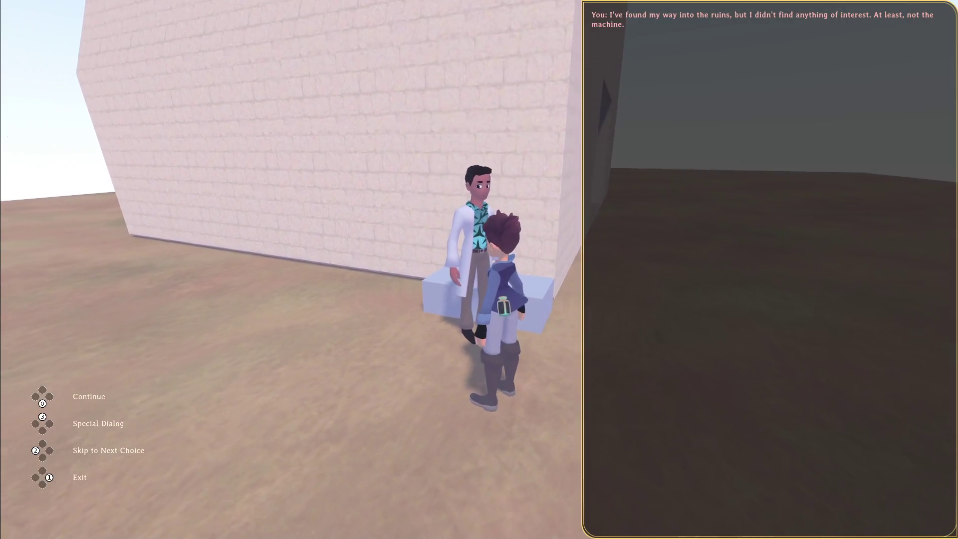
key("q")
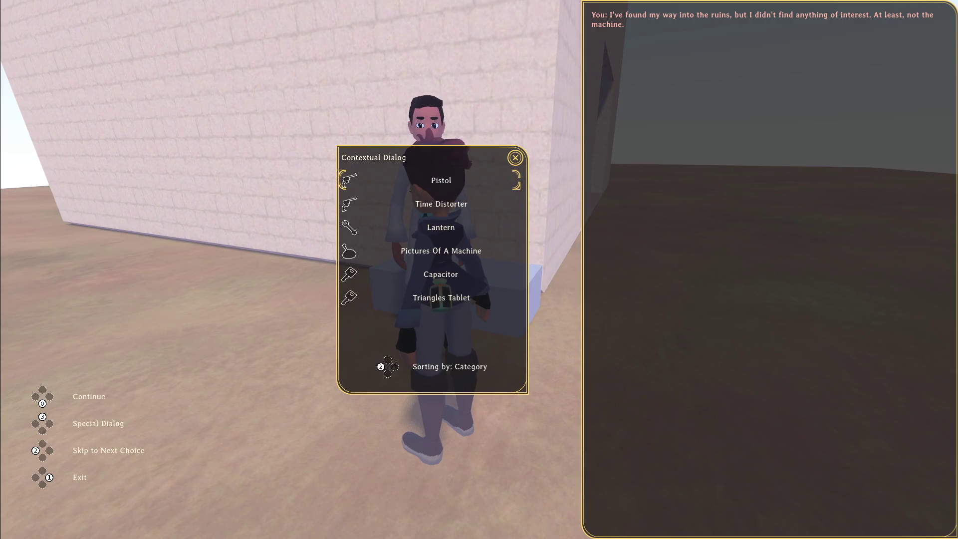
key("Escape")
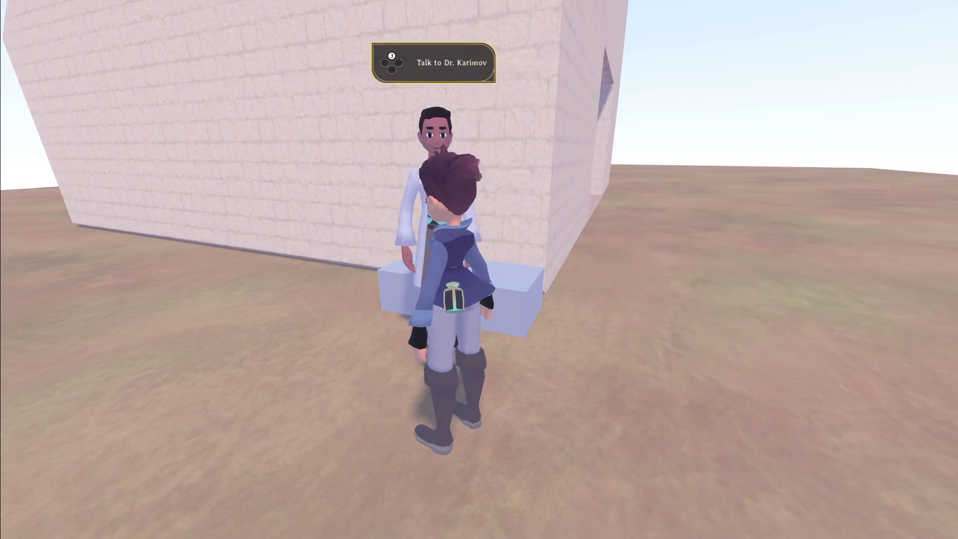
Step: Run around the building and pause the game beside it before returning to the editor
key("Escape")
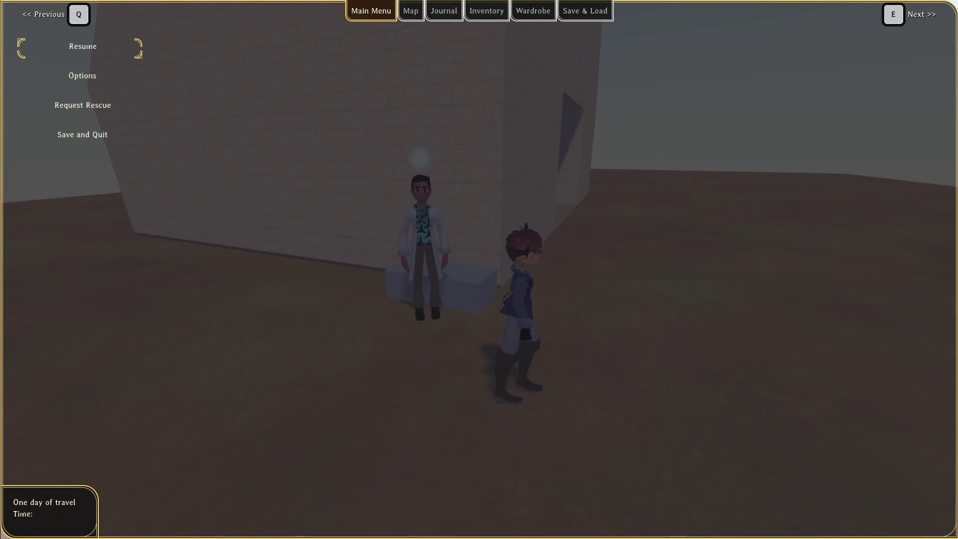
key("Escape")
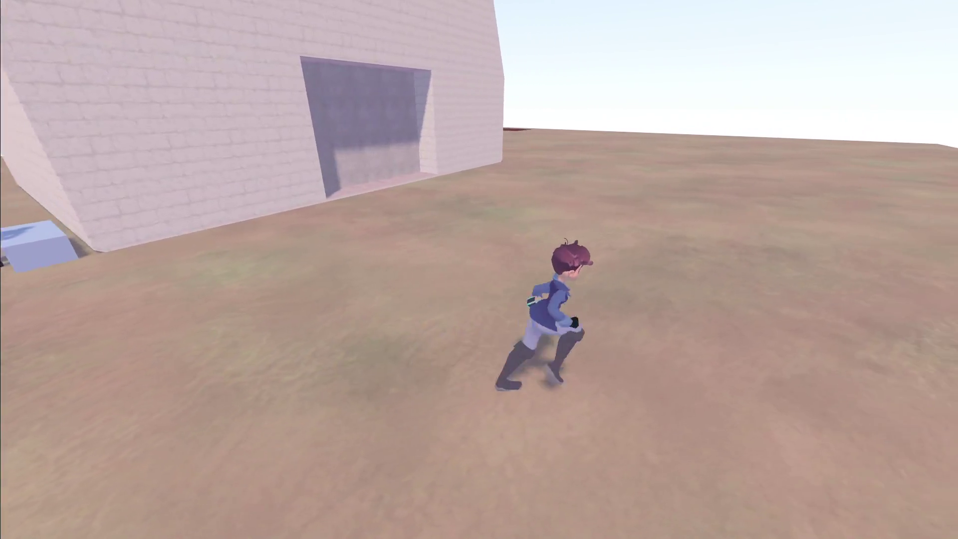
key("w")
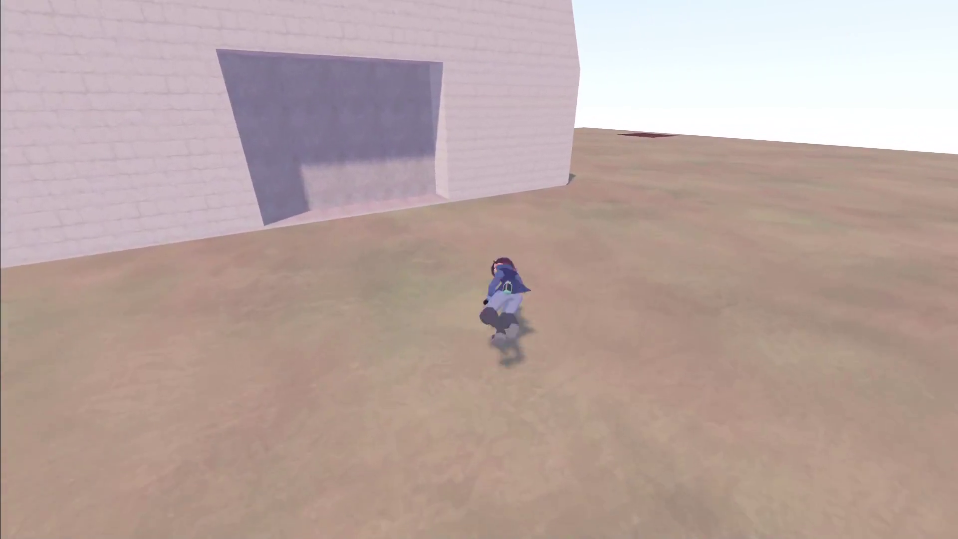
key("s")
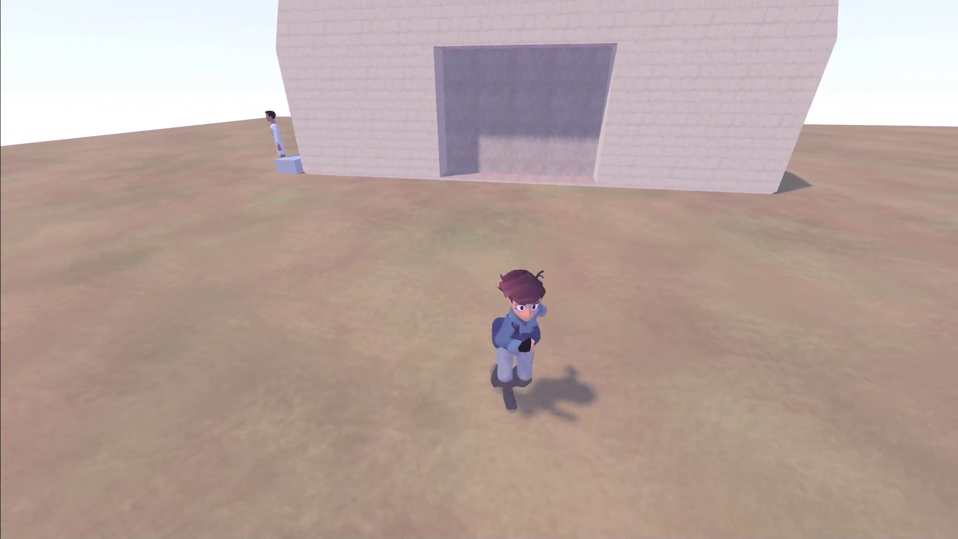
key("a")
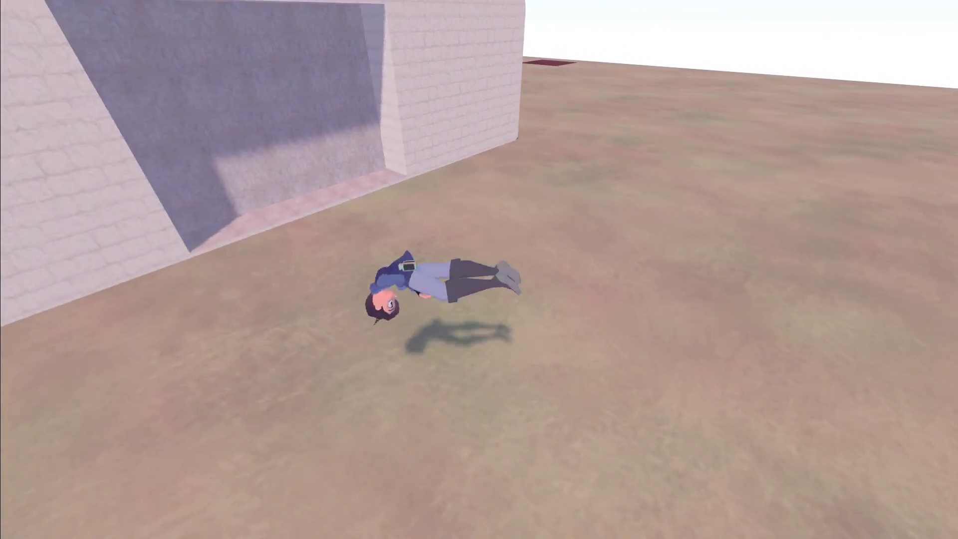
key("Escape")
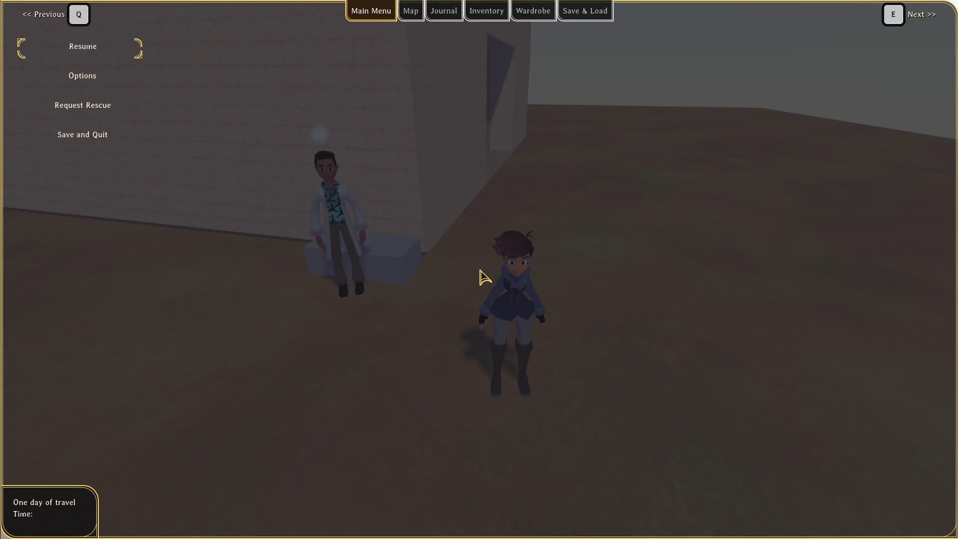
key("alt+Tab")
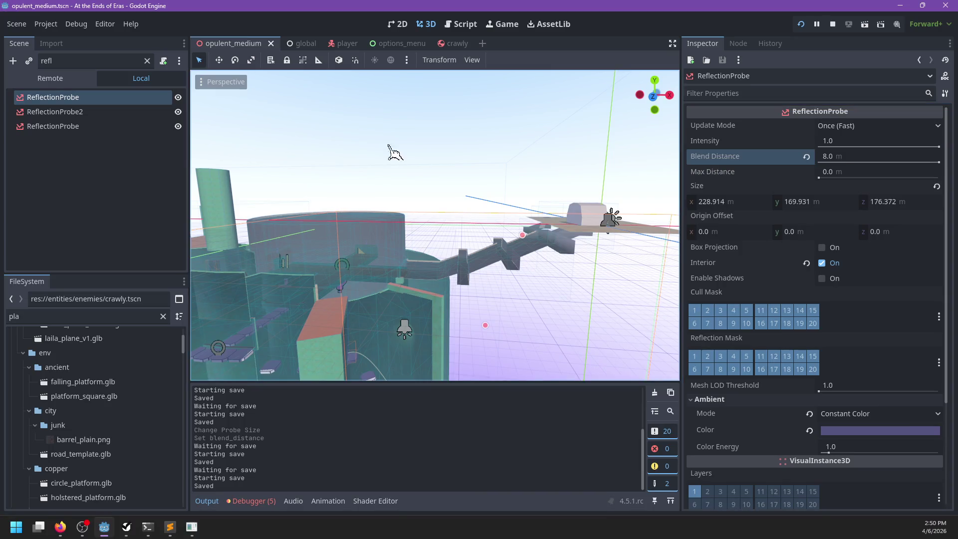
Step: Select and frame the Raziah spawner, clear the refl filter, and collapse its property overrides
left_click(531, 263)
scroll(451, 265, "up", 5)
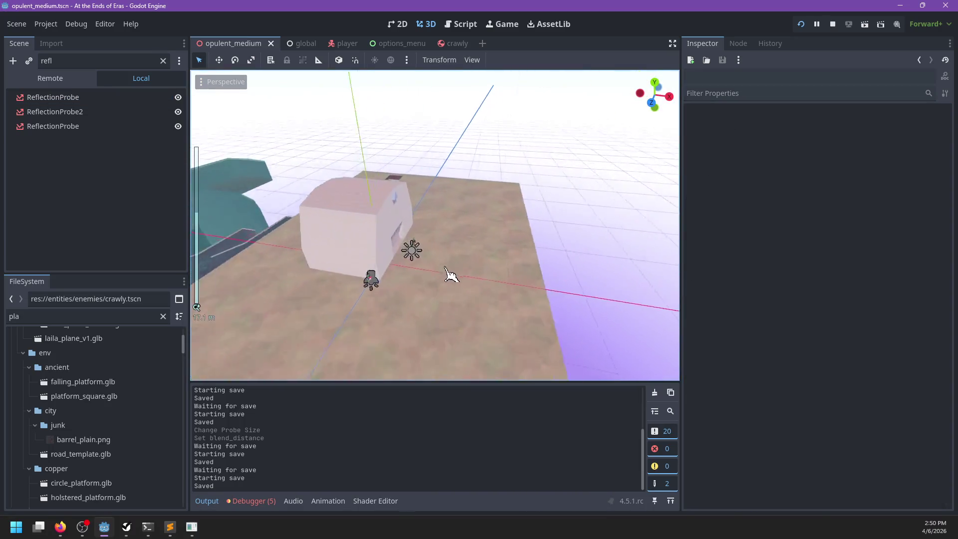
scroll(424, 276, "up", 4)
left_click(392, 272)
key("f")
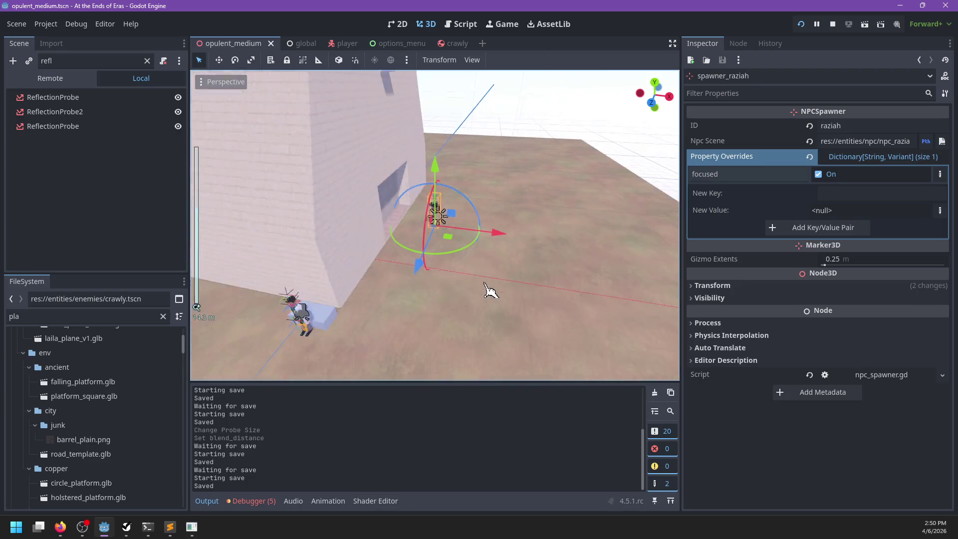
left_click(147, 60)
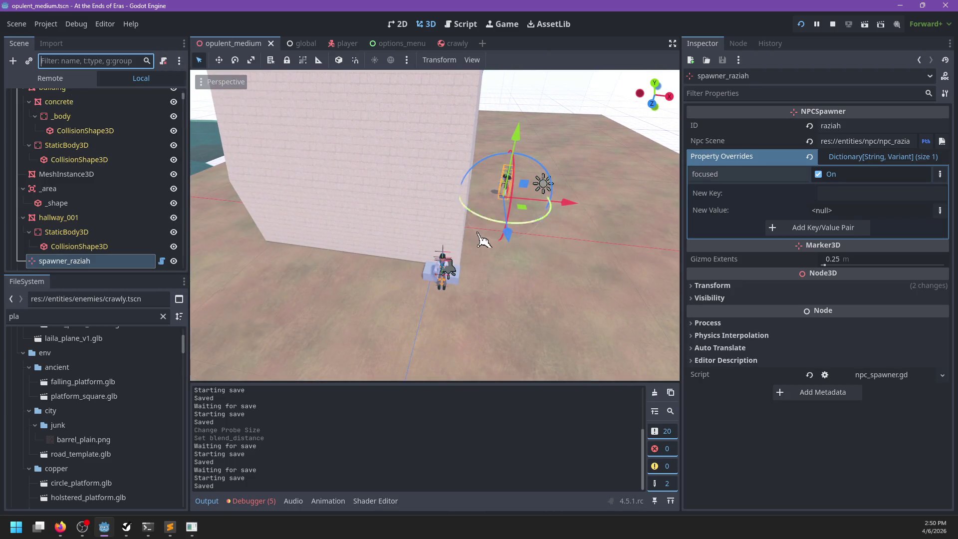
scroll(142, 255, "down", 3)
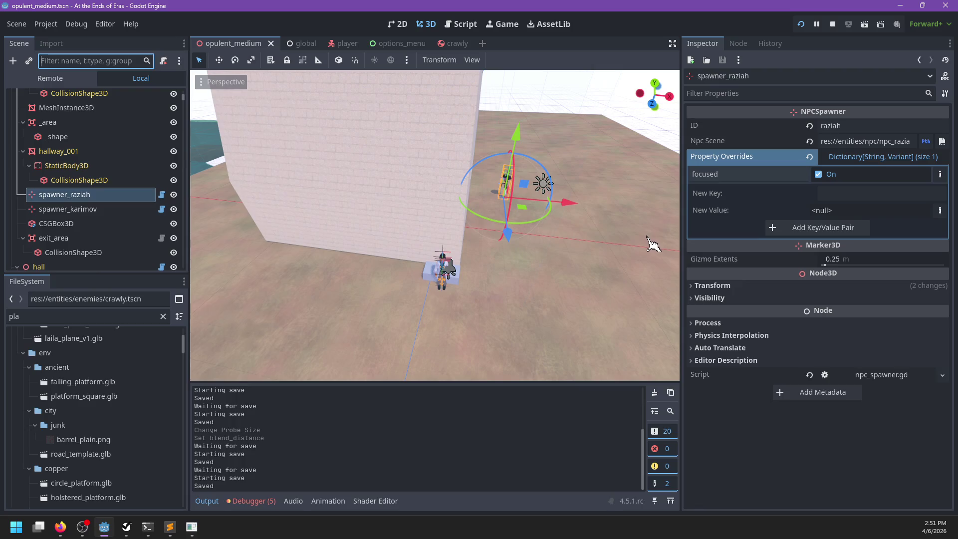
left_click(873, 158)
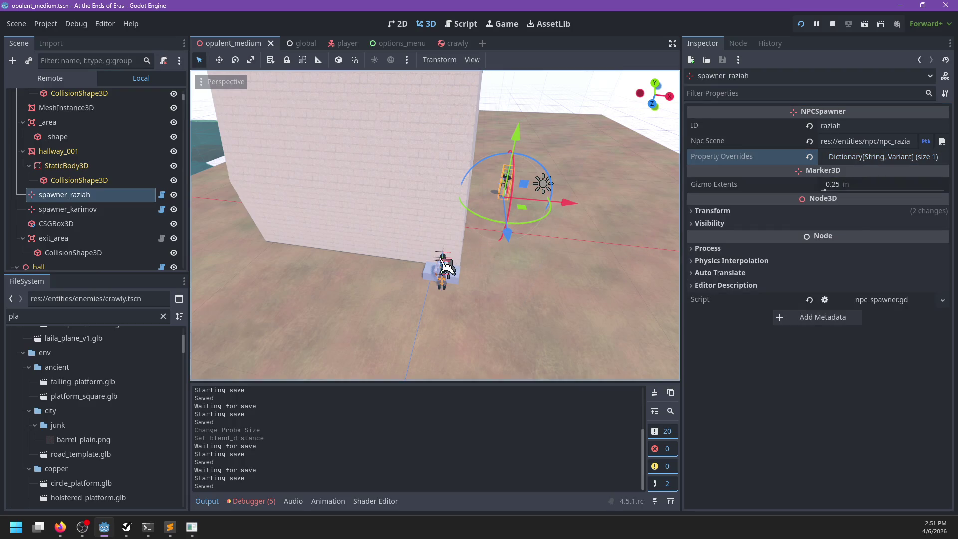
Step: Select and frame spawner_karimov, then expand and collapse its property overrides
left_click(445, 267)
key("f")
scroll(525, 276, "up", 3)
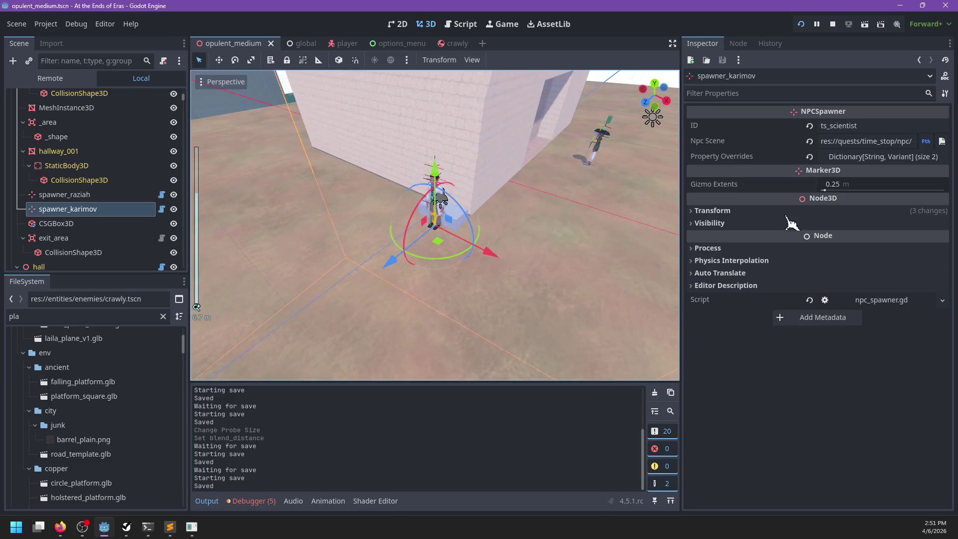
left_click(896, 159)
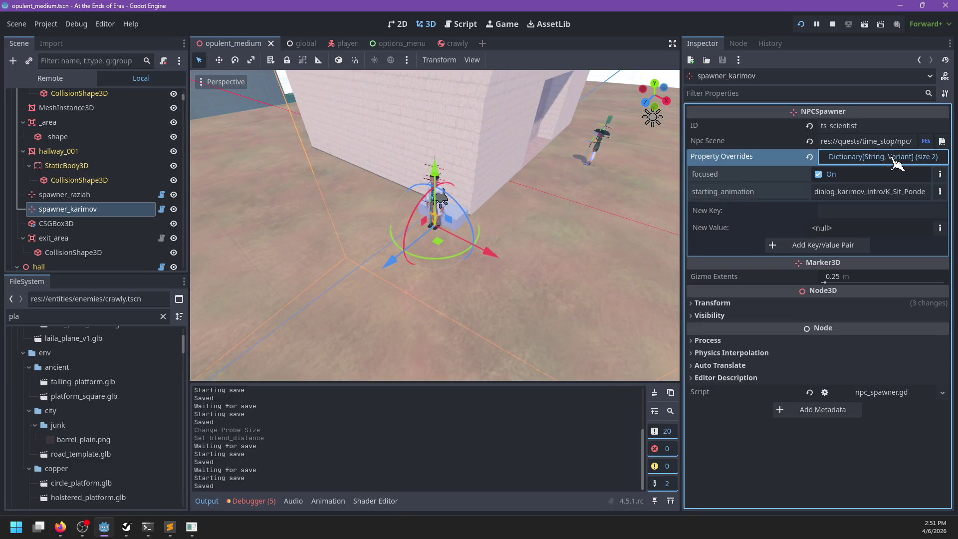
left_click(883, 157)
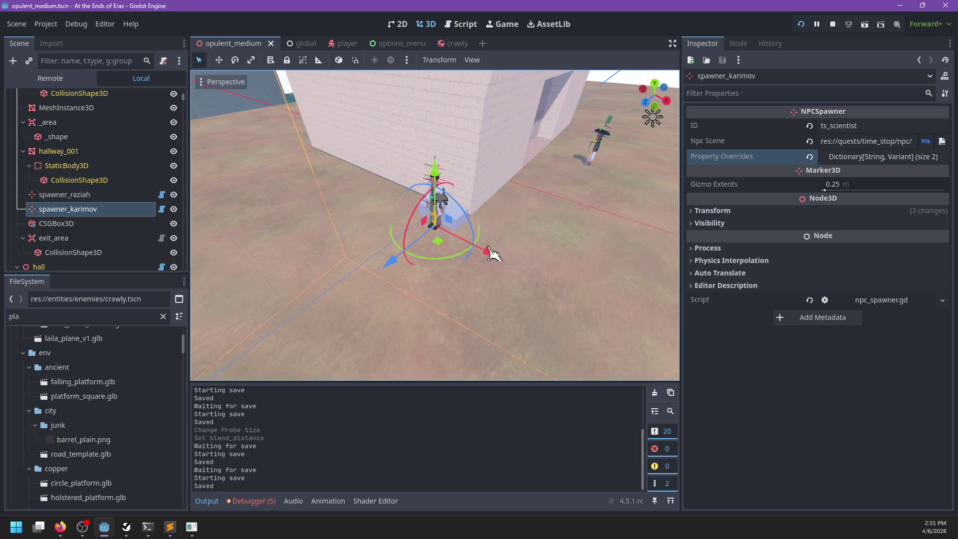
scroll(449, 239, "up", 3)
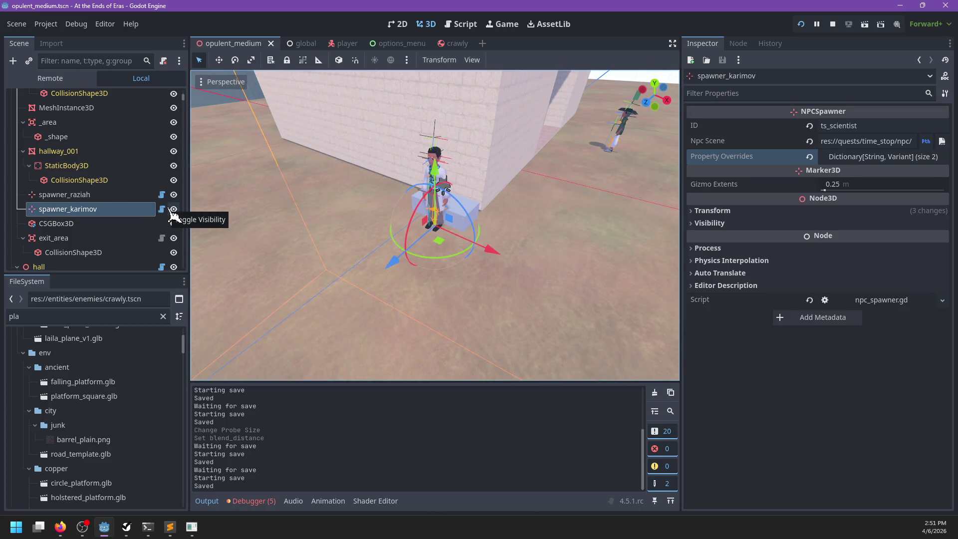
left_click(170, 527)
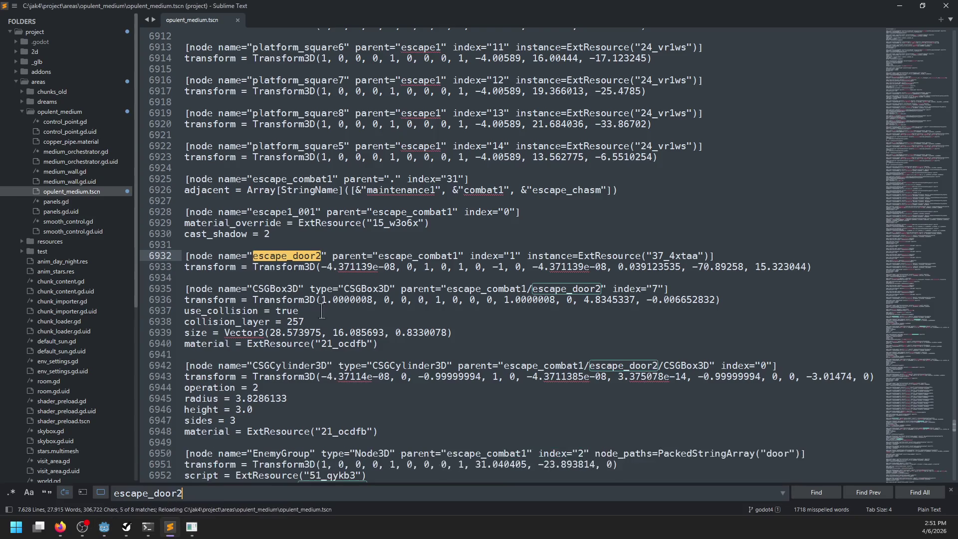
Step: Collapse the opulent_medium folder in Sublime, then select Godot's existing FileSystem filter text
left_click(24, 111)
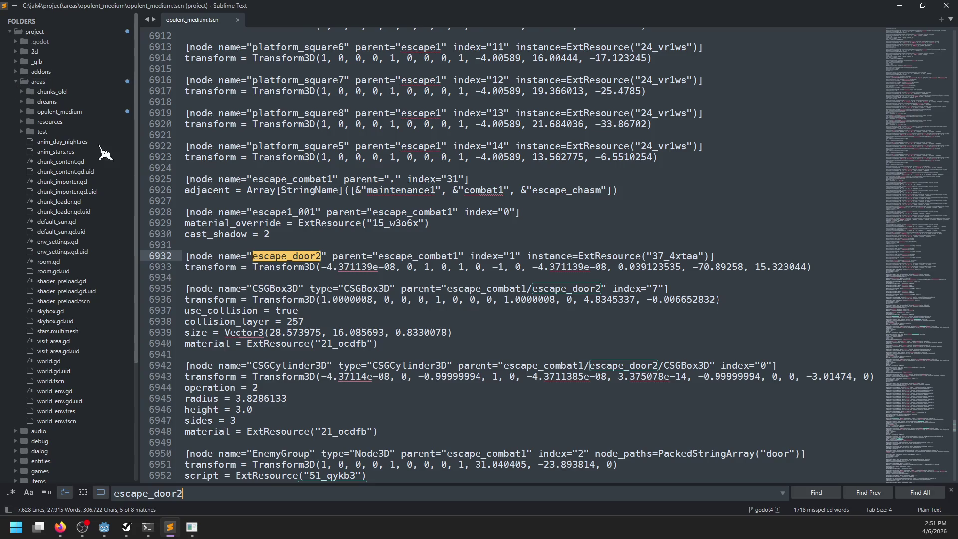
key("alt+Tab")
double_click(132, 317)
Step: Filter the FileSystem by ts_intro and open ts_intro.gd in the script editor
type("ts_intro")
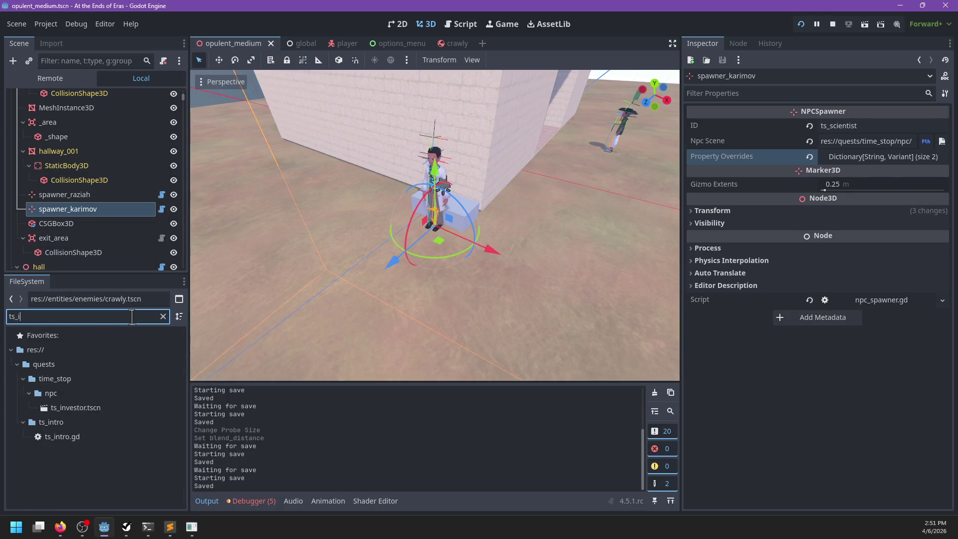
double_click(82, 398)
scroll(526, 219, "down", 1)
scroll(526, 219, "down", 2)
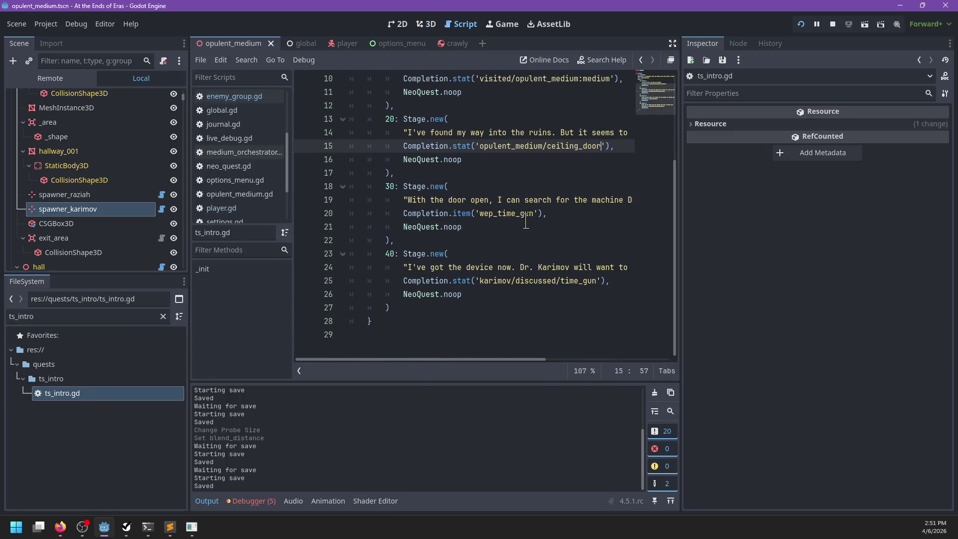
scroll(475, 252, "up", 1)
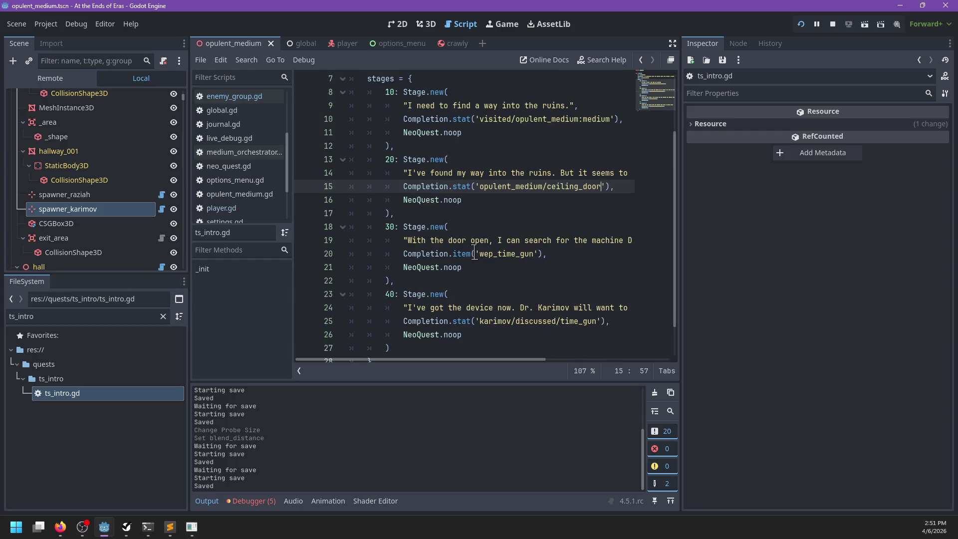
Step: Inspect the stage 20 block and its opulent_medium/ceiling_door completion stat
left_click(418, 277)
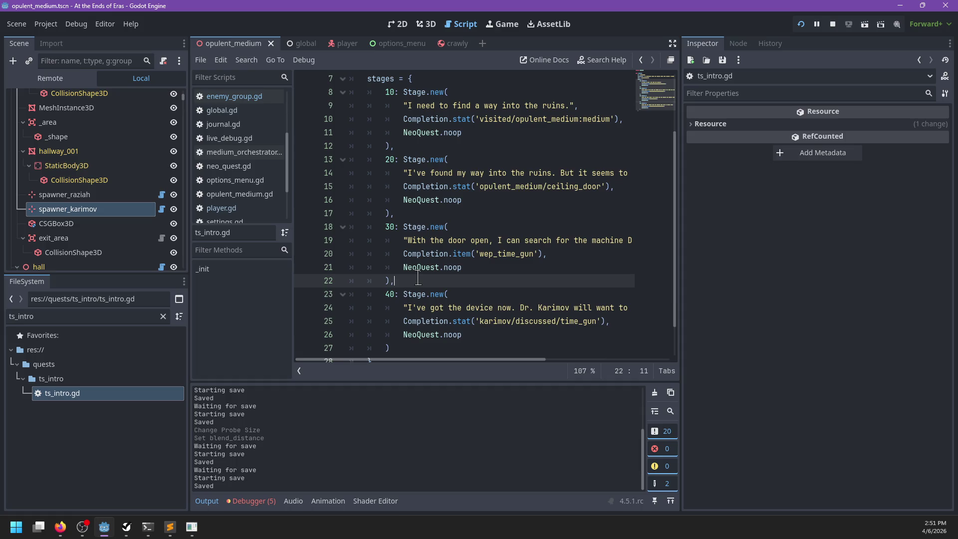
scroll(452, 267, "right", 5)
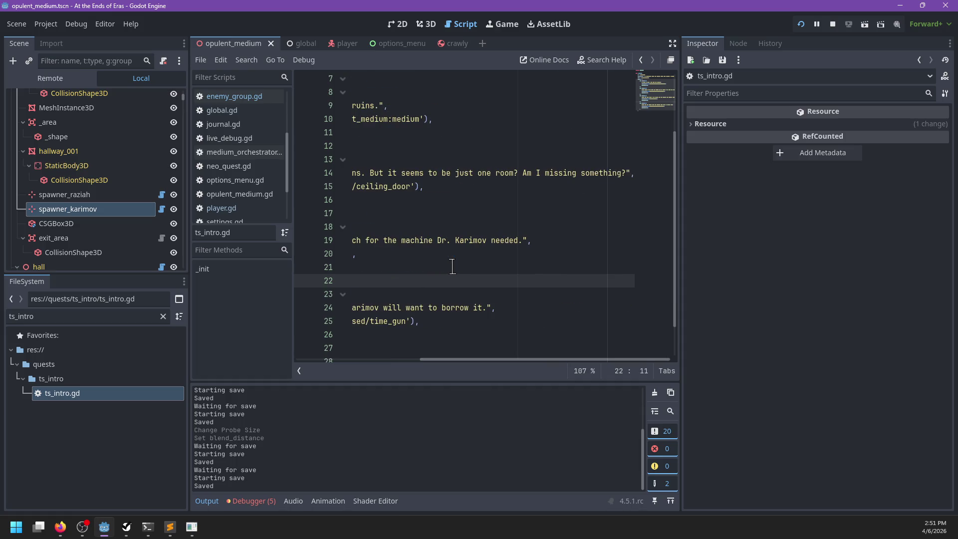
scroll(453, 267, "left", 5)
left_click_drag(411, 216, 413, 144)
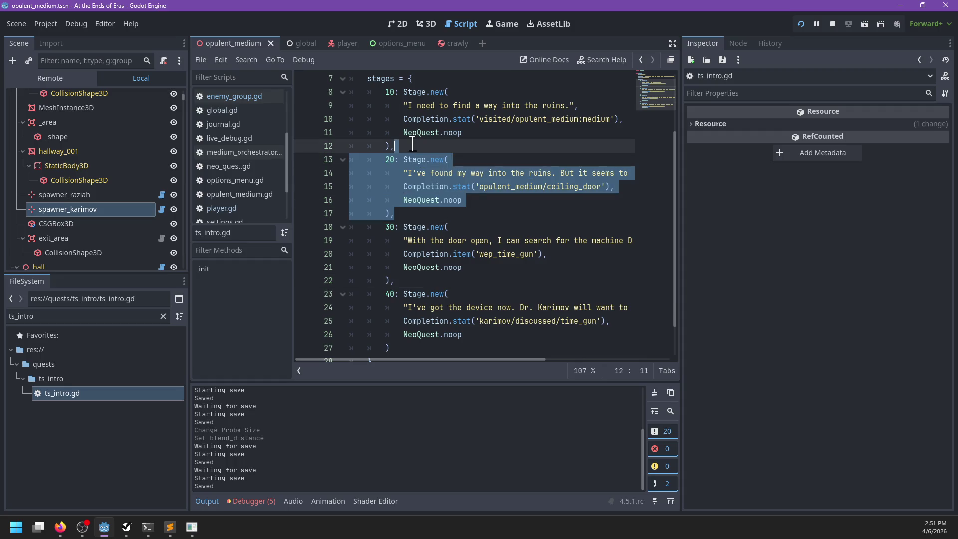
left_click(464, 220)
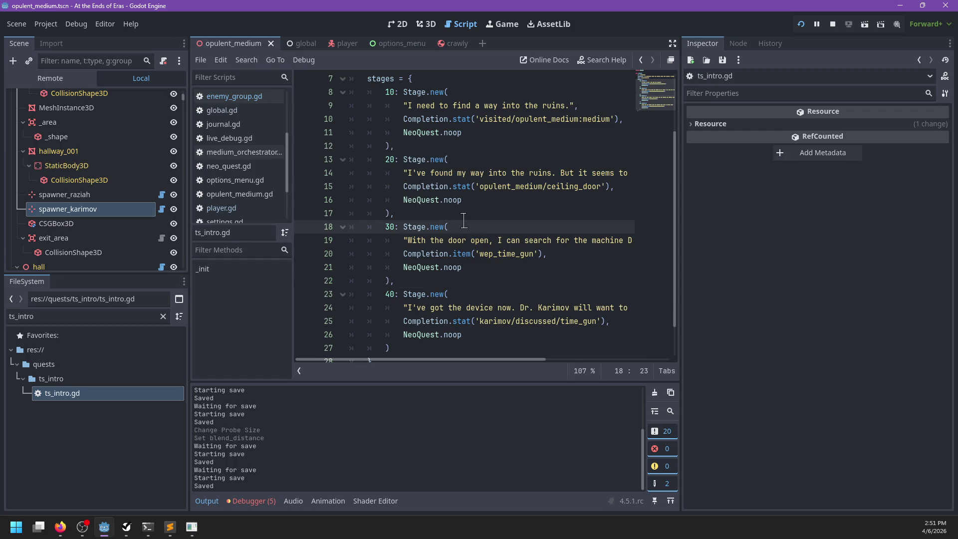
double_click(511, 187)
double_click(565, 188)
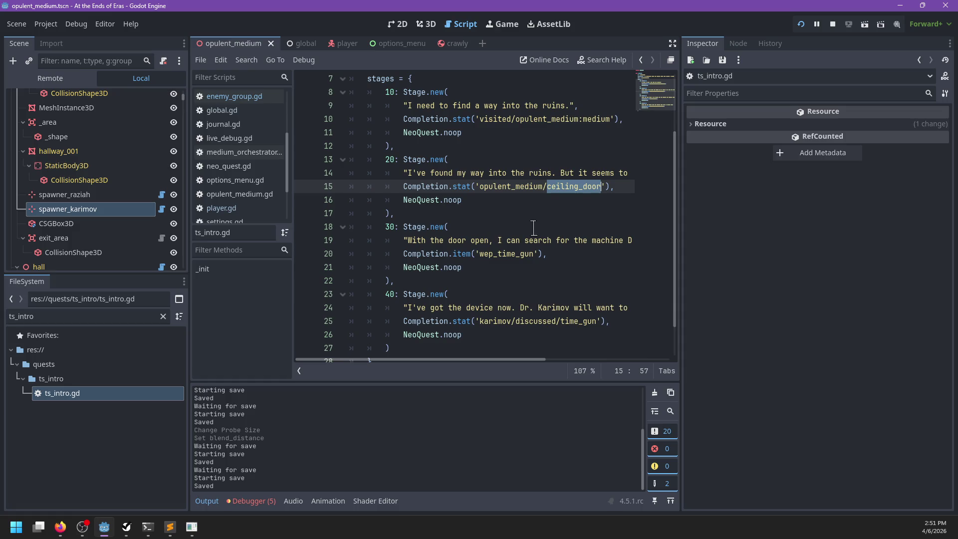
left_click(426, 24)
scroll(552, 207, "down", 5)
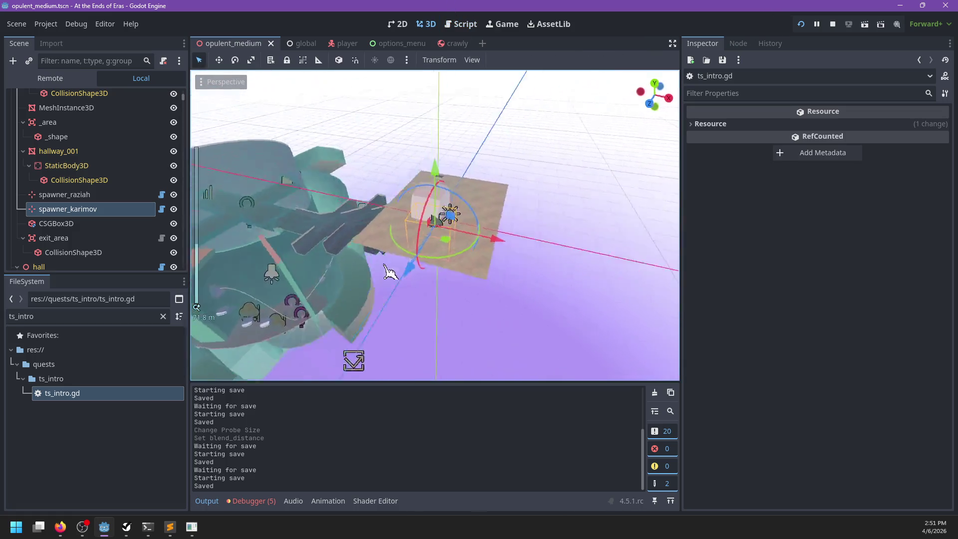
Step: Find the boundary's VisitArea node and select its Place ID text
scroll(369, 284, "up", 6)
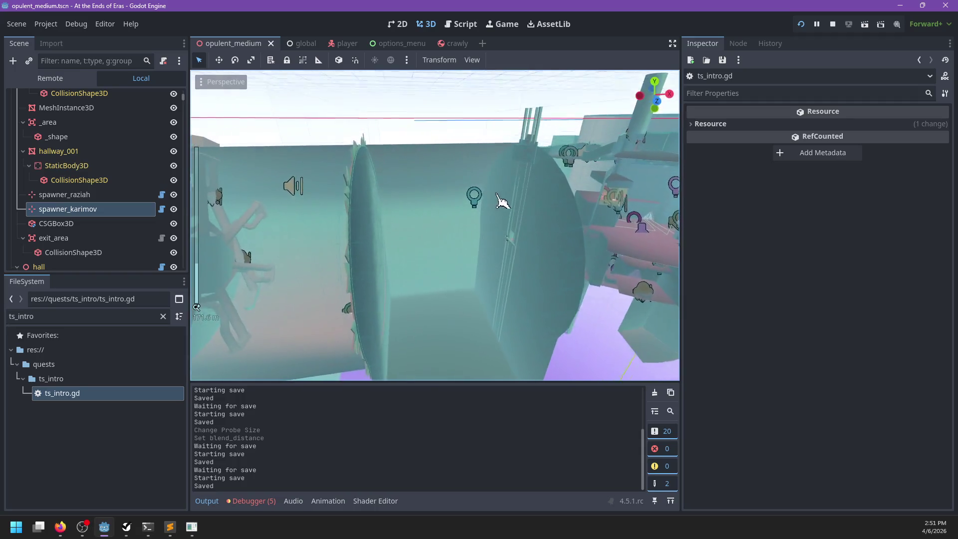
scroll(588, 189, "up", 3)
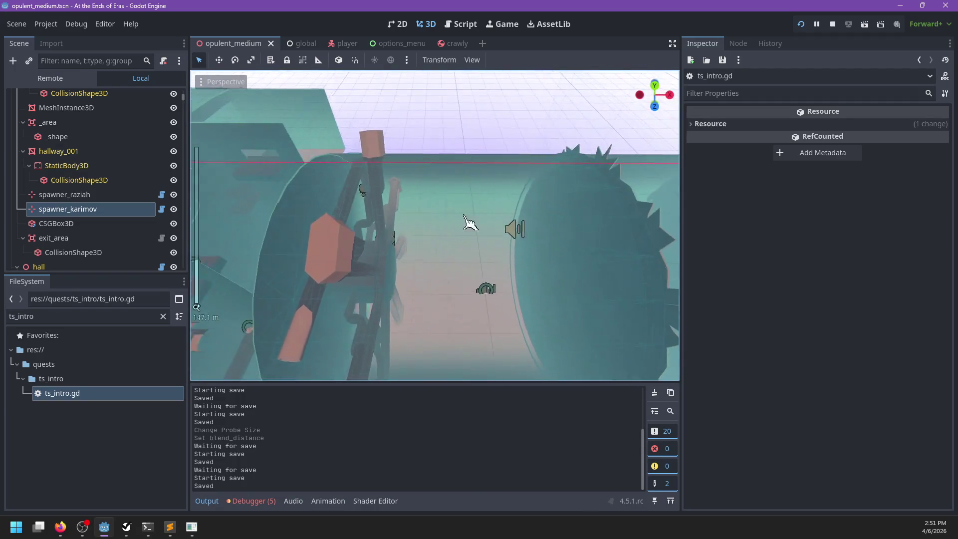
scroll(531, 231, "down", 2)
left_click(471, 235)
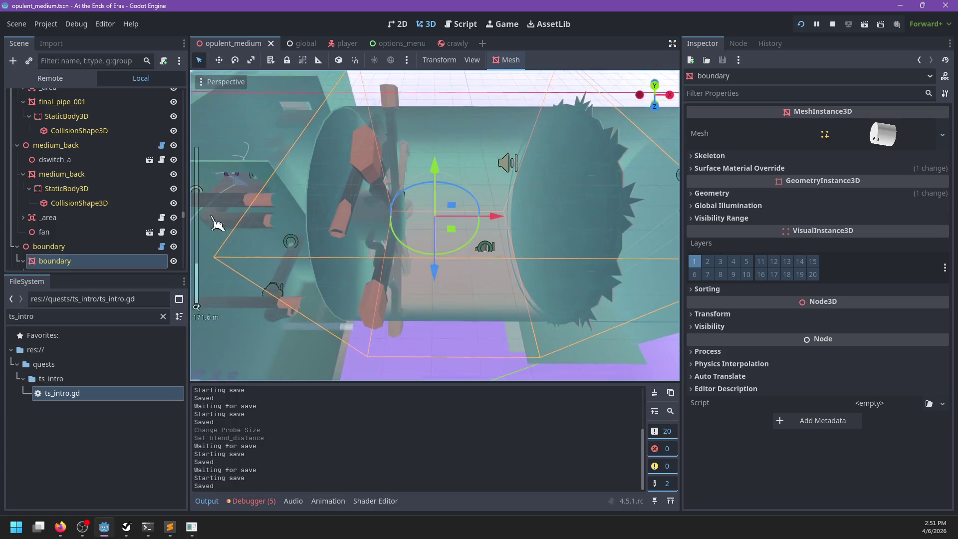
scroll(77, 252, "down", 5)
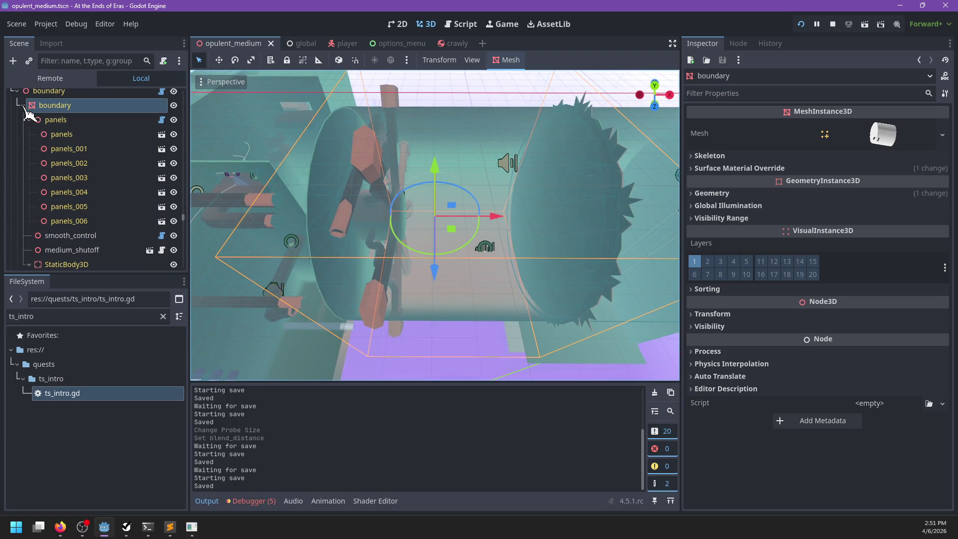
left_click(23, 105)
left_click(64, 162)
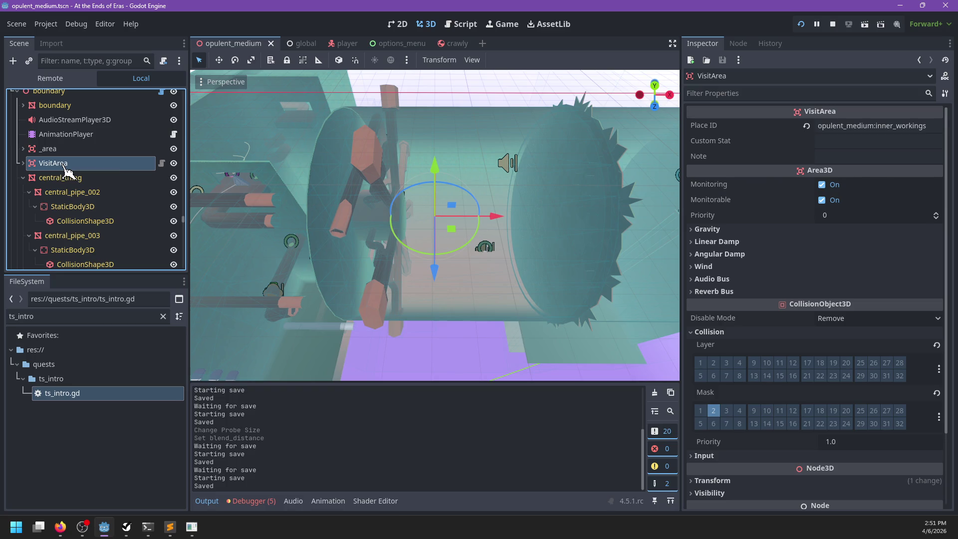
left_click(891, 126)
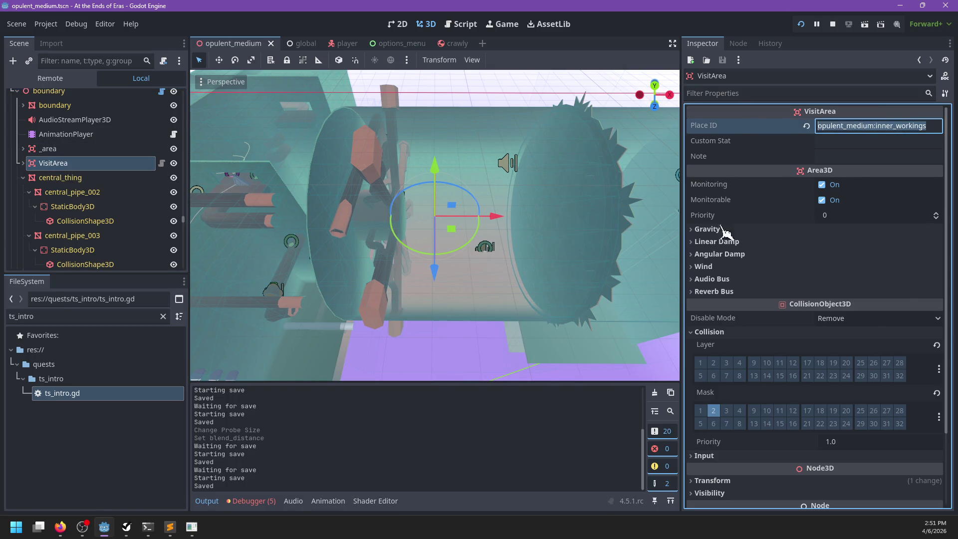
Step: Glance at Sublime Text, then return to the ts_intro.gd script in Godot
key("alt+Tab")
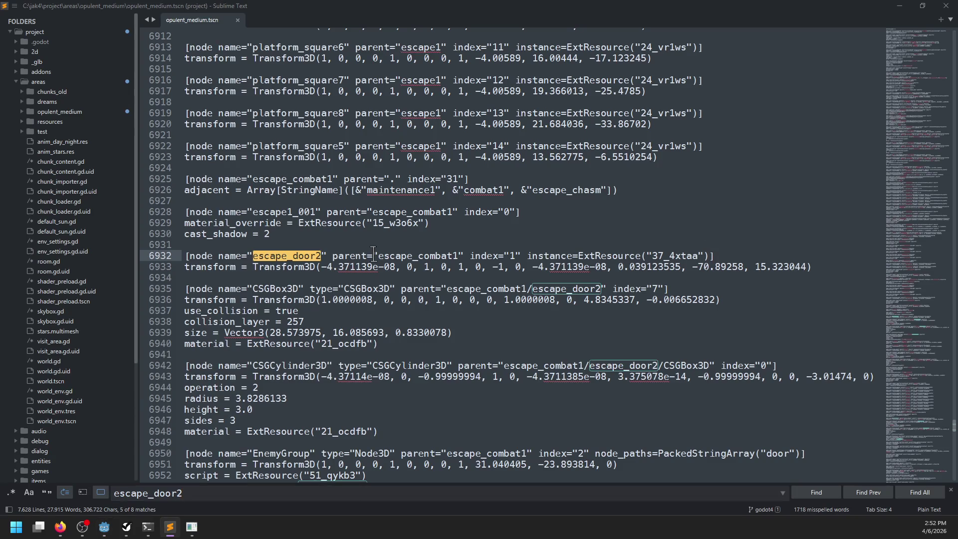
key("alt+Tab")
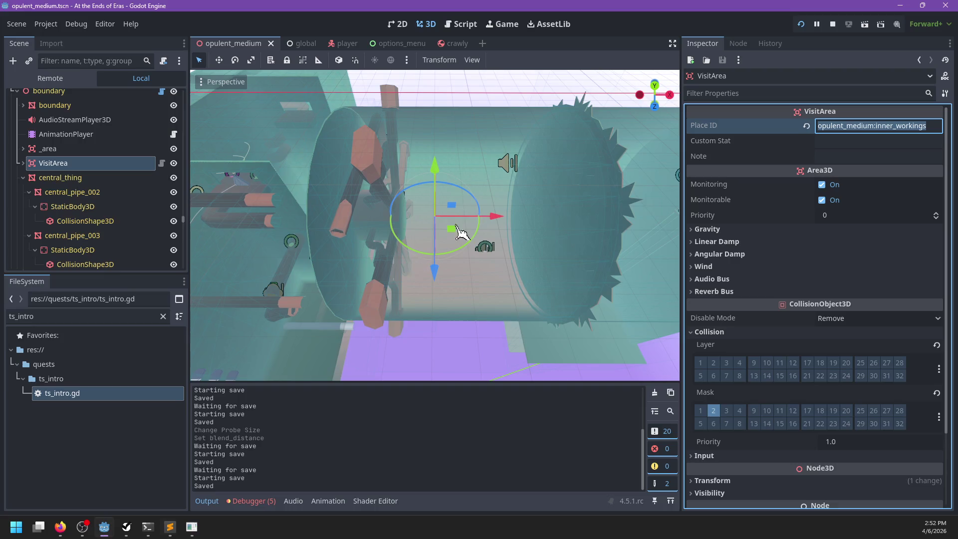
left_click(460, 24)
left_click(593, 194)
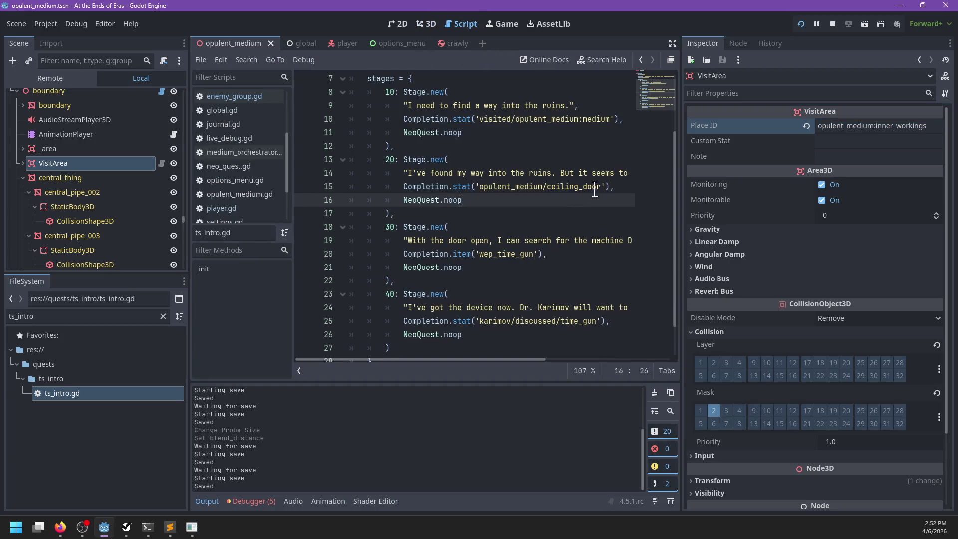
Step: Replace line 15's ceiling_door stat with visited/opulent_medium:inner_workings and save
left_click_drag(602, 188, 481, 192)
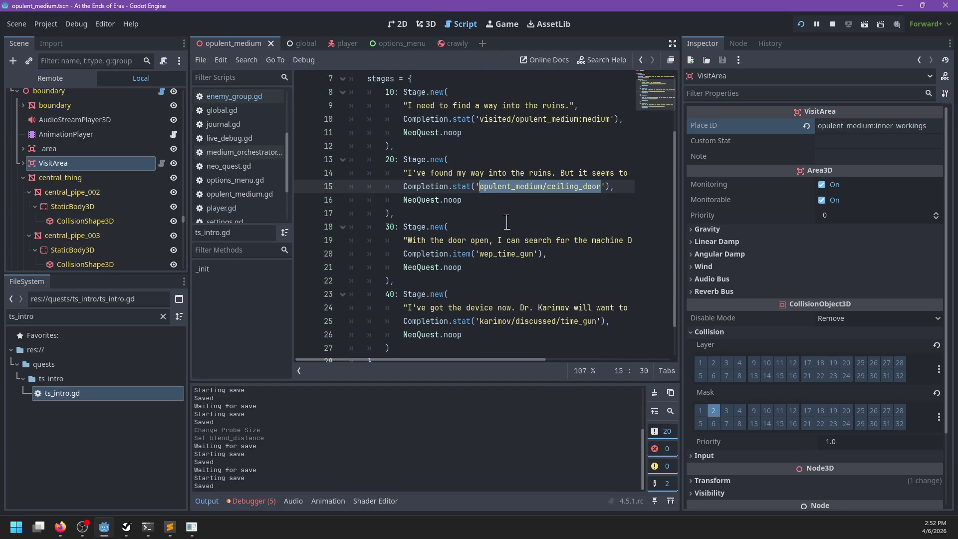
type("visi")
type("opulent_medium:inner_workings")
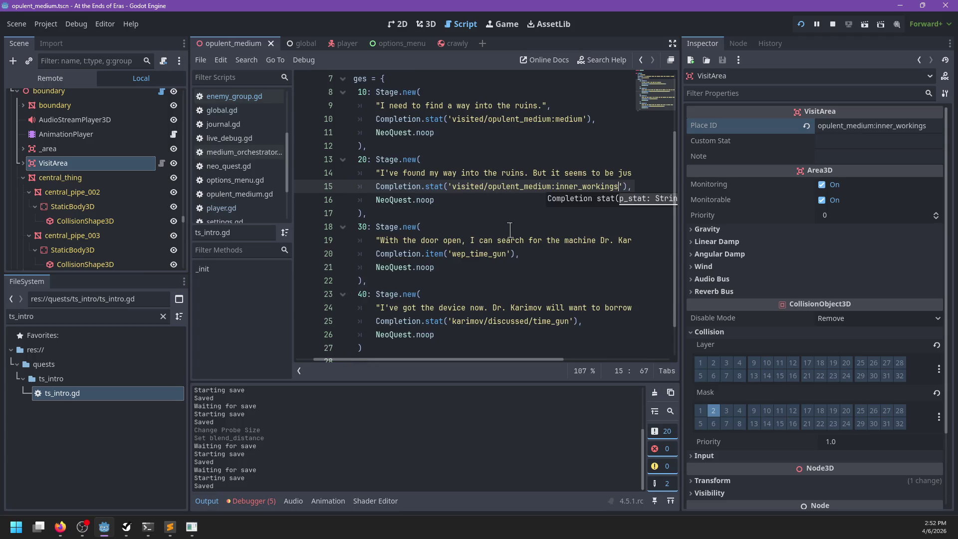
scroll(477, 215, "right", 5)
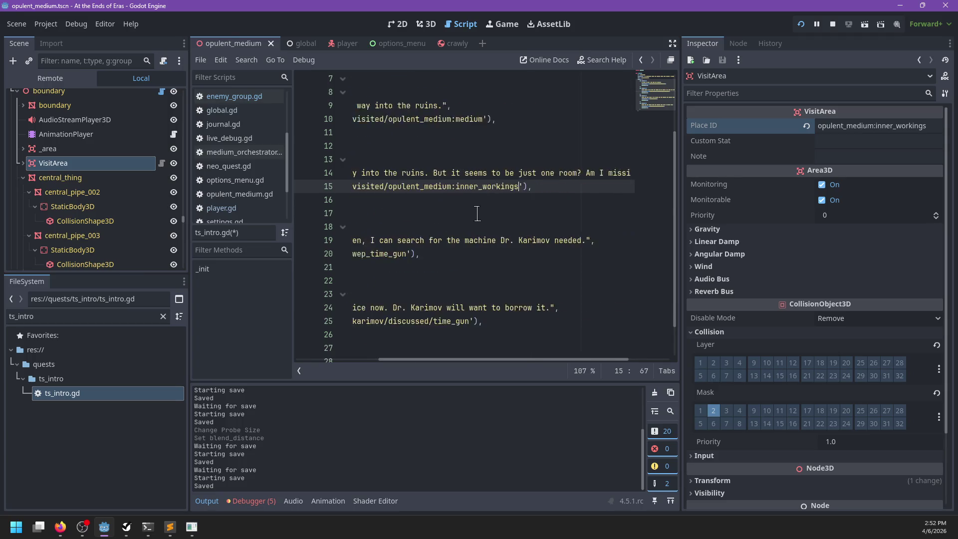
scroll(477, 214, "left", 5)
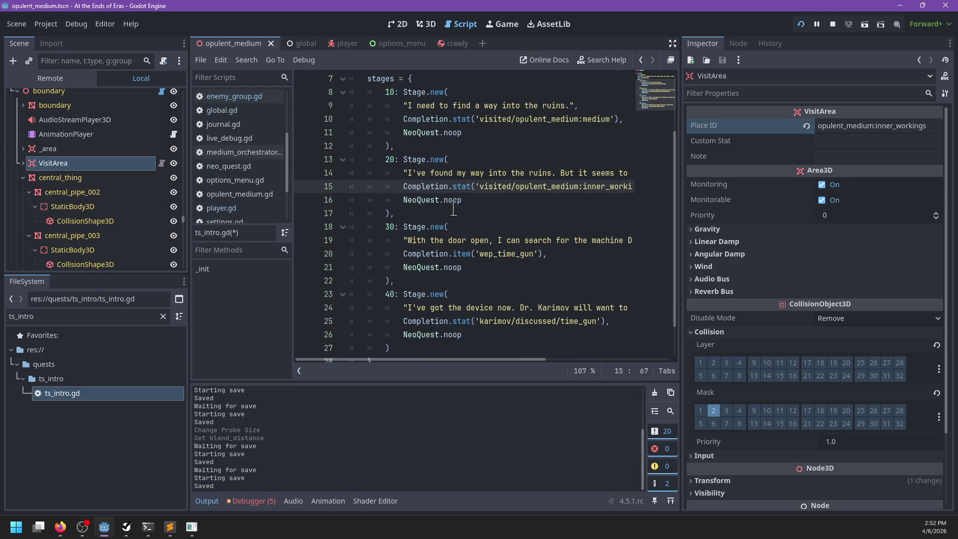
key("ctrl+s")
Step: Review the new inner_workings stat against the 3D level and the scene file, then return to ts_intro.gd
left_click_drag(407, 241, 609, 244)
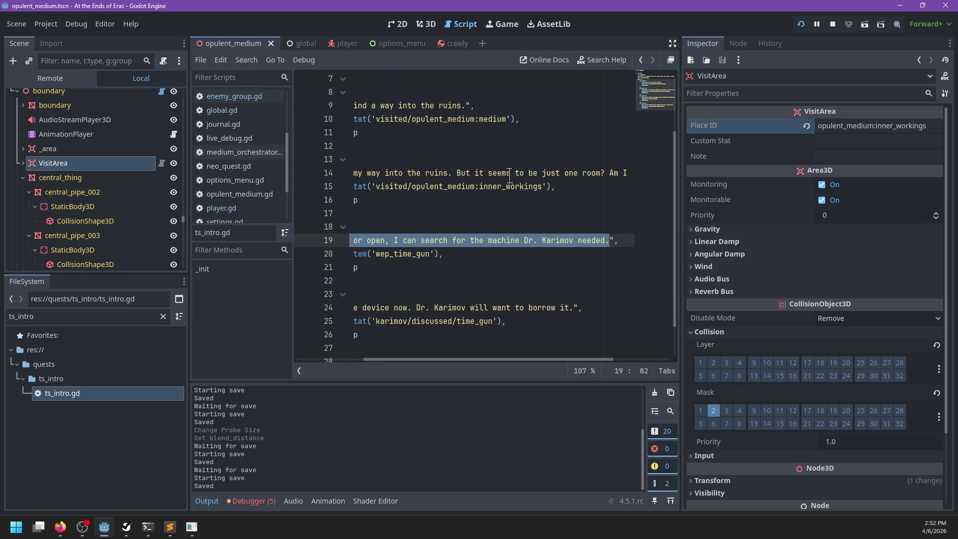
left_click_drag(541, 188, 377, 189)
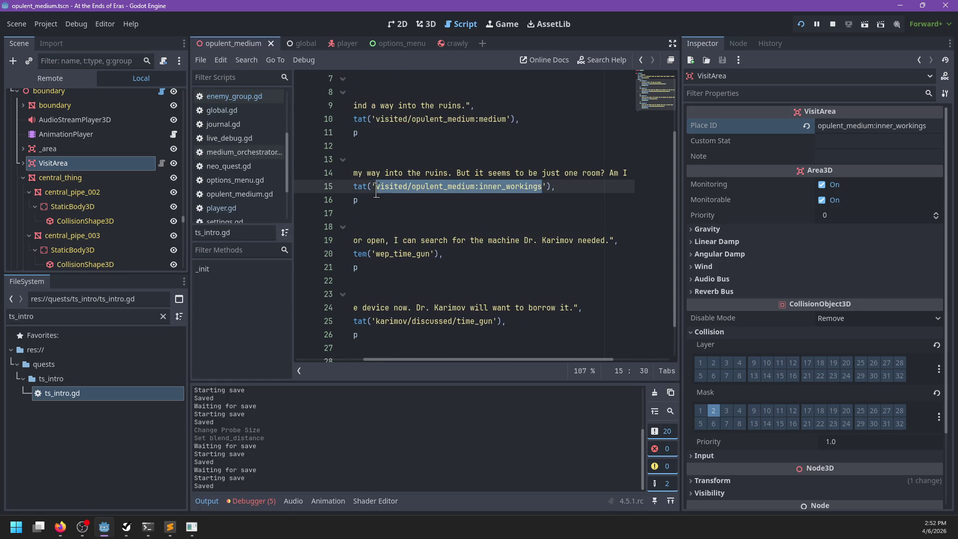
left_click(426, 24)
scroll(492, 206, "down", 3)
mouse_move(493, 203)
left_mouse_down()
mouse_move(582, 199)
mouse_move(487, 226)
mouse_move(479, 128)
mouse_move(451, 218)
mouse_move(414, 175)
mouse_move(423, 181)
left_mouse_up()
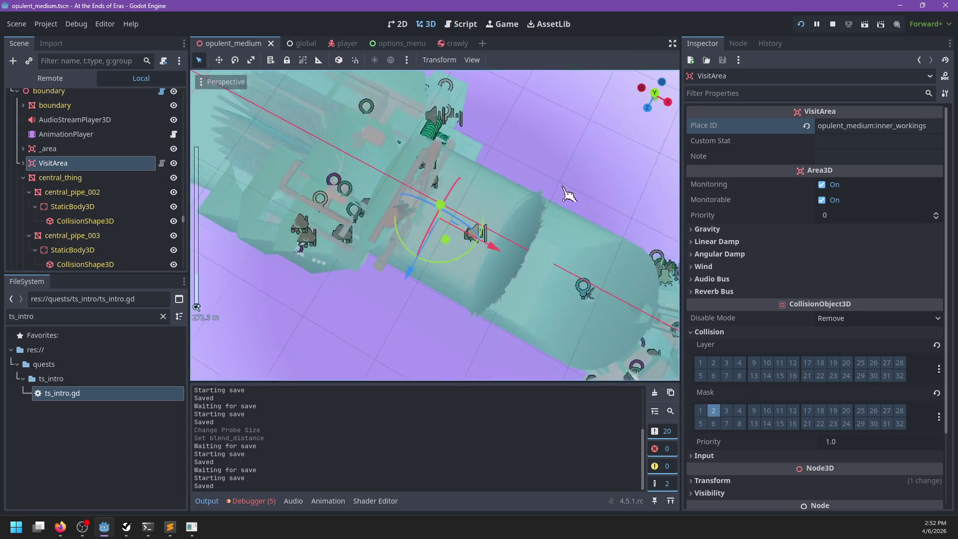
scroll(479, 128, "up", 3)
key("alt+Tab")
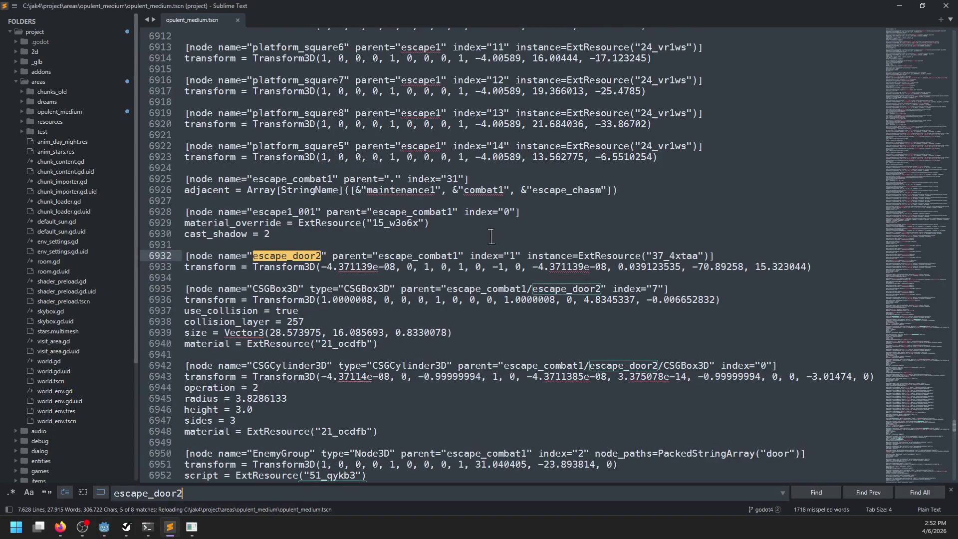
key("alt+Tab")
left_click(461, 24)
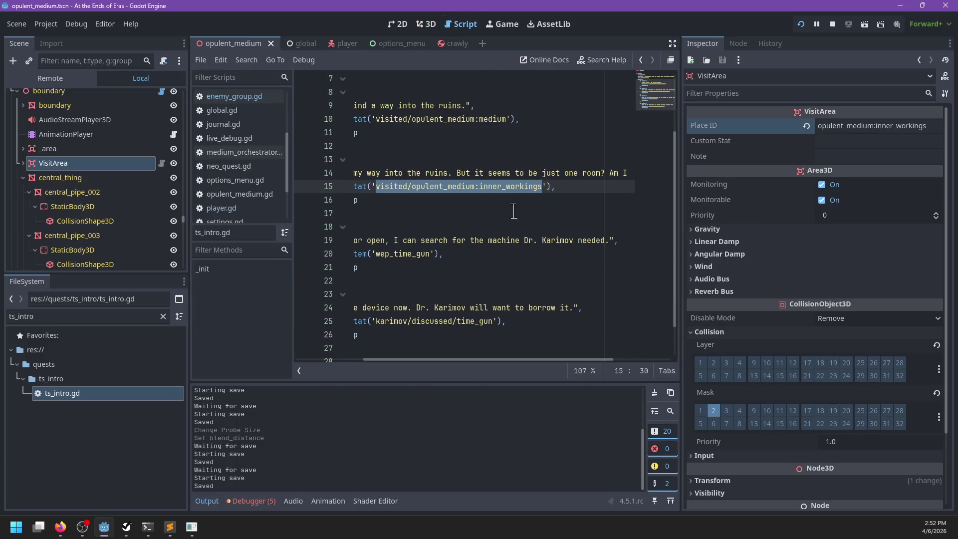
Step: Delete the old ending of stage 20's ruins dialogue line and select the stage 20 block
scroll(537, 186, "right", 3)
mouse_move(625, 174)
left_mouse_down()
mouse_move(371, 173)
mouse_move(389, 173)
left_mouse_up()
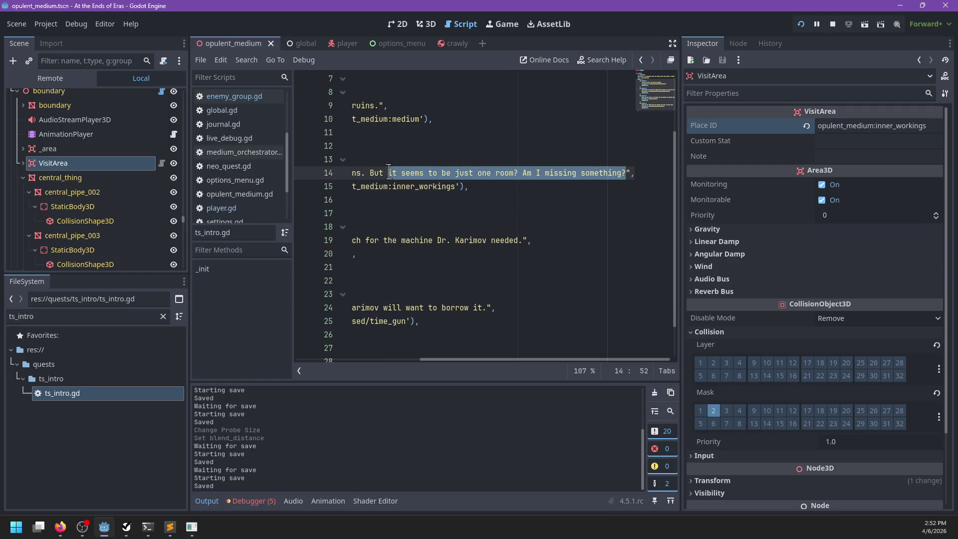
key("BackSpace")
key("BackSpace")
key("BackSpace")
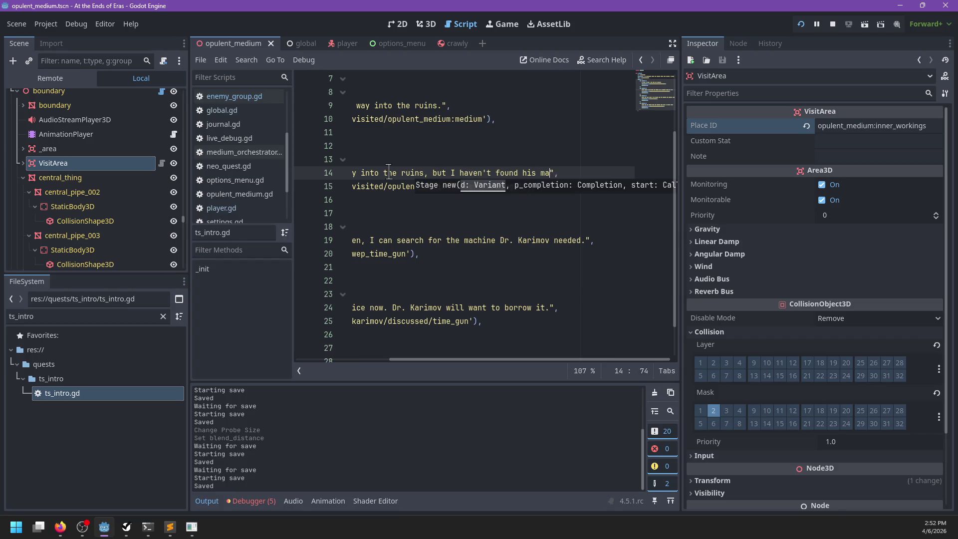
scroll(419, 197, "left", 5)
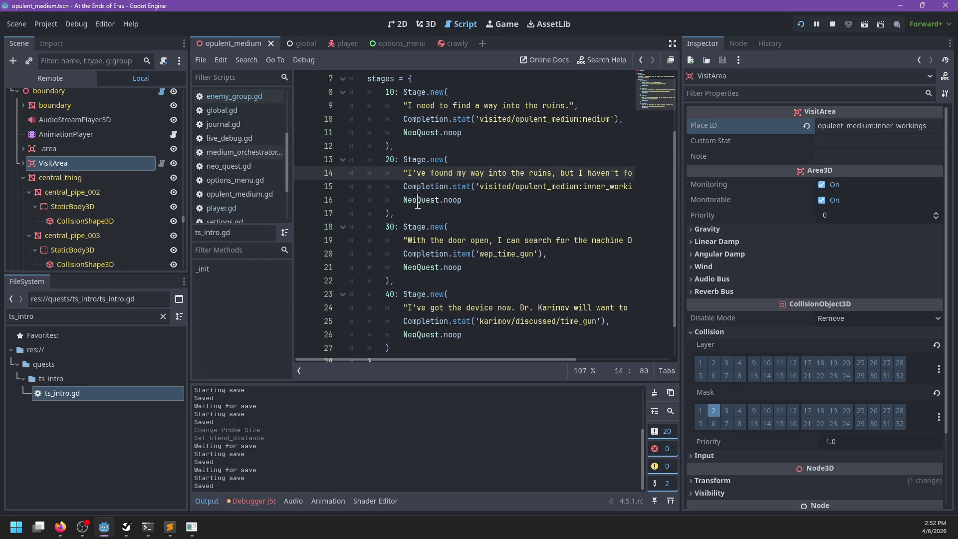
left_click_drag(414, 210, 424, 146)
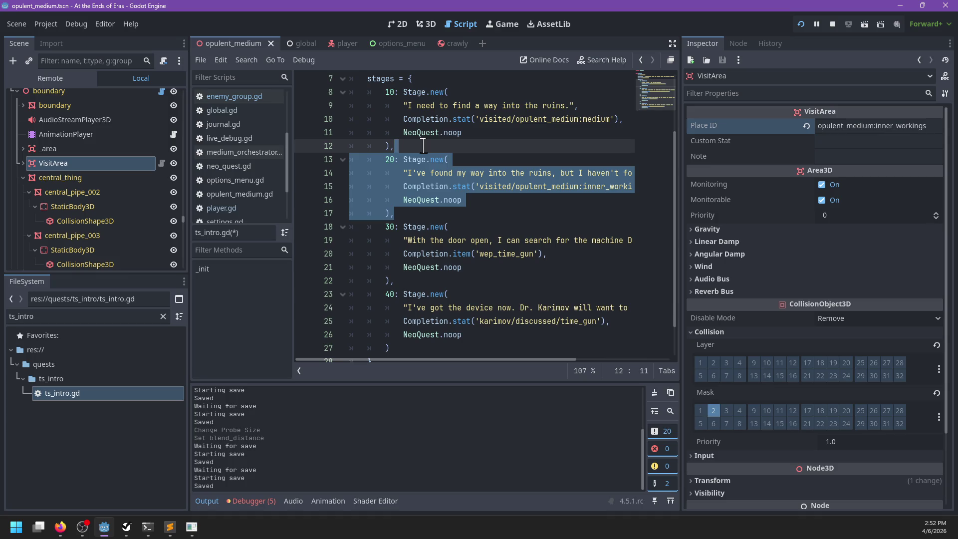
Step: Delete the stage 20 block and rewrite stage 30's line to end 'to find his machine', then save
key("Delete")
mouse_move(408, 172)
left_mouse_down()
mouse_move(490, 173)
mouse_move(634, 199)
mouse_move(703, 193)
left_mouse_up()
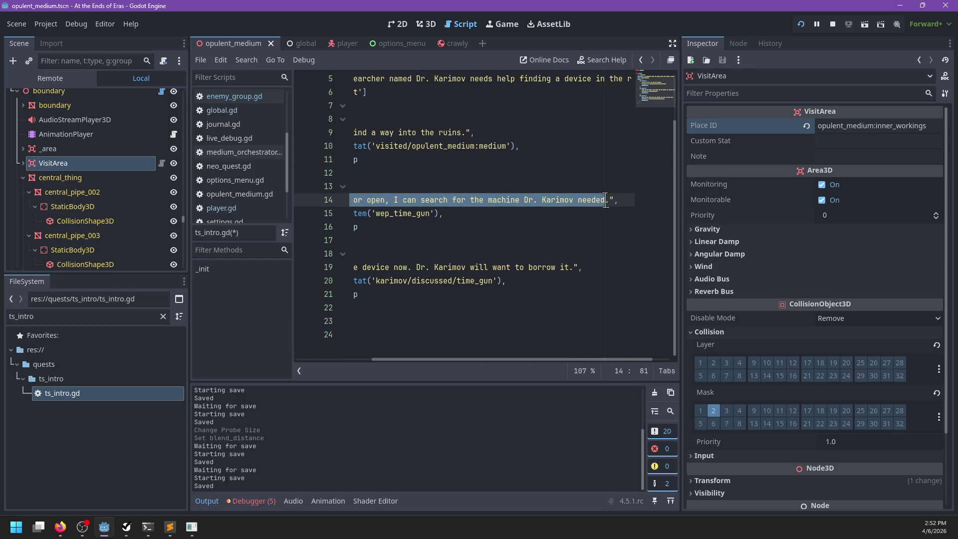
scroll(530, 236, "left", 3)
type("I")
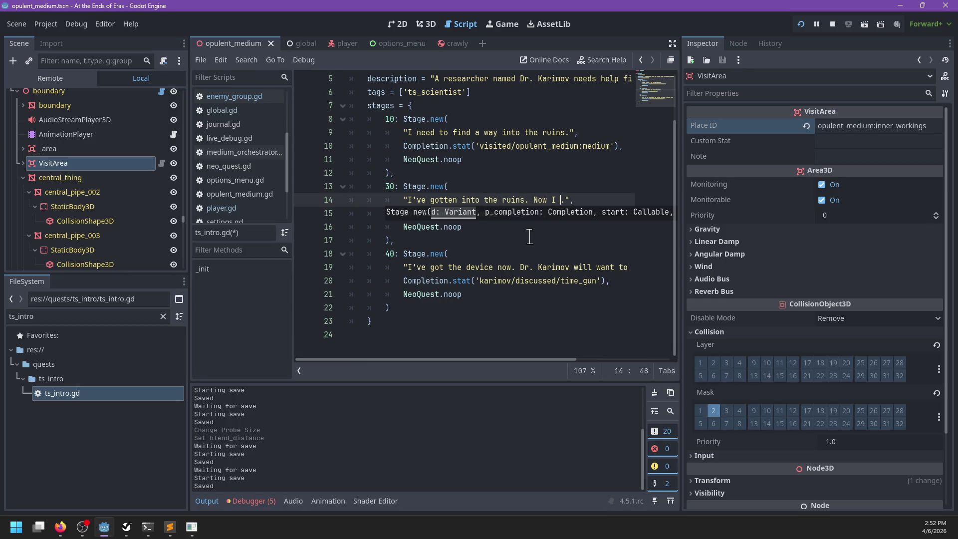
type("to find his machine")
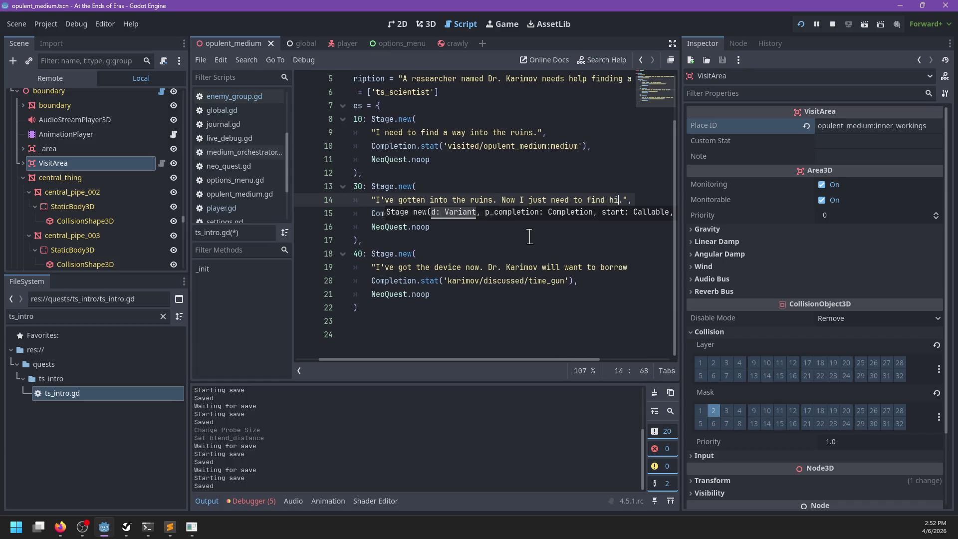
key("ctrl+s")
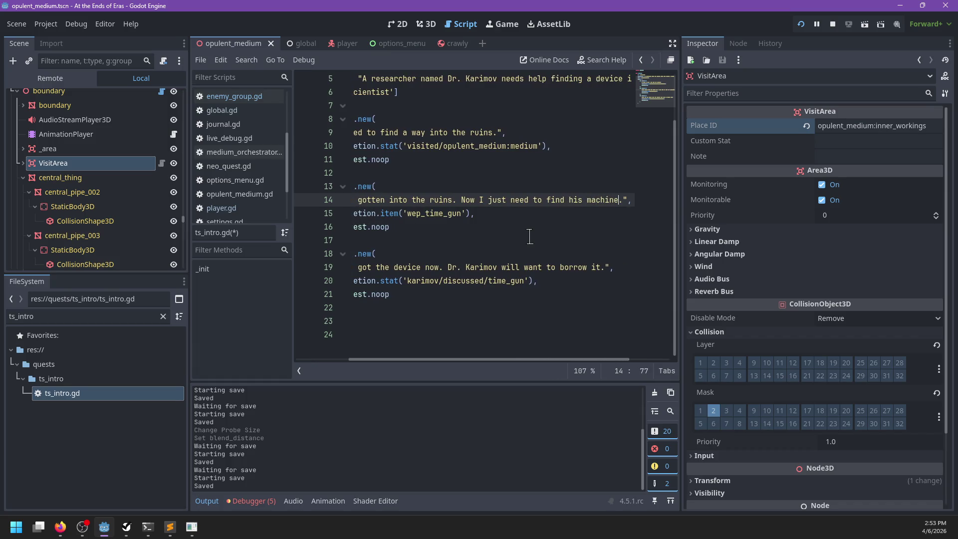
Step: Change 'machine' to 'device' in the stage 30 line and save ts_intro.gd again
key("ctrl+BackSpace")
key("Escape")
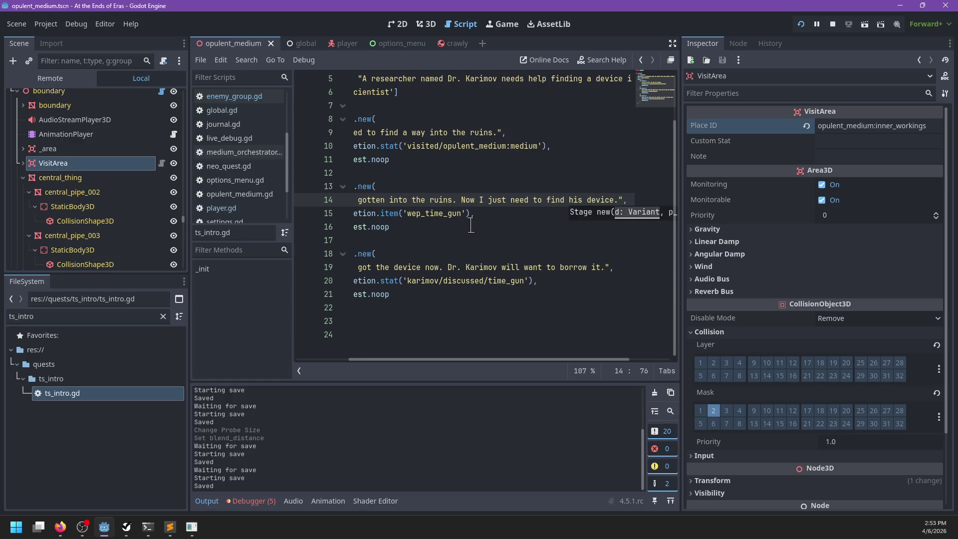
left_click(471, 227)
scroll(487, 233, "up", 1)
left_click(484, 218)
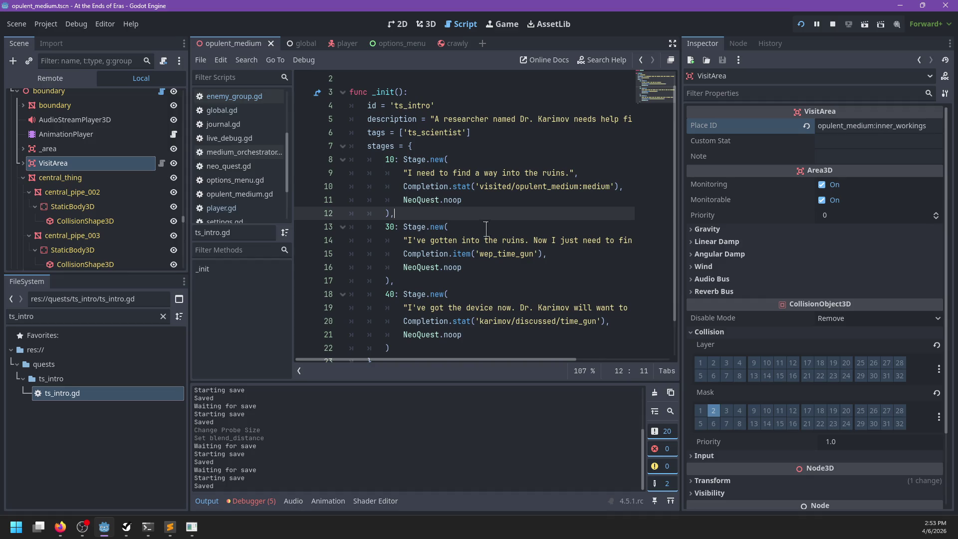
scroll(486, 227, "down", 1)
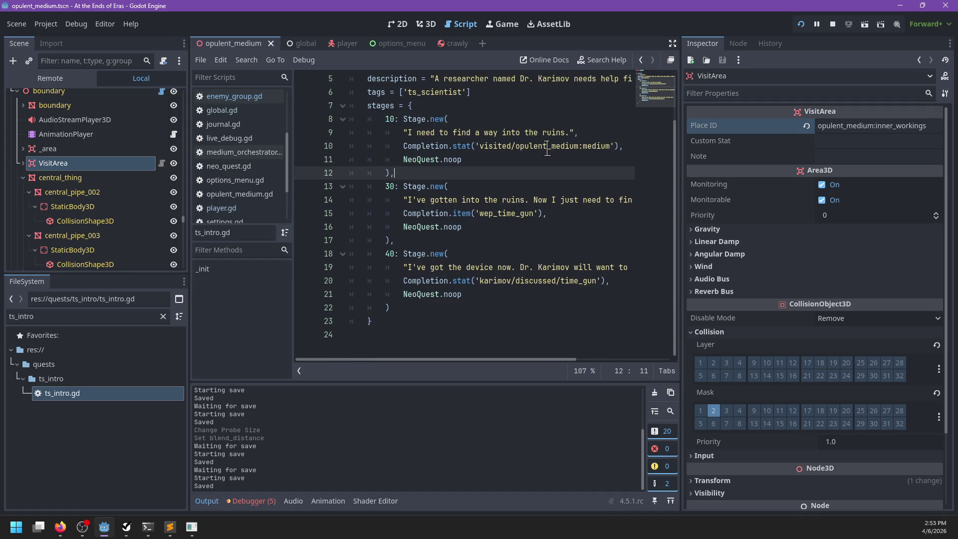
key("ctrl+s")
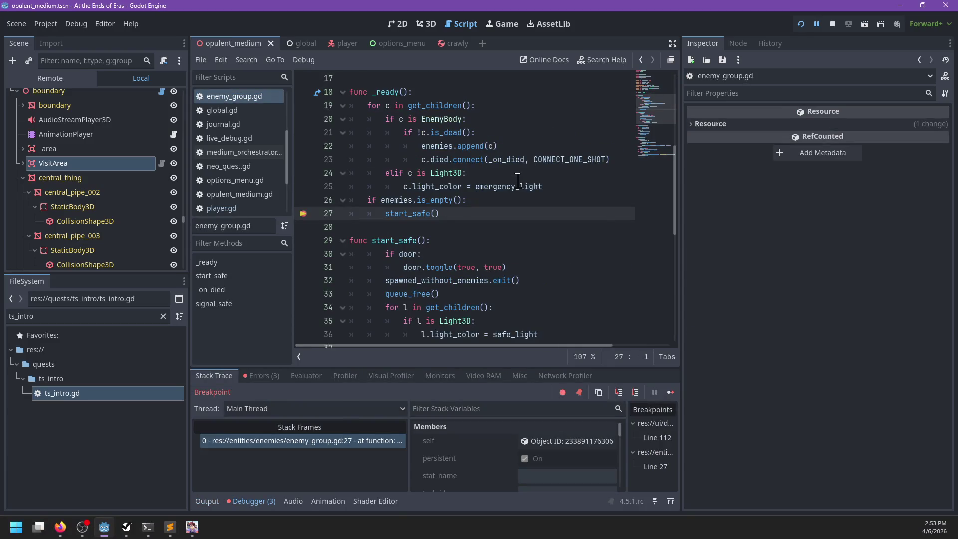
Step: Clear the enemy_group.gd line 27 breakpoint, resume play, leave the scientist's dialog, and open the console
left_click(302, 217)
key("F12")
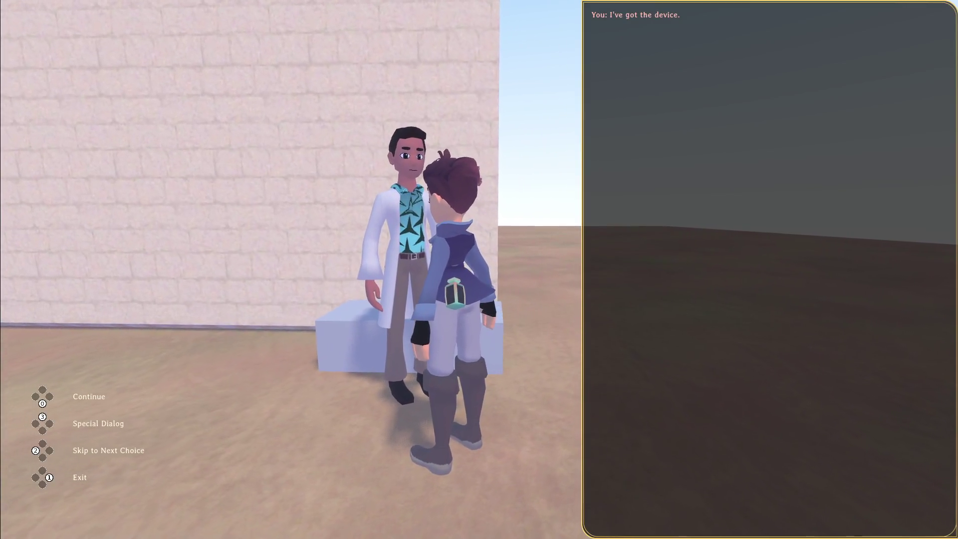
key("1")
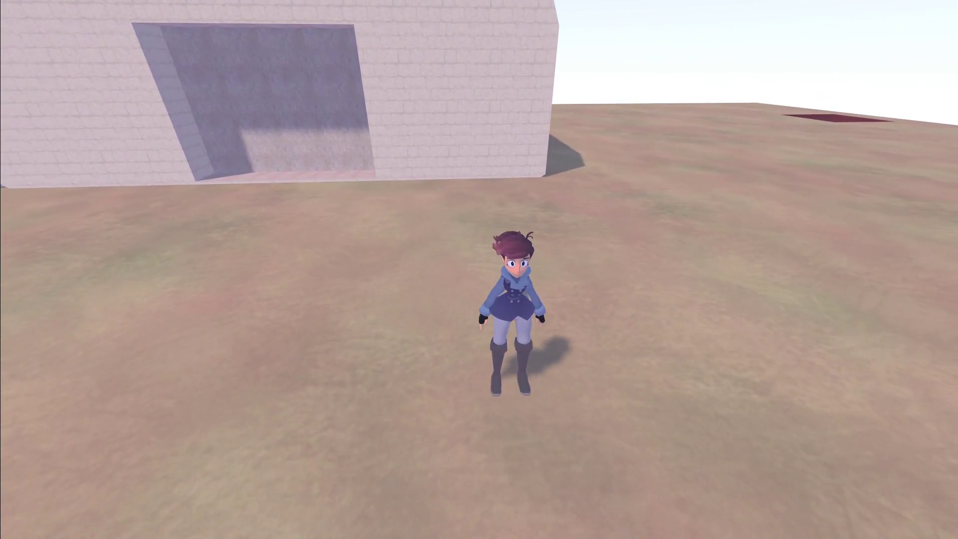
key("grave")
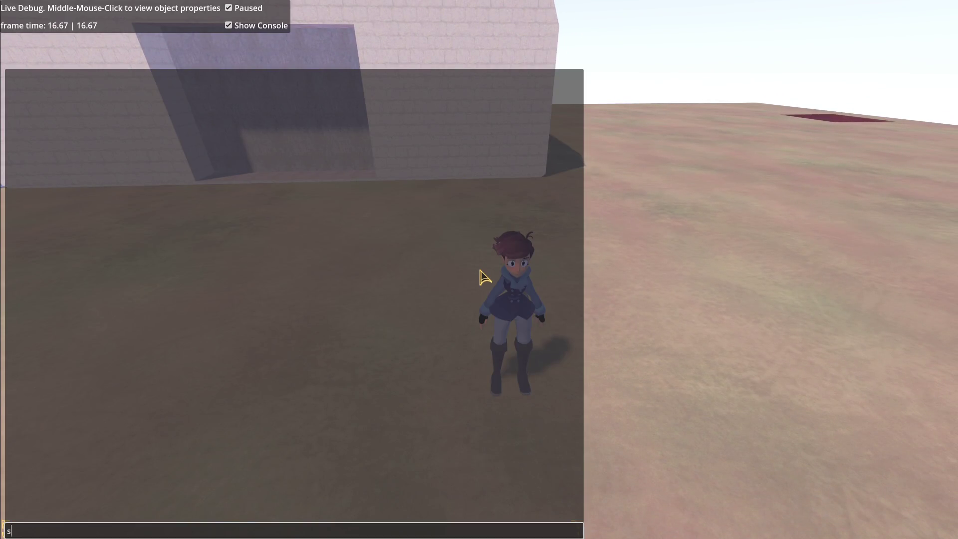
type("SaveLoad.state.d")
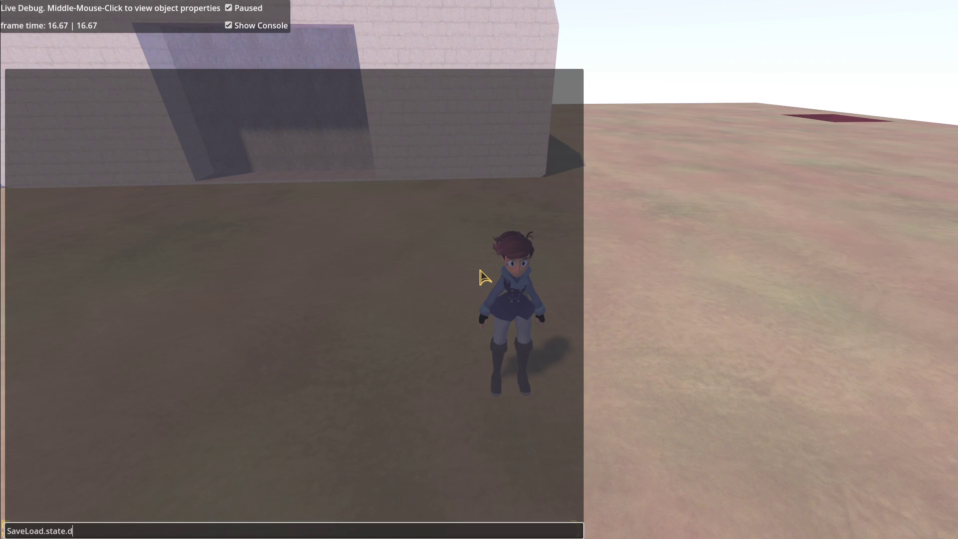
Step: Run SaveLoad.state.d and expand the output down to quest > opulent_medium's stage flags, then close the console
key("Return")
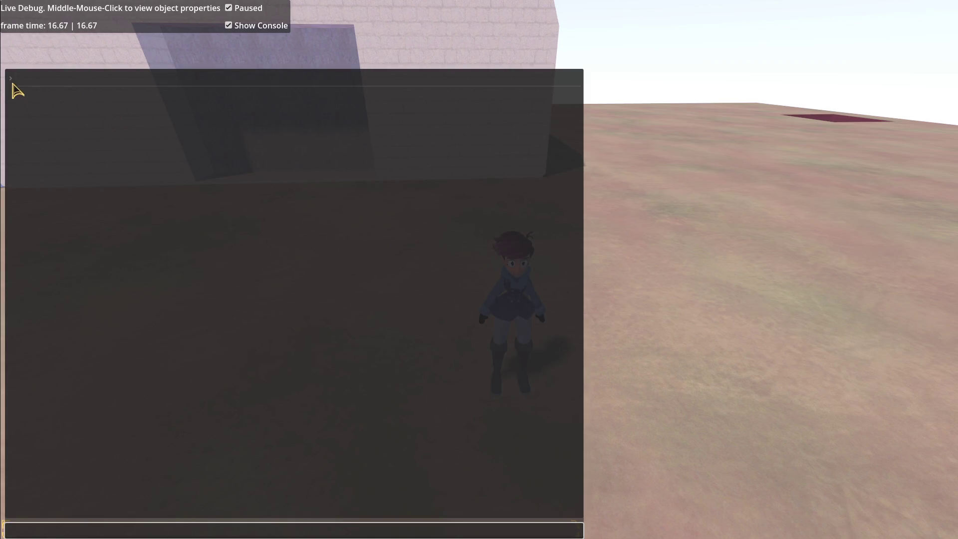
left_click(12, 81)
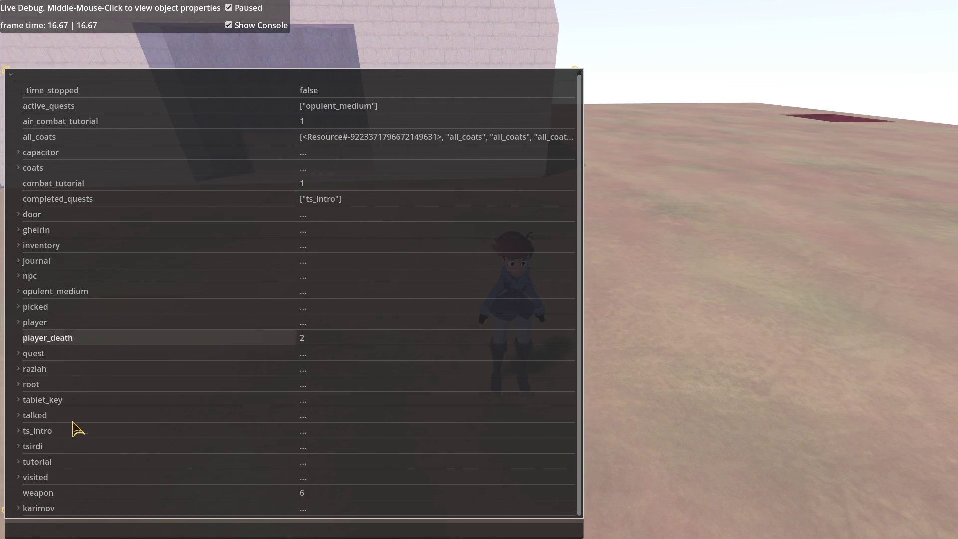
left_click(20, 370)
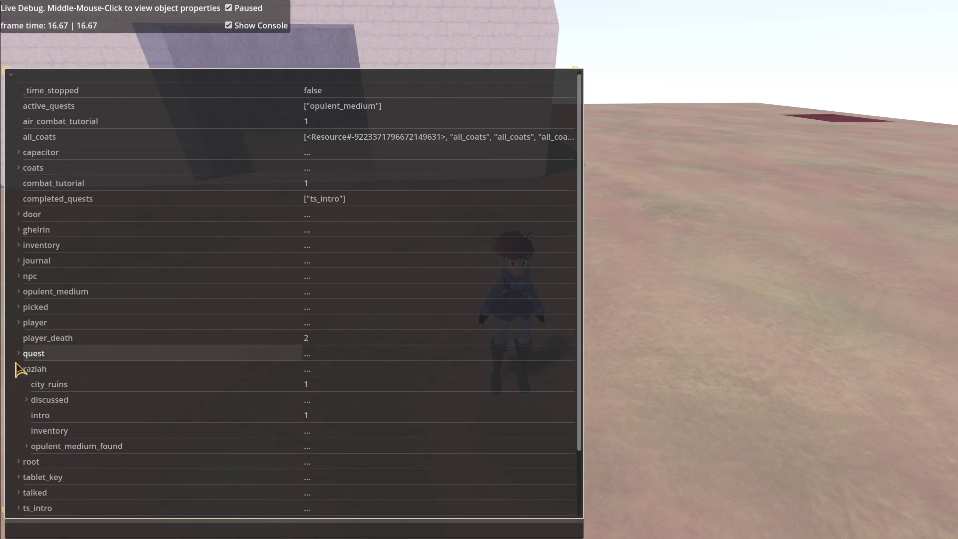
left_click(18, 368)
left_click(19, 354)
left_click(27, 370)
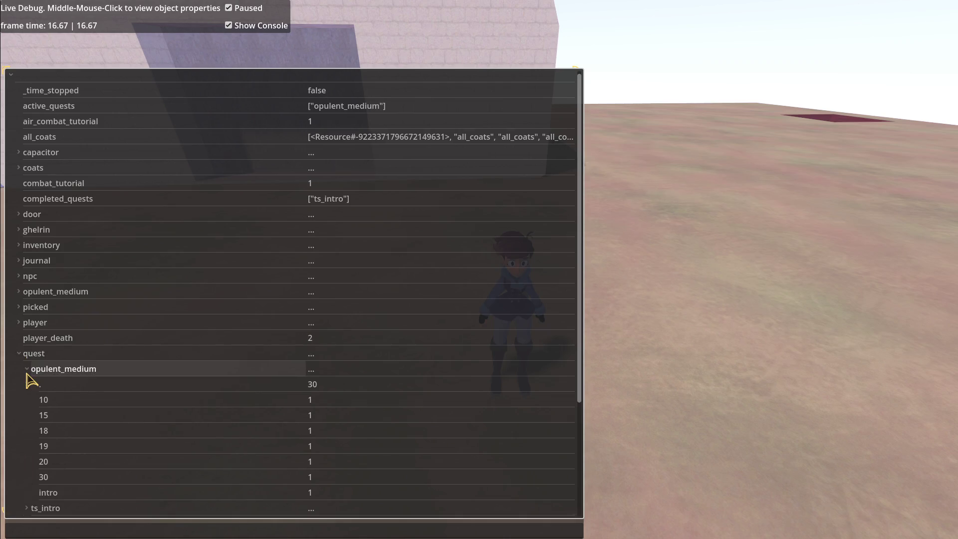
scroll(133, 421, "down", 3)
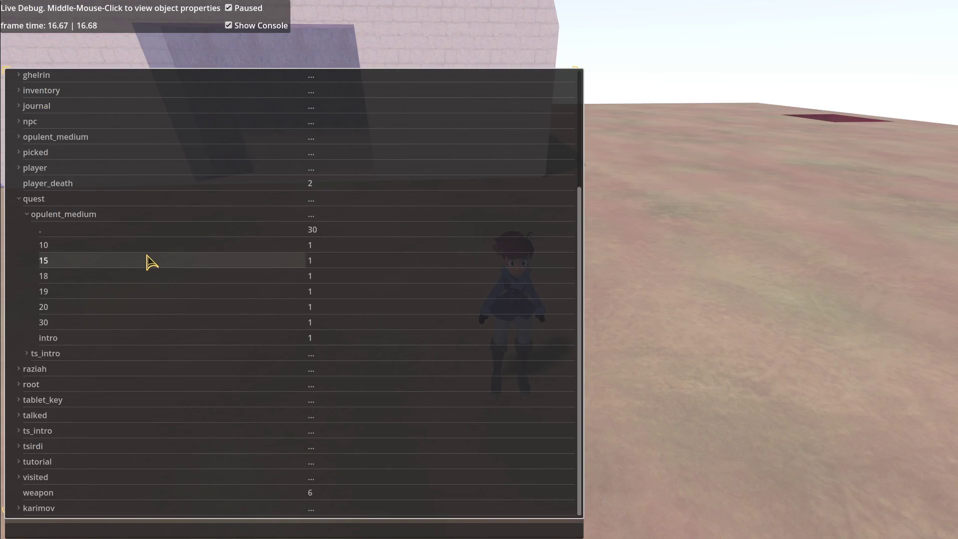
key("Escape")
key("Escape")
key("Escape")
key("w")
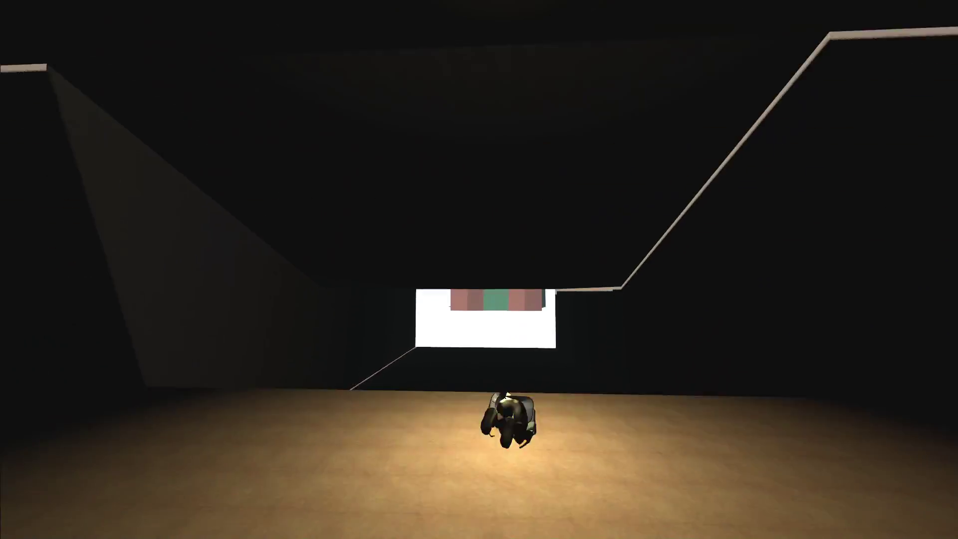
Step: Check the Map and opulent_medium Journal, then run across the cavern into the orange side room
key("Escape")
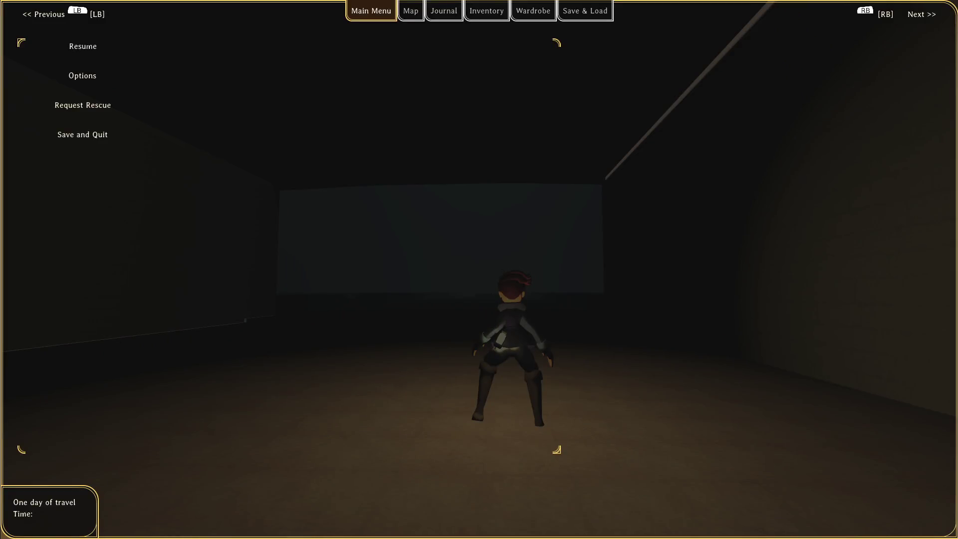
key("e")
key("e")
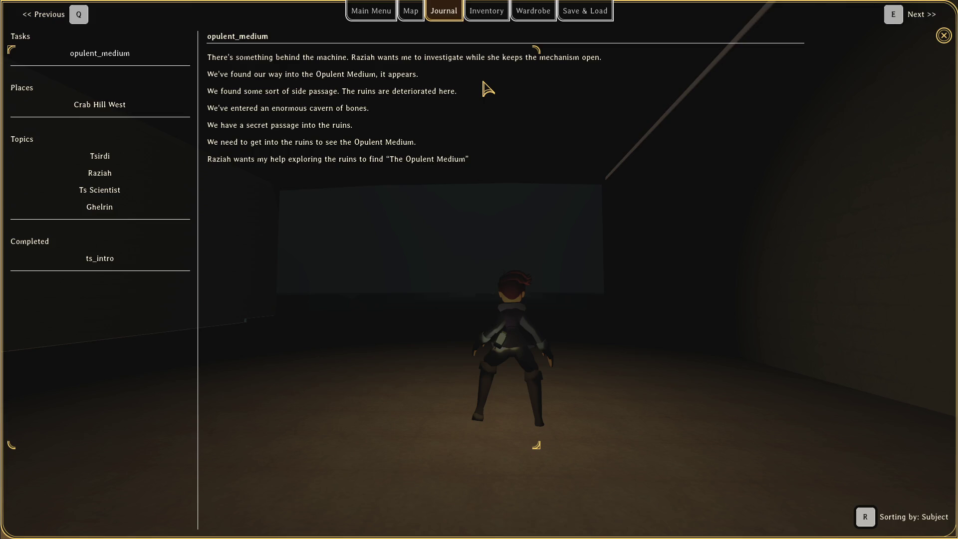
key("Escape")
key("w")
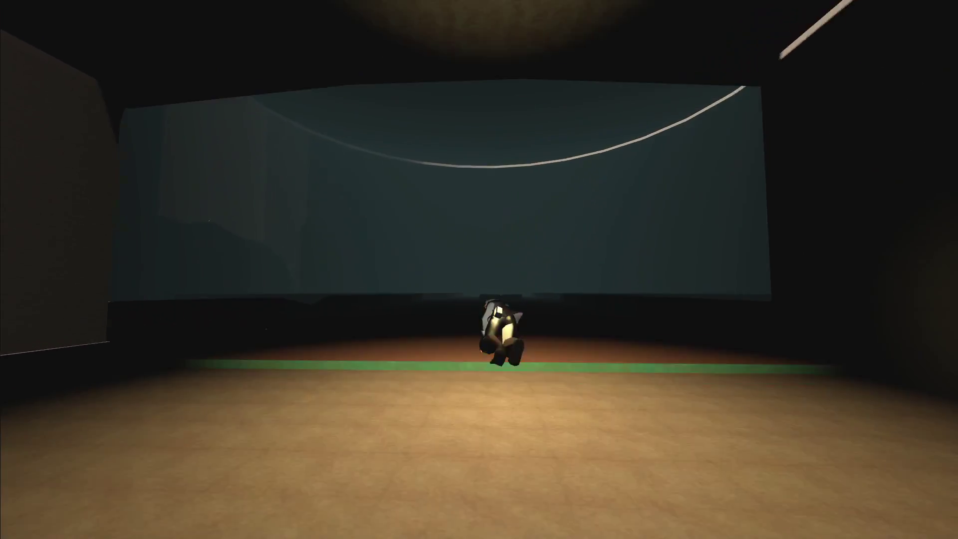
key("w")
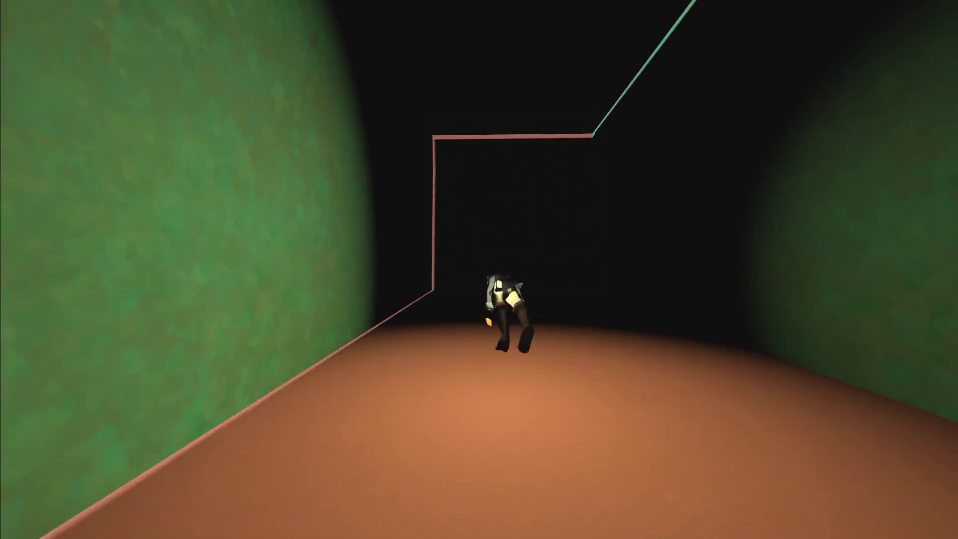
key("w")
key("a")
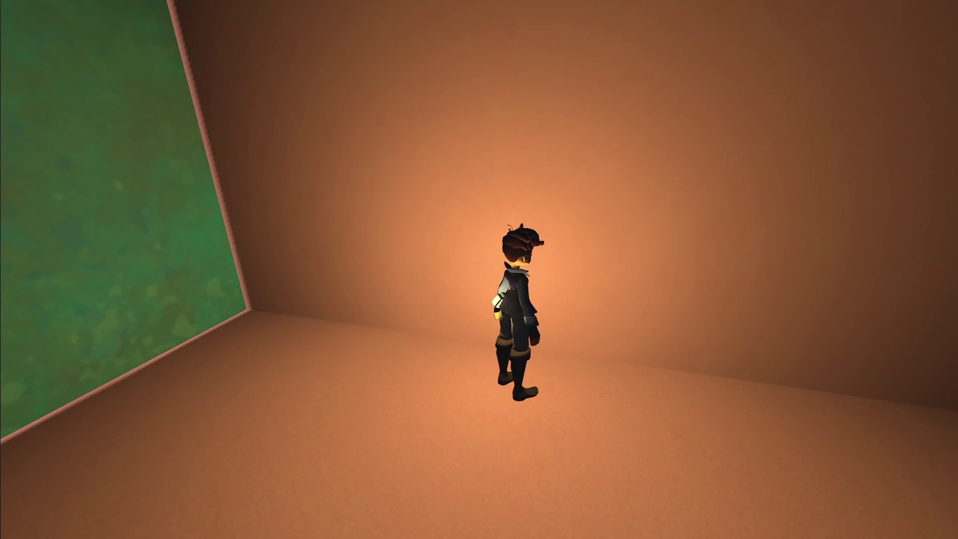
Step: Open the Live Debug console, recall the state command, start typing 'player.toggle', then return to Godot
key("grave")
key("Up")
key("ctrl+a")
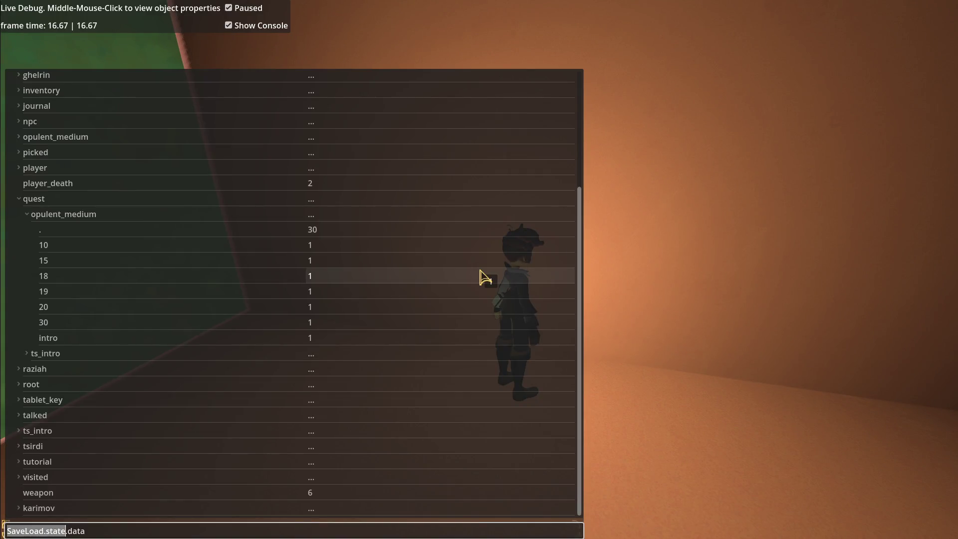
type("player.toggle")
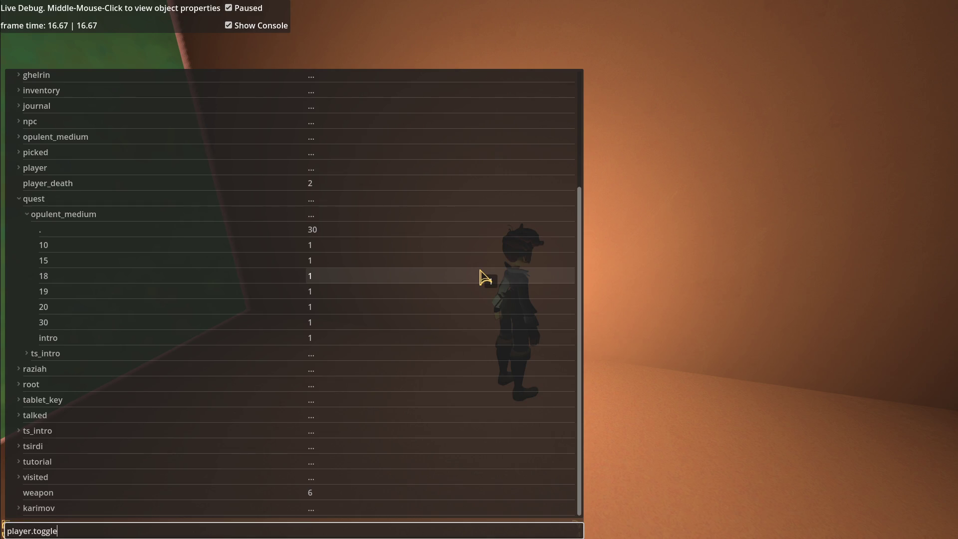
key("alt+Tab")
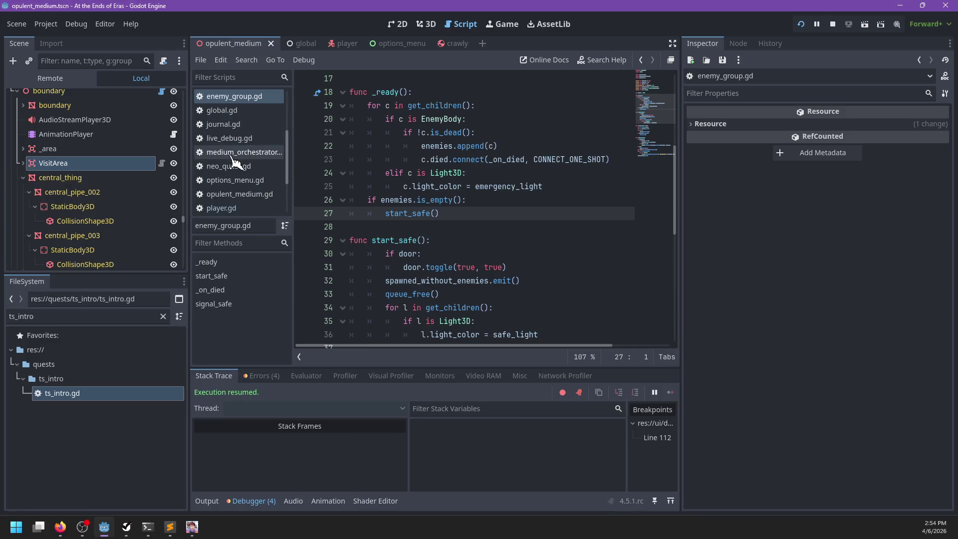
Step: Filter the FileSystem dock for 'opulent' and open opulent_medium.gd
scroll(239, 186, "down", 4)
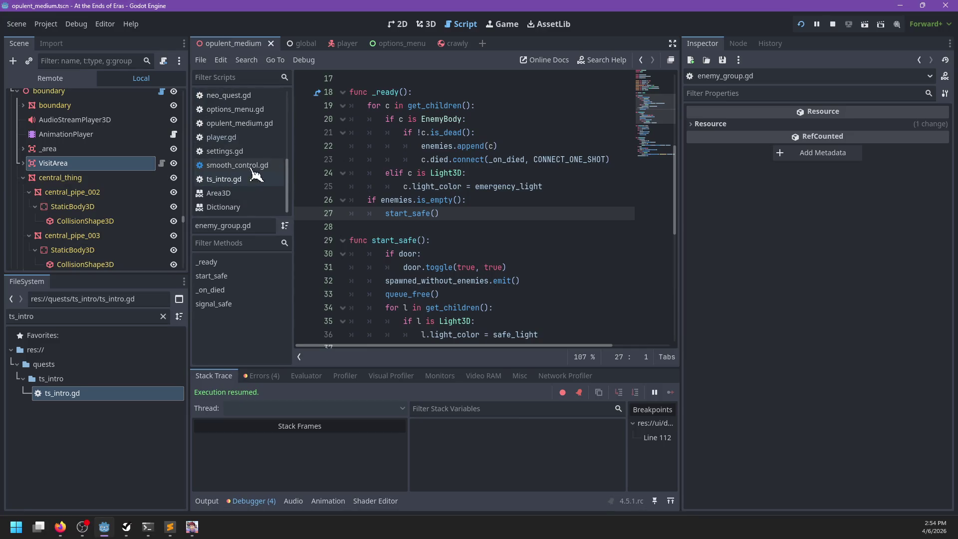
left_click(239, 96)
left_click(120, 313)
key("ctrl+a")
type("opulent")
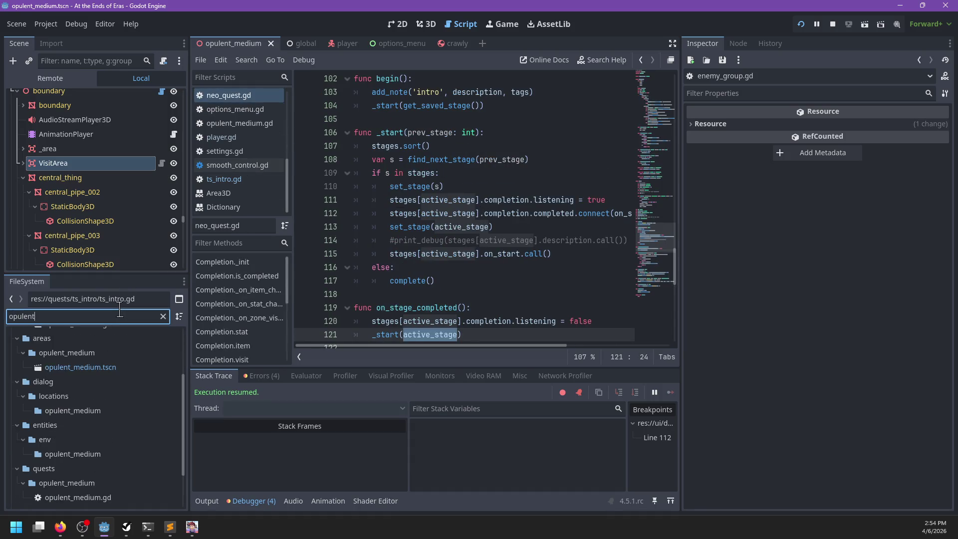
scroll(109, 401, "down", 2)
double_click(78, 439)
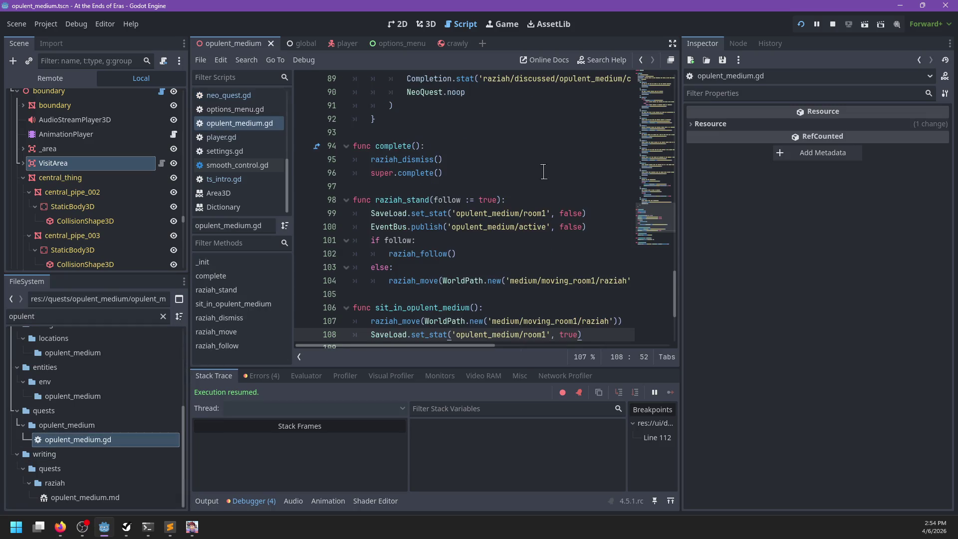
Step: Scroll to stage 35's completion check on line 45, which tests opulent_medium/safety_override
scroll(539, 172, "down", 2)
left_click(521, 185)
scroll(521, 182, "down", 2)
scroll(522, 181, "up", 7)
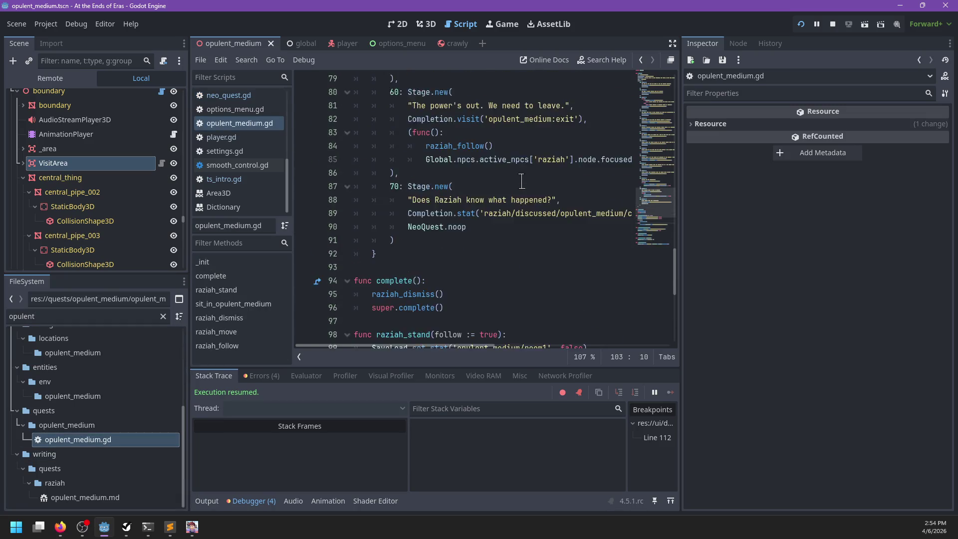
scroll(522, 181, "up", 15)
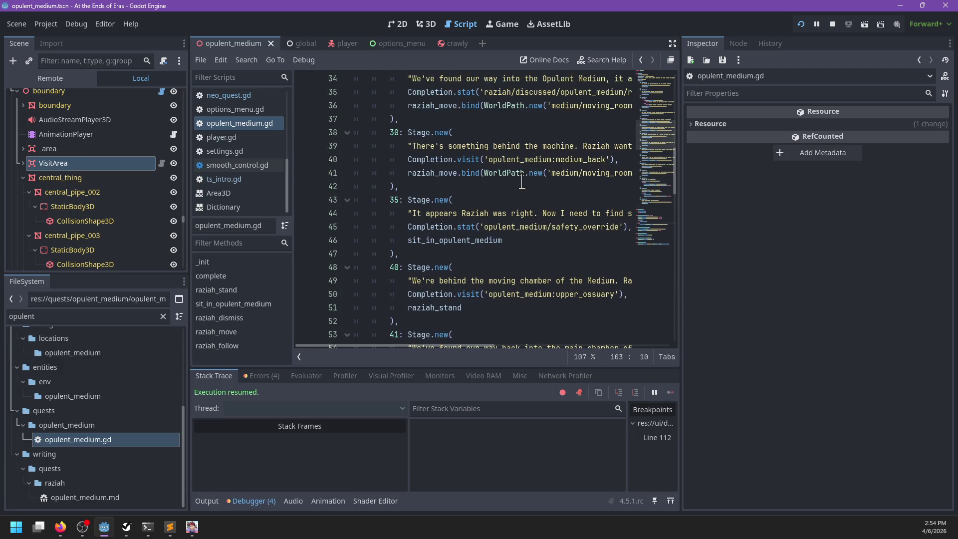
scroll(482, 234, "right", 2)
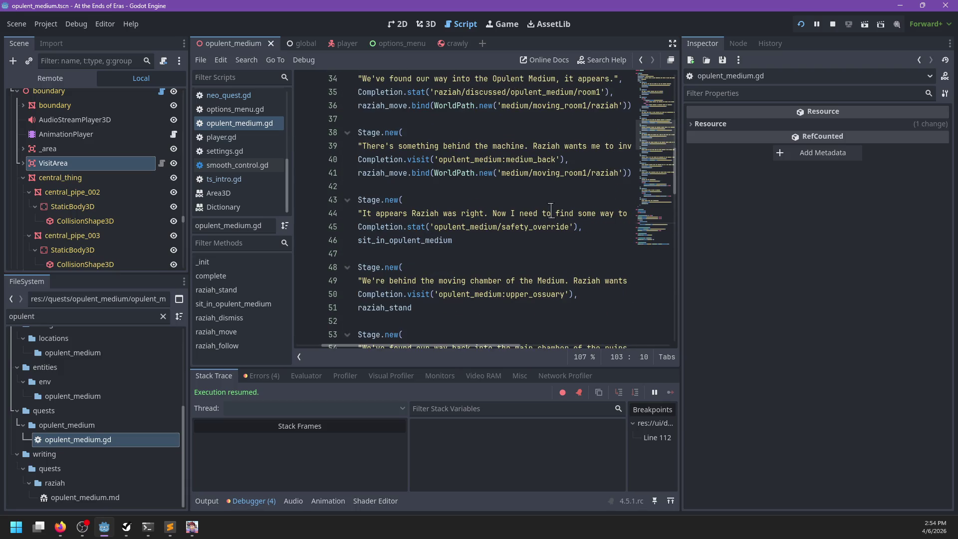
scroll(549, 212, "right", 10)
scroll(545, 220, "left", 8)
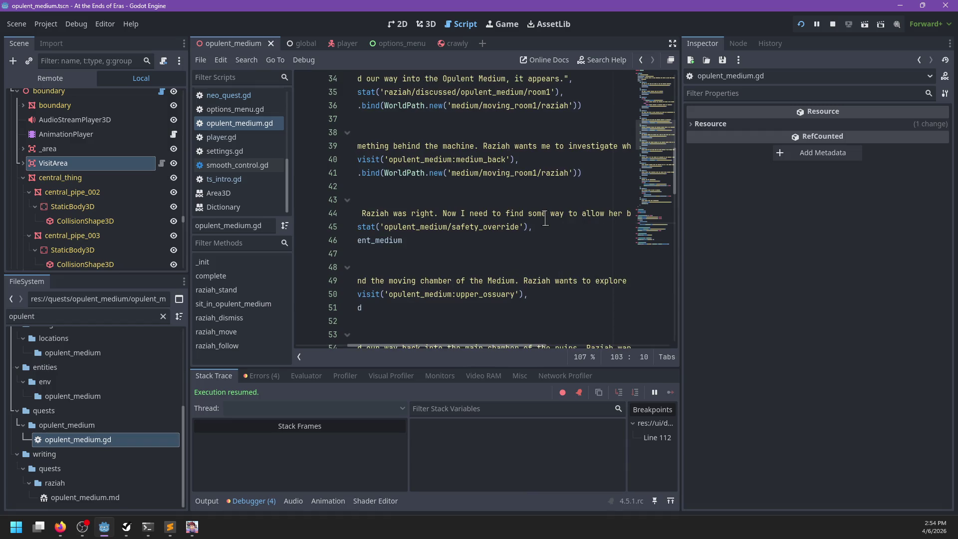
scroll(546, 220, "left", 3)
Step: Try retyping the safety_override stat name on line 45, then undo back to the original condition
left_click_drag(434, 229, 568, 227)
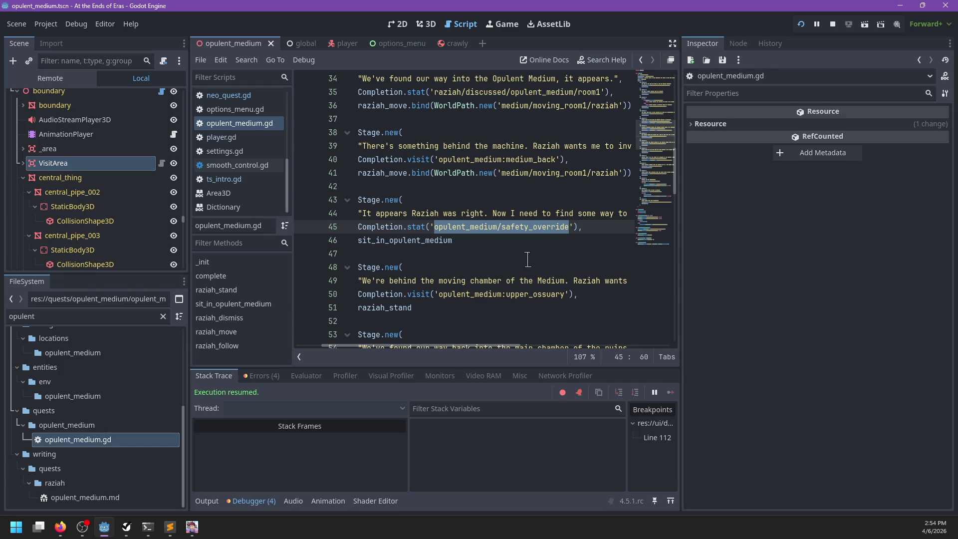
type("visited/")
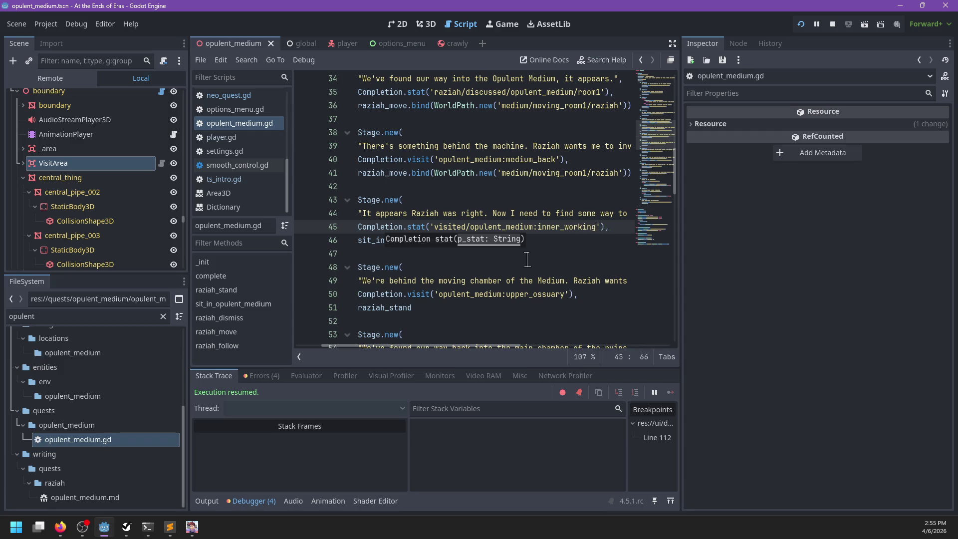
scroll(484, 193, "right", 3)
scroll(484, 200, "left", 6)
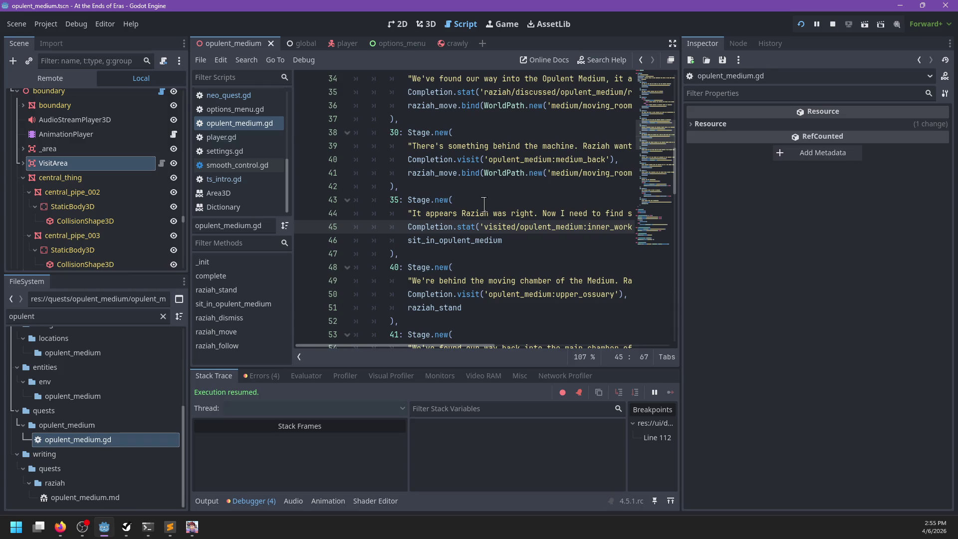
scroll(483, 204, "right", 2)
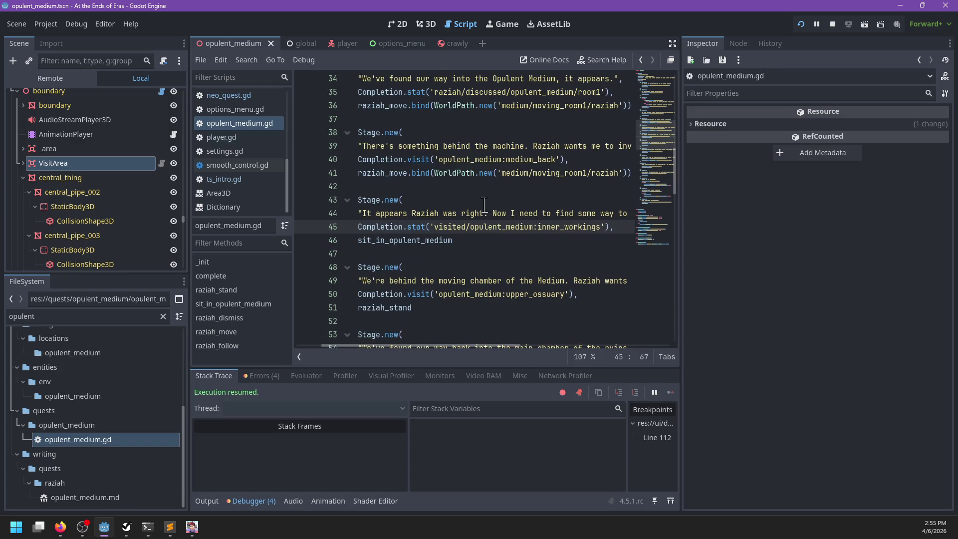
key("ctrl+z")
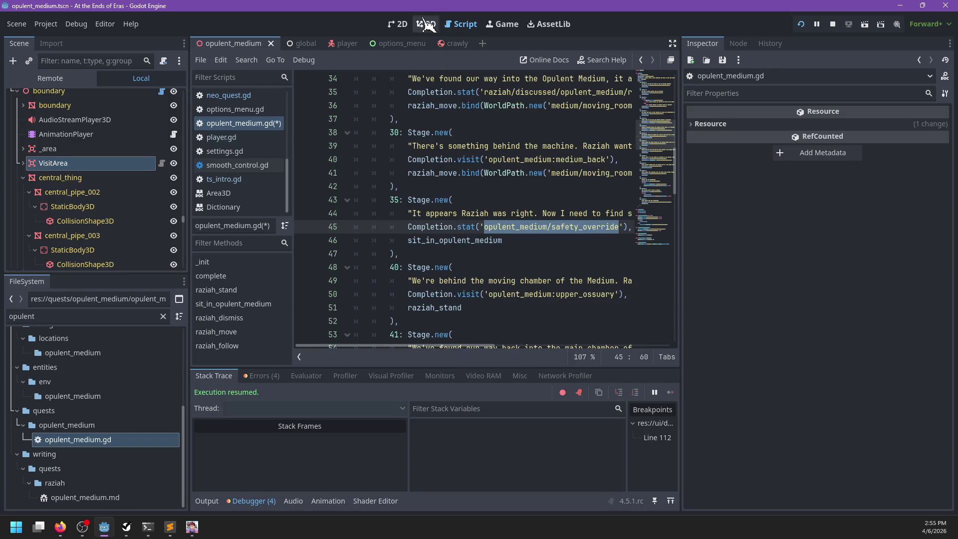
Step: In the 3D view, zoom in, select the medium_back mesh, and orbit inside its room
left_click(427, 24)
scroll(473, 179, "up", 10)
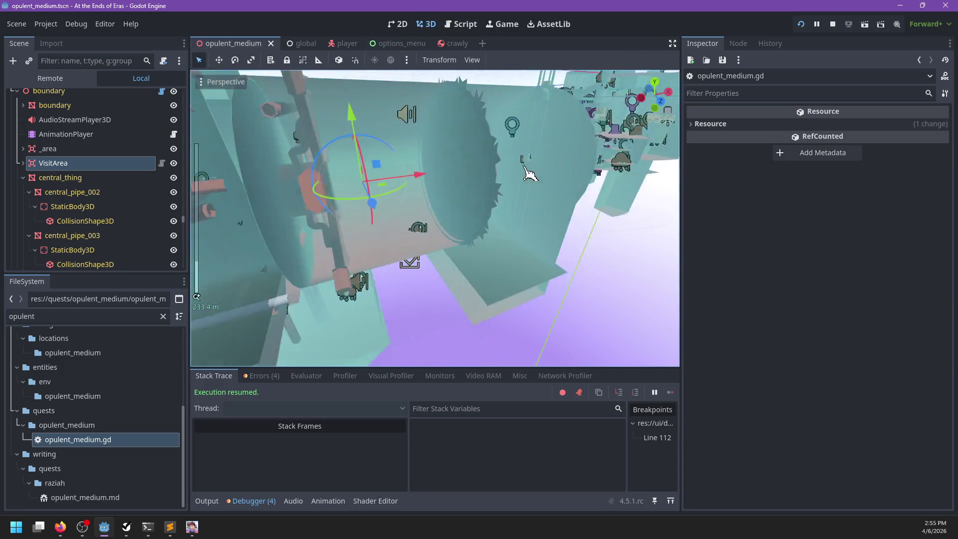
scroll(482, 242, "down", 10)
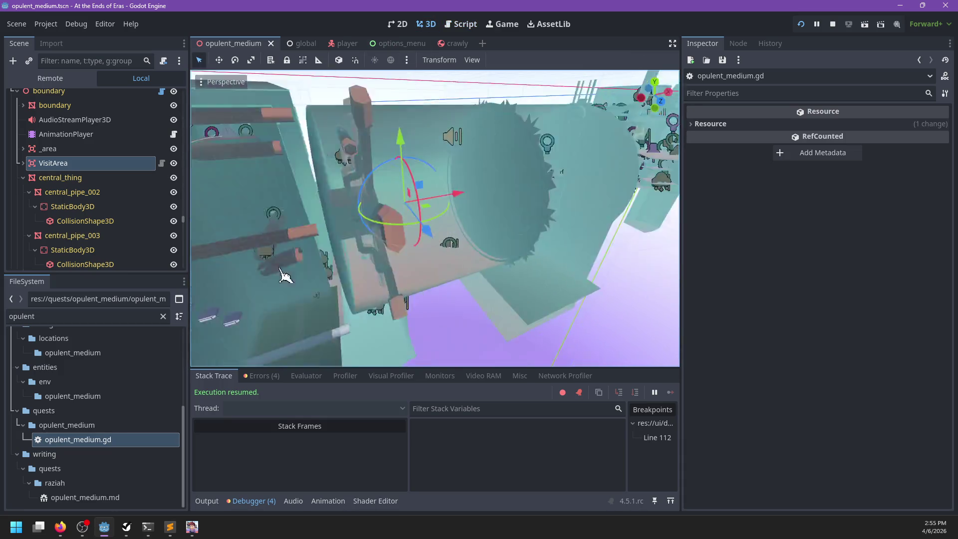
scroll(394, 170, "up", 8)
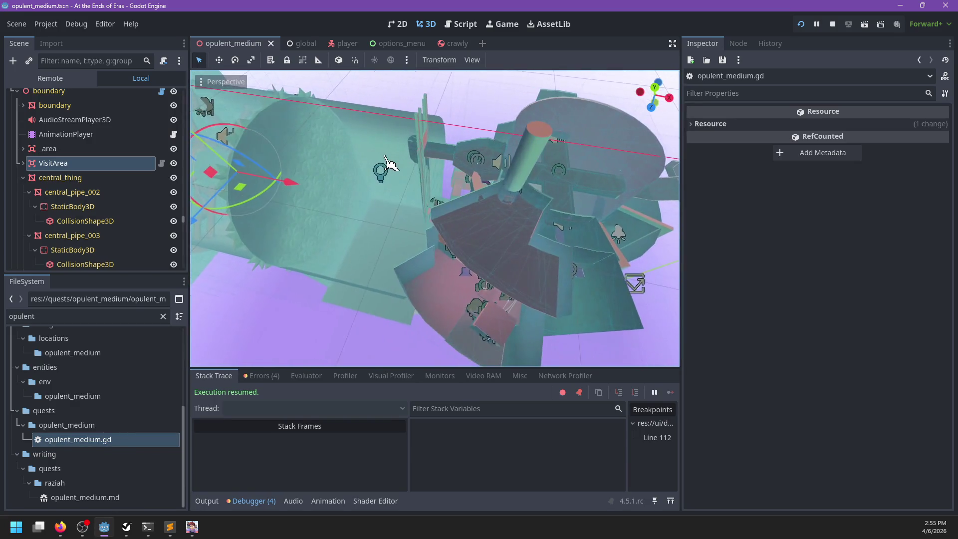
left_click(464, 226)
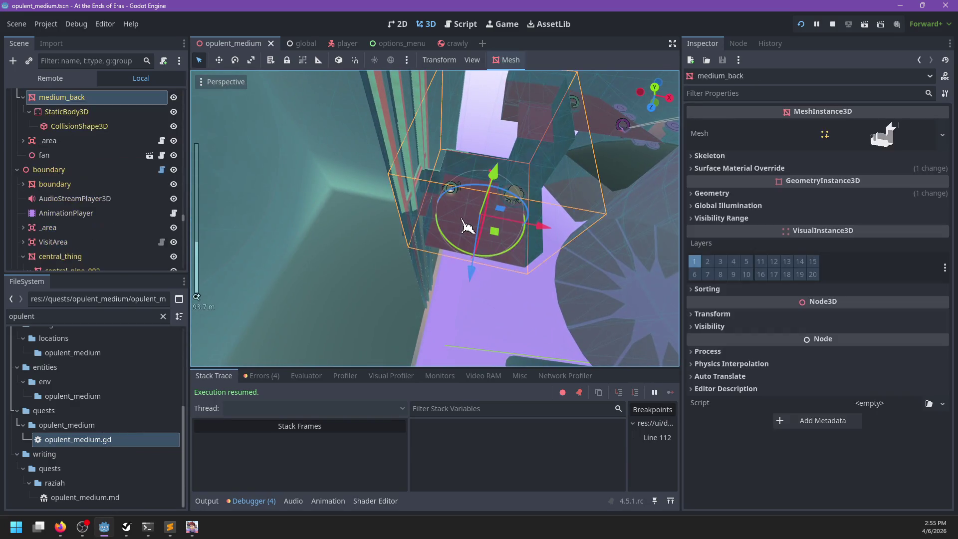
scroll(467, 227, "up", 10)
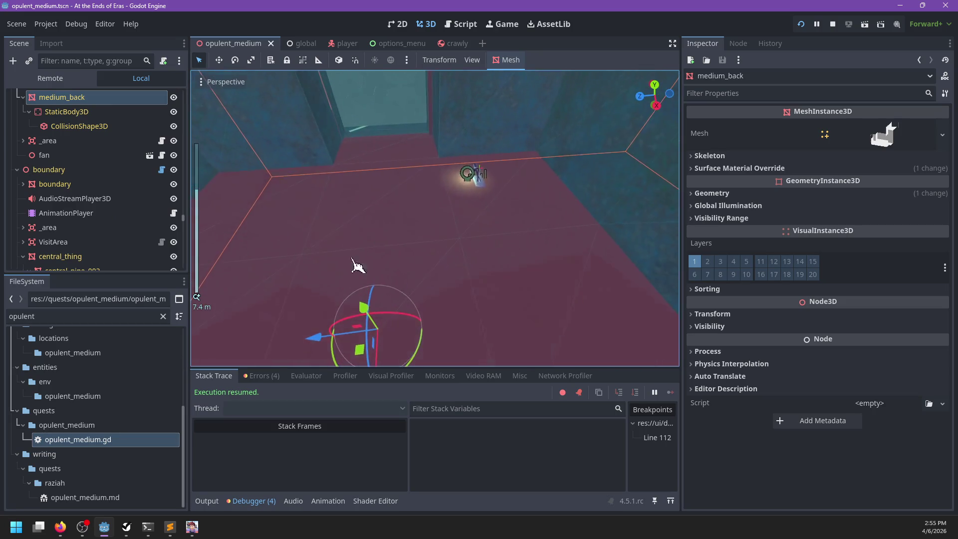
left_click_drag(358, 266, 492, 224)
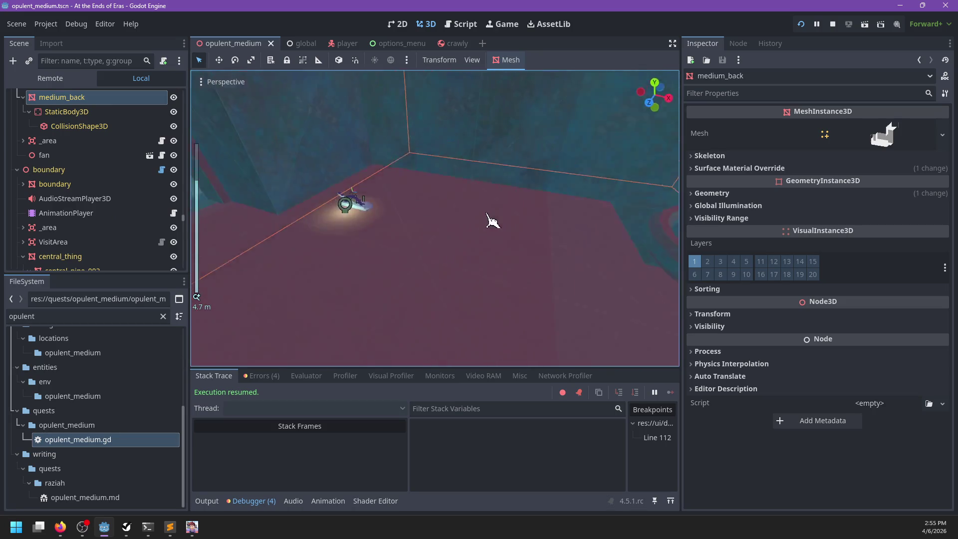
Step: Cycle through Sublime Text and Godot's script view back to the paused game's Live Debug view
key("alt+Tab")
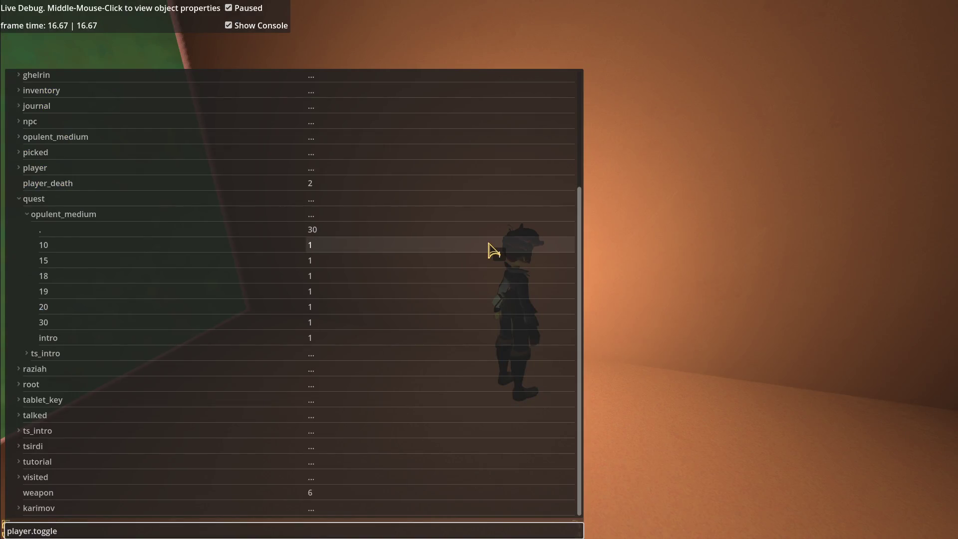
key("alt+Tab")
key("alt+Tab")
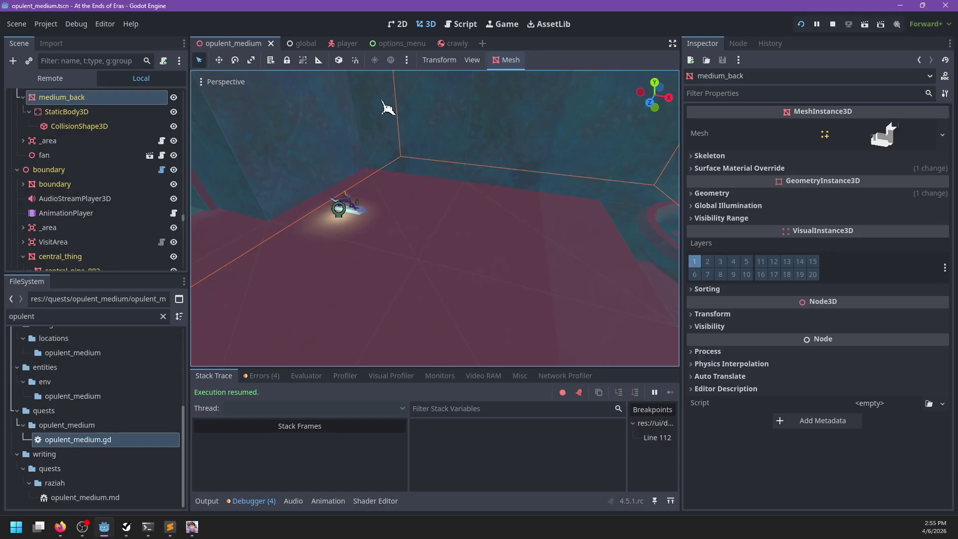
left_click(463, 24)
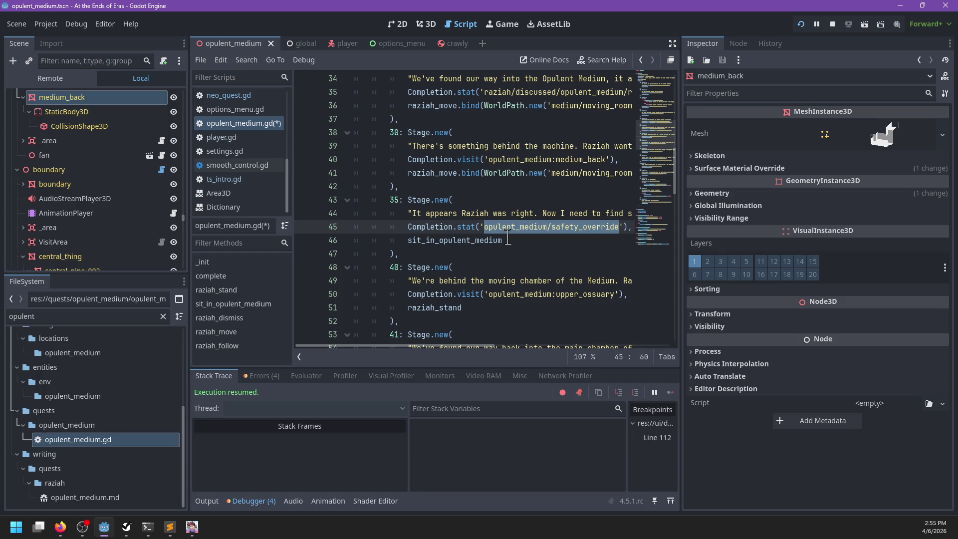
key("alt+Tab")
key("alt+Tab")
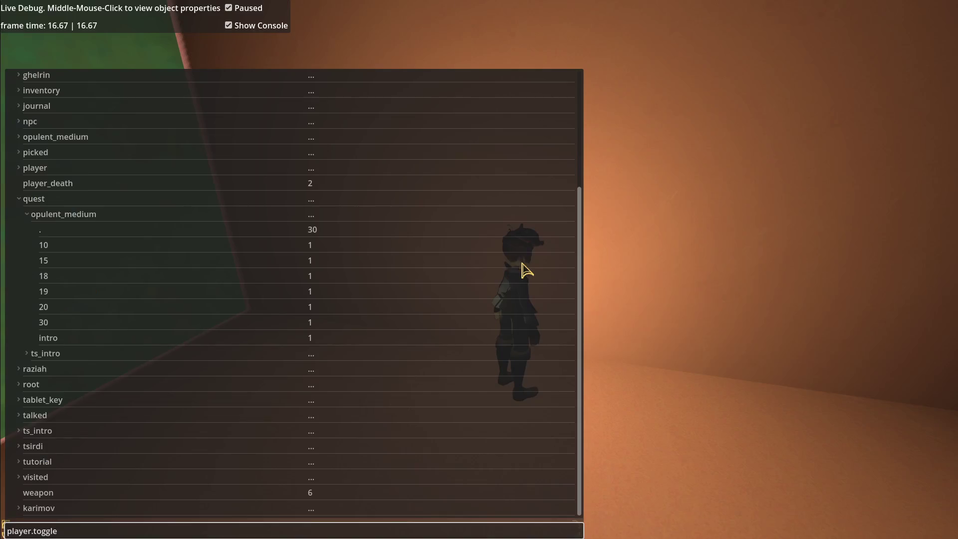
Step: Turn on noclip with the toggle command in the Live Debug console
key("Escape")
key("Escape")
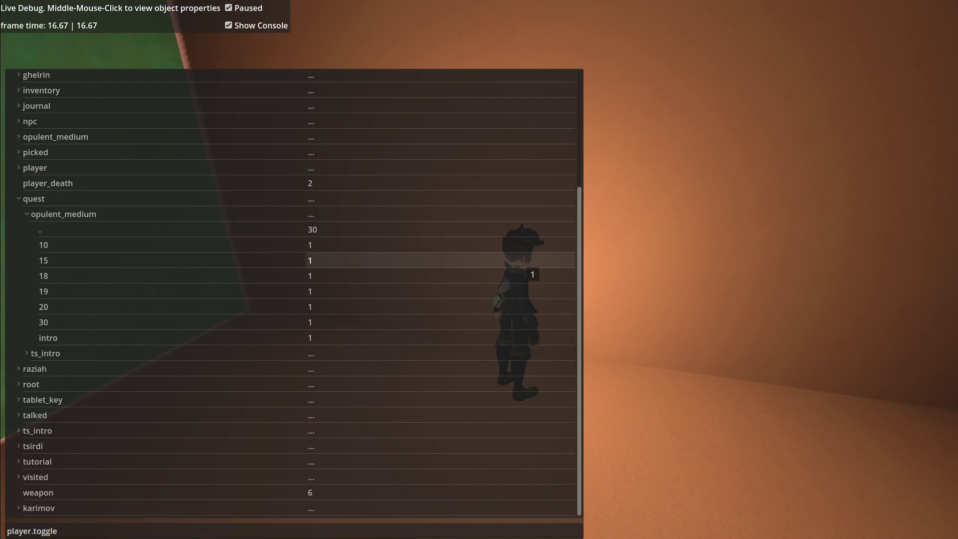
key("Escape")
key("Escape")
key("Escape")
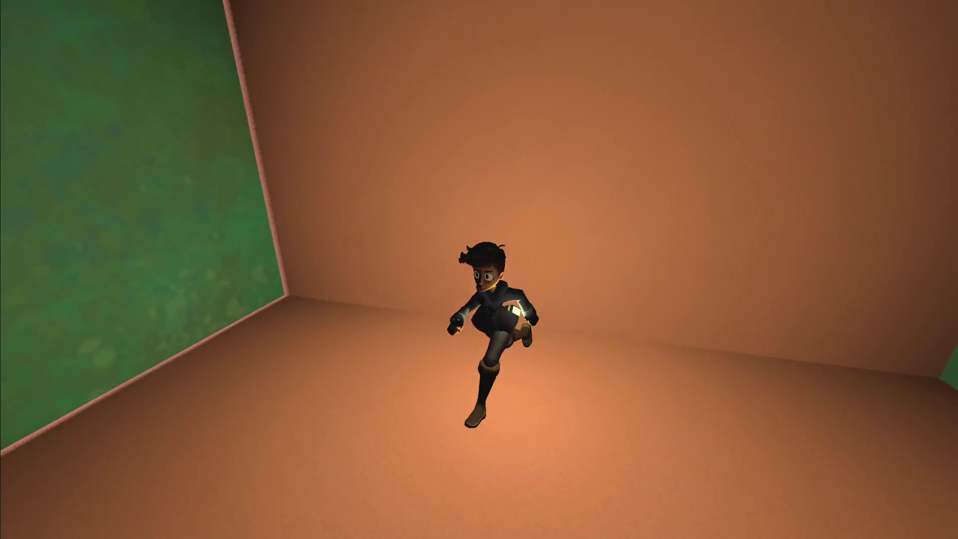
key("grave")
type("player.toggle_noclip")
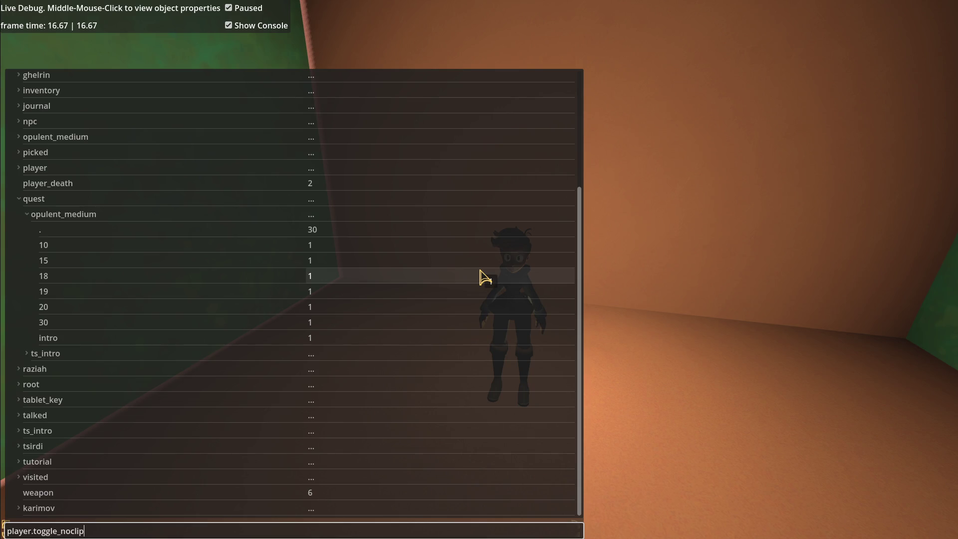
key("Return")
key("grave")
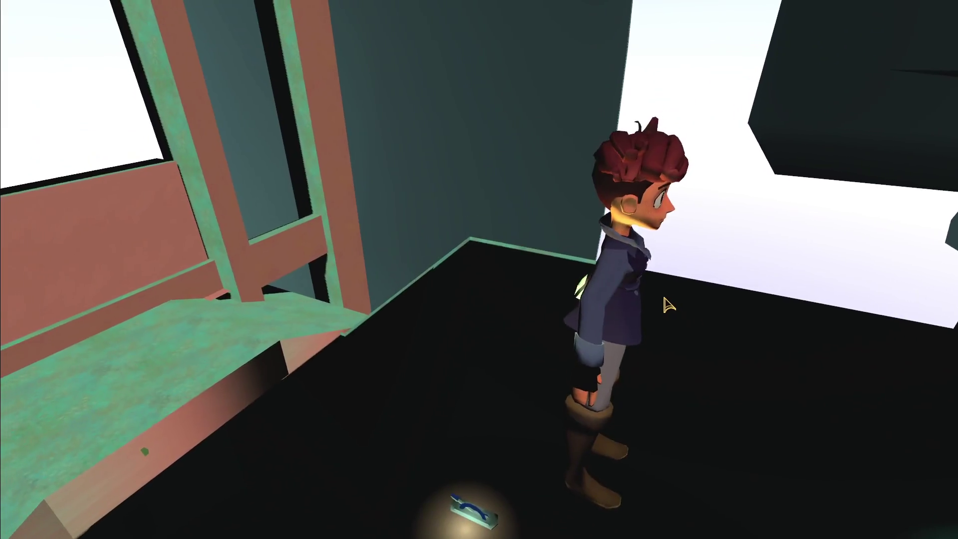
key("grave")
key("grave")
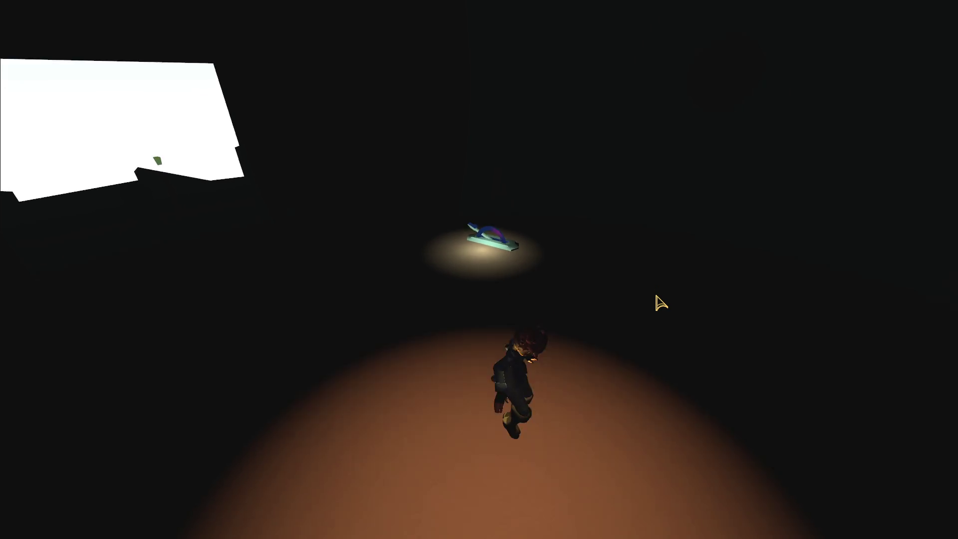
Step: Get to the lever and talk through Raziah's dialog
key("j")
key("j")
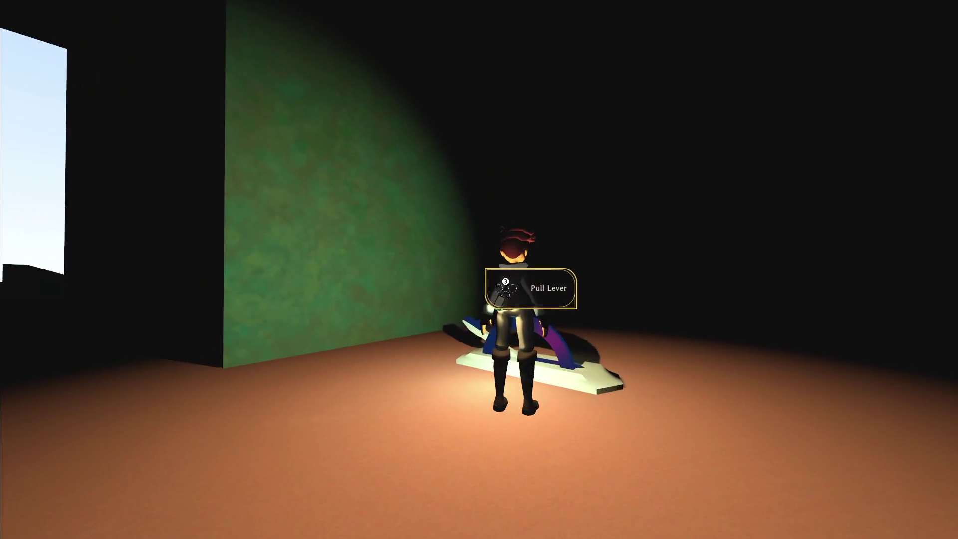
key("w")
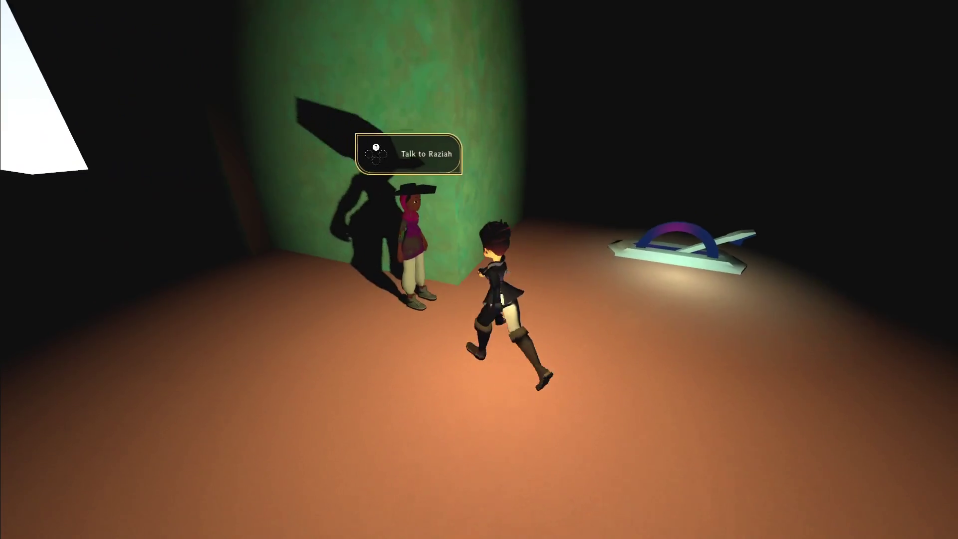
key("e")
key("1")
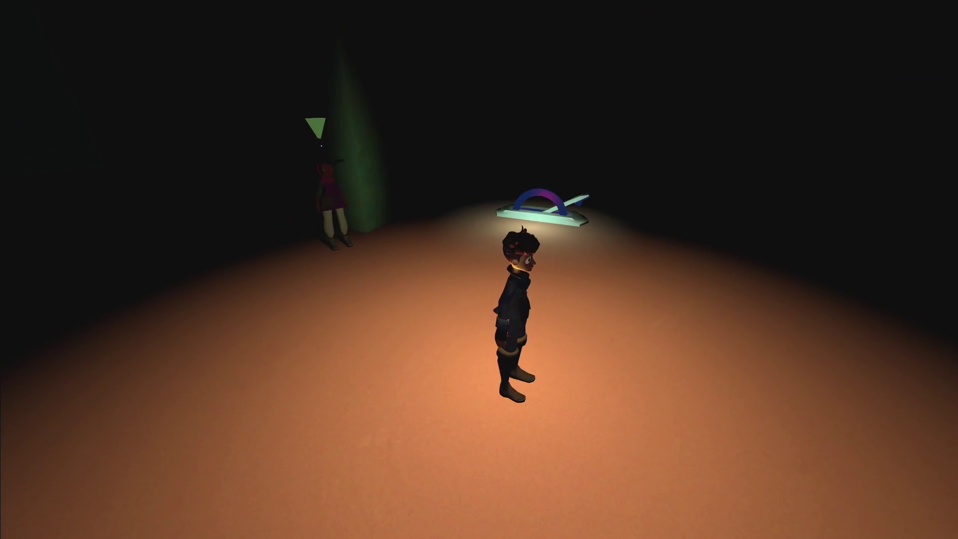
Step: Recall the noclip command in the console to toggle it again, then close the overlay
key("grave")
key("Up")
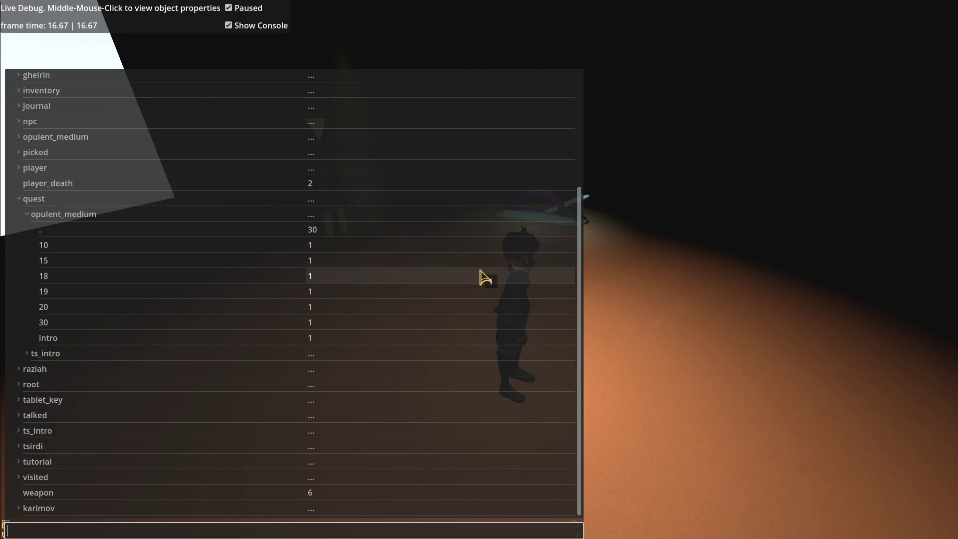
key("alt+Tab")
key("alt+Tab")
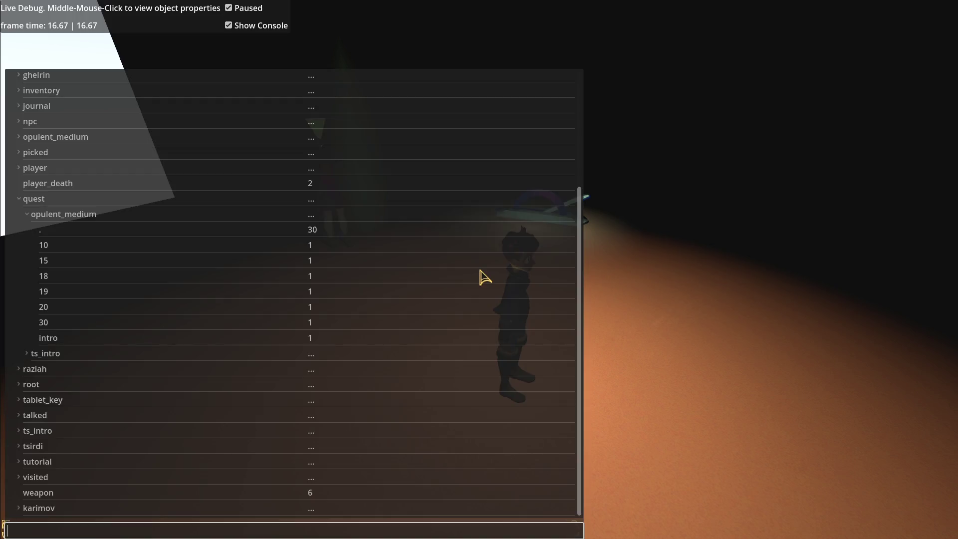
key("Escape")
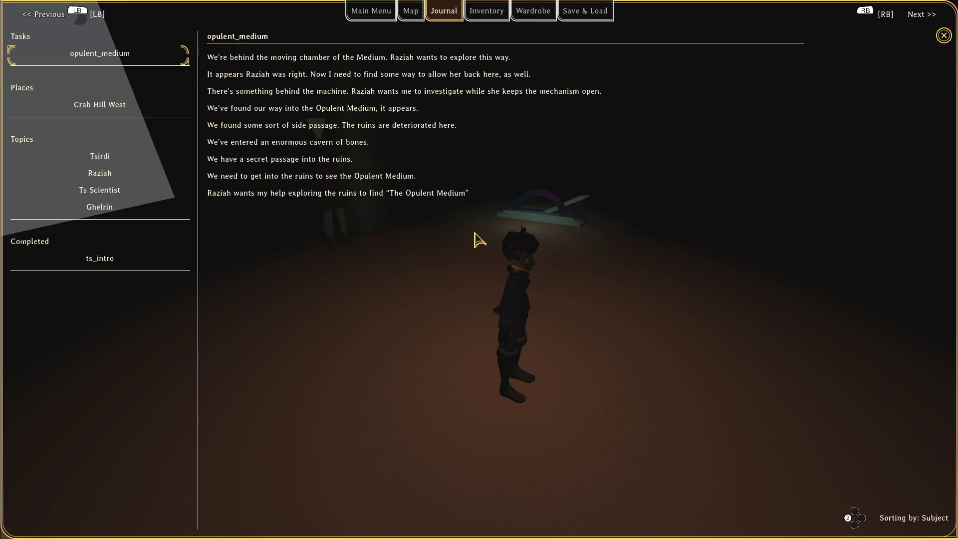
Step: Move around the chamber back beside Raziah and open the journal's opulent_medium entries
key("w")
key("s")
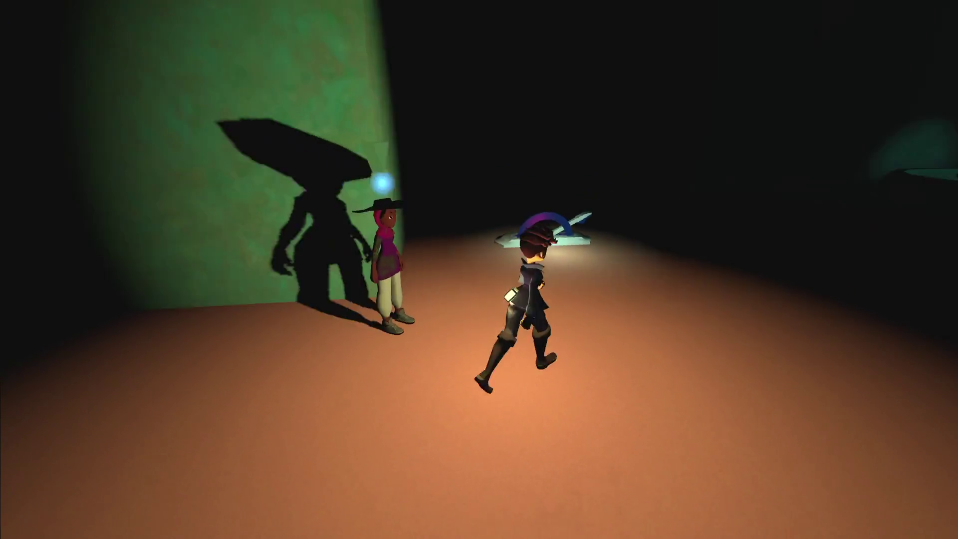
key("w")
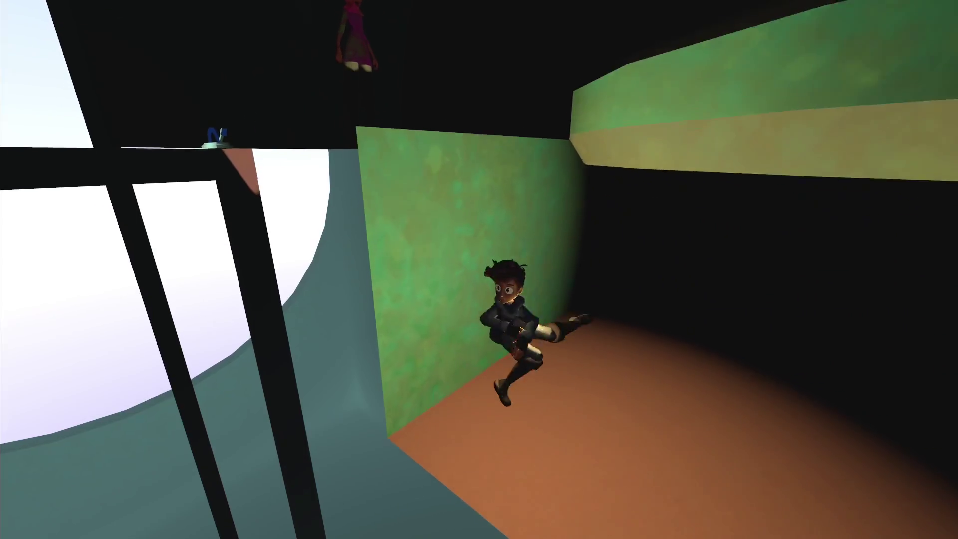
key("space")
key("s")
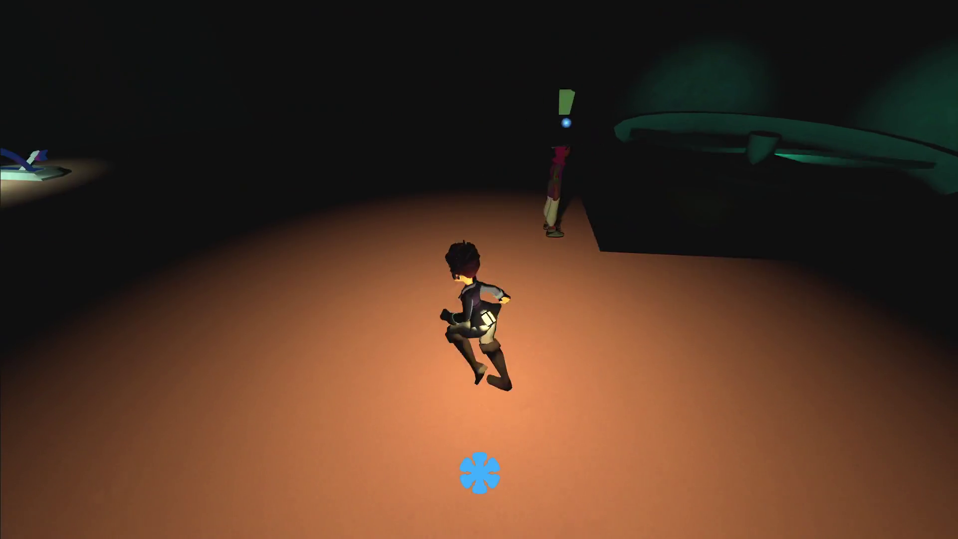
key("a")
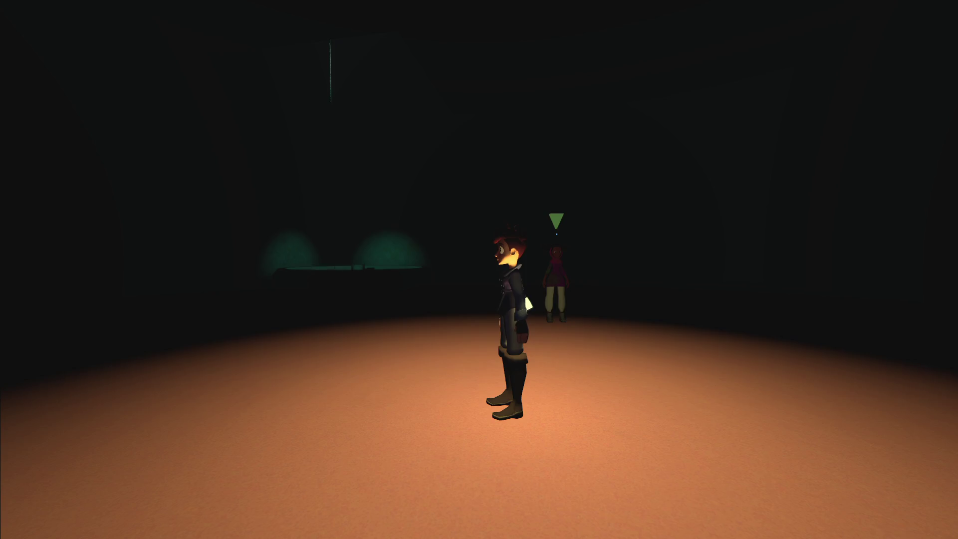
key("w")
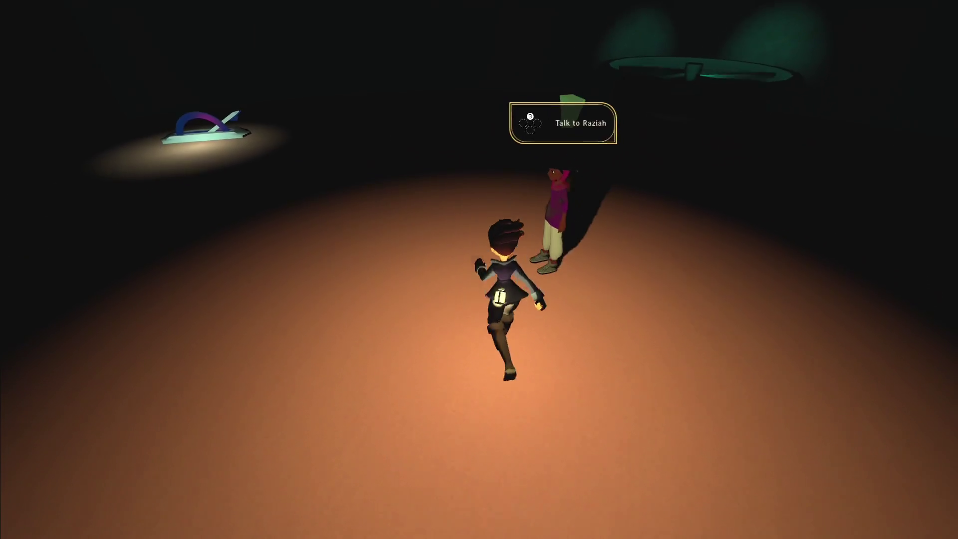
key("s")
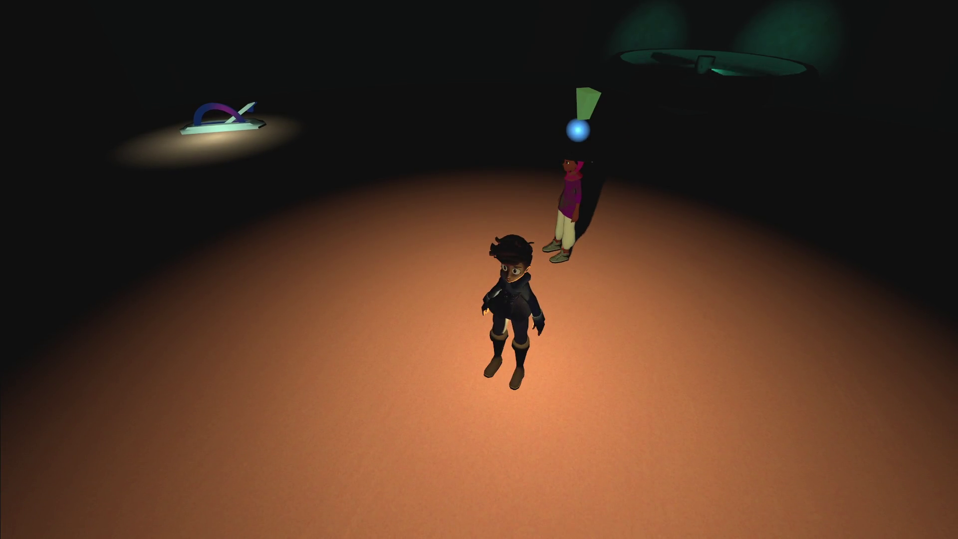
key("j")
key("alt+Tab")
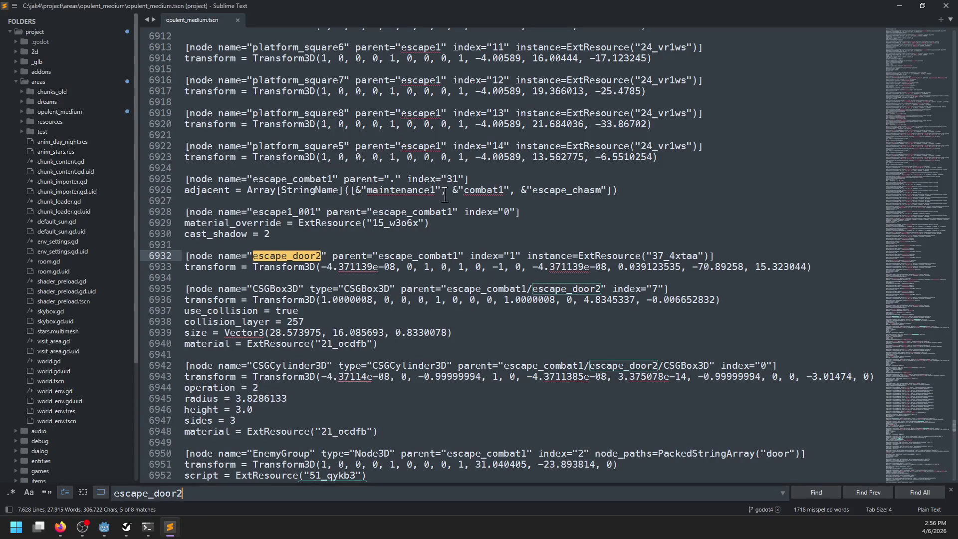
Step: Collapse areas, expand dialog > quest_major > raziah in the sidebar, and open raziah.dialog
mouse_move(120, 529)
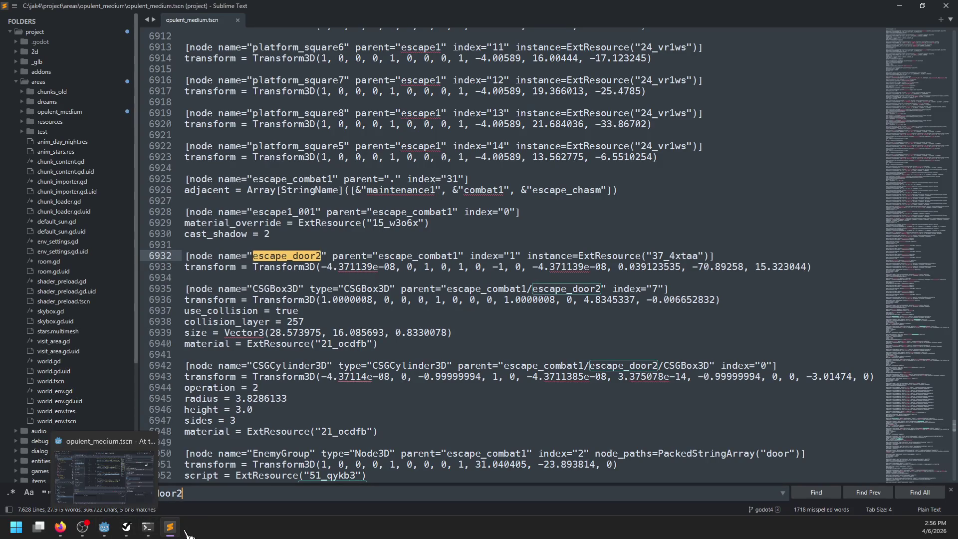
left_click(293, 432)
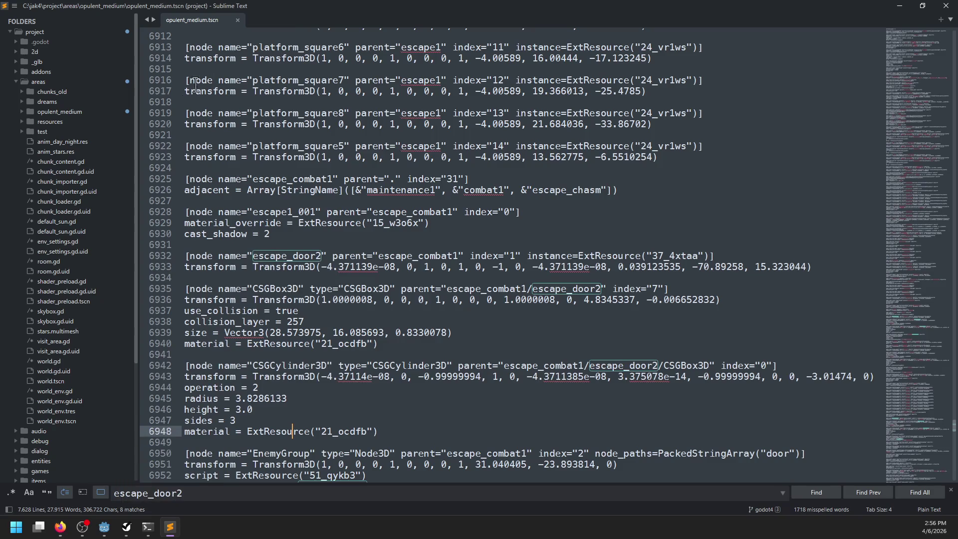
left_click(16, 81)
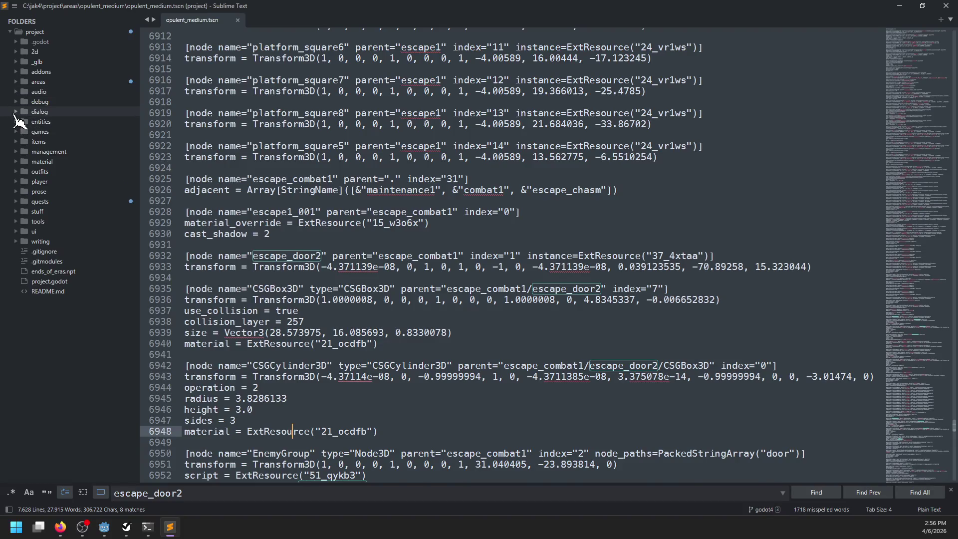
left_click(16, 112)
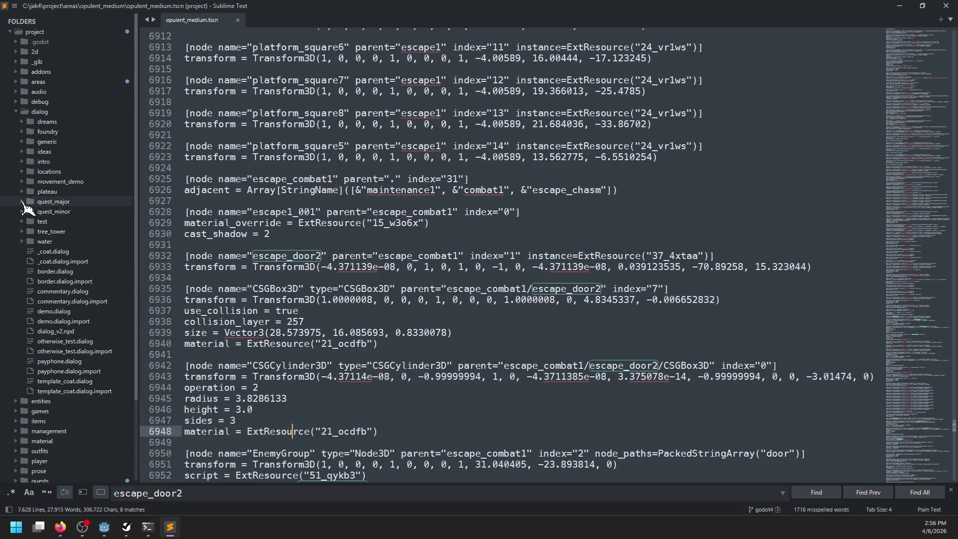
left_click(22, 201)
left_click(46, 292)
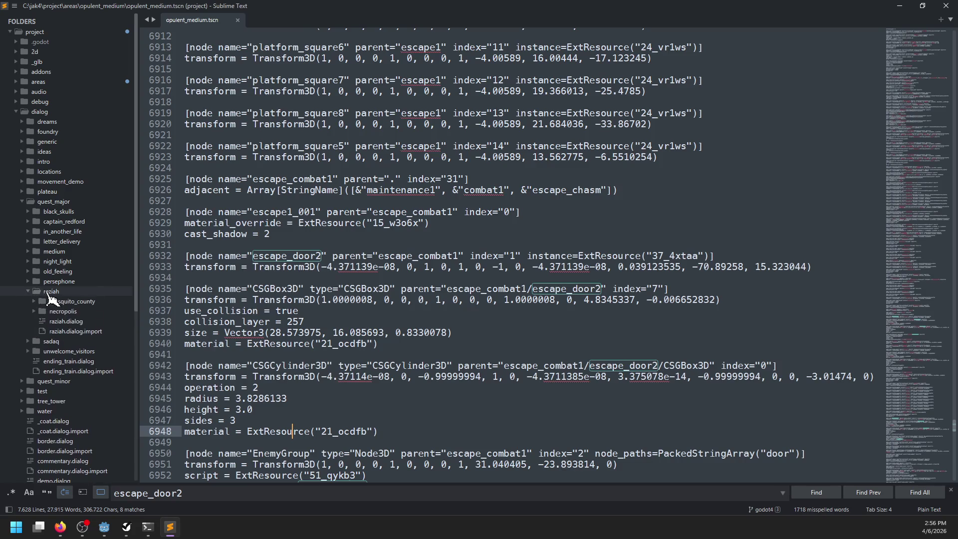
left_click(34, 312)
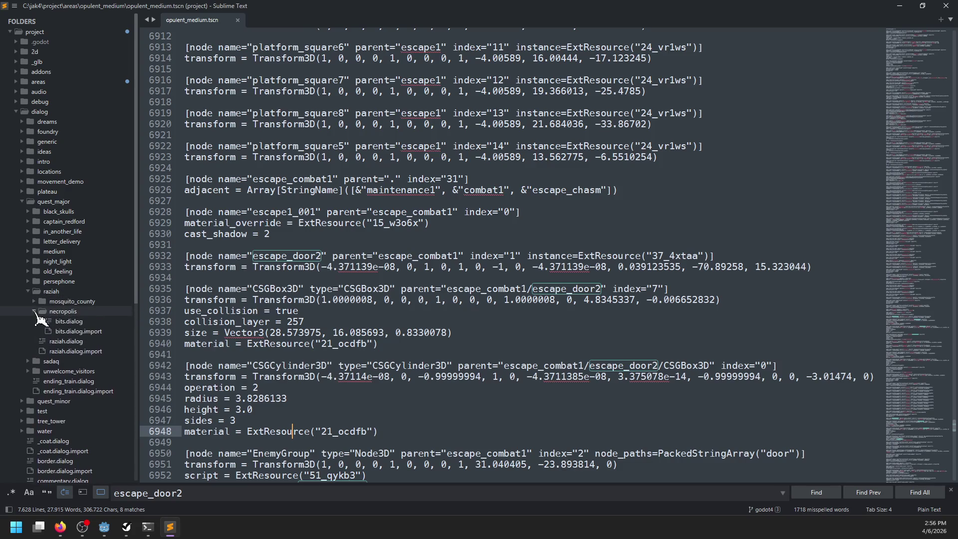
left_click(34, 311)
left_click(45, 321)
left_click(424, 225)
scroll(425, 221, "down", 11)
Step: Search raziah.dialog for 'necropolis' and step through the matches
key("ctrl+f")
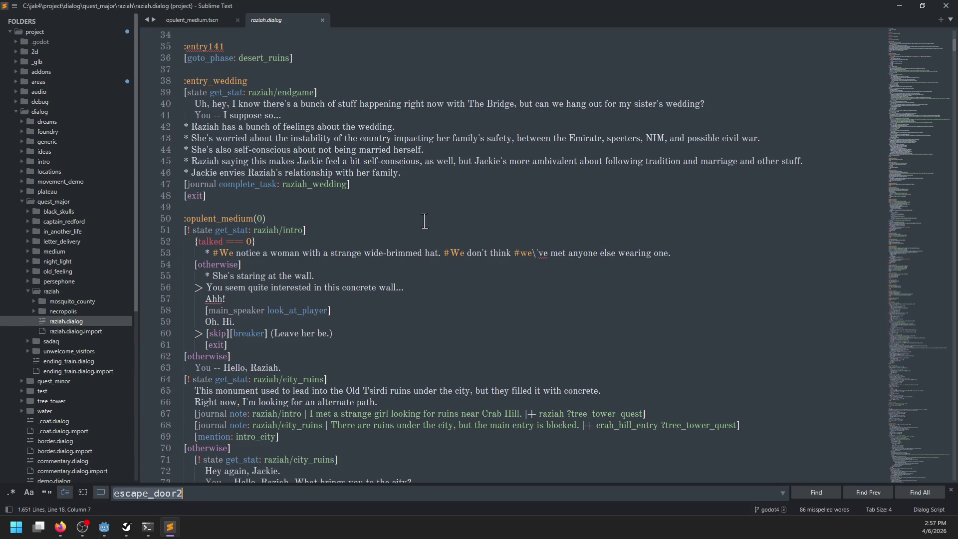
type("necropolis")
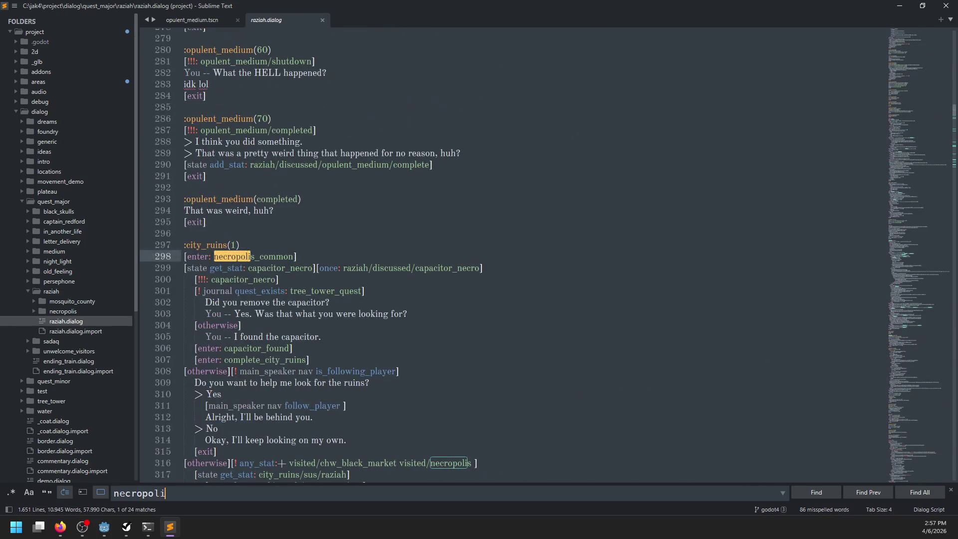
key("Return")
key("Return")
key("Escape")
Step: Search for 'opulent_medium' and step through matches to the opulent_medium(0) section on line 50
key("ctrl+f")
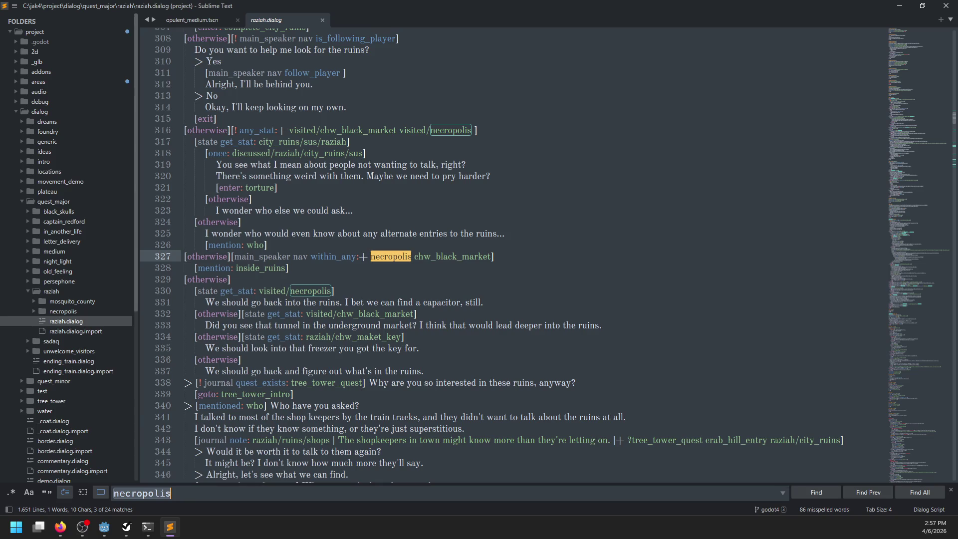
type("opulent_medi")
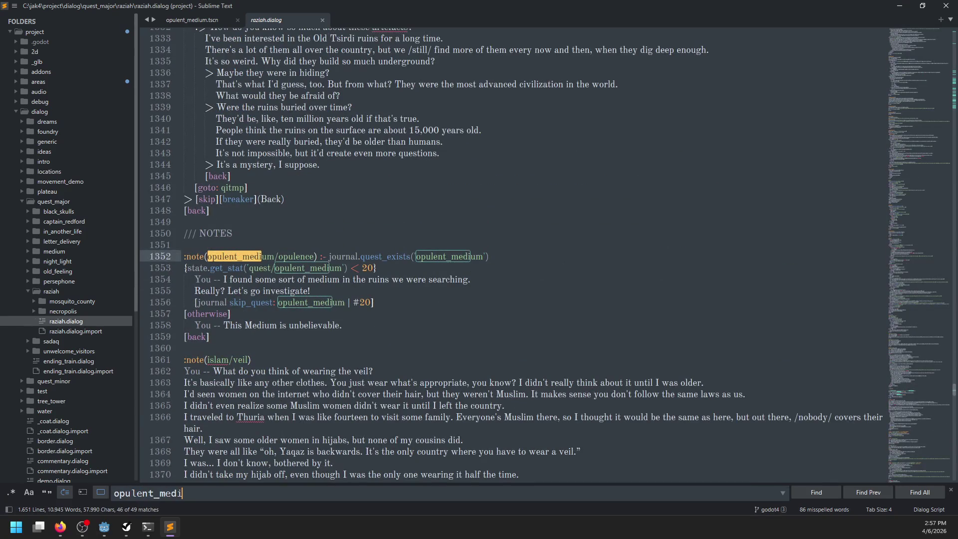
type("um")
key("Return")
key("Return")
key("Return")
key("Return")
key("Return")
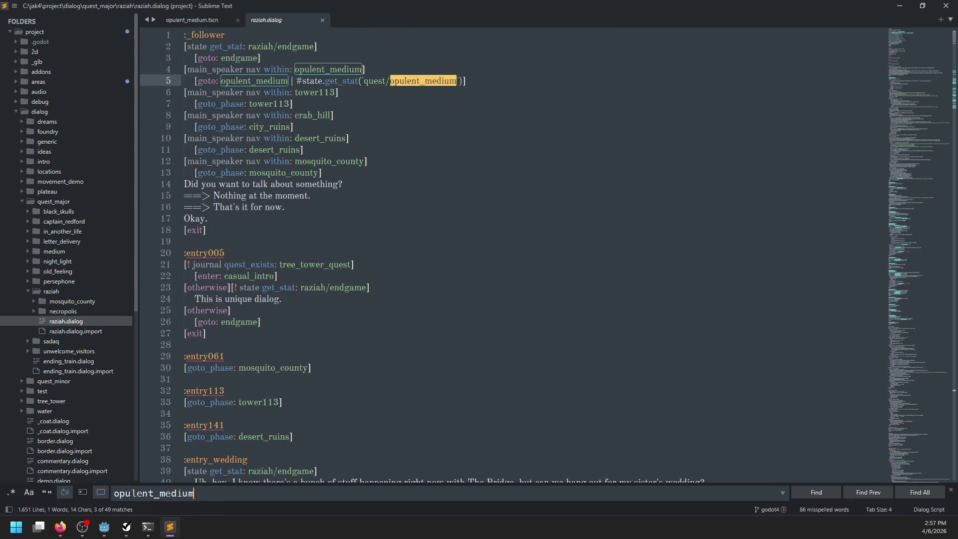
key("Return")
key("Escape")
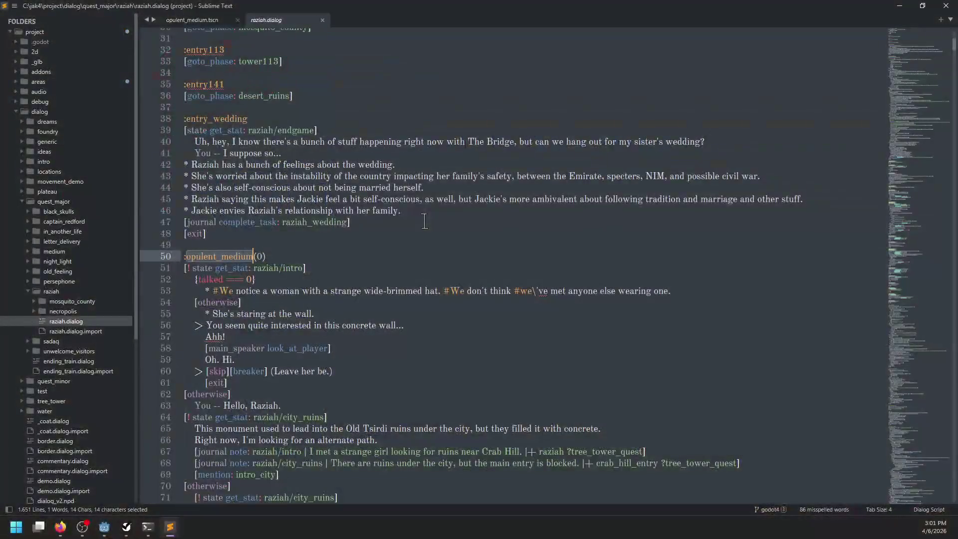
Step: Write a new note 'Early quest skip:' with the bullet '- Detect if a specific capacitor was taken by Jackie or Raziah'
key("ctrl+n")
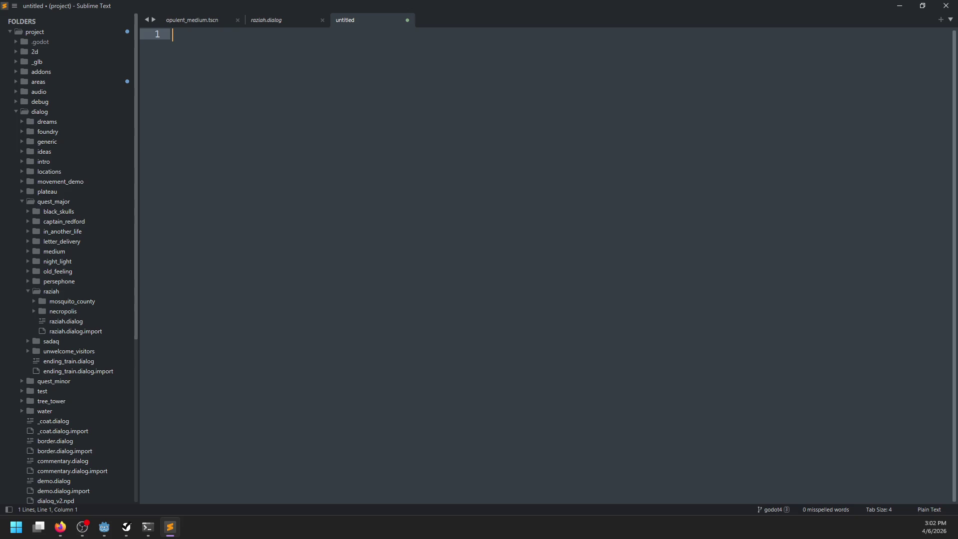
type("Raz")
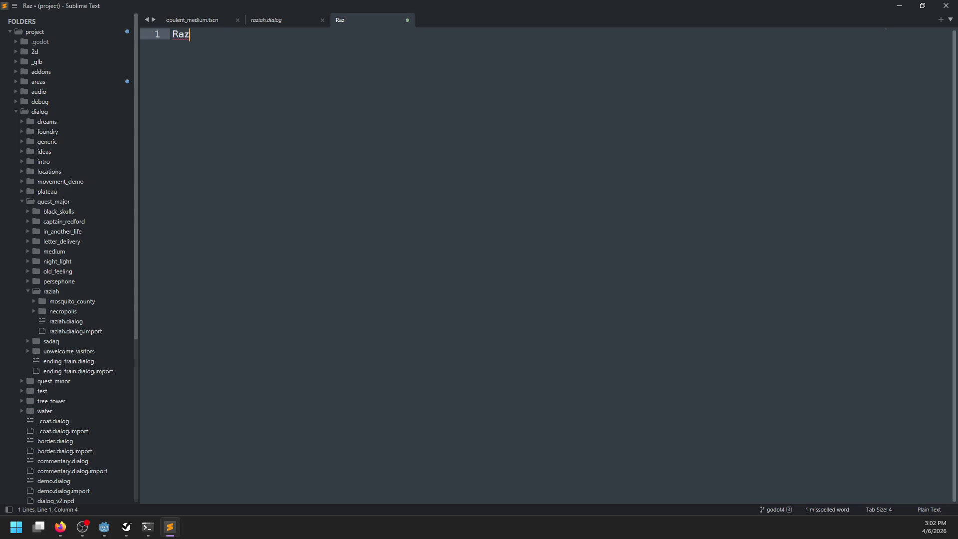
key("BackSpace")
key("BackSpace")
key("BackSpace")
type("Early ")
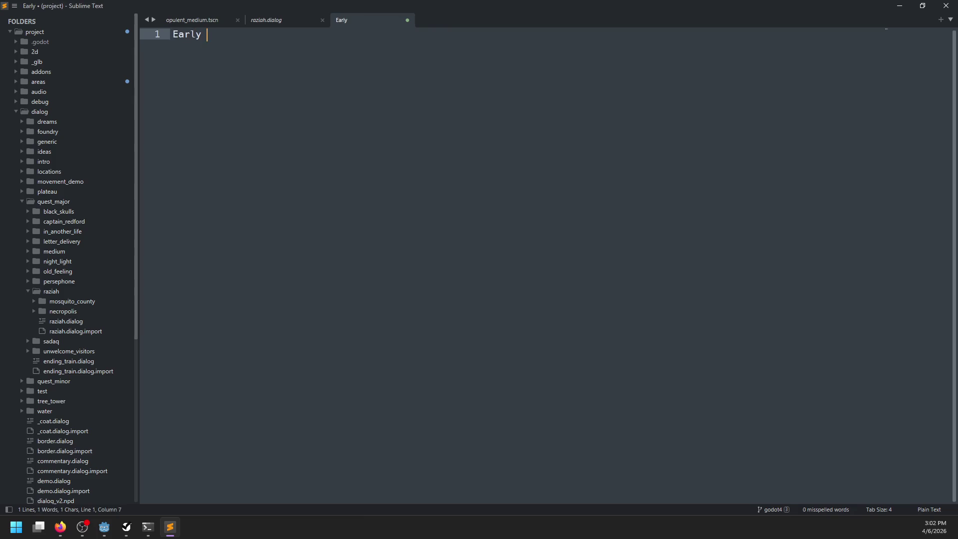
type("quest skip:")
key("Return")
type("- ")
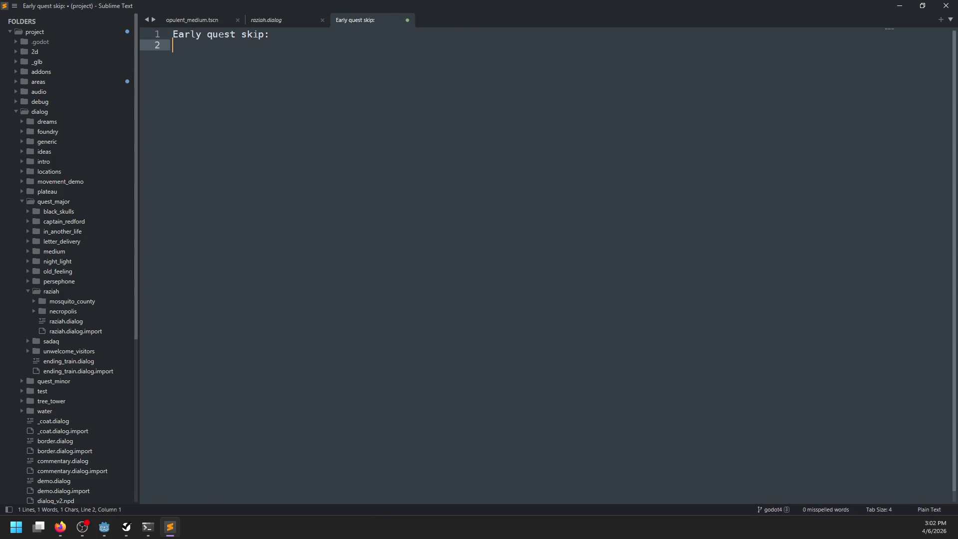
type("De")
type("t")
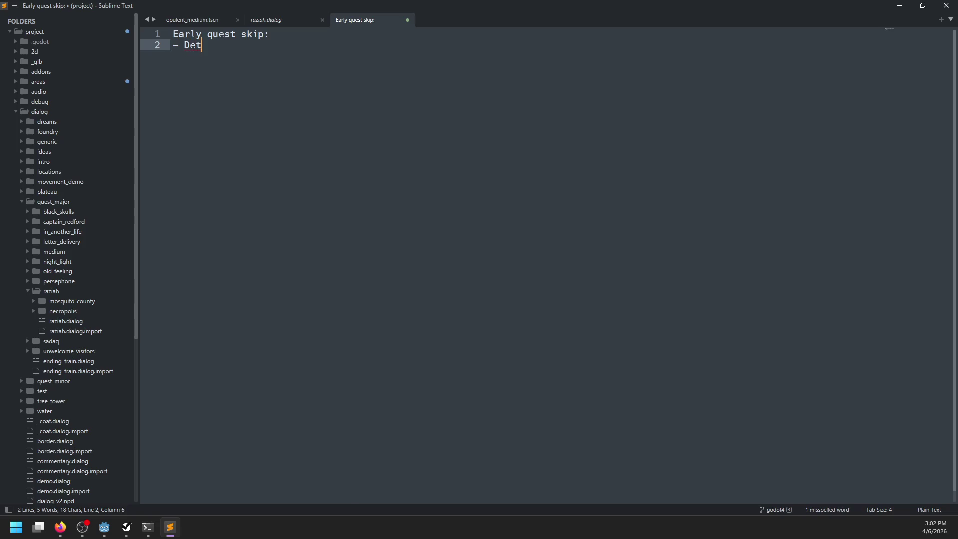
type("ect if a specific")
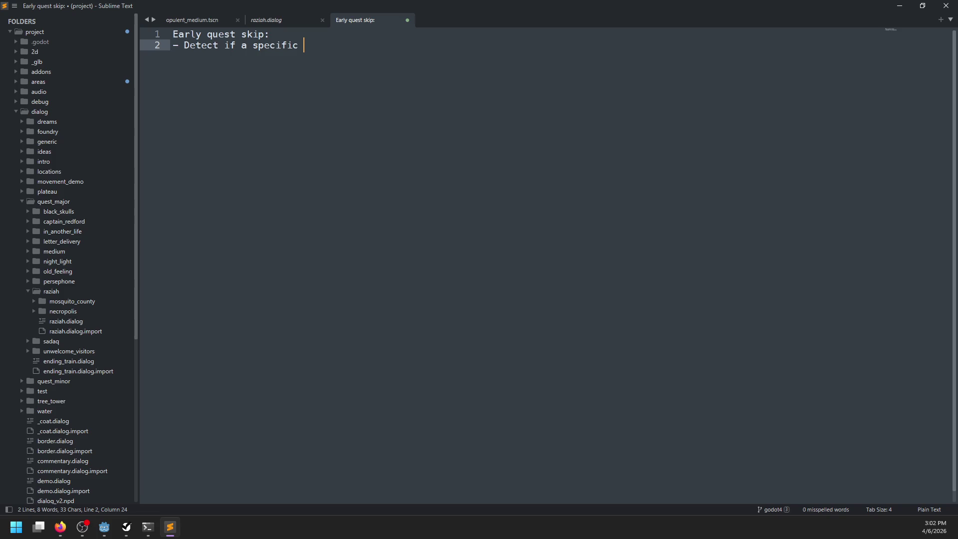
type("capacitor was taken by Jackie or Raziah")
key("Return")
Step: Go back to the raziah.dialog file in Sublime Text
key("alt+Tab")
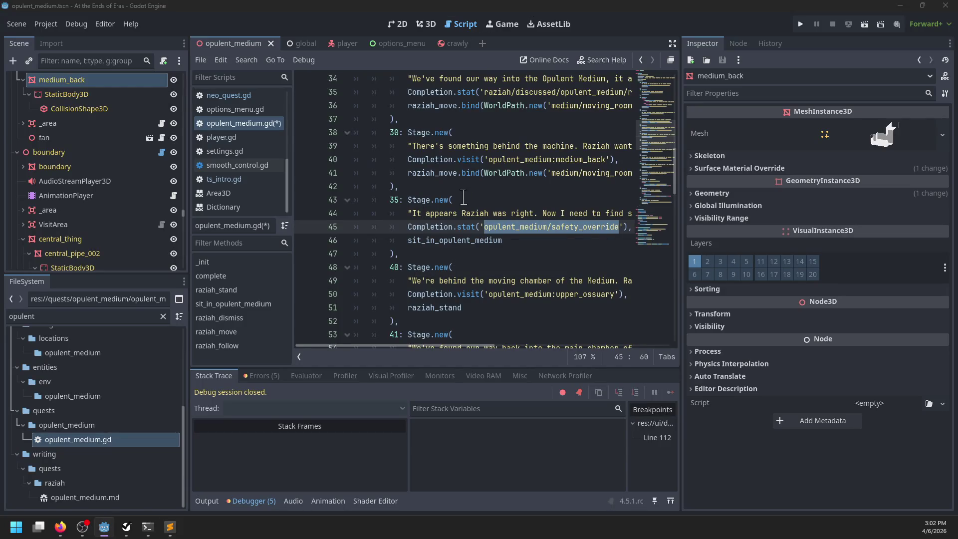
key("alt+Tab")
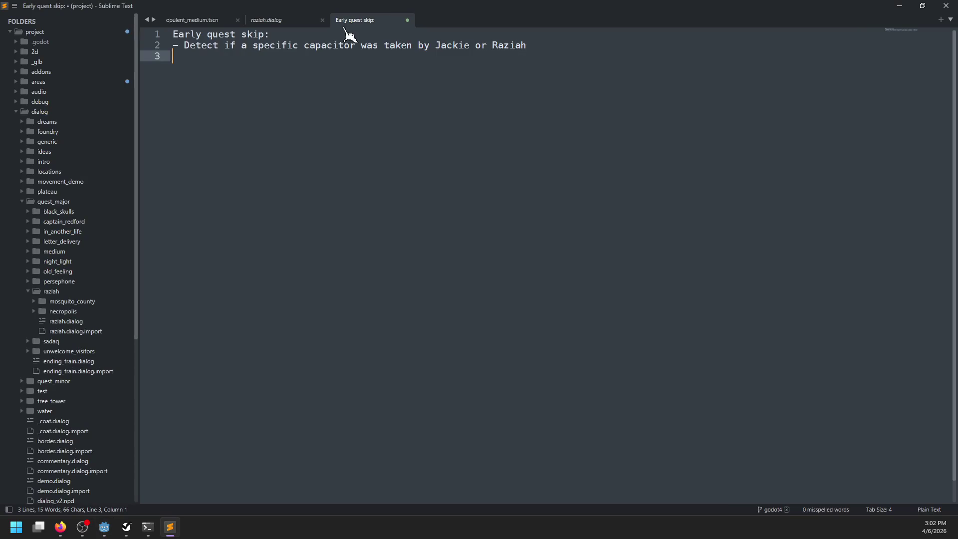
left_click(266, 20)
key("Up")
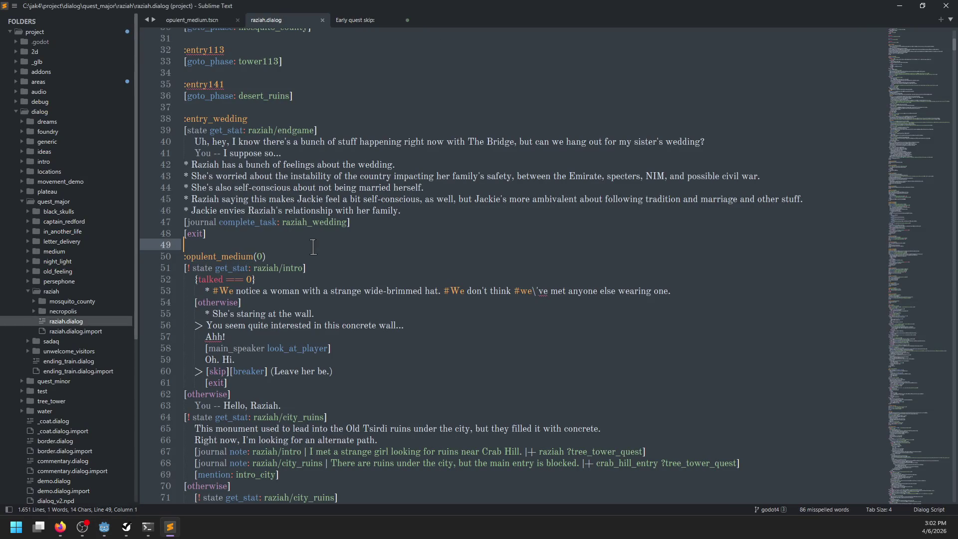
Step: Read down to the :opulent_medium dialogue entries, then return to opulent_medium.gd in Godot
scroll(350, 259, "down", 3)
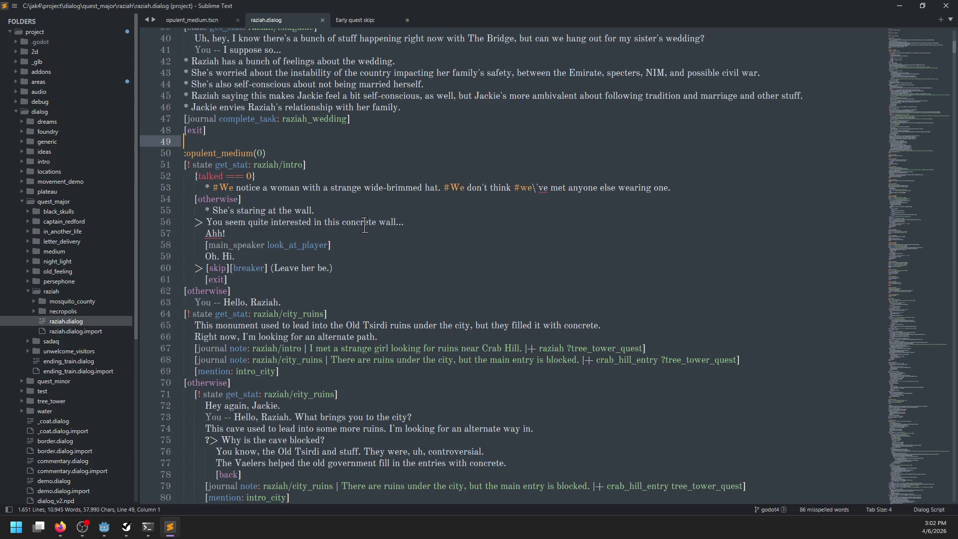
scroll(439, 245, "down", 18)
scroll(450, 229, "down", 15)
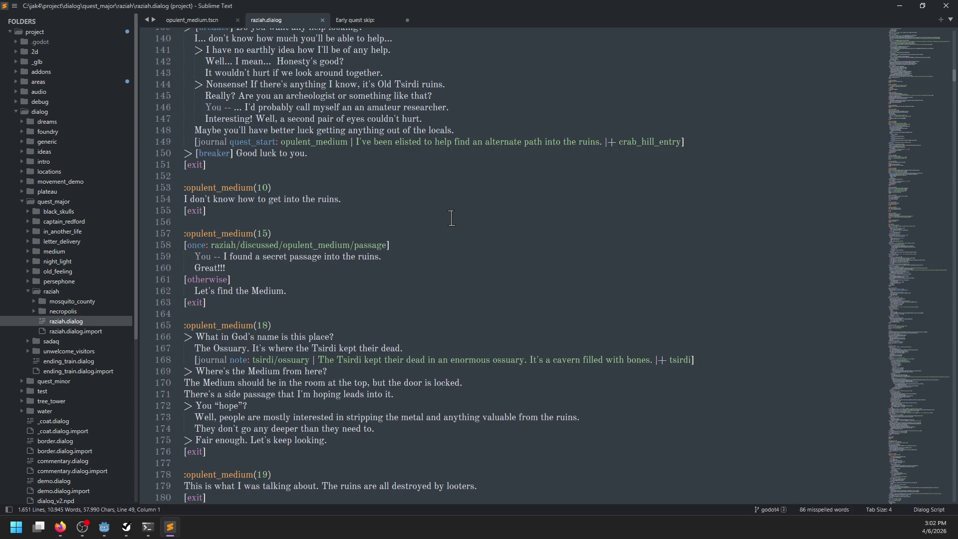
key("alt+Tab")
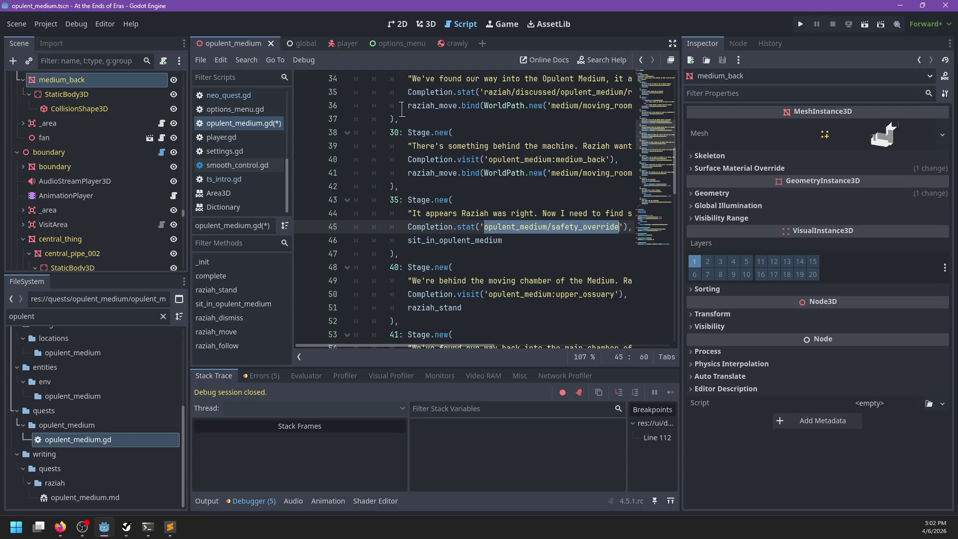
Step: Look over stages 10 to 18 in opulent_medium.gd with the Debugger panel collapsed
scroll(419, 210, "up", 6)
scroll(419, 209, "up", 2)
left_click(450, 200)
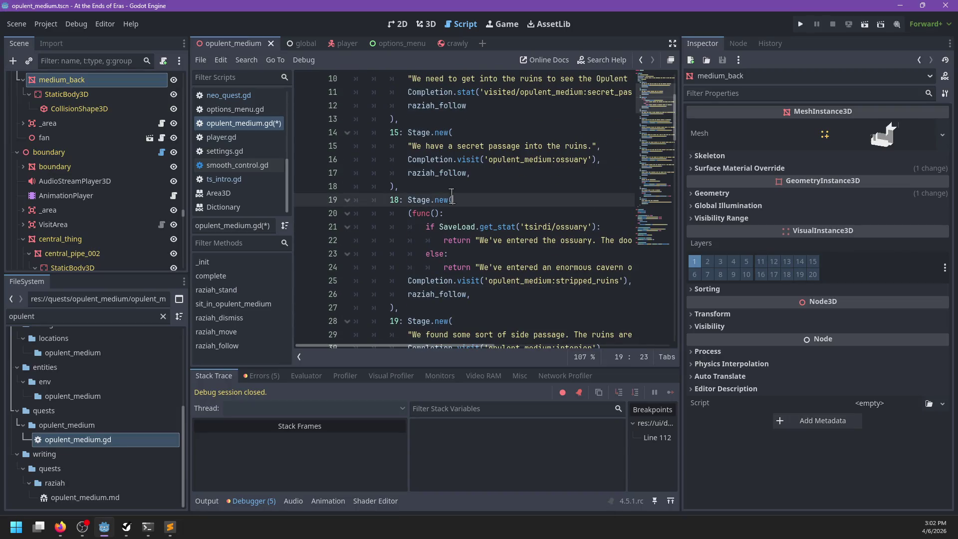
scroll(452, 194, "up", 3)
scroll(452, 196, "down", 3)
left_click(420, 117)
scroll(473, 146, "up", 2)
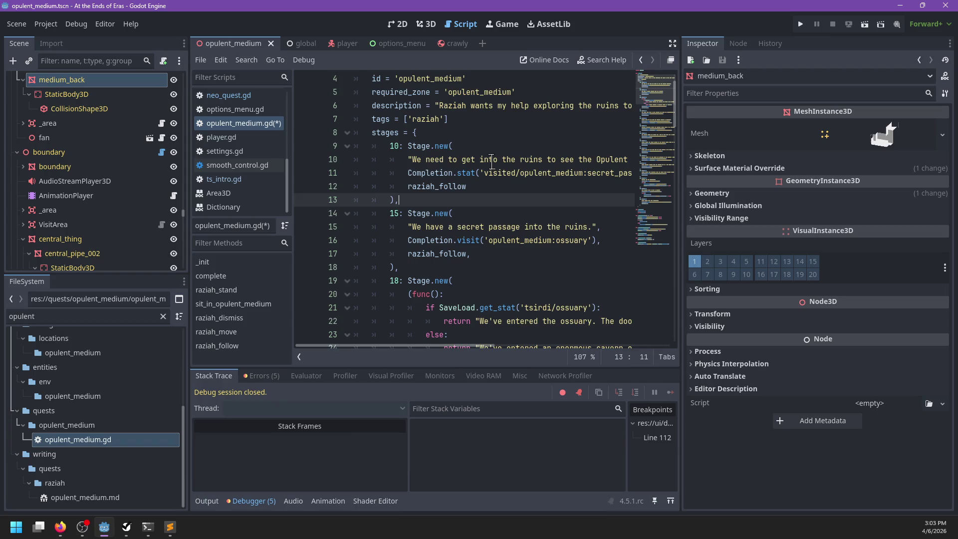
scroll(492, 162, "down", 2)
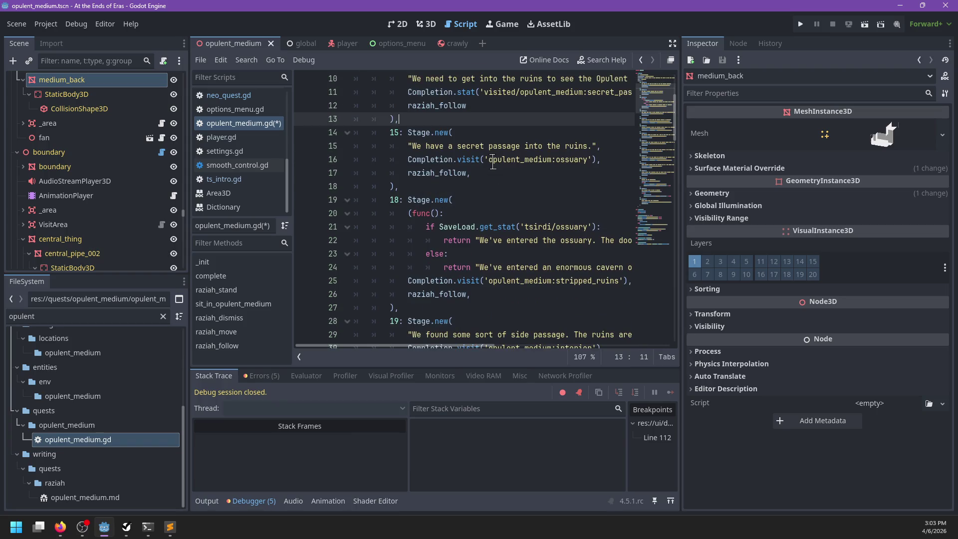
scroll(493, 163, "down", 7)
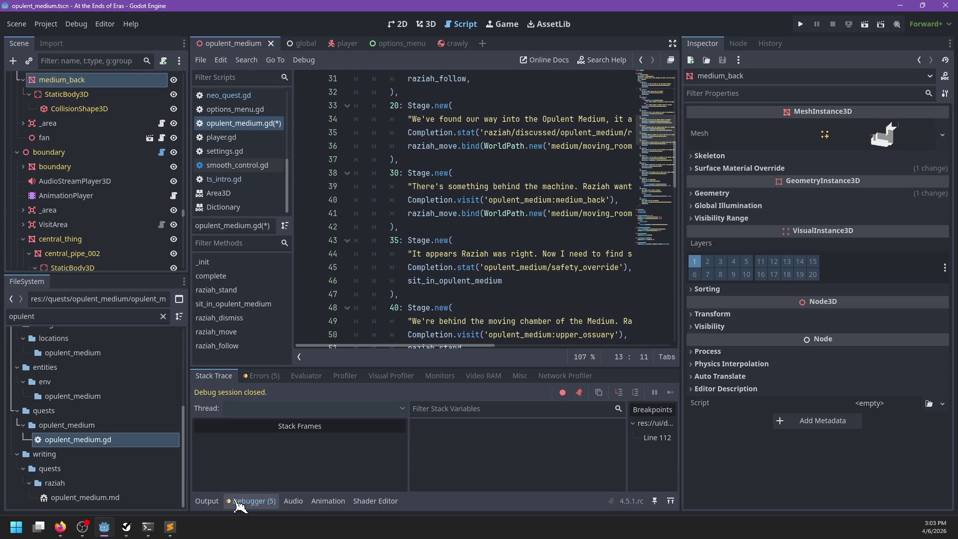
left_click(238, 501)
scroll(523, 232, "up", 9)
scroll(523, 231, "down", 4)
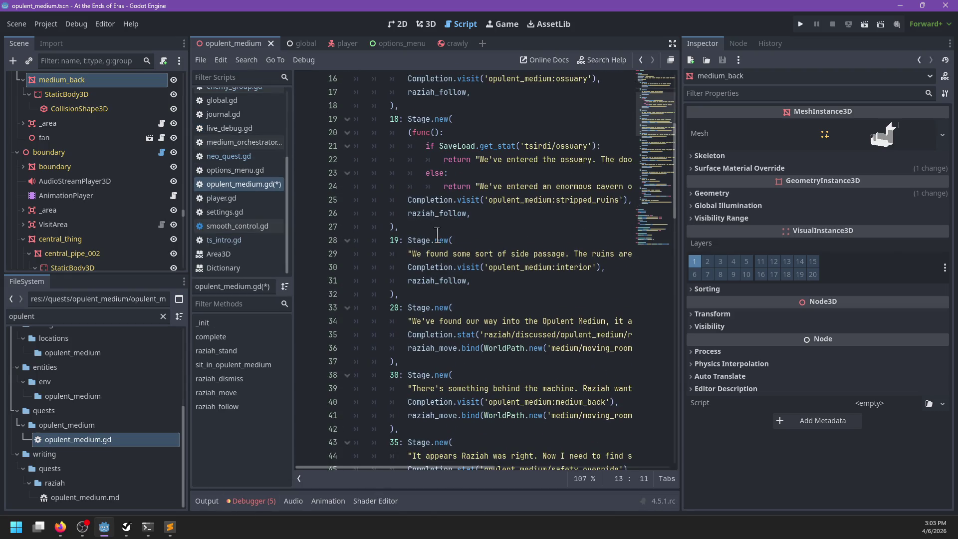
Step: Jump from Stage.new to the Stage class definition in neo_quest.gd
mouse_move(438, 234)
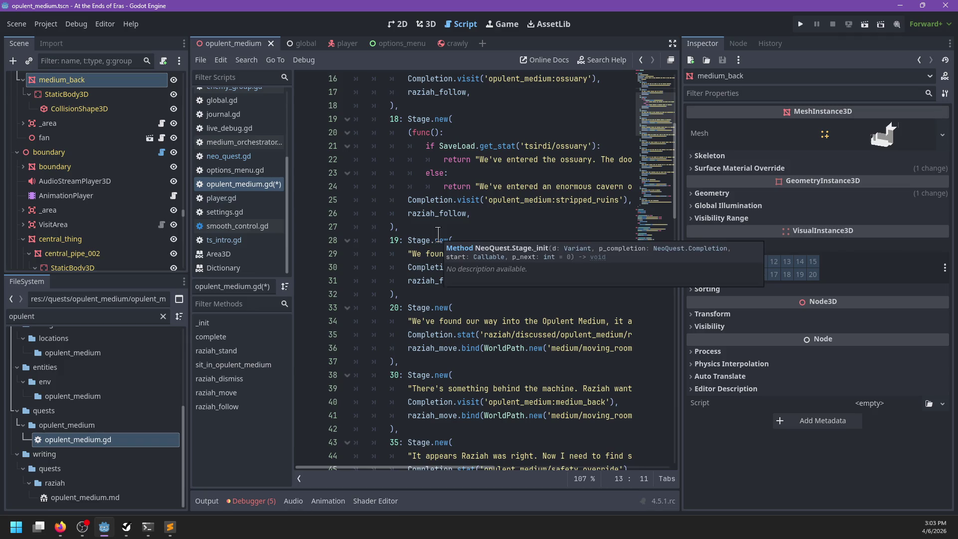
key("alt+Tab")
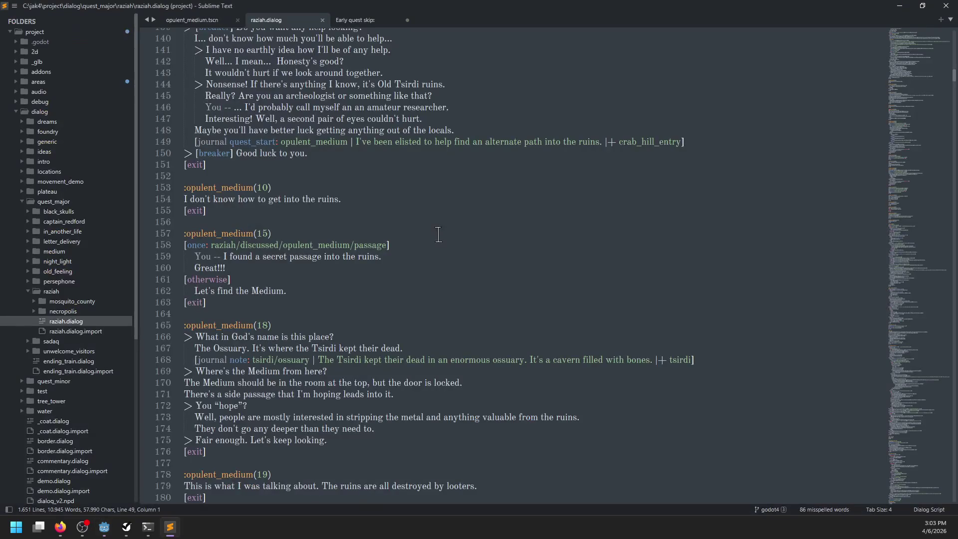
key("alt+Tab")
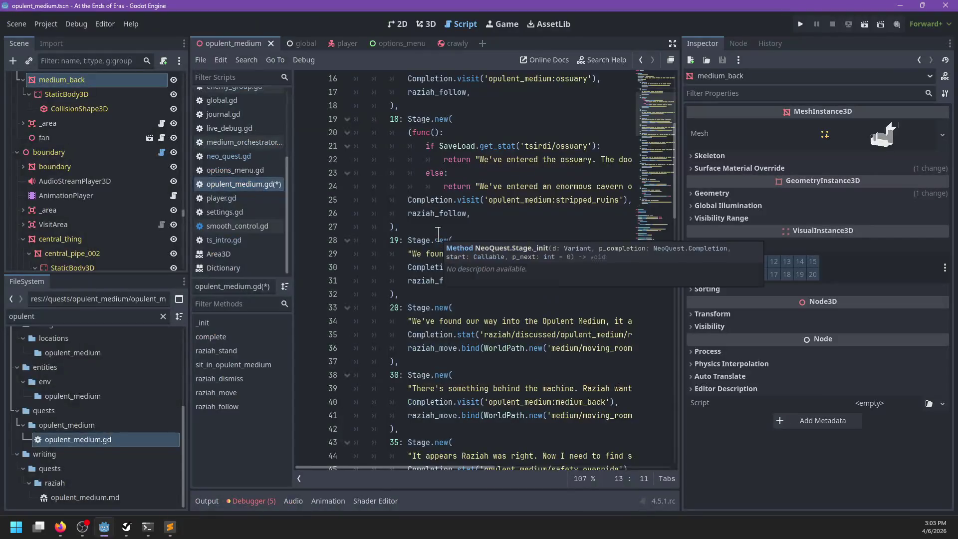
left_click(419, 244, "ctrl")
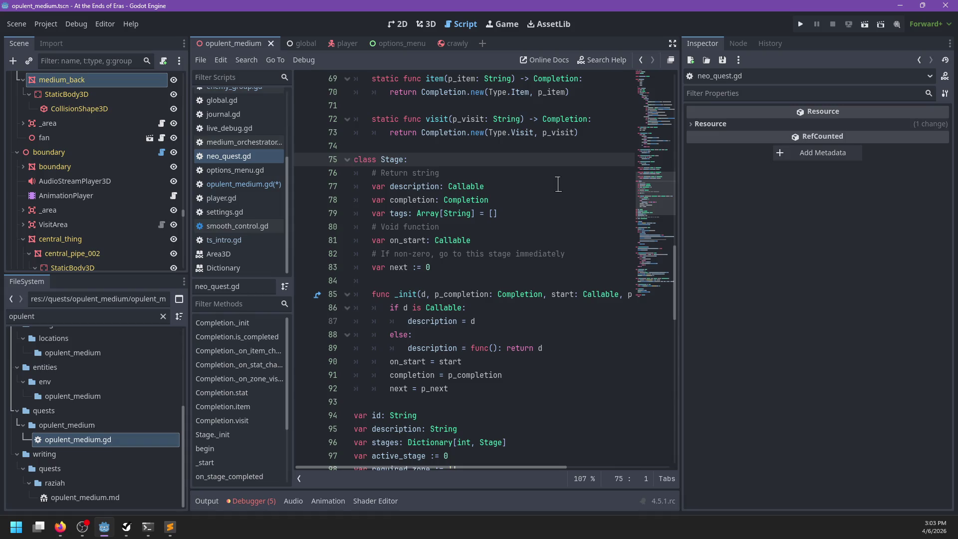
left_click(508, 202)
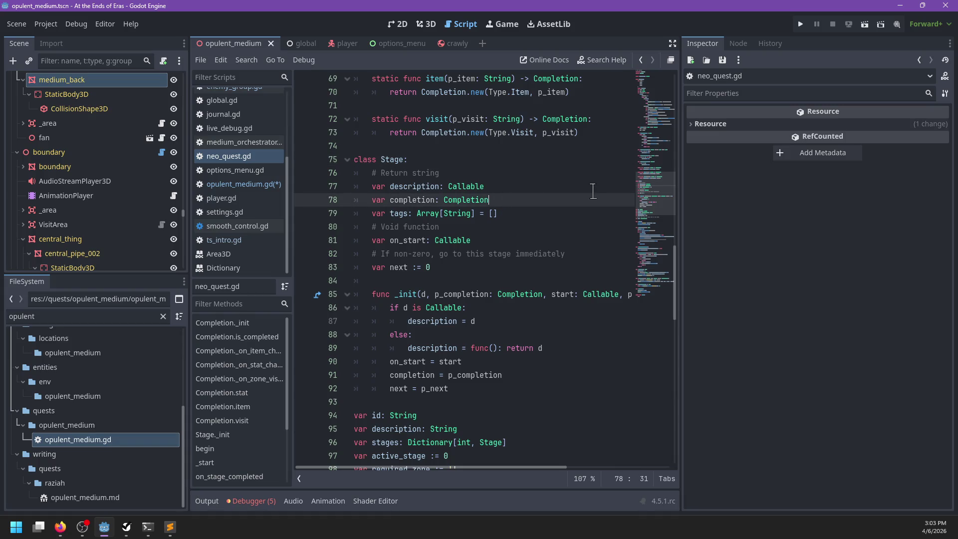
Step: Add a 'skips: Array[Completion]' field below completion in the Stage class
key("Return")
type("var braj")
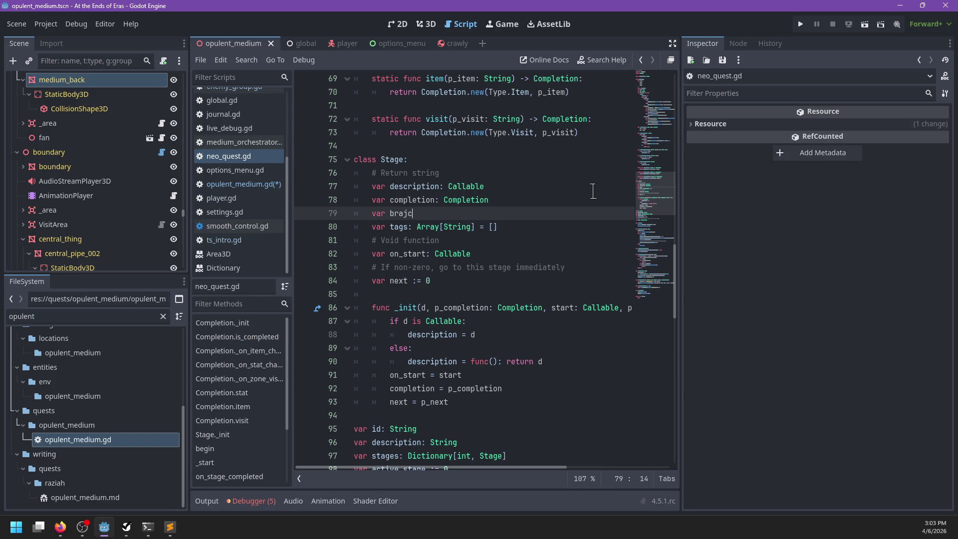
key("BackSpace")
type("nches: ")
type("A")
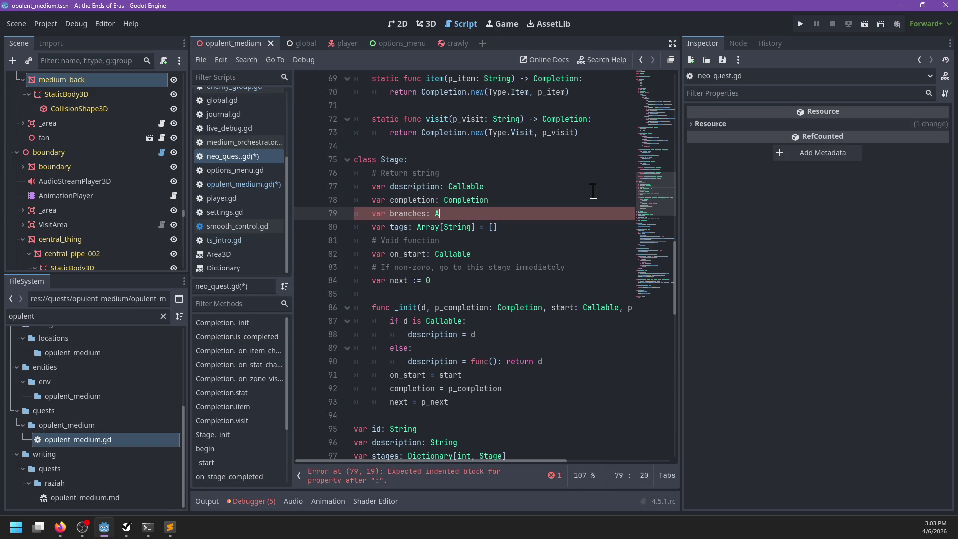
type("rray[]Completion]")
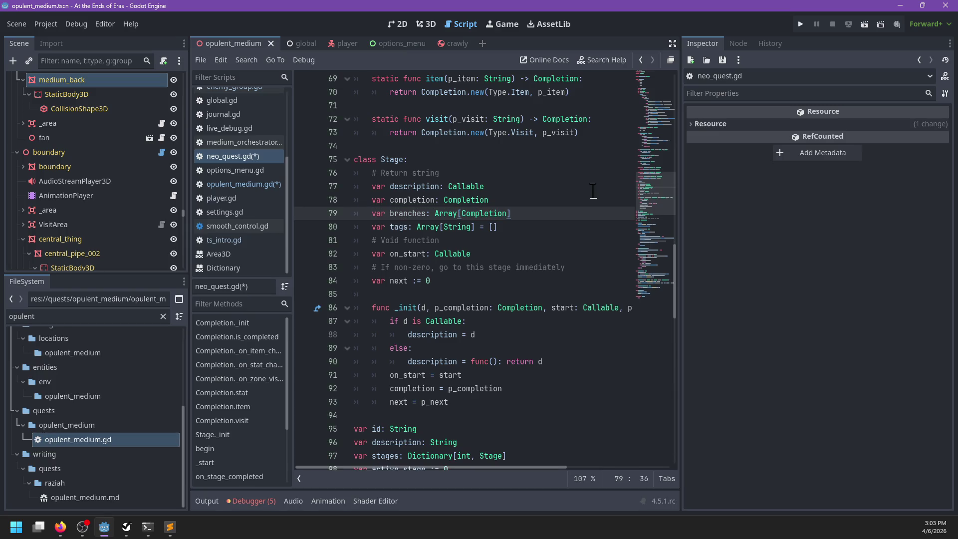
scroll(526, 160, "up", 2)
double_click(403, 294)
type("skips")
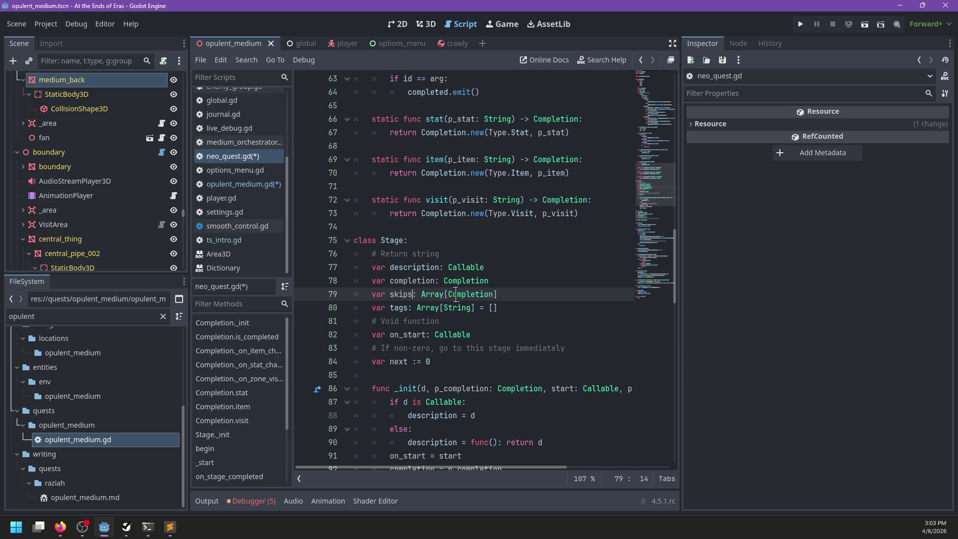
double_click(456, 295)
Step: After checking opulent_medium.gd, delete the skips field line from Stage again
scroll(574, 260, "up", 5)
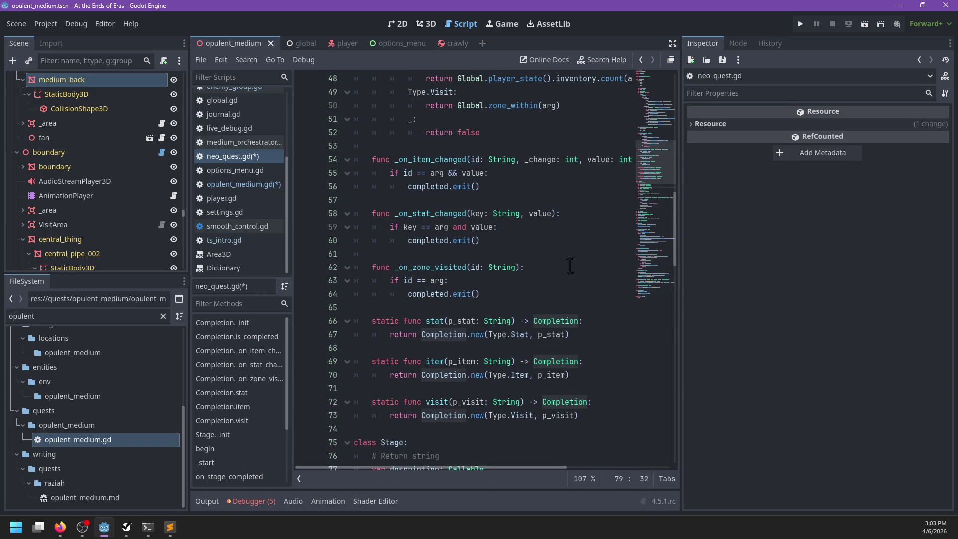
scroll(570, 265, "up", 16)
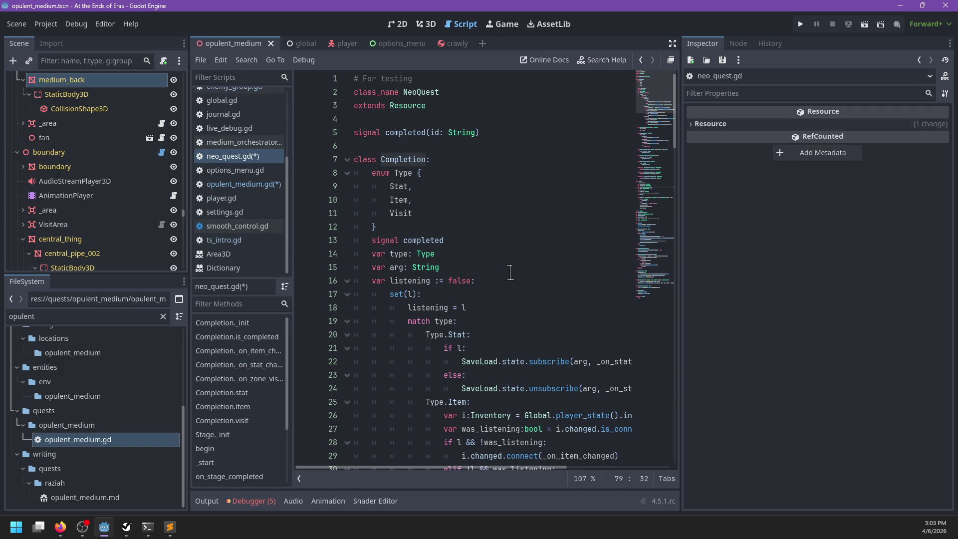
scroll(450, 249, "down", 10)
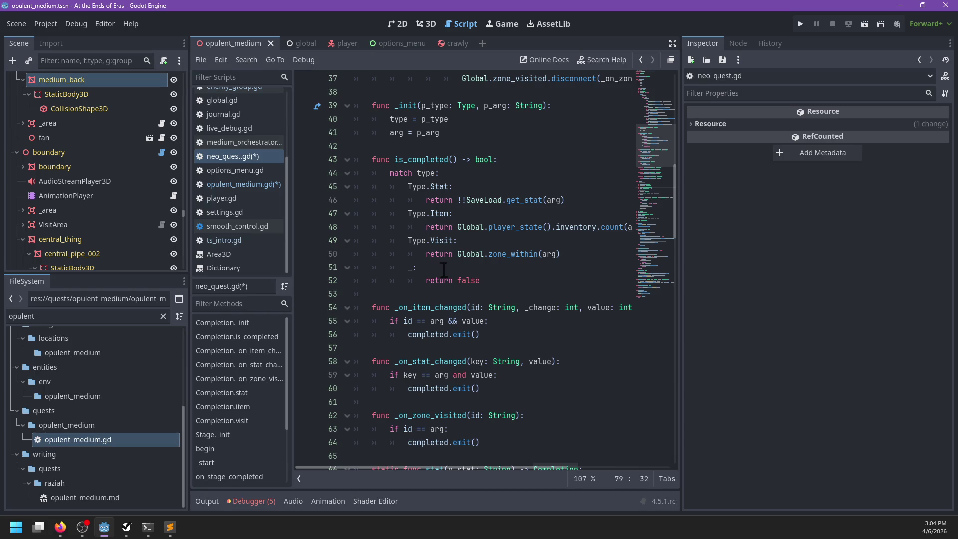
left_click(269, 185)
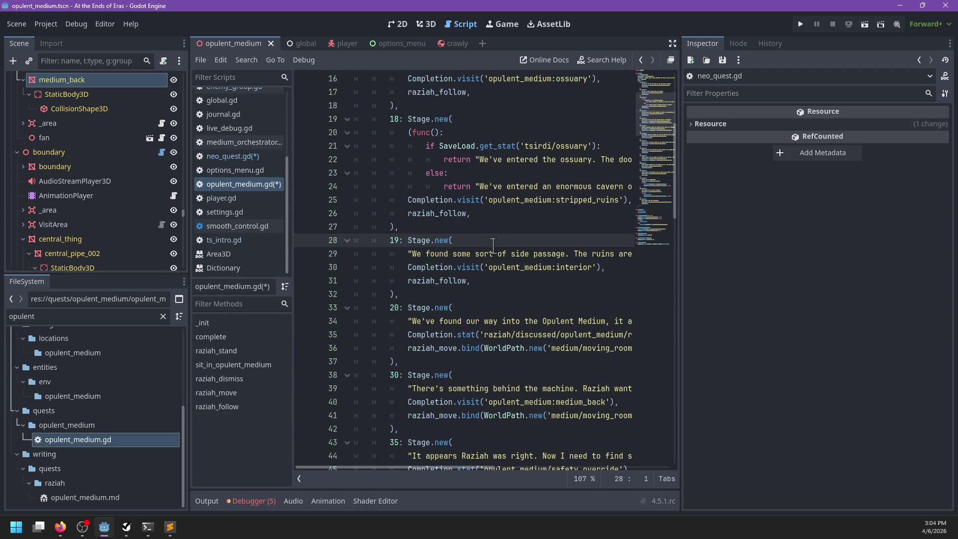
scroll(493, 246, "up", 3)
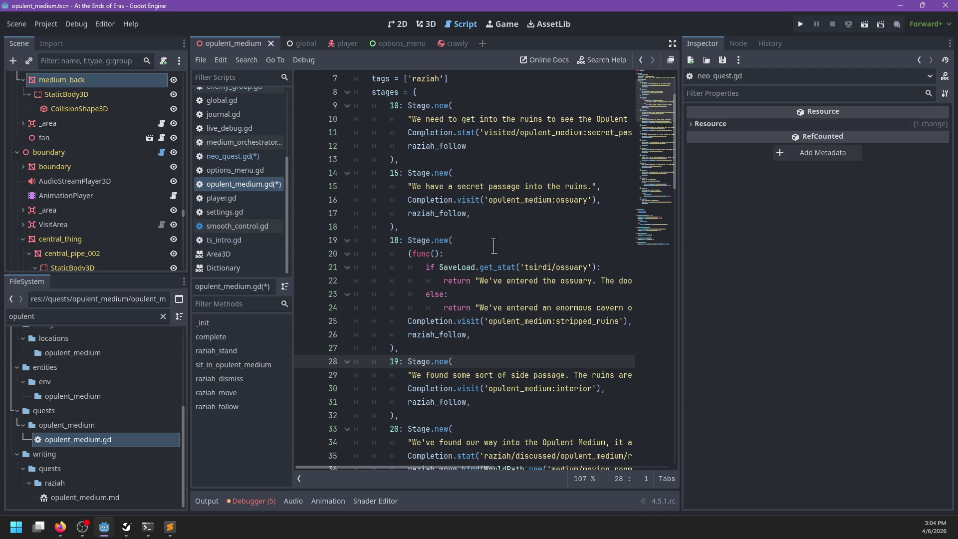
key("alt+Left")
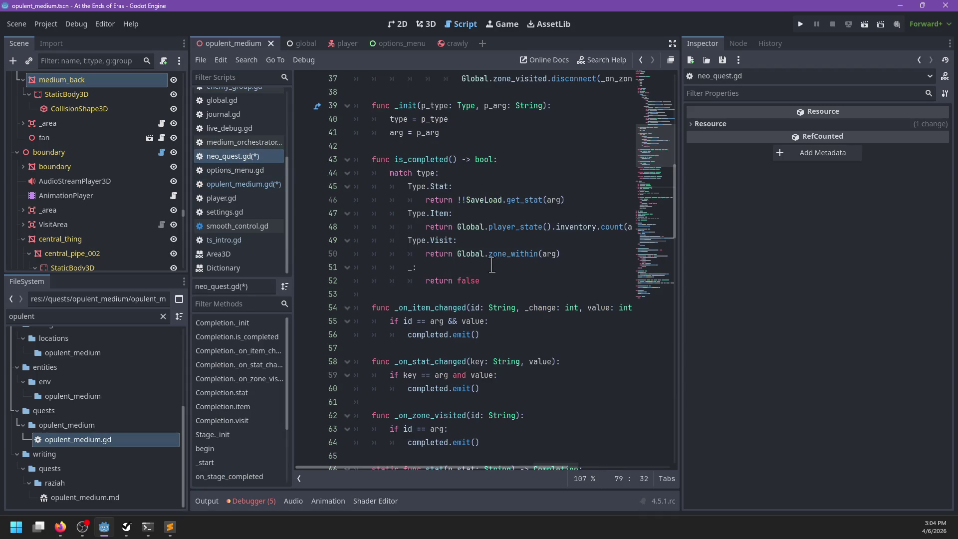
scroll(491, 265, "down", 13)
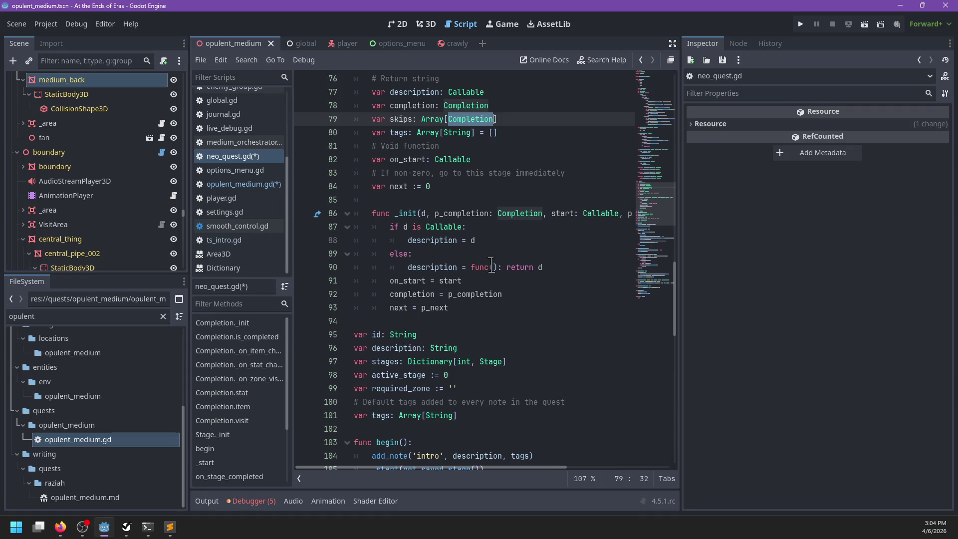
scroll(491, 265, "up", 2)
left_click(519, 201)
left_click_drag(519, 200, 332, 200)
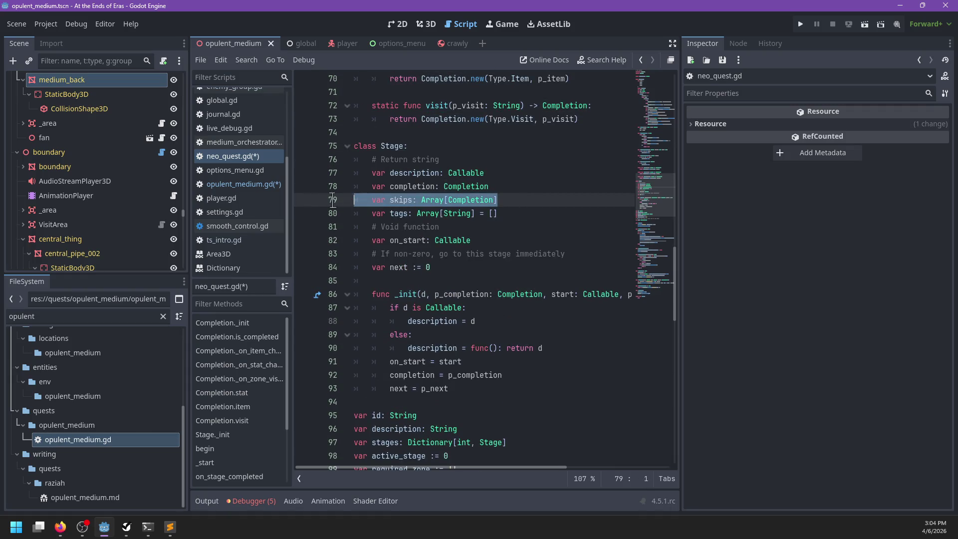
key("BackSpace")
key("BackSpace")
left_click(374, 131)
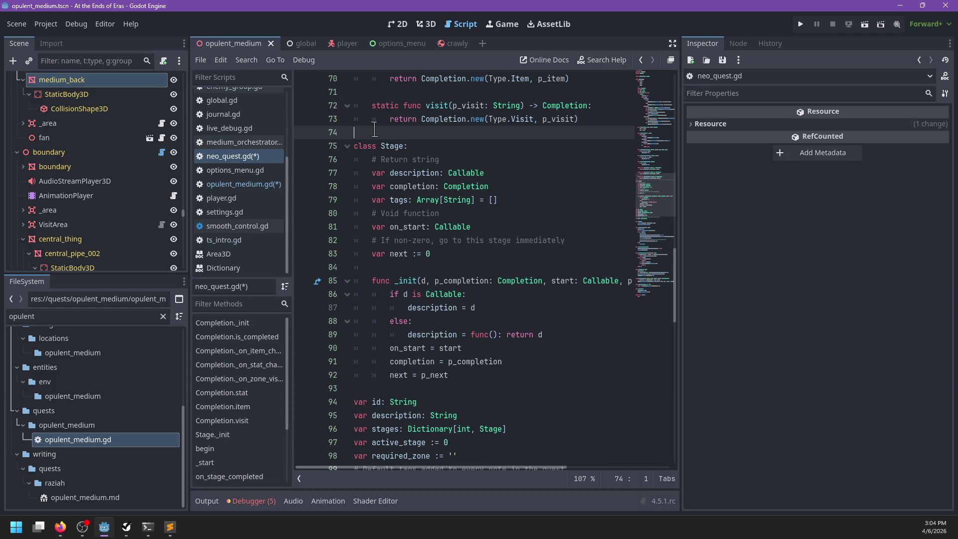
Step: Declare a StageSkip class above Stage with a completion: Completion field and a stage field
key("Return")
key("Return")
key("Up")
type("class Early")
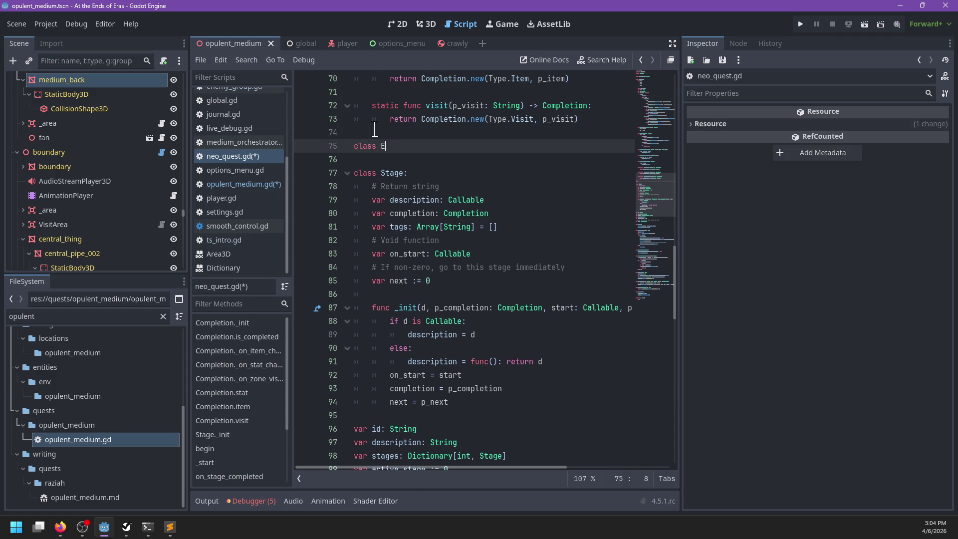
key("ctrl+BackSpace")
type("StageSkip")
type(":")
key("Return")
type("var c")
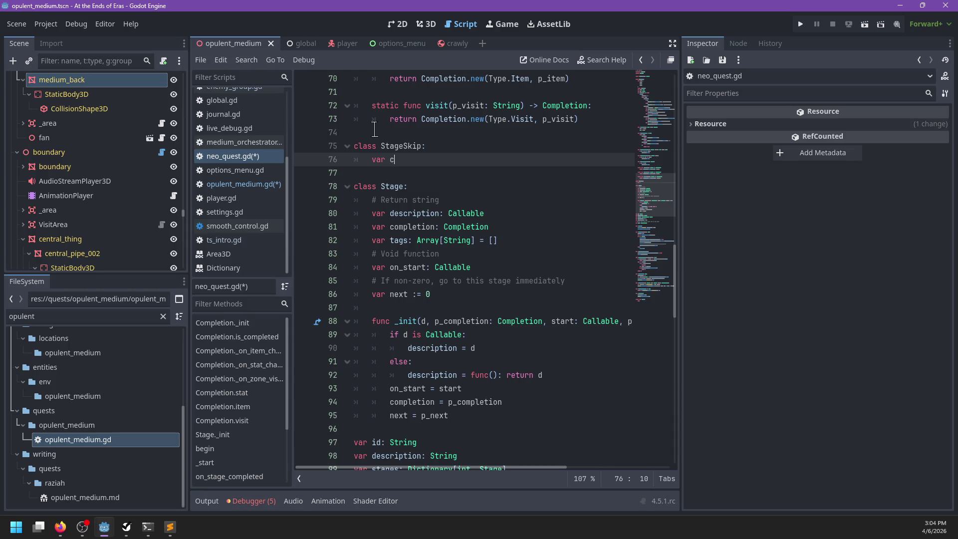
type("ompletion")
type(": Completion")
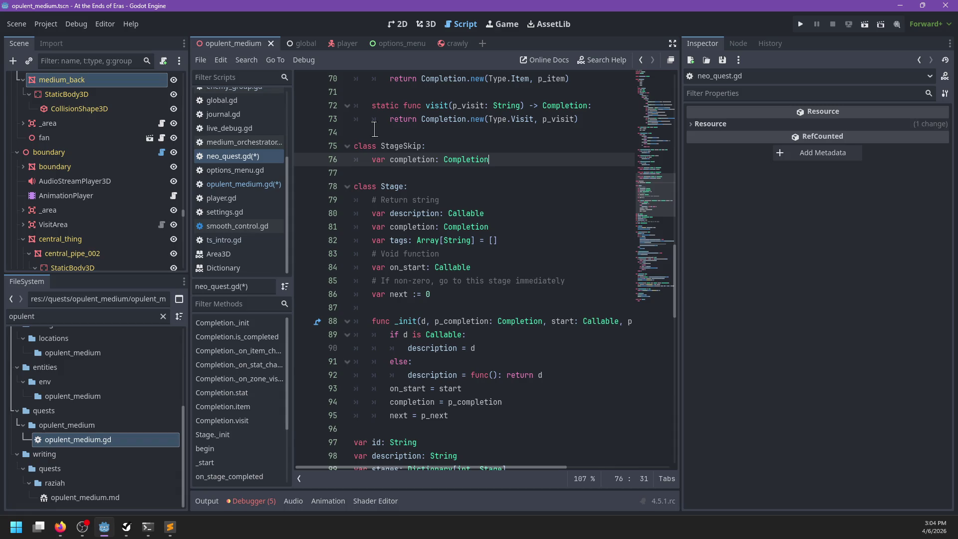
key("Return")
type("var stage: int")
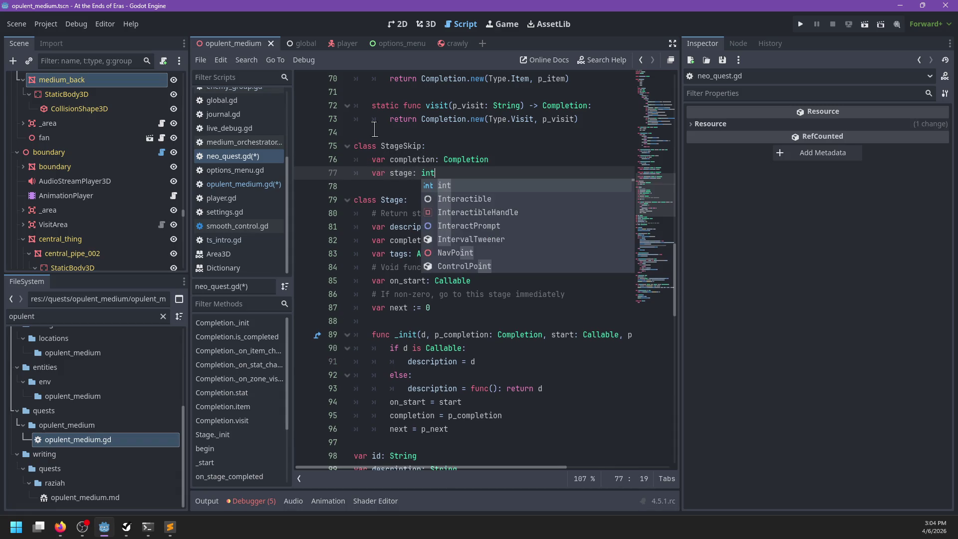
key("Escape")
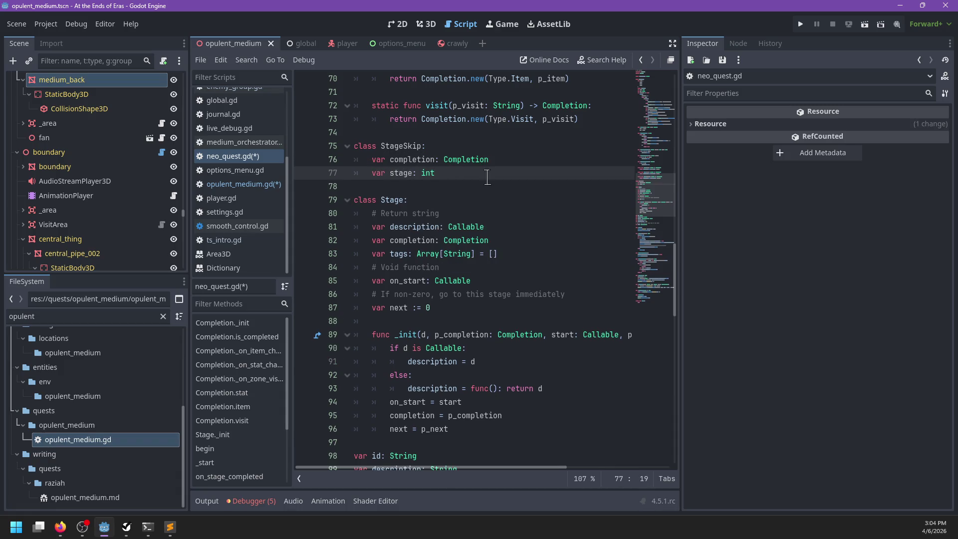
key("Return")
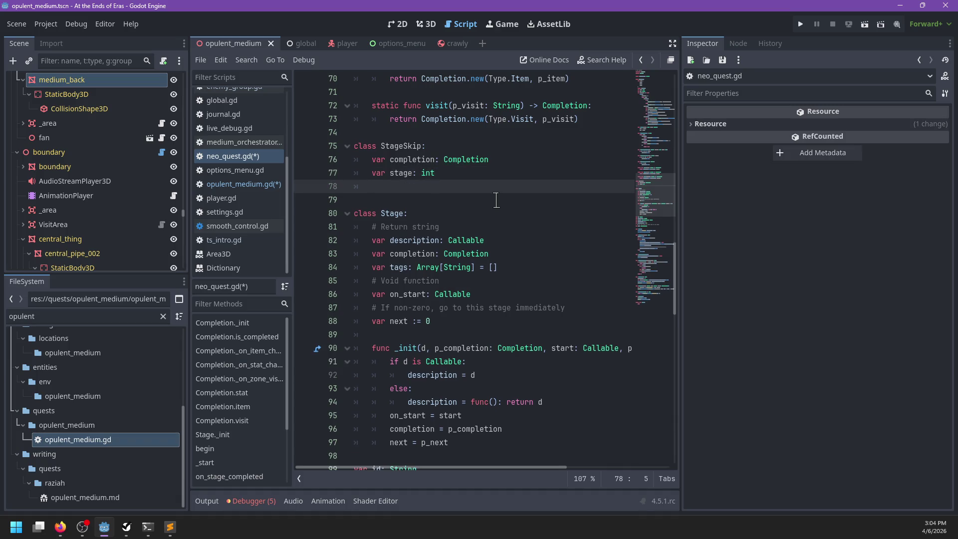
Step: Give StageSkip an _init(p_completion, p_stage) assigning both fields, and save neo_quest.gd
type("func ")
type("_init(p_completion: Completion, p_stage:")
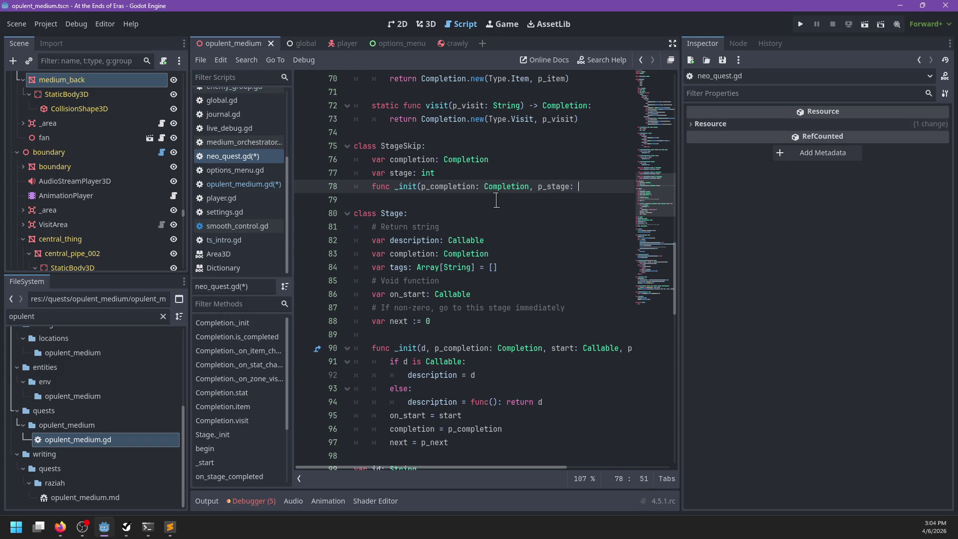
key("BackSpace")
key("BackSpace")
key("End")
key("Return")
type("ompletion = p_comple")
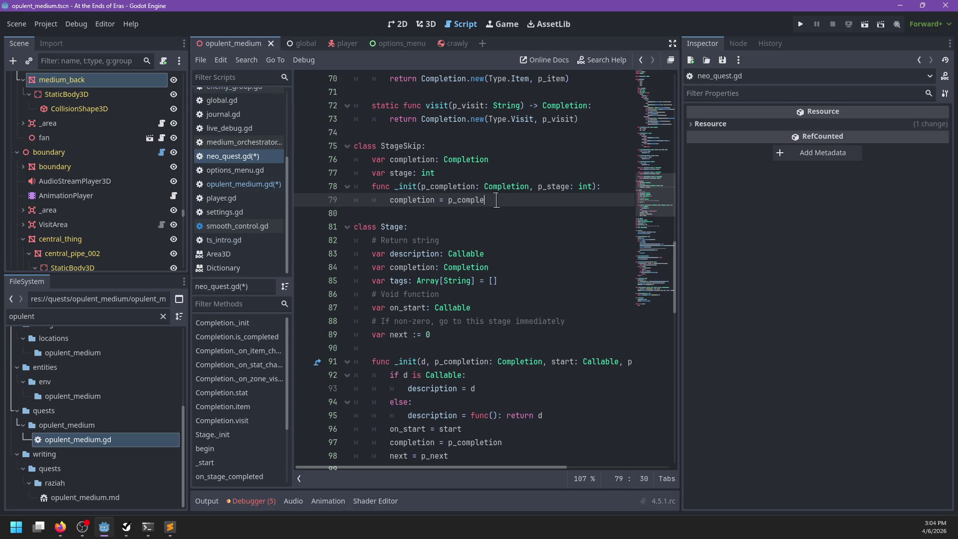
key("Return")
type("stage = p_")
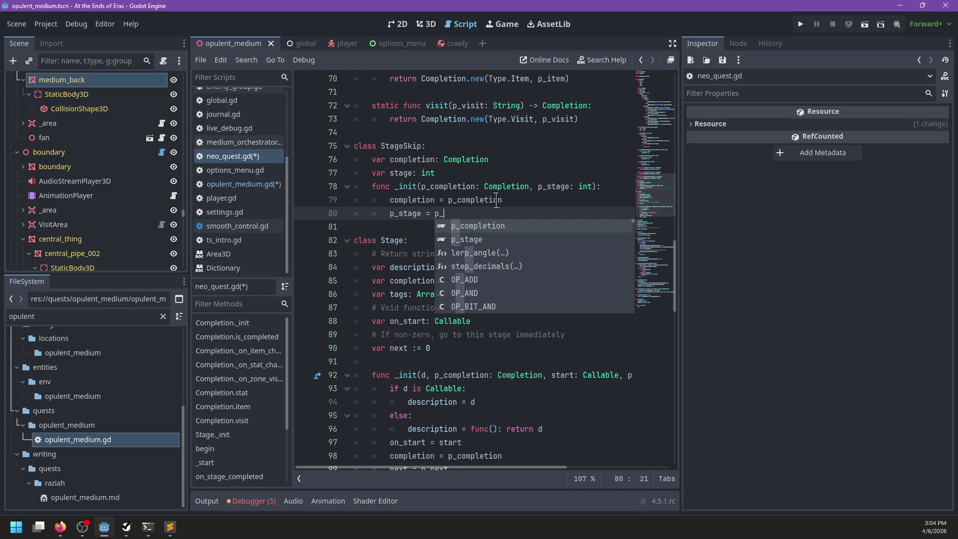
key("BackSpace")
key("BackSpace")
key("BackSpace")
type("stage = p_stage")
key("ctrl+s")
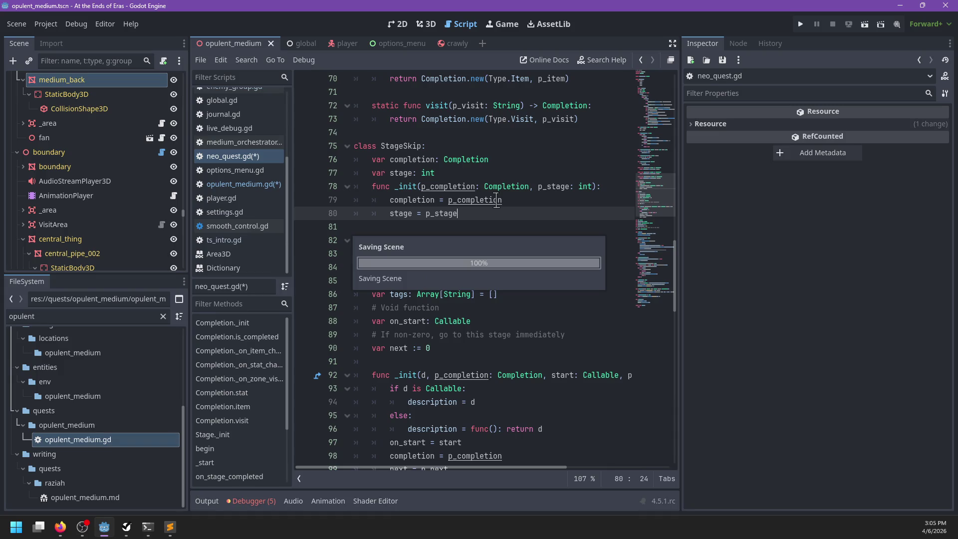
Step: Open opulent_medium.gd and scroll down through its stages
left_click(241, 184)
scroll(464, 344, "down", 4)
scroll(469, 341, "down", 2)
scroll(471, 344, "down", 6)
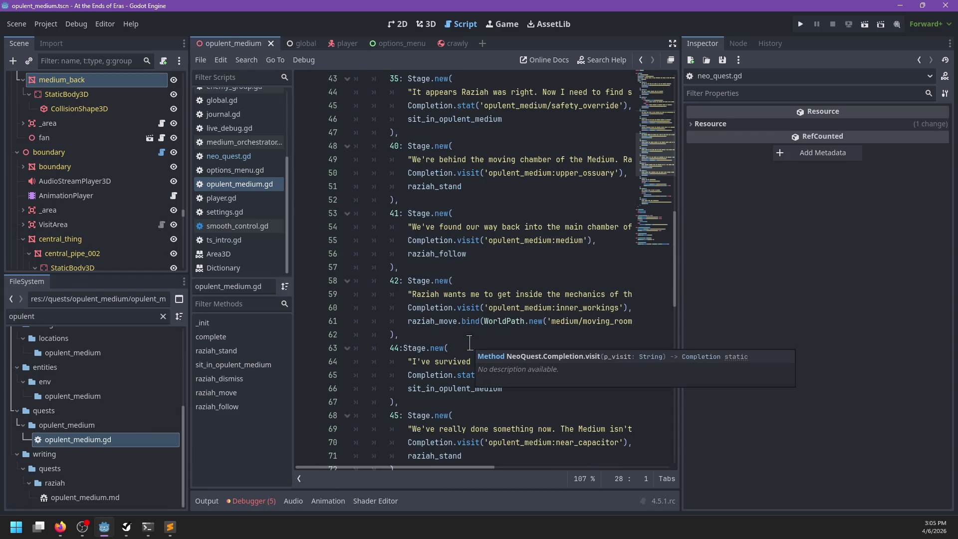
left_click(509, 280)
scroll(546, 314, "down", 3)
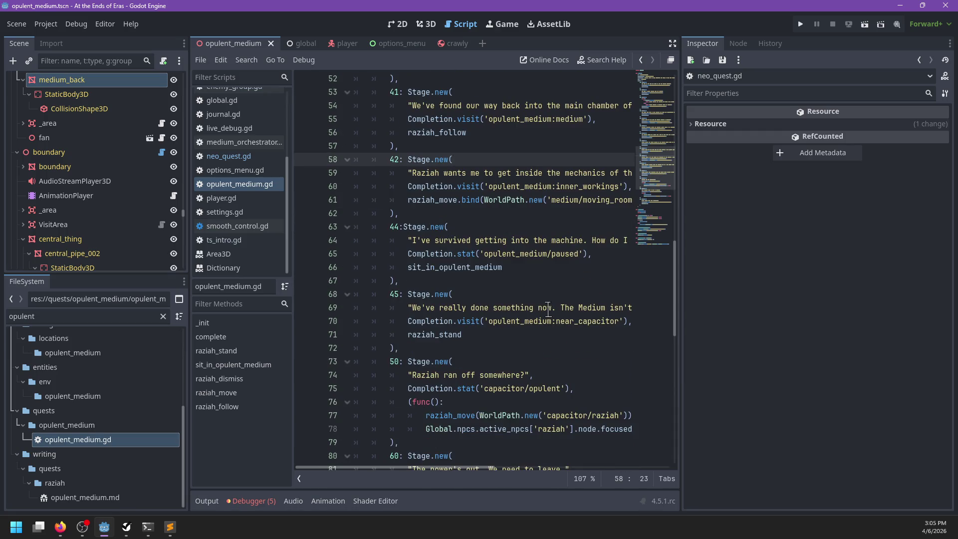
scroll(548, 310, "down", 6)
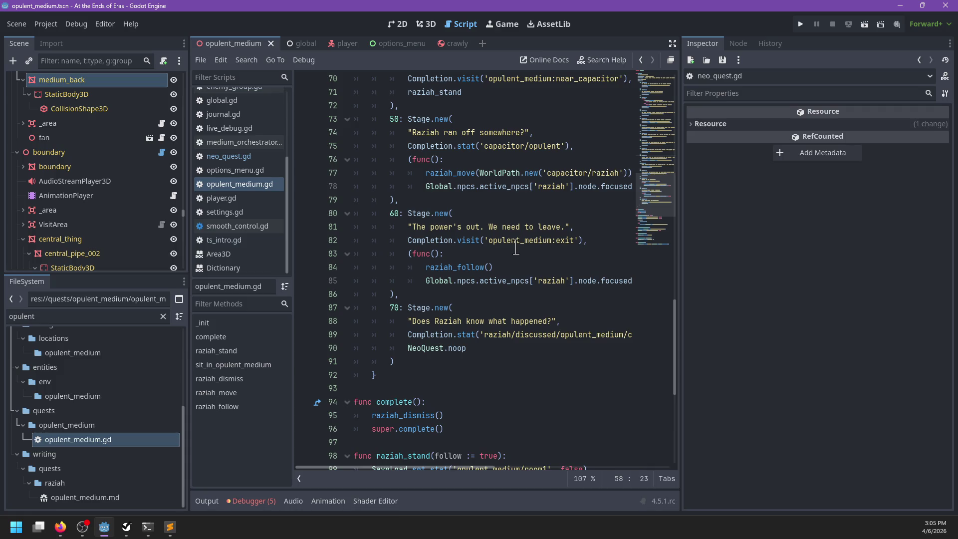
double_click(397, 119)
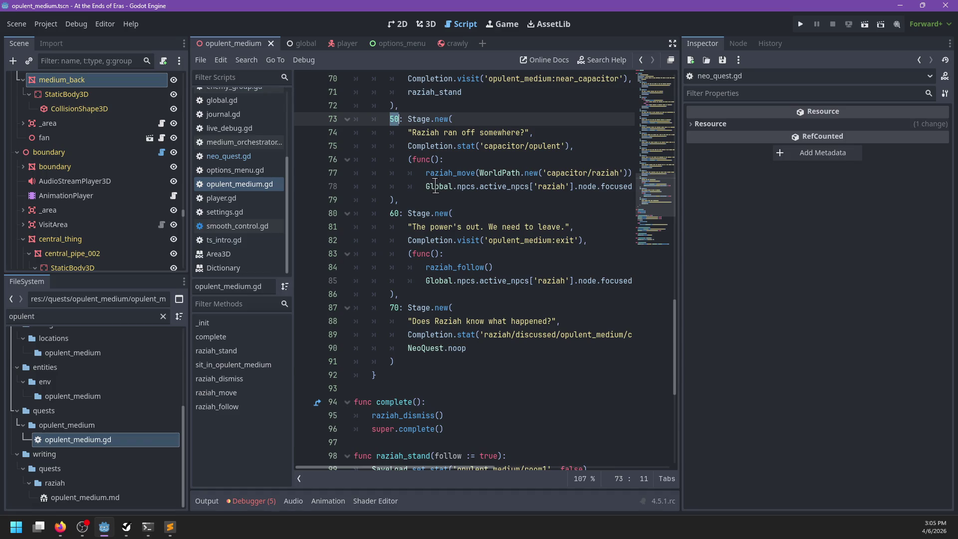
scroll(436, 187, "up", 2)
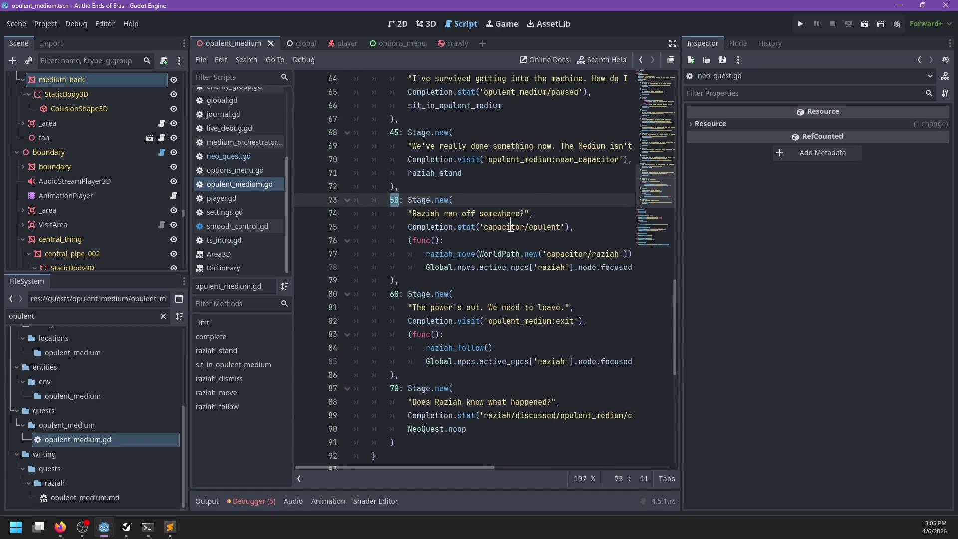
scroll(445, 192, "up", 5)
scroll(444, 192, "up", 15)
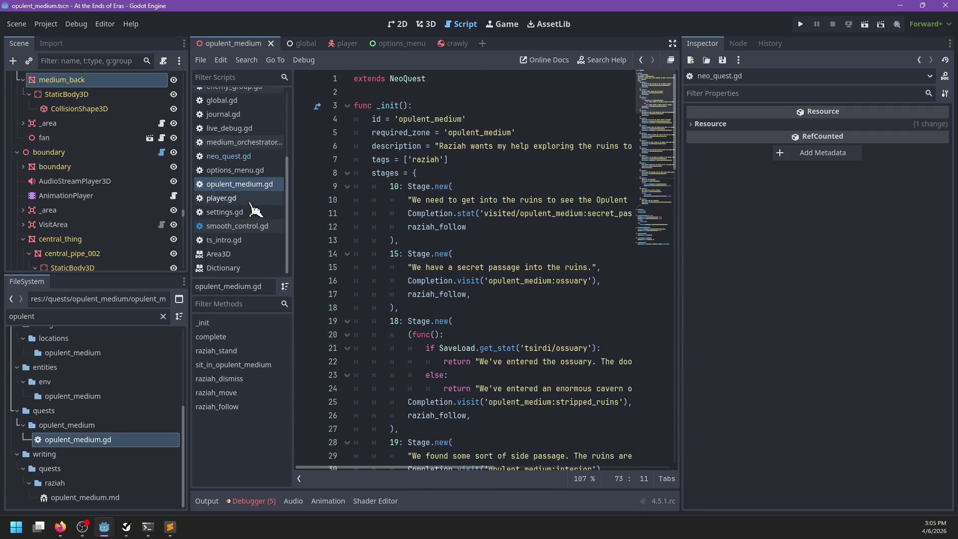
left_click(242, 155)
Step: Compare medium_orchestrator.gd with the p_next parameter of the Stage constructor in neo_quest.gd
left_click(241, 143)
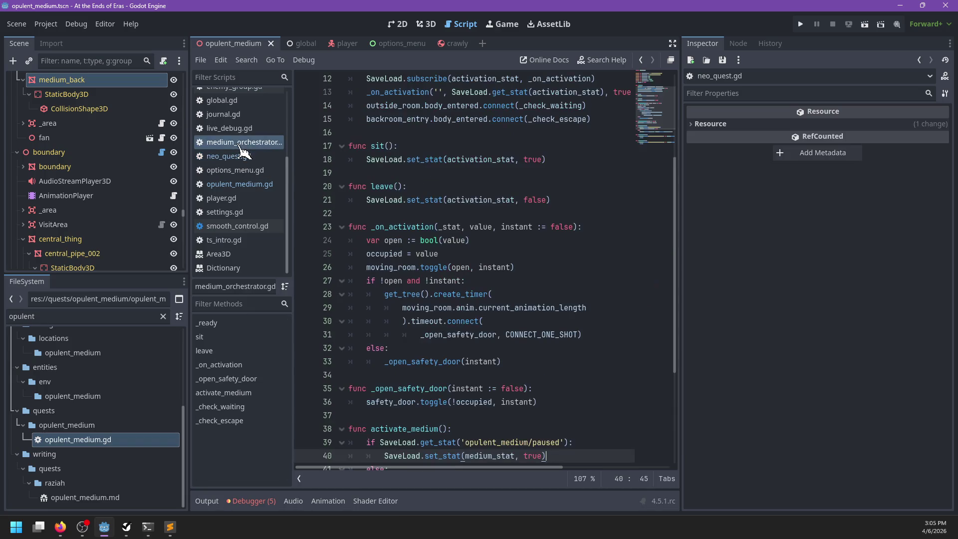
left_click(239, 226)
left_click(237, 144)
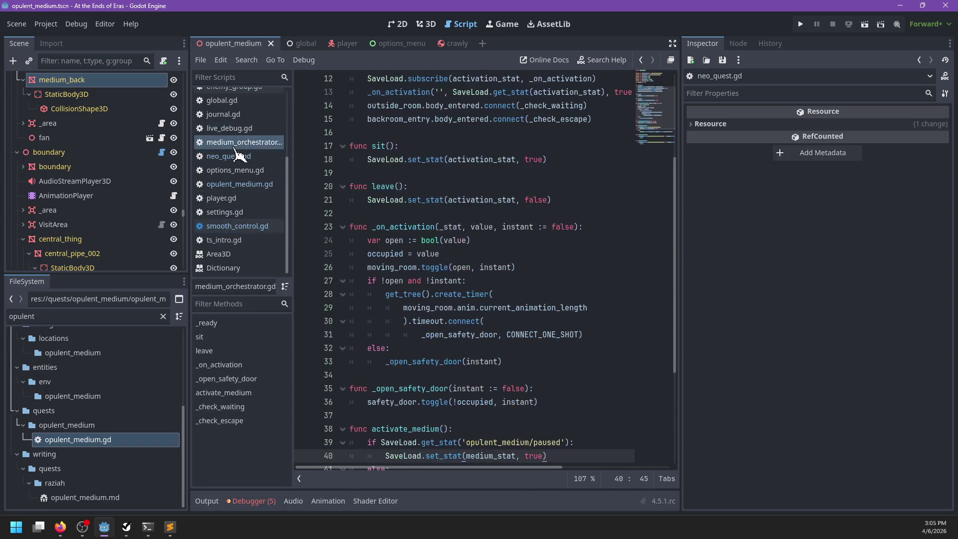
left_click(232, 156)
scroll(439, 196, "down", 3)
scroll(475, 190, "right", 3)
left_click(531, 173)
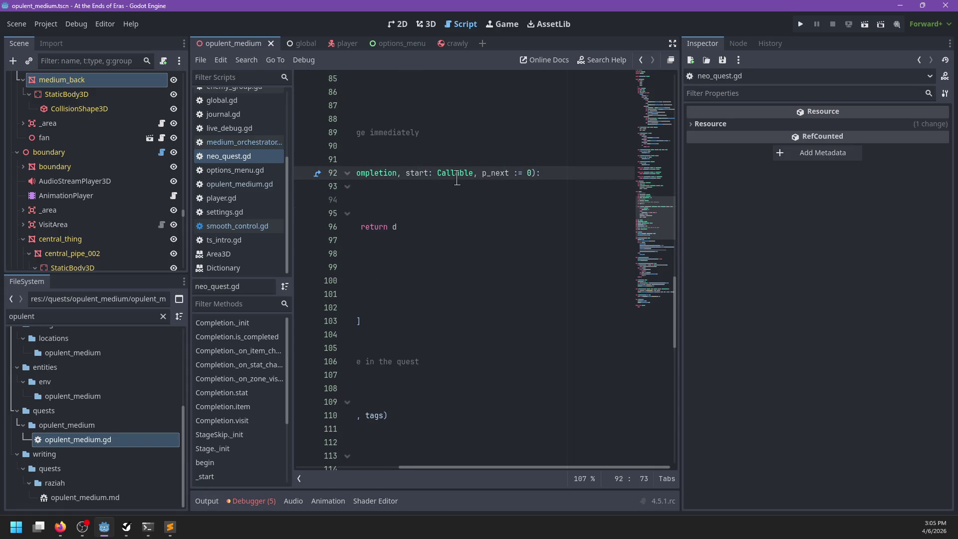
double_click(483, 173)
scroll(439, 210, "left", 3)
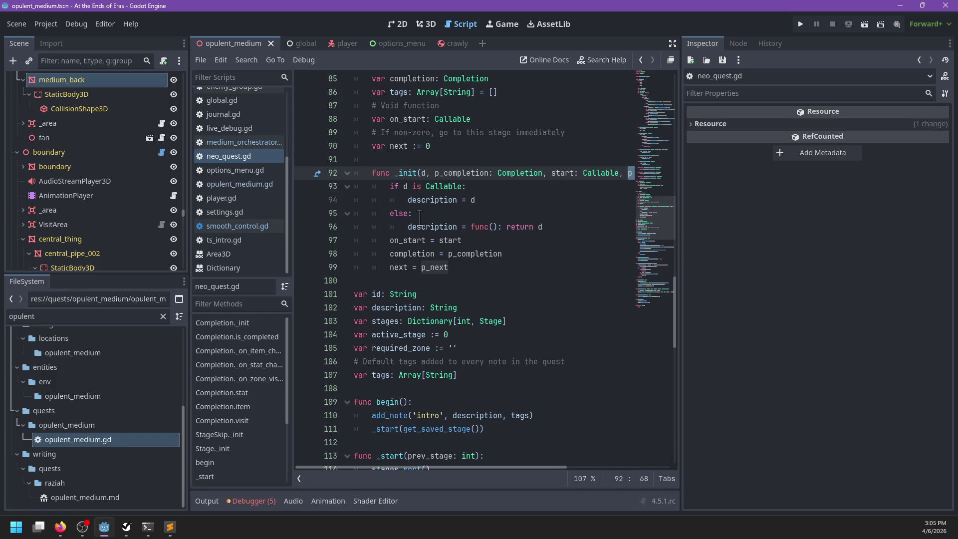
scroll(420, 218, "up", 3)
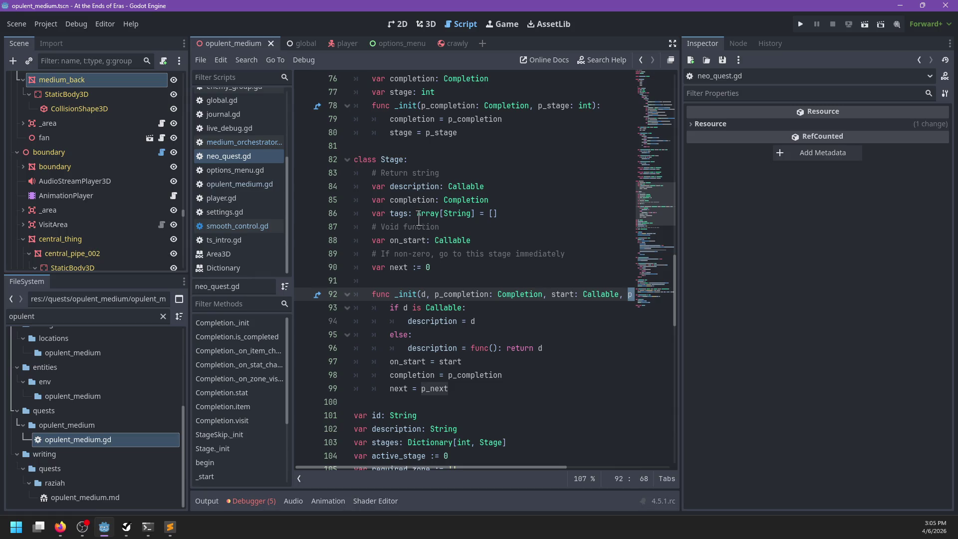
left_click(265, 129)
left_click(264, 143)
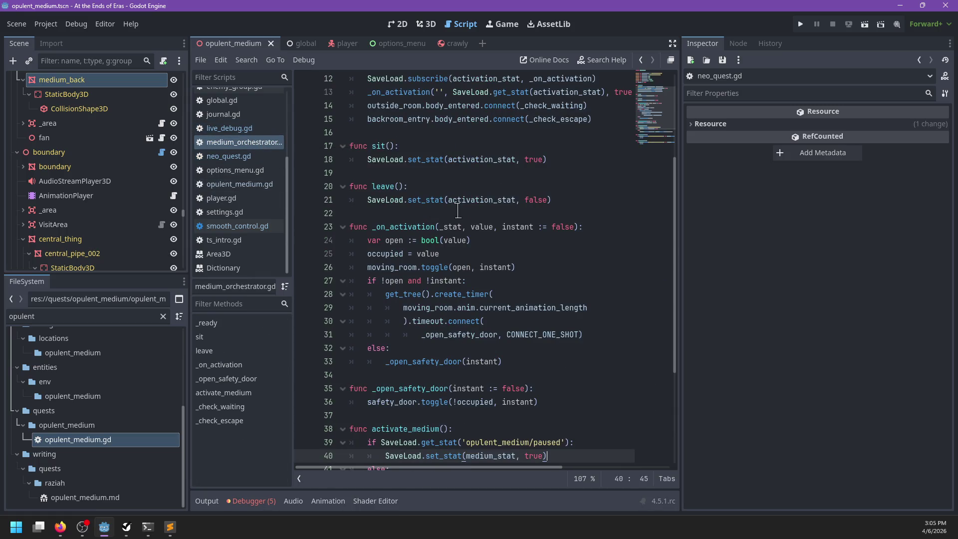
scroll(459, 210, "down", 4)
left_click(252, 157)
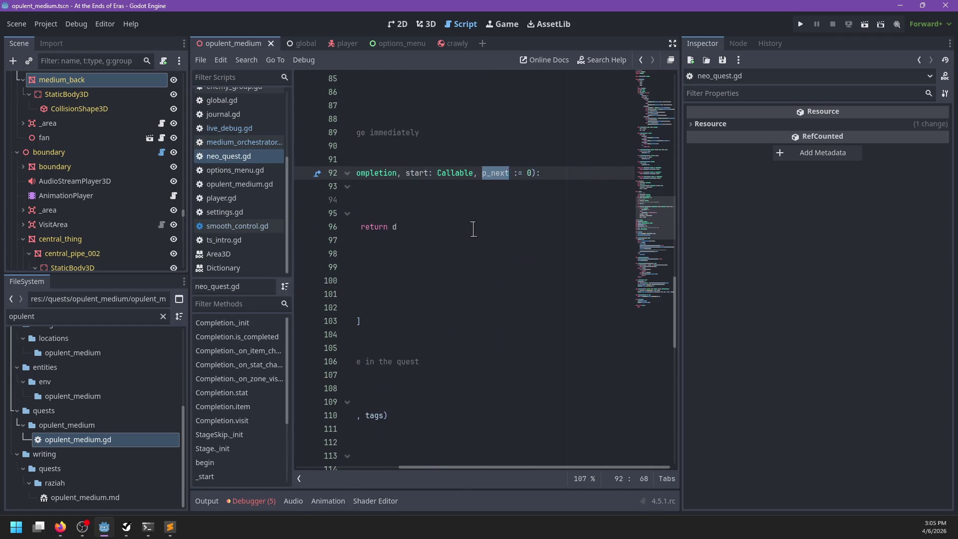
Step: Delete ', p_next := 0', the 'next = p_next' line and the next field with its comment, then save
left_click_drag(520, 173, 581, 174)
key("BackSpace")
left_click_drag(479, 268, 479, 253)
key("BackSpace")
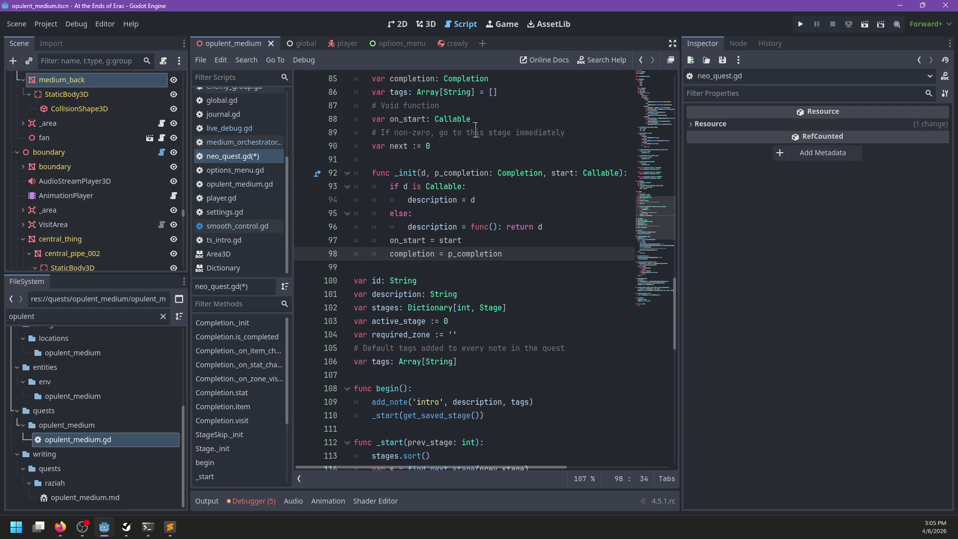
left_click_drag(477, 146, 498, 120)
left_click(498, 120)
scroll(499, 175, "down", 15)
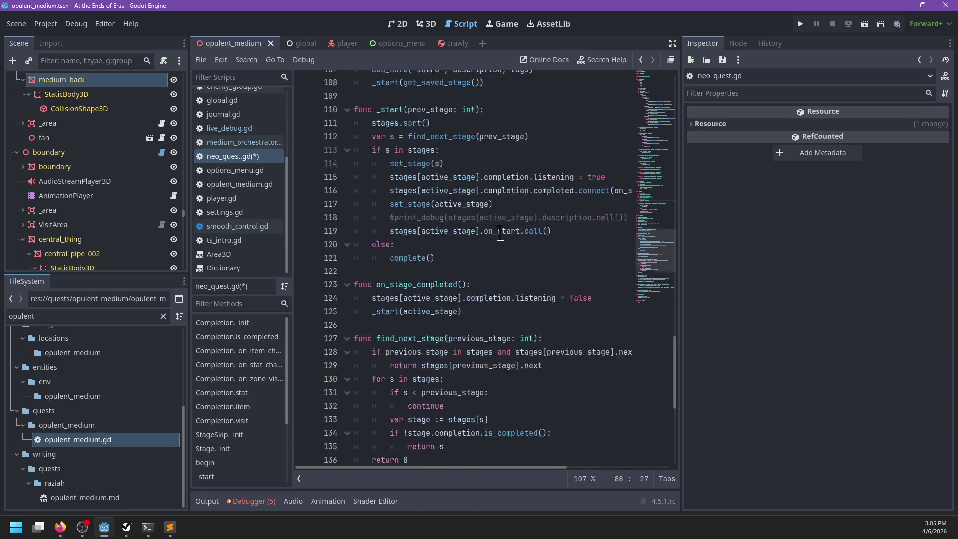
scroll(500, 233, "up", 15)
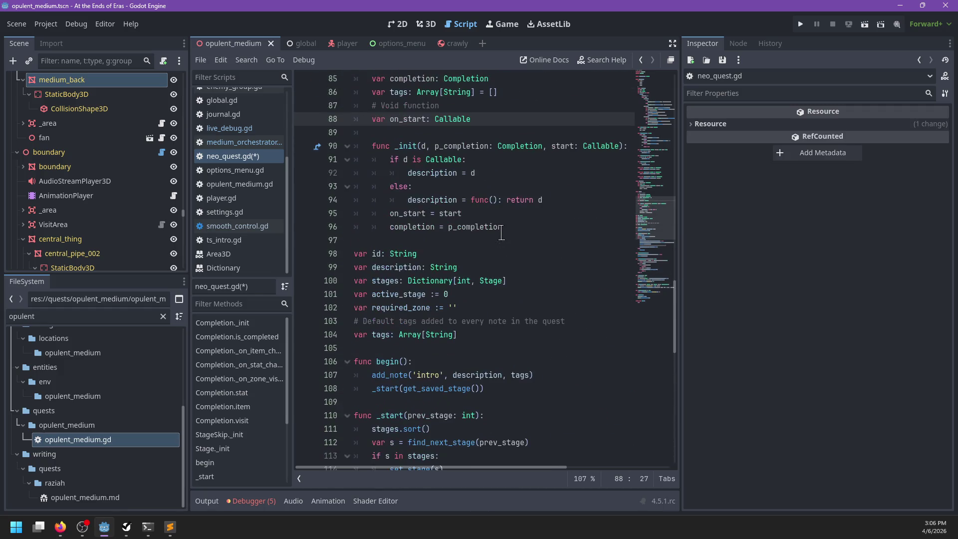
key("ctrl+s")
left_click(263, 143)
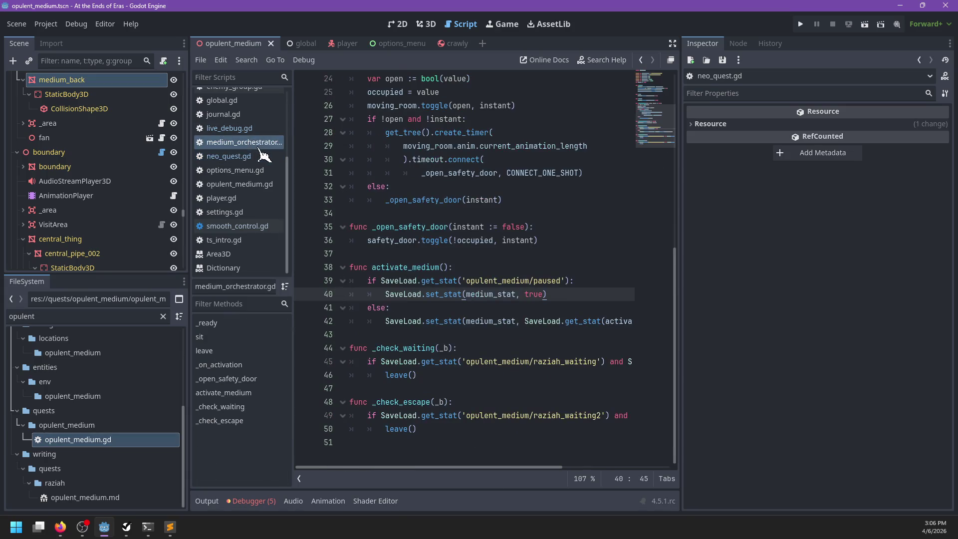
Step: Close all scripts, then open opulent_medium.gd and ts_intro.gd from the FileSystem dock
scroll(424, 245, "down", 5)
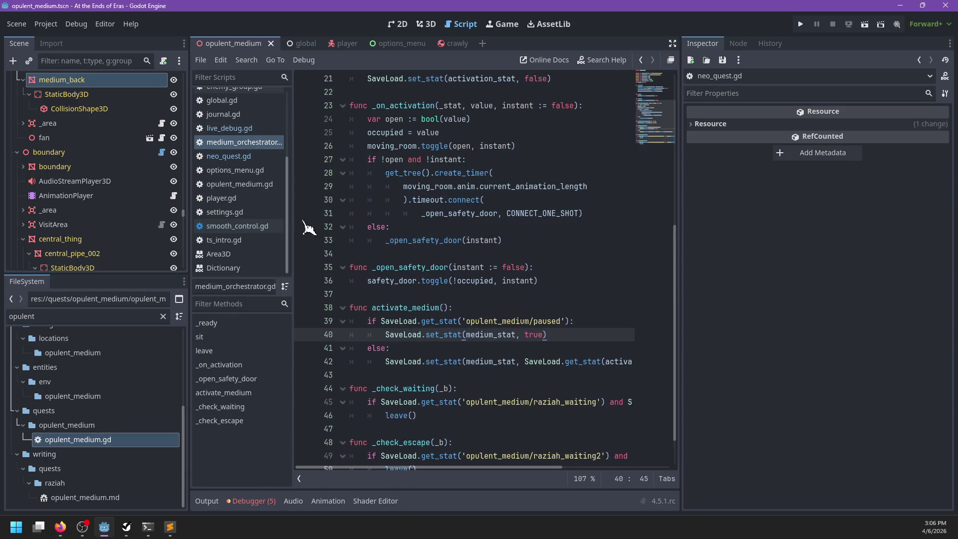
scroll(270, 210, "up", 4)
right_click(245, 141)
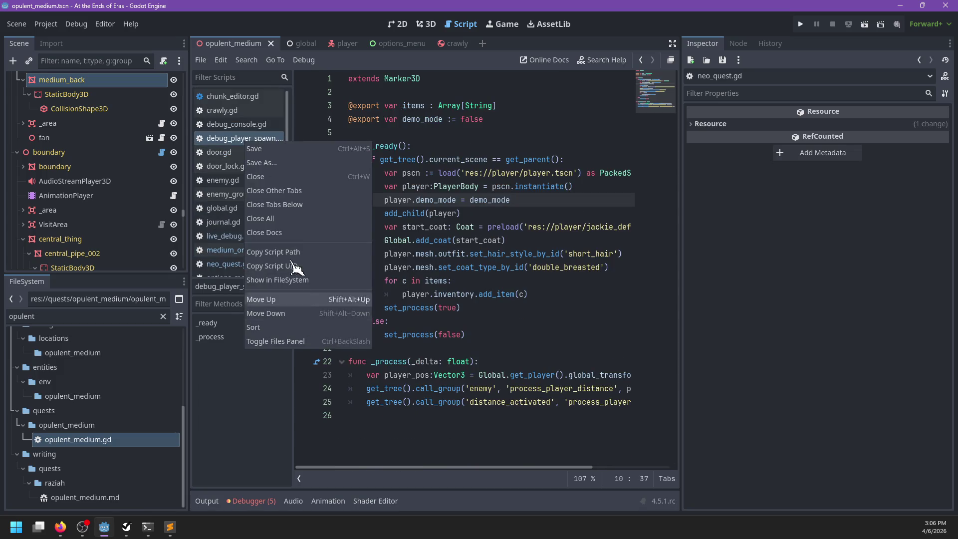
left_click(280, 223)
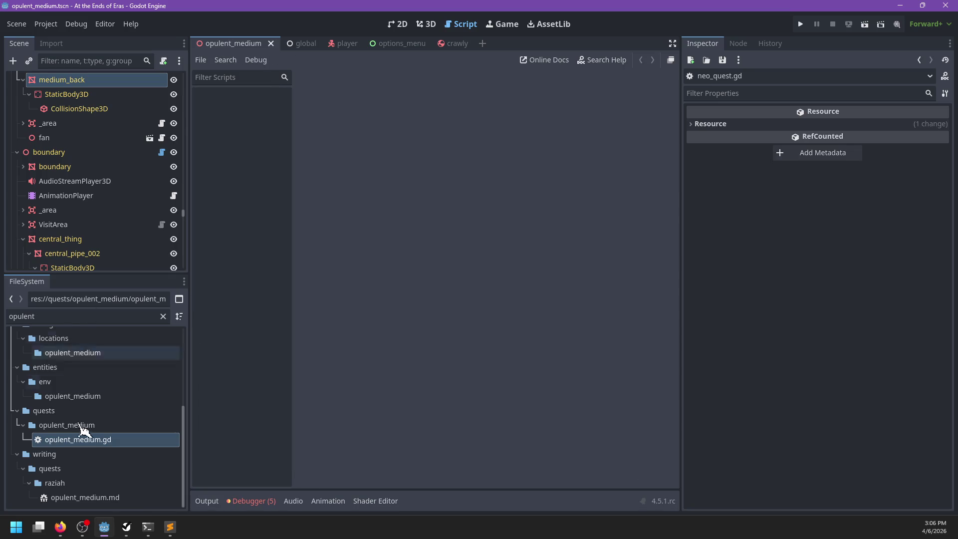
double_click(80, 439)
left_click(164, 317)
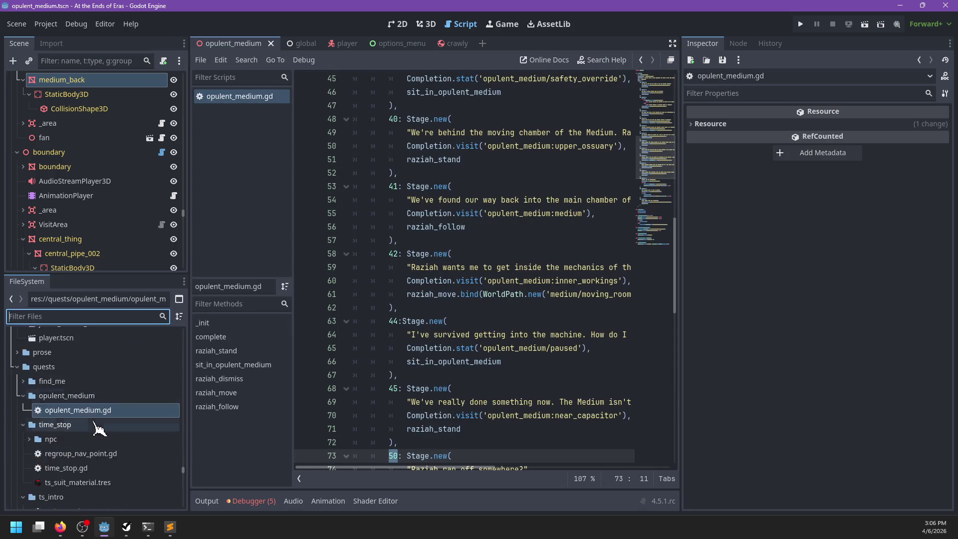
left_click(23, 403)
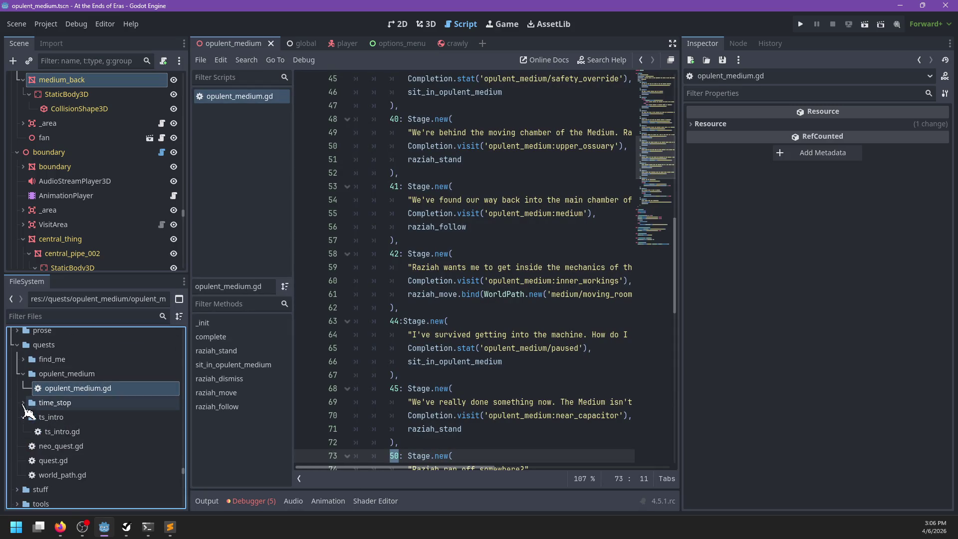
double_click(63, 431)
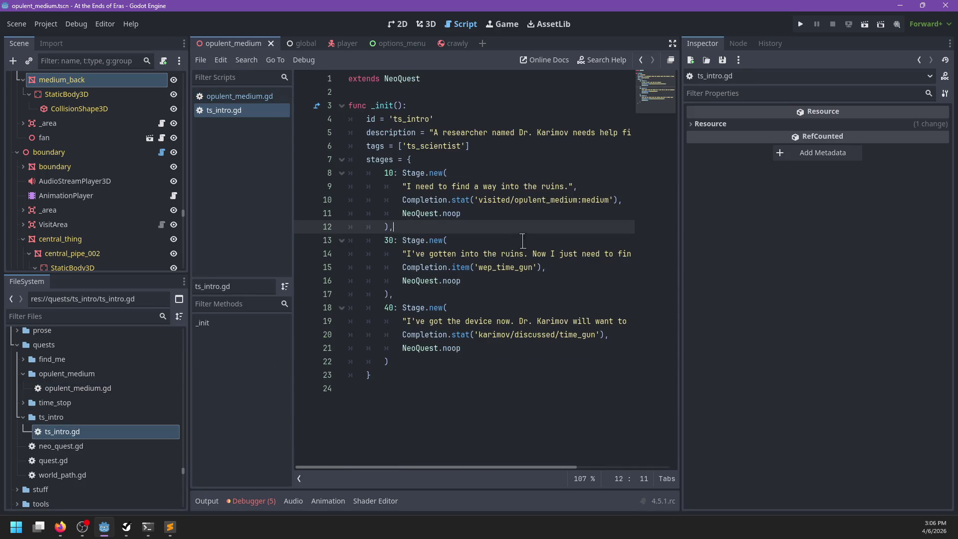
Step: From opulent_medium.gd, follow NeoQuest on line 1 to open neo_quest.gd
left_click(280, 98)
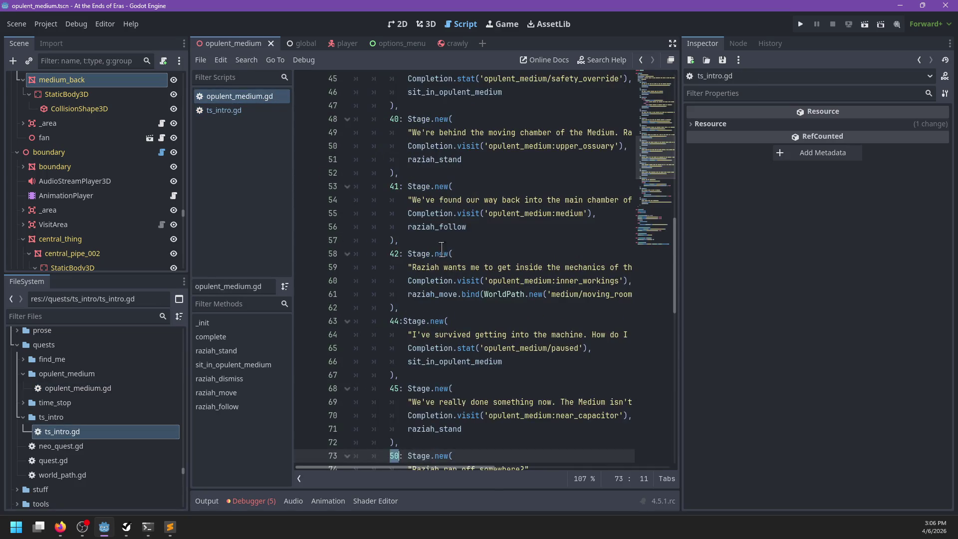
scroll(444, 252, "down", 5)
left_click(501, 281)
scroll(501, 281, "down", 8)
scroll(496, 281, "up", 14)
scroll(494, 281, "up", 15)
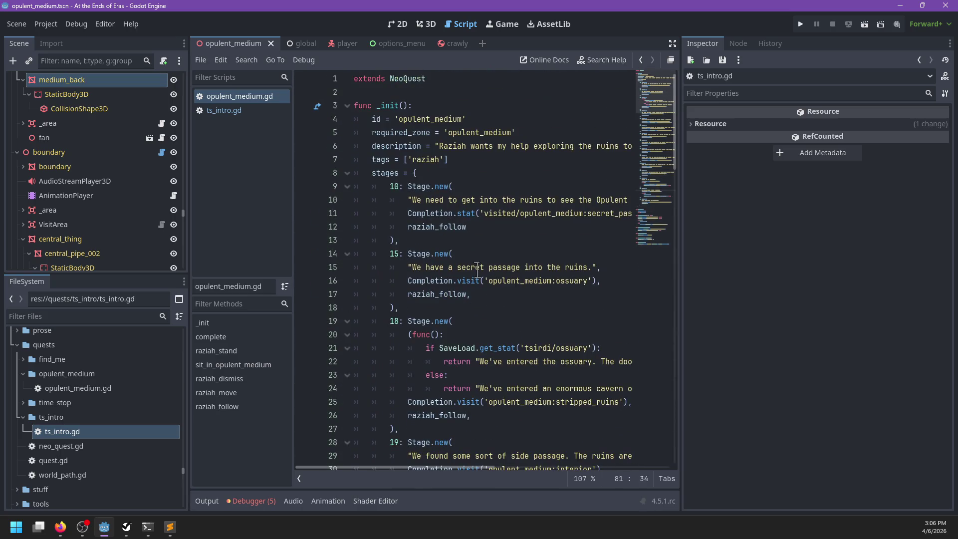
left_click(406, 79, "ctrl")
scroll(495, 300, "down", 20)
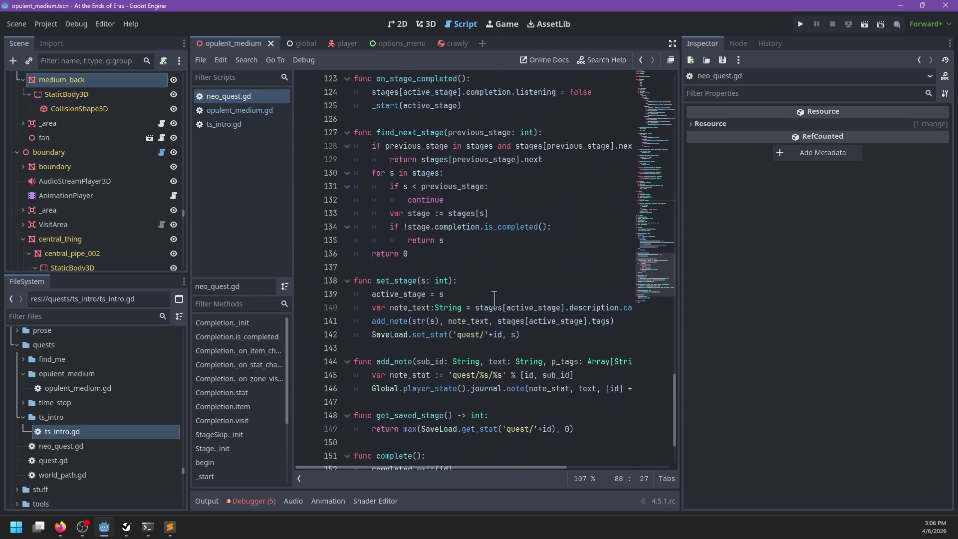
Step: Search 'next', delete the stages[previous_stage].next return lines in find_next_stage, and save
left_click(546, 187)
key("ctrl+f")
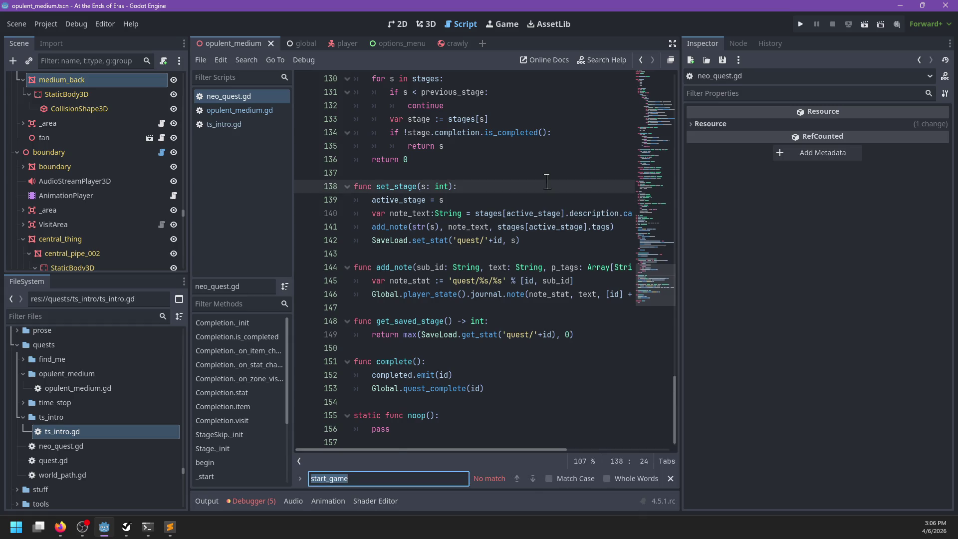
type("next")
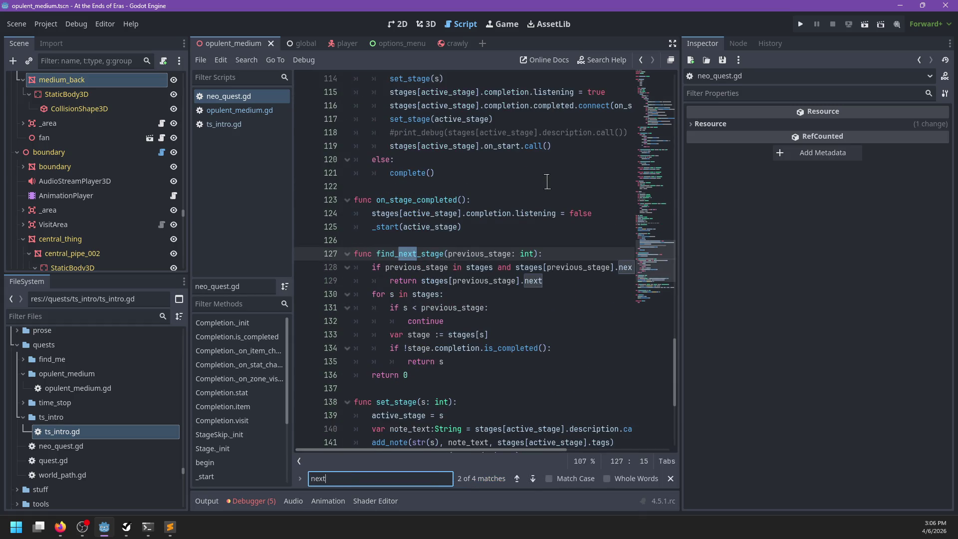
key("Escape")
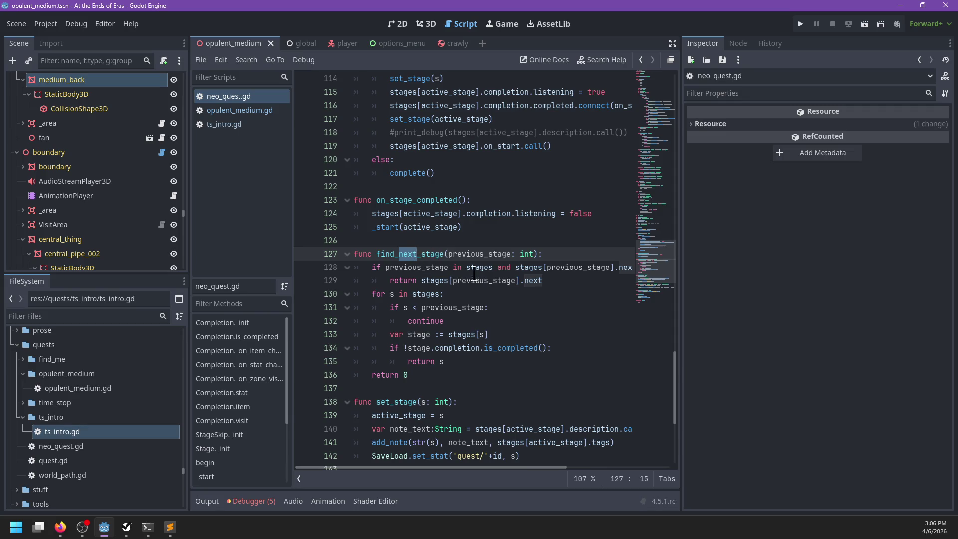
scroll(487, 273, "right", 5)
scroll(487, 273, "left", 3)
scroll(487, 274, "left", 2)
left_click_drag(560, 280, 568, 249)
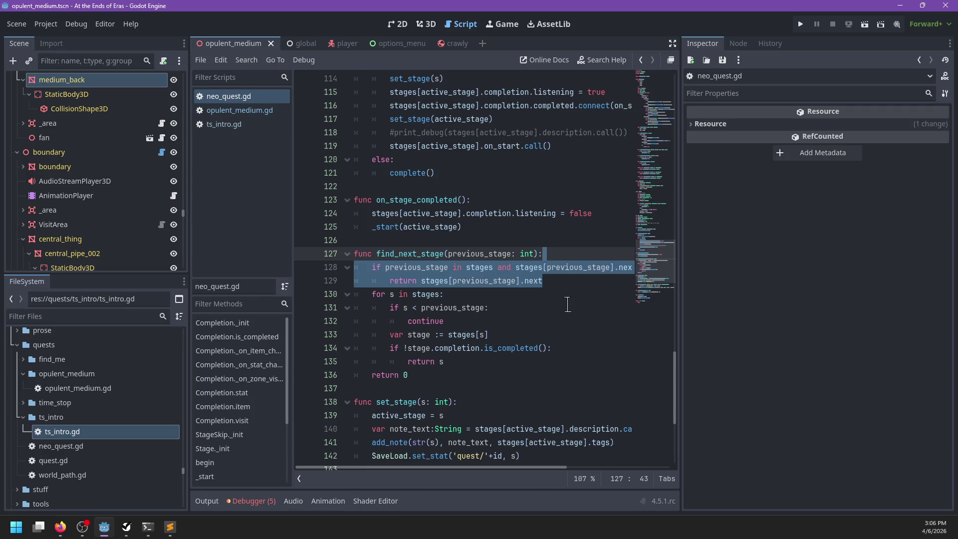
key("Delete")
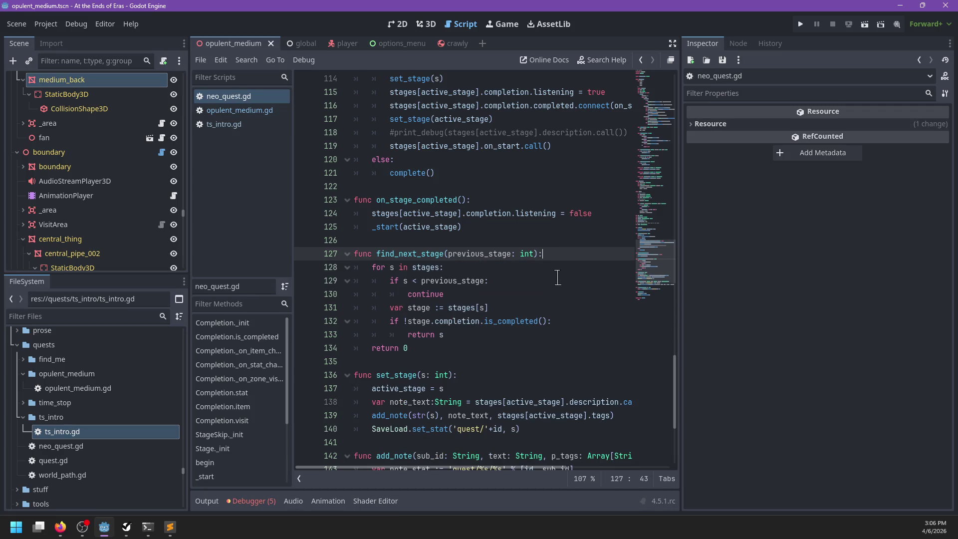
key("ctrl+s")
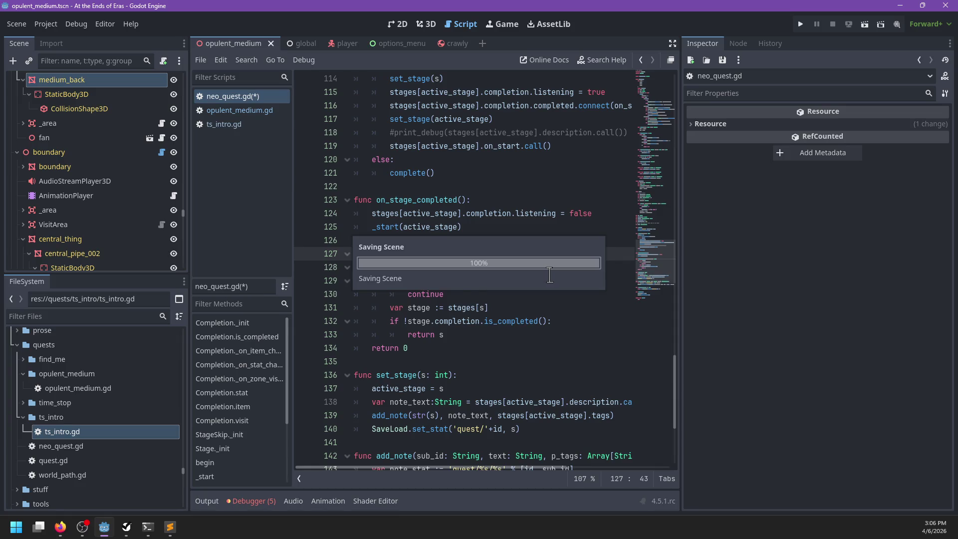
scroll(530, 294, "down", 2)
scroll(533, 286, "down", 2)
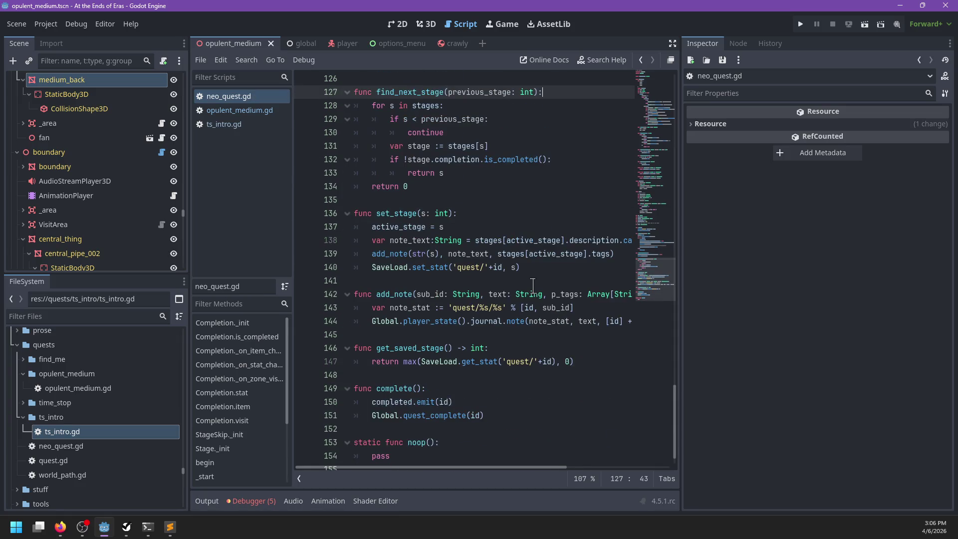
left_click(235, 110)
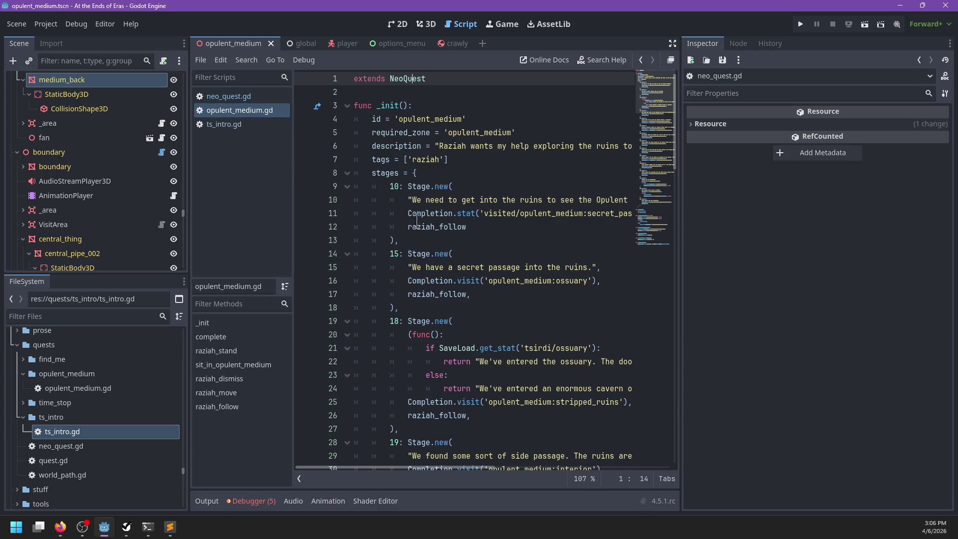
Step: In neo_quest.gd, add a p_skips: Array[StageSkip] = [] parameter to Stage's _init
left_click(239, 97)
scroll(497, 272, "up", 13)
scroll(498, 272, "up", 9)
scroll(497, 272, "down", 6)
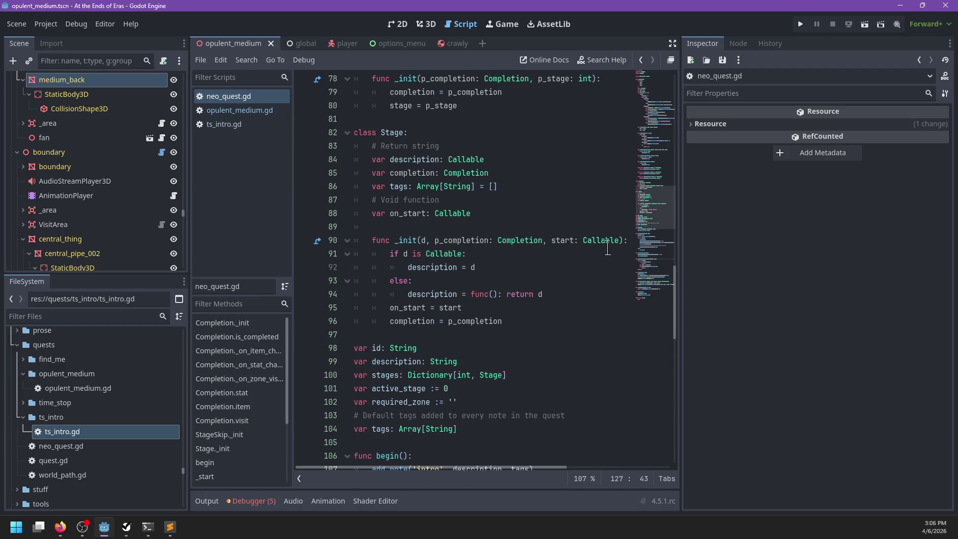
left_click(620, 241)
key("Left")
key("Left")
type(", p")
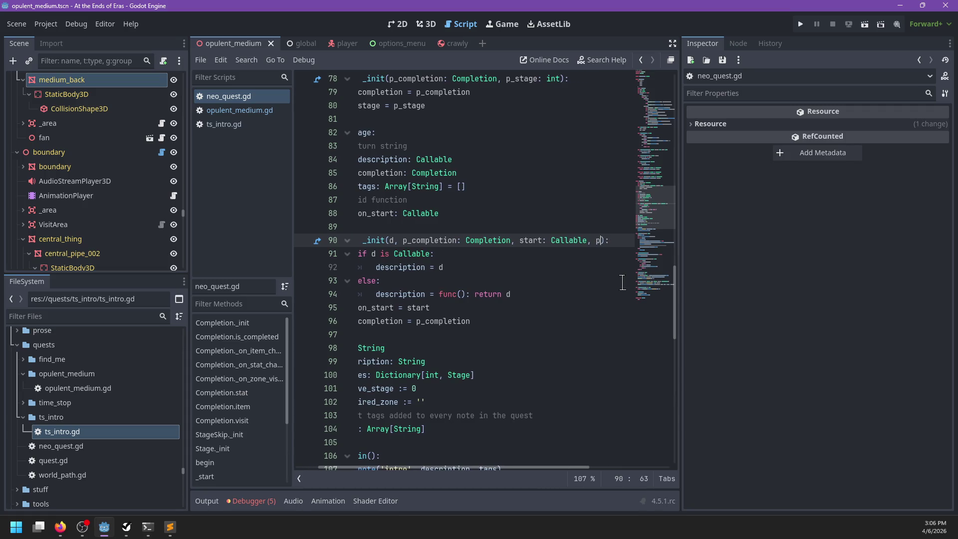
type("ps: Array[")
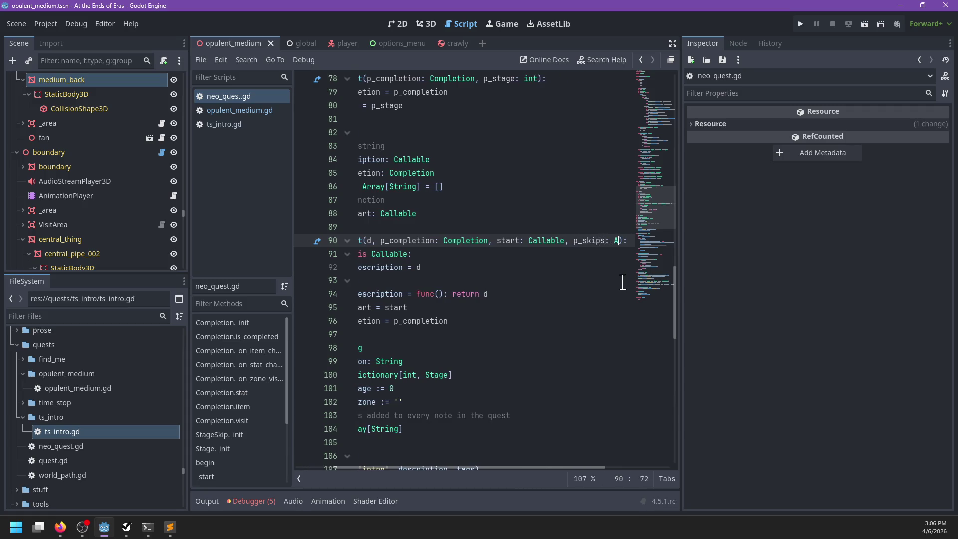
type("StageSkip")
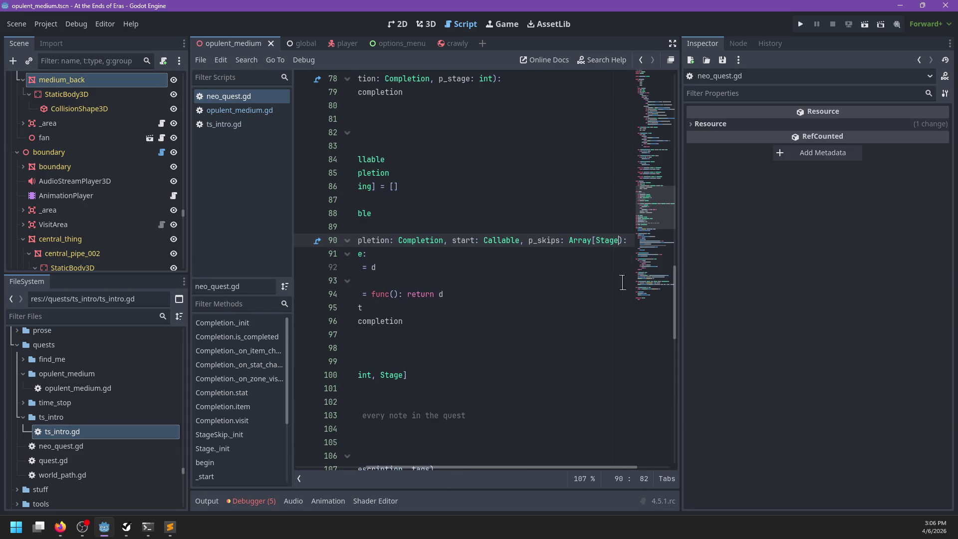
type("] = []")
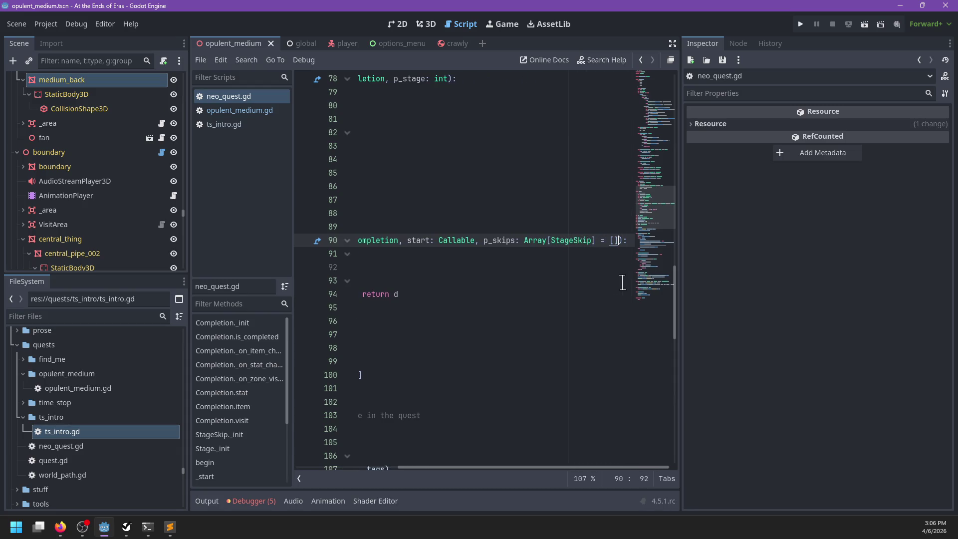
Step: Declare a skips field of type Array[StageSkip] in the Stage class and save
scroll(485, 289, "up", 2)
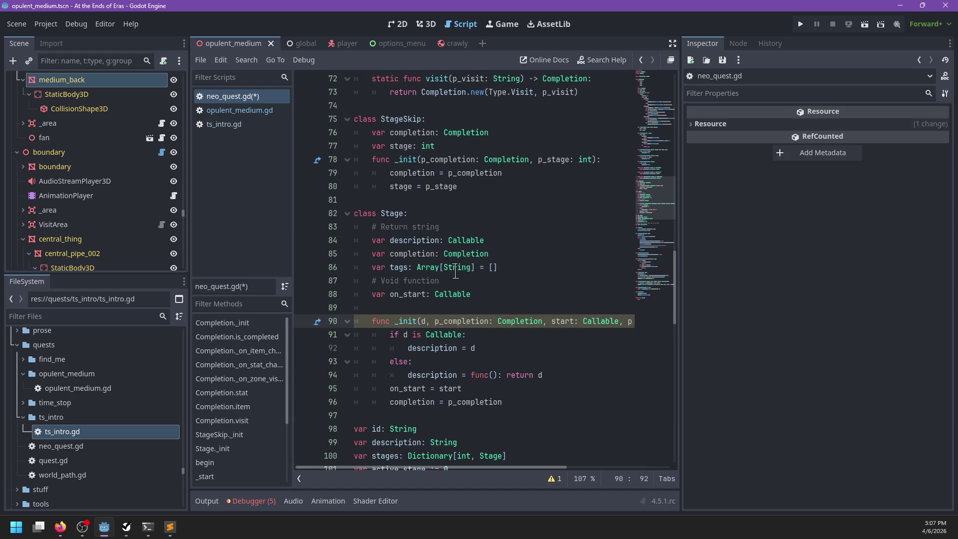
left_click(491, 291)
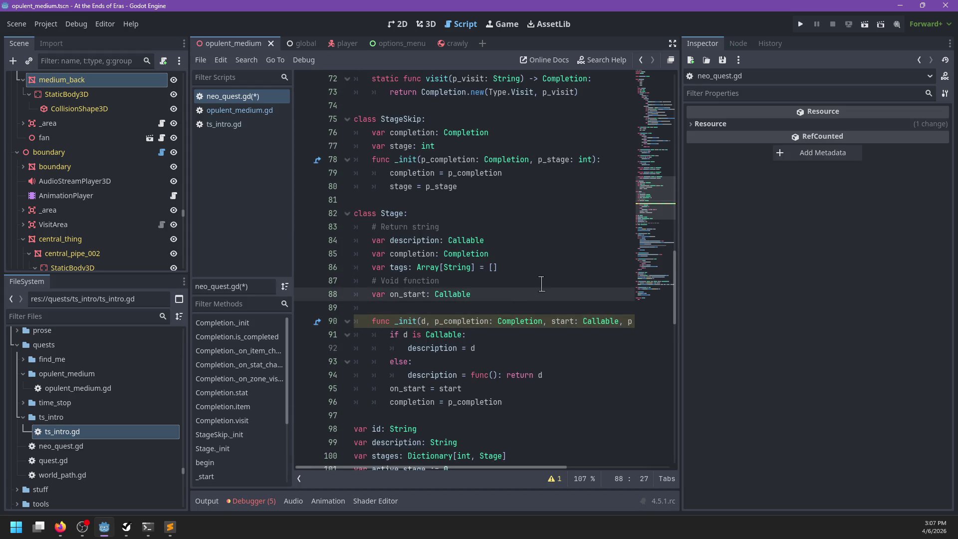
key("Up")
key("Up")
key("Up")
key("Down")
key("End")
key("Return")
type("var sk")
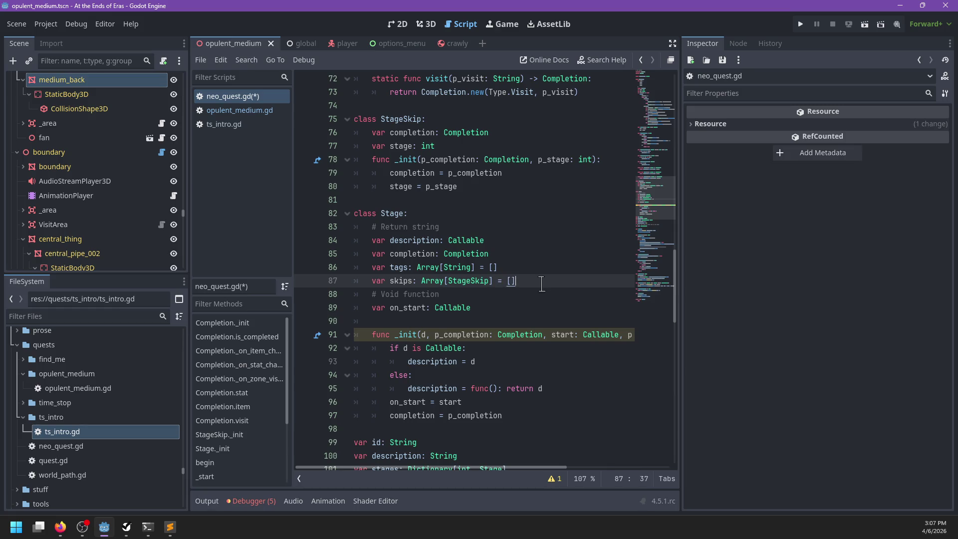
key("ctrl+s")
Step: Store p_skips in the skips field inside Stage's constructor and save the script
mouse_move(459, 270)
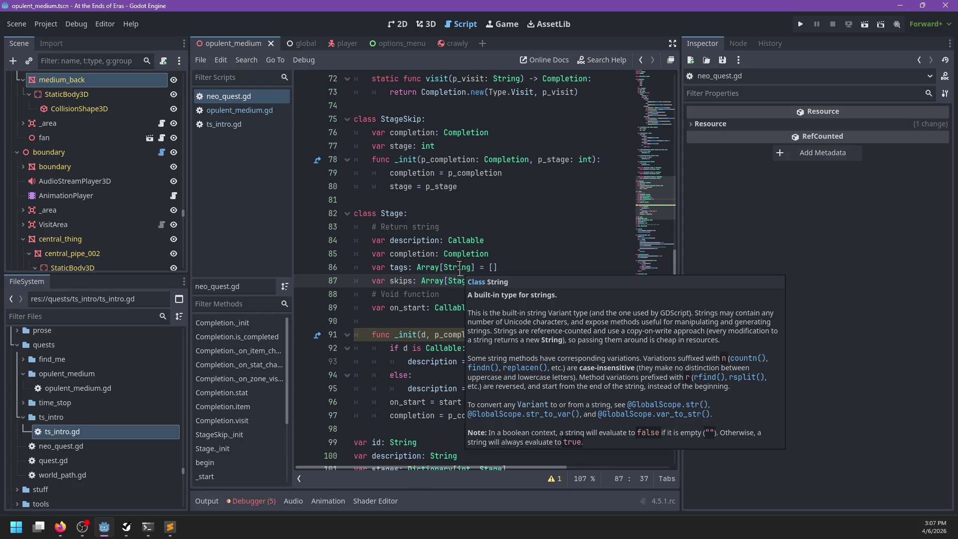
left_click(462, 296)
scroll(536, 324, "down", 1)
scroll(487, 320, "right", 2)
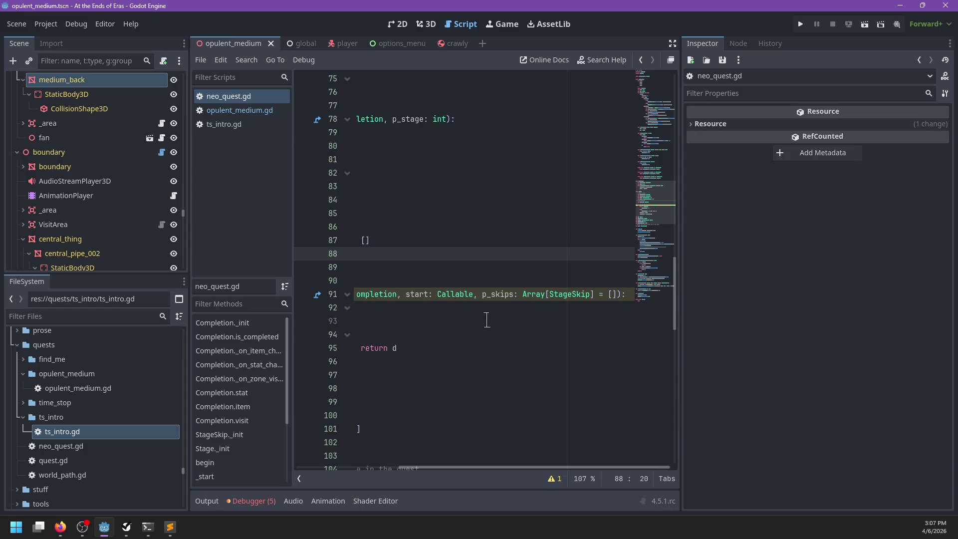
scroll(487, 320, "left", 2)
left_click(516, 374)
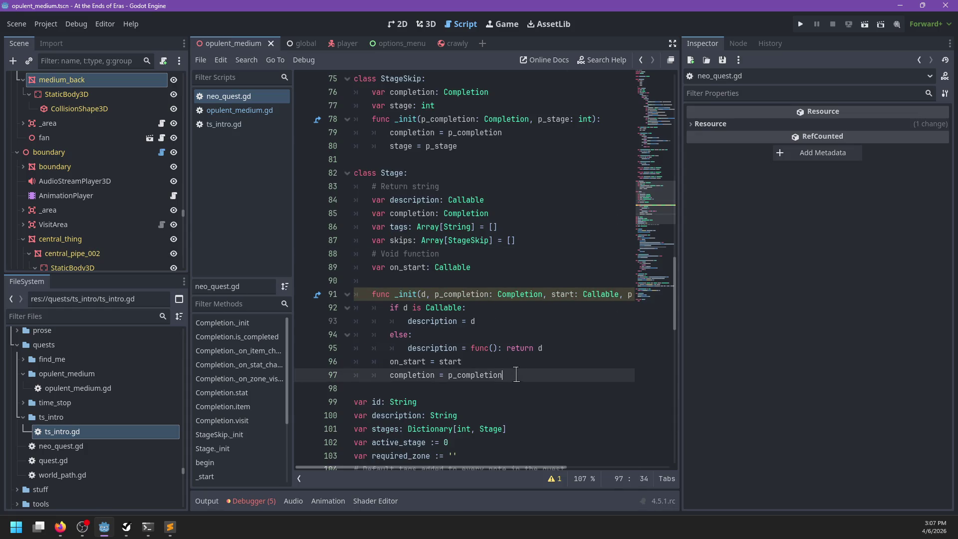
key("Return")
type("-+")
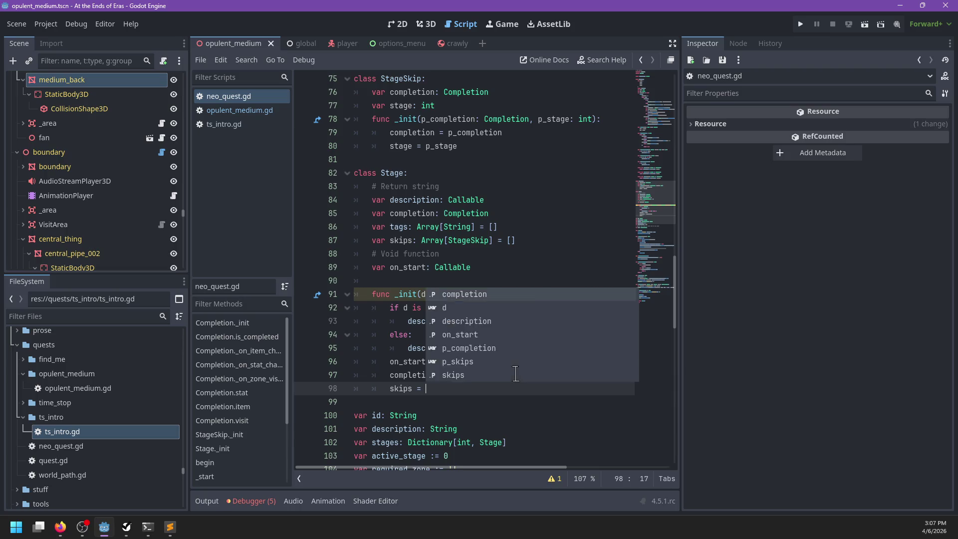
type("skips")
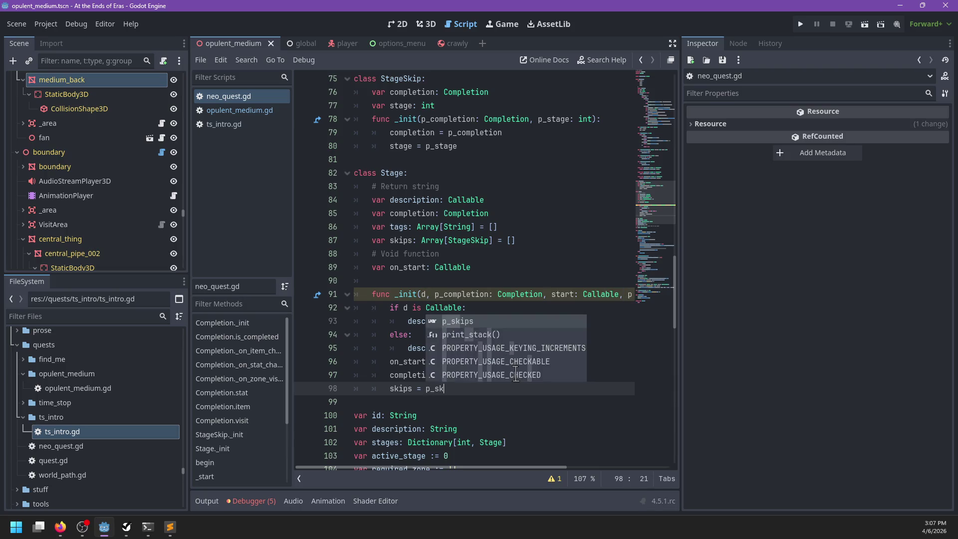
key("ctrl+s")
Step: Review the skips field and StageSkip constructor, then switch to opulent_medium.gd
double_click(403, 240)
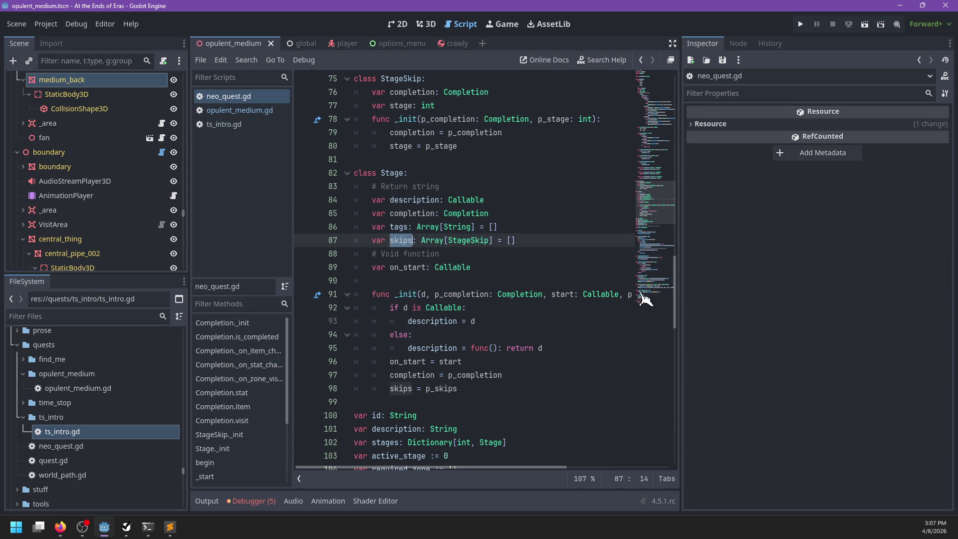
scroll(619, 295, "up", 4)
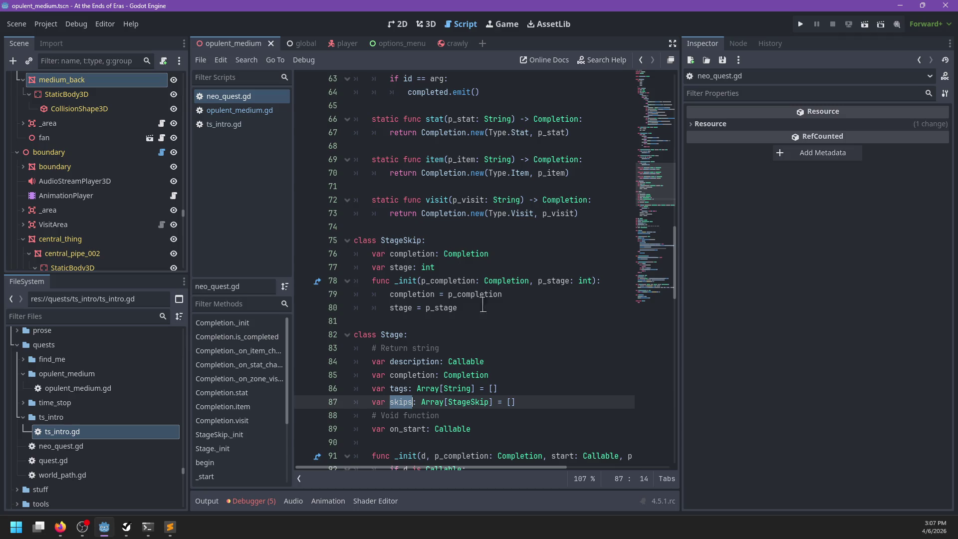
mouse_move(400, 282)
left_click(522, 270)
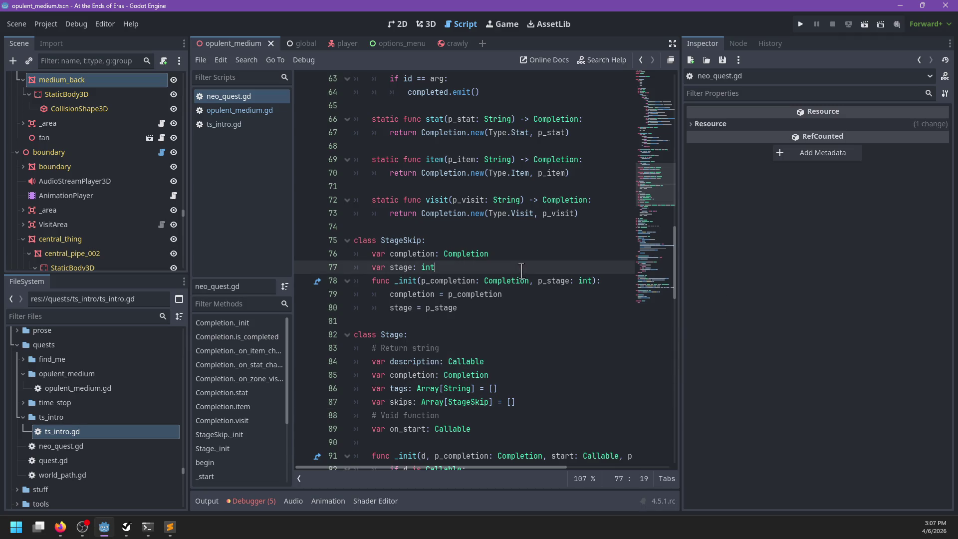
left_click(527, 310)
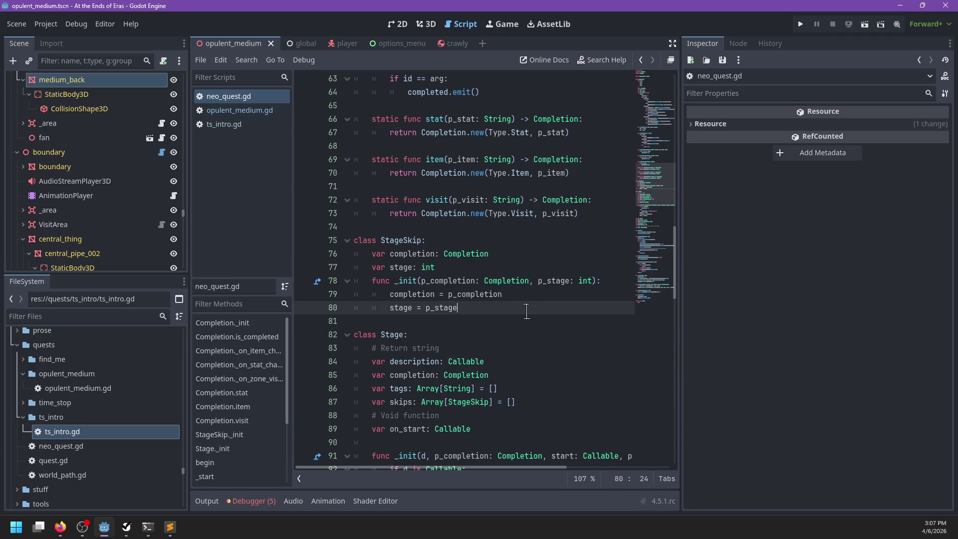
scroll(527, 311, "up", 2)
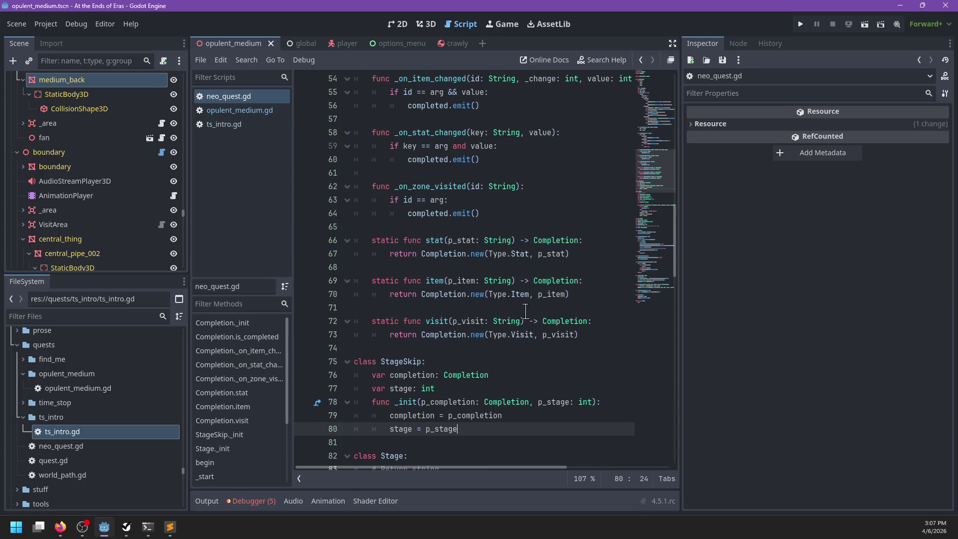
left_click(239, 110)
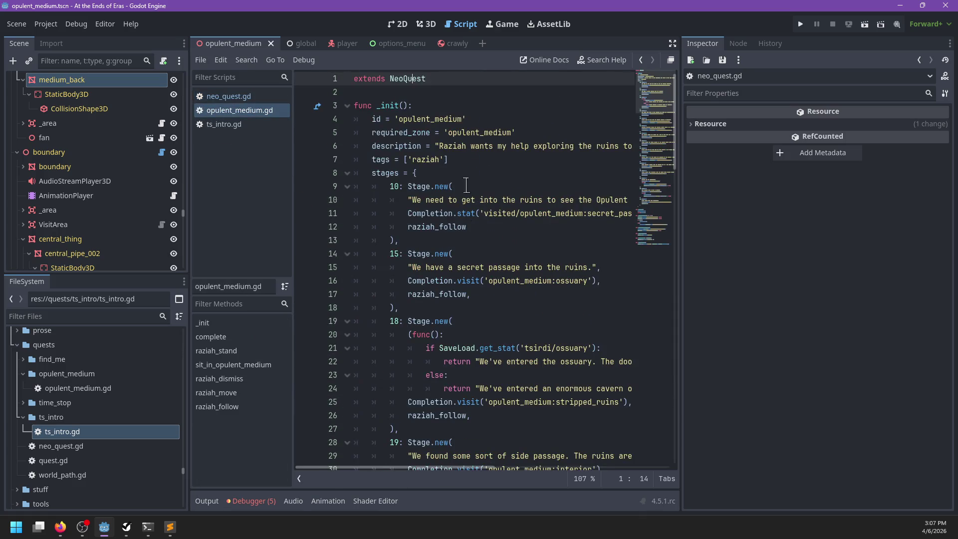
Step: Below the tags line, start a near_capacitor := StageSkip.new( declaration
left_click(470, 159)
key("Return")
type("var got_capac")
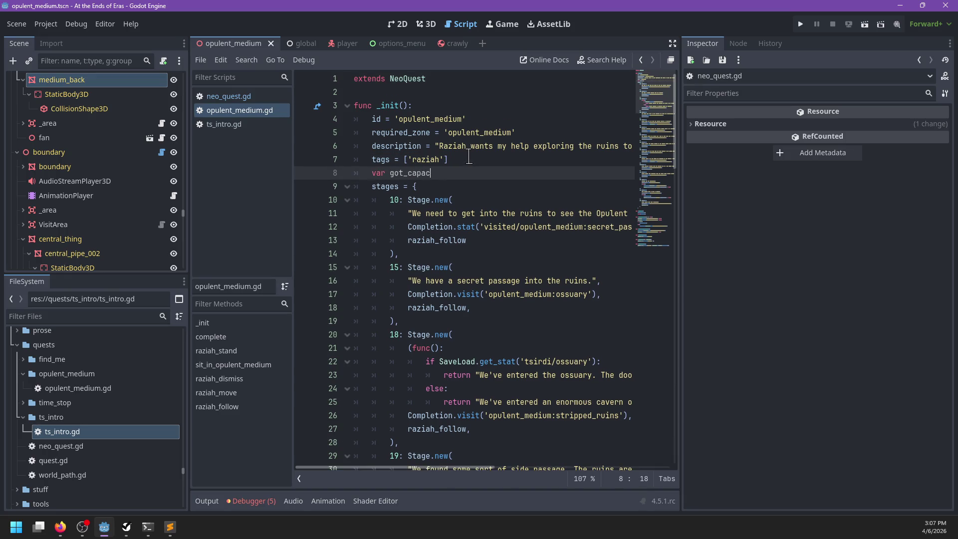
key("ctrl+BackSpace")
type("near_capacitor := StageSkip.new")
type("(")
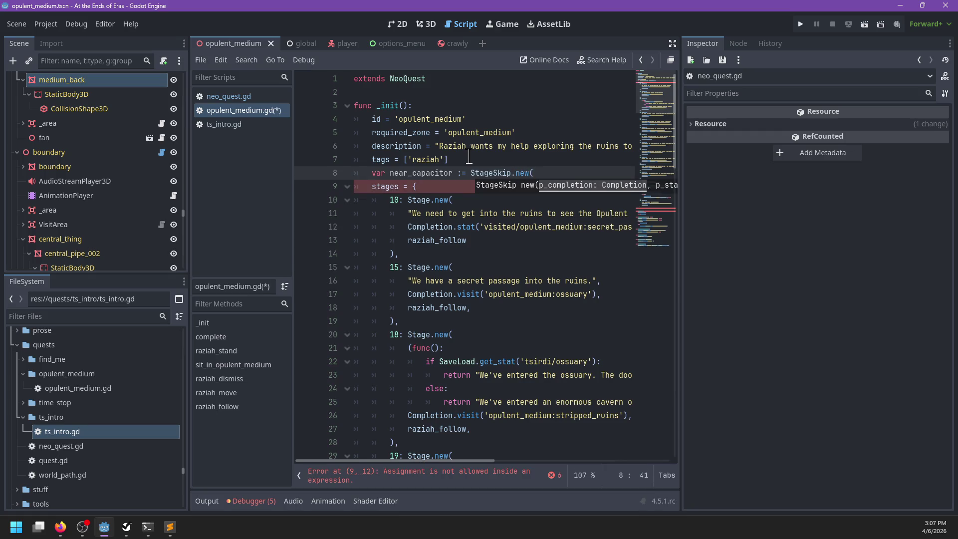
type("pletion.stat")
Step: Fill the StageSkip call with Completion.visit('opulent_medium:near_capacitor') from line 71 and target stage 50
scroll(472, 203, "down", 15)
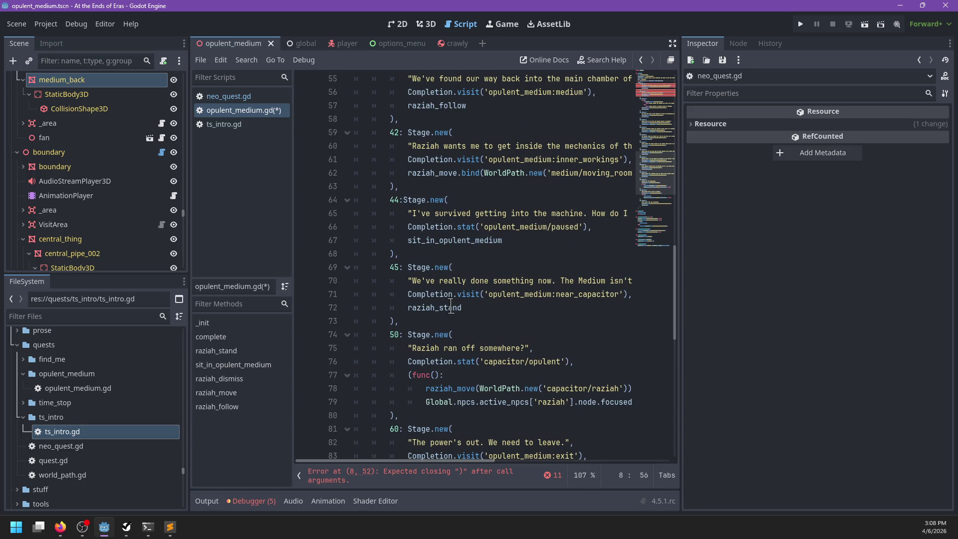
mouse_move(490, 295)
left_mouse_down()
mouse_move(629, 294)
mouse_move(394, 295)
left_mouse_up()
key("ctrl+c")
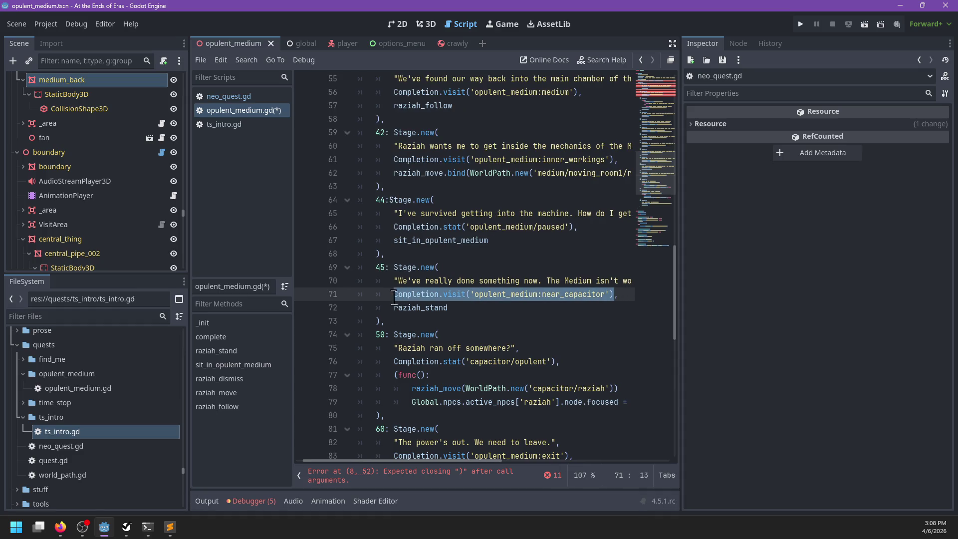
scroll(475, 301, "up", 14)
scroll(476, 301, "up", 1)
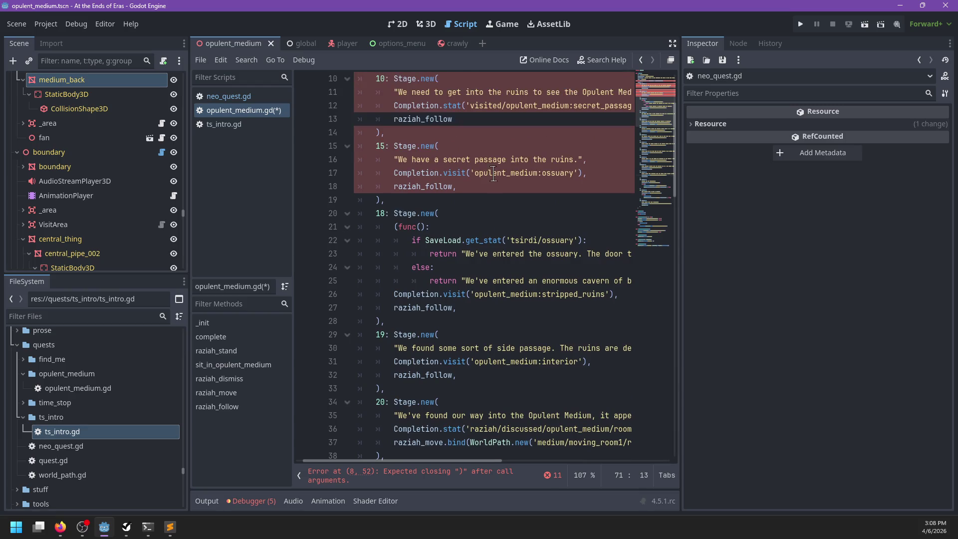
scroll(551, 182, "up", 3)
left_click_drag(602, 173, 516, 172)
key("ctrl+v")
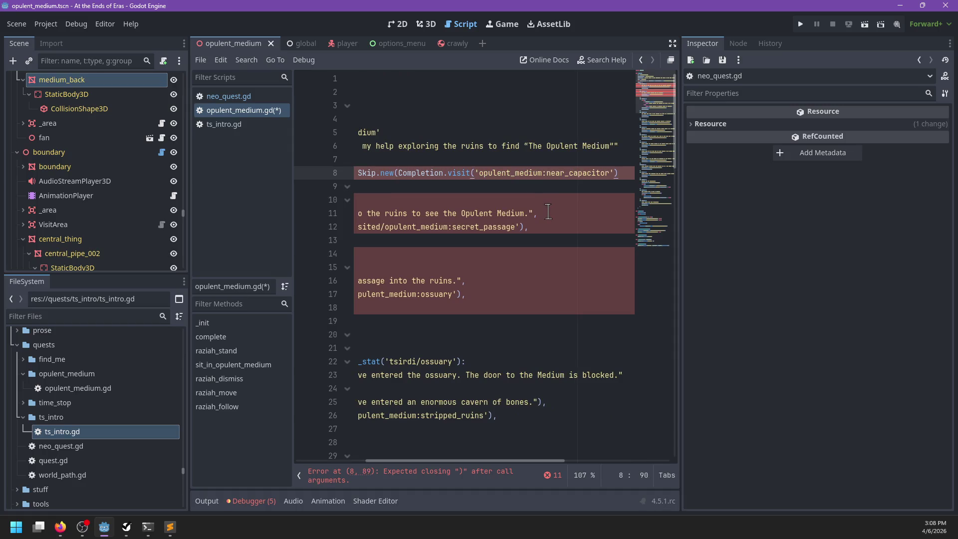
type(",")
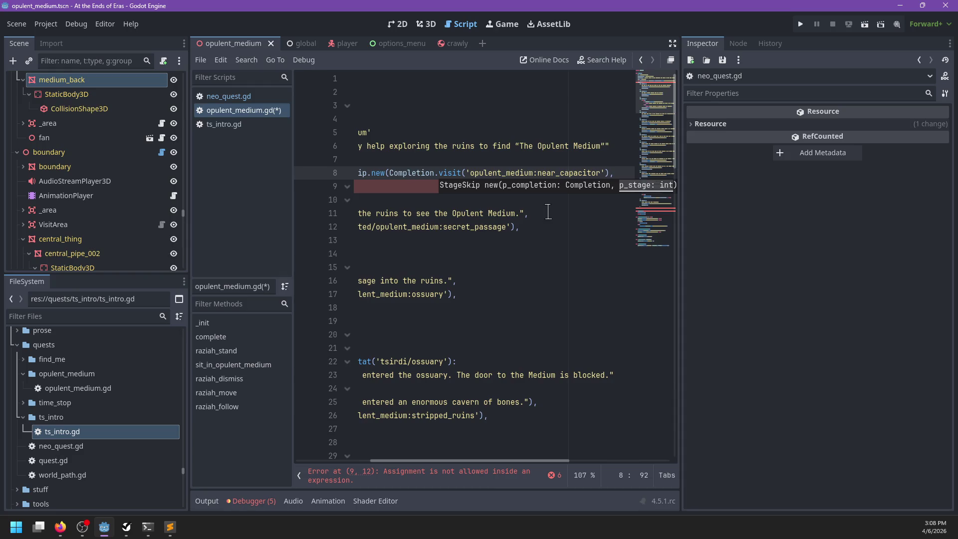
scroll(523, 207, "left", 5)
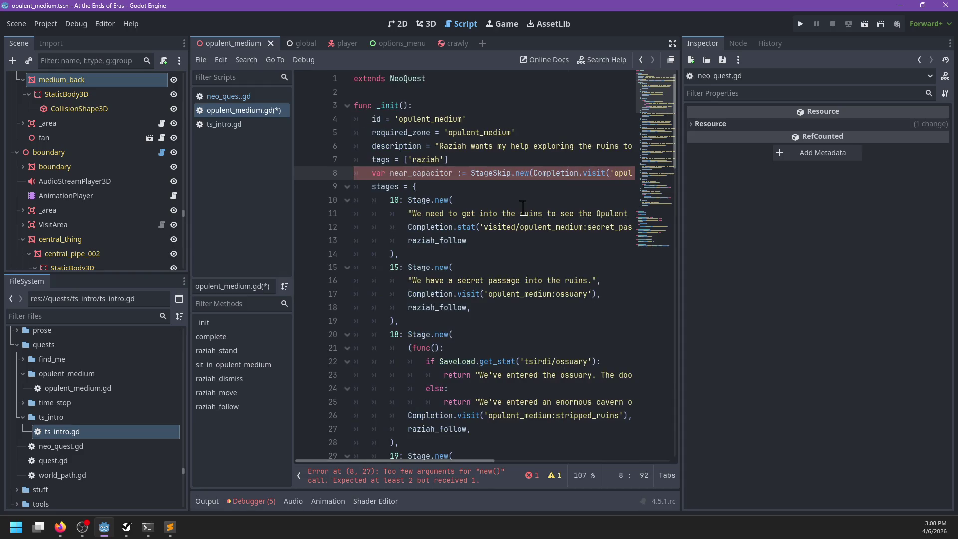
type("10")
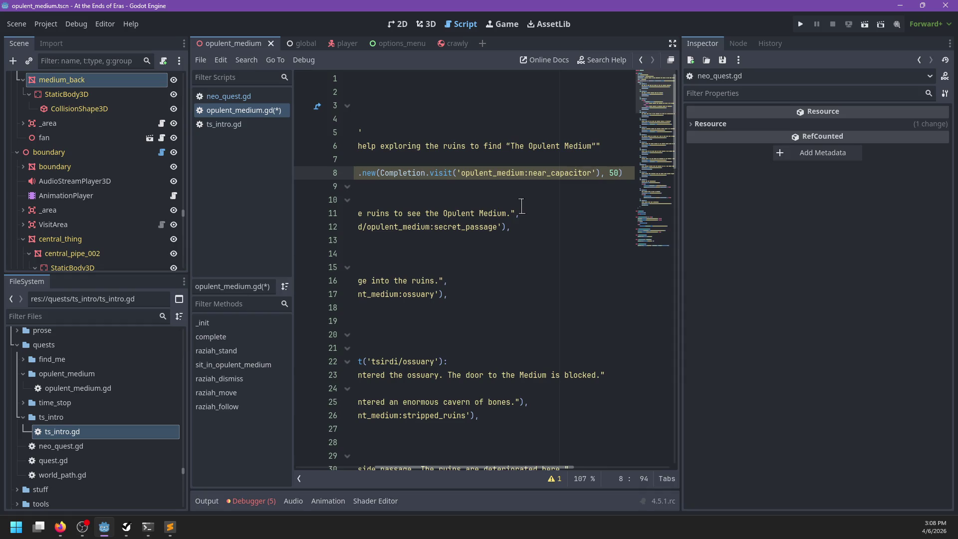
Step: Select the near_capacitor variable name and move to stage 10's raziah_follow argument
scroll(522, 206, "left", 5)
double_click(437, 173)
key("ctrl+c")
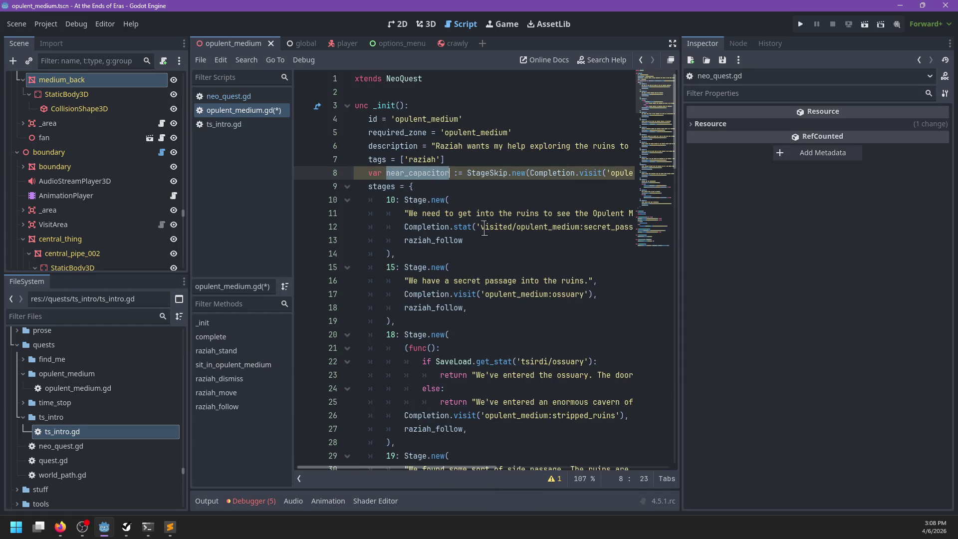
scroll(477, 229, "down", 1)
scroll(478, 210, "right", 5)
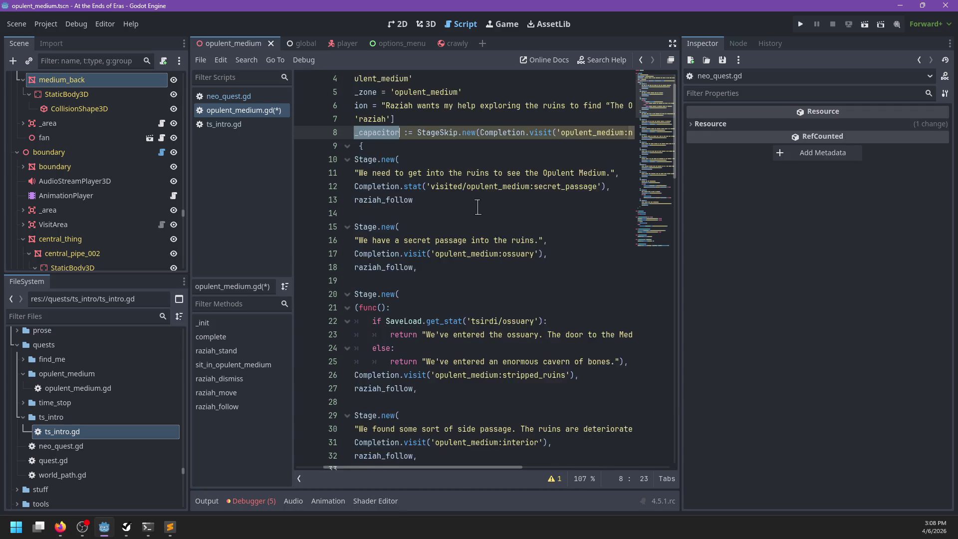
scroll(480, 200, "left", 5)
left_click(480, 200)
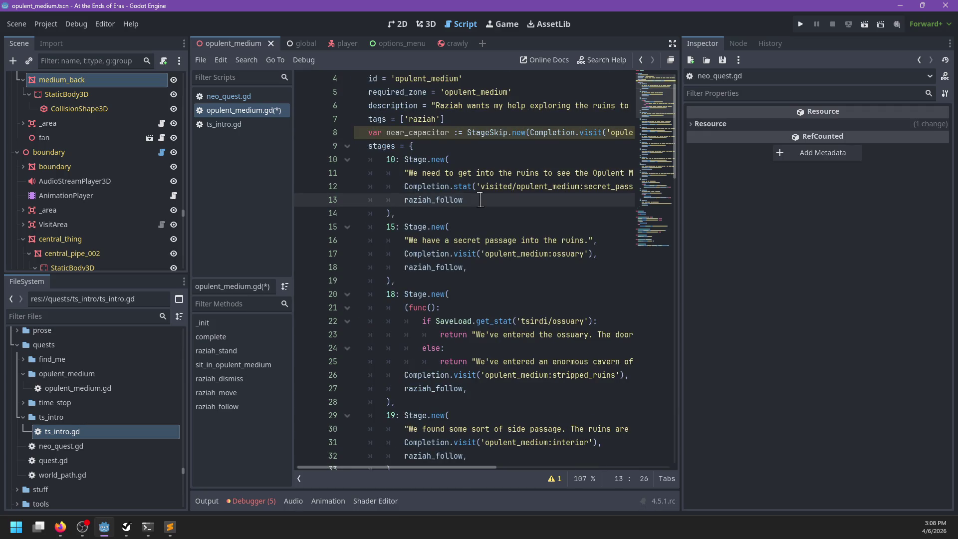
Step: Add [near_capacitor] as stage 10's skips argument and copy it for reuse
type(",")
key("Return")
type("[")
key("ctrl+v")
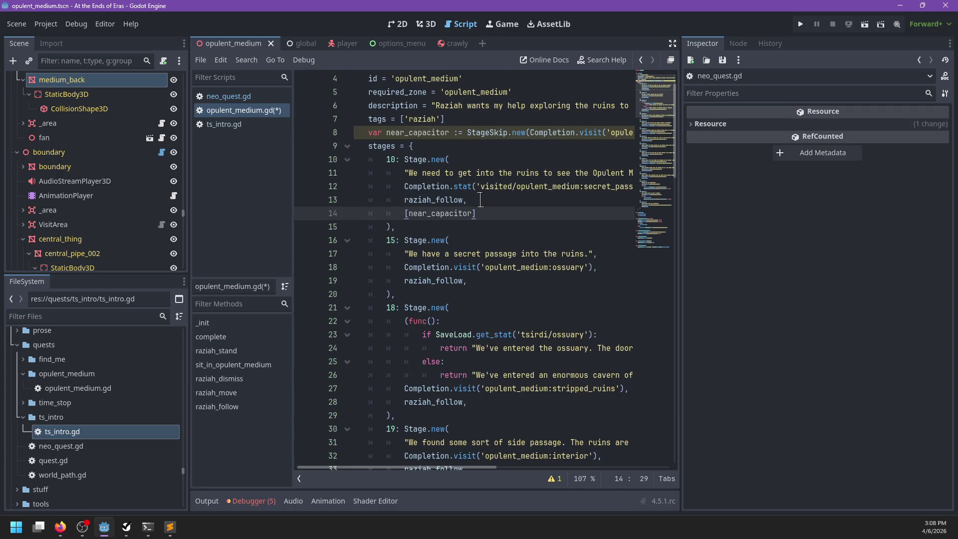
key("shift+Up")
key("shift+Left")
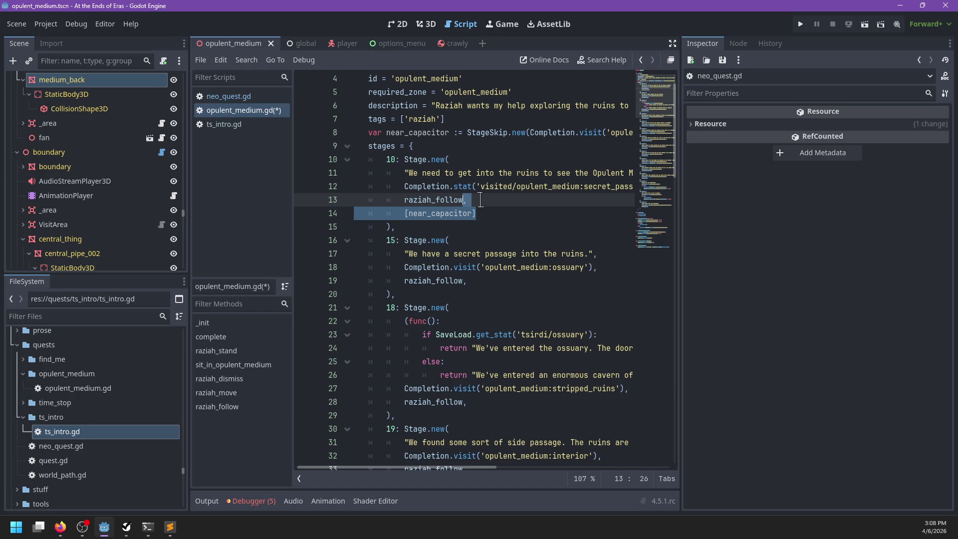
key("ctrl+c")
Step: Append the [near_capacitor] skip to stages 15, 18 and 19
left_click(464, 280)
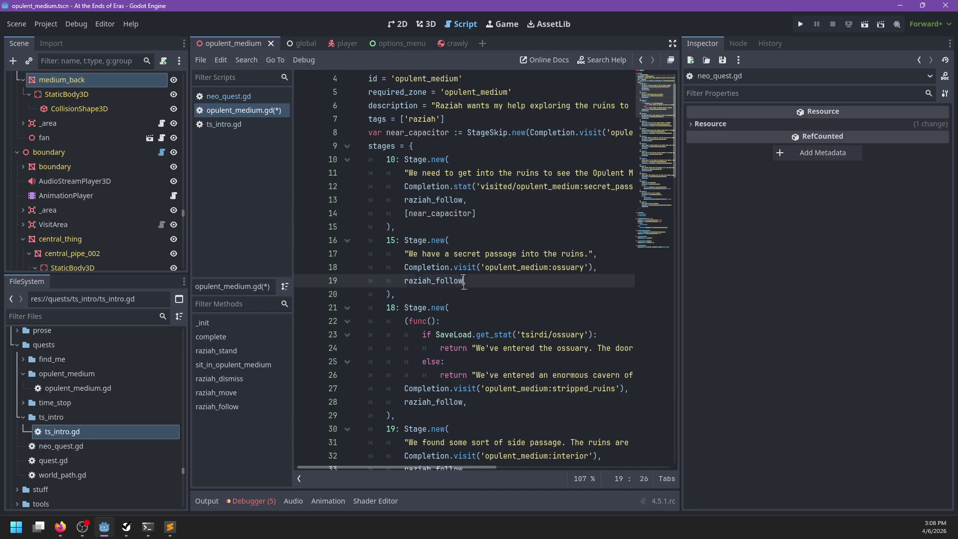
key("ctrl+v")
scroll(469, 313, "down", 2)
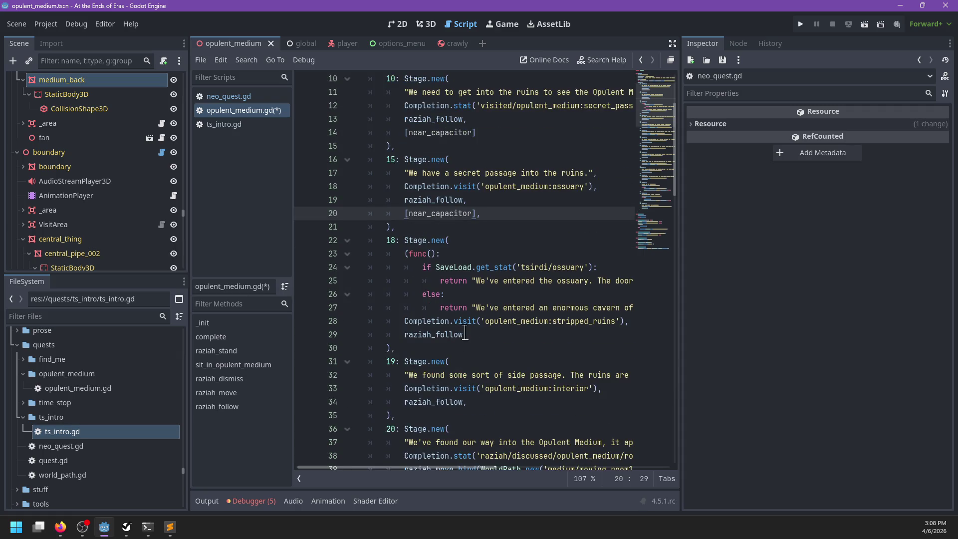
left_click(463, 335)
key("ctrl+v")
scroll(463, 335, "down", 2)
left_click(463, 335)
key("ctrl+v")
scroll(464, 335, "down", 3)
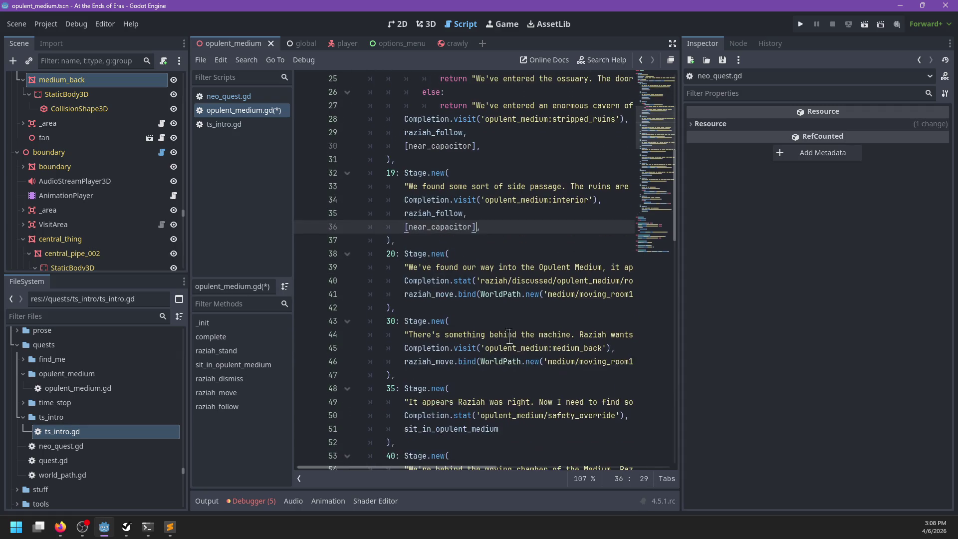
scroll(546, 305, "right", 3)
scroll(559, 304, "left", 3)
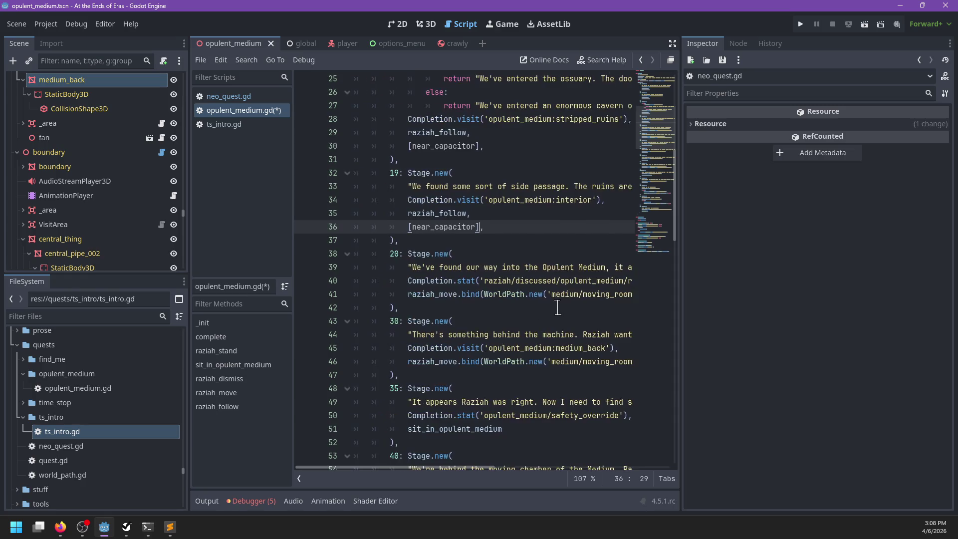
scroll(472, 312, "right", 4)
Step: Append the [near_capacitor] skip to stages 20, 30, 35 and 40
left_click(539, 294)
key("ctrl+v")
scroll(509, 312, "left", 3)
scroll(509, 312, "down", 1)
scroll(509, 312, "right", 3)
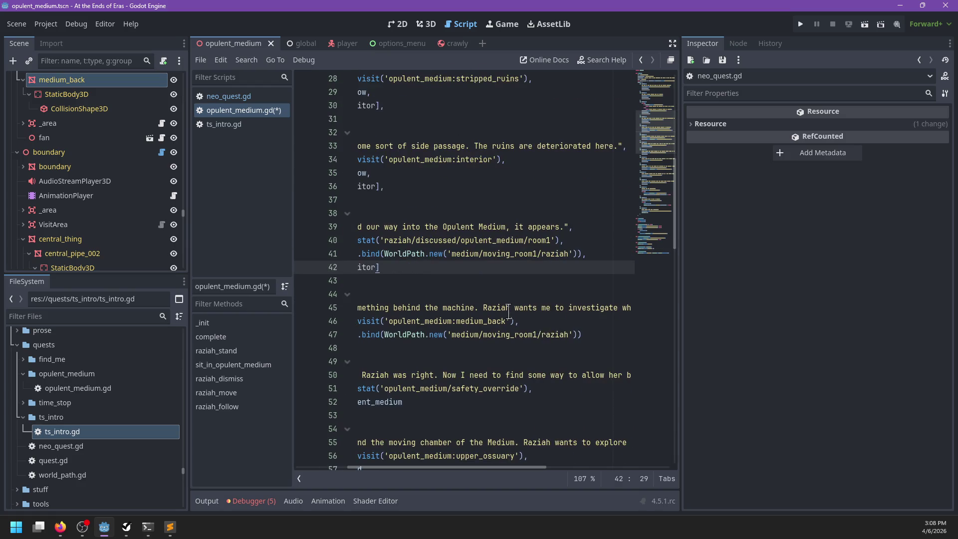
left_click(585, 334)
key("ctrl+v")
scroll(559, 337, "left", 3)
scroll(546, 336, "down", 2)
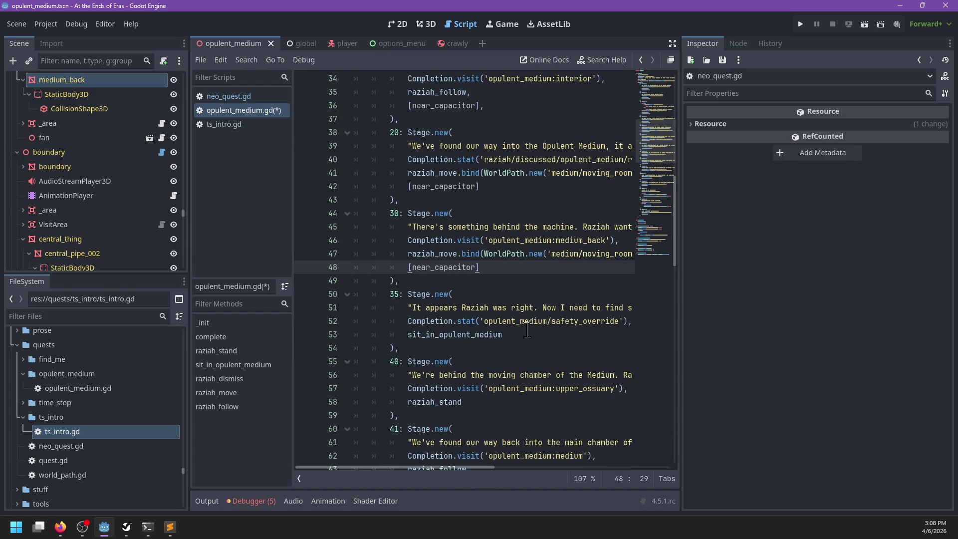
left_click(546, 335)
key("ctrl+v")
scroll(529, 332, "down", 2)
left_click(485, 335)
key("ctrl+v")
Step: Append the [near_capacitor] skip to stages 41, 42, 44 and 45, then save opulent_medium.gd
scroll(481, 319, "down", 4)
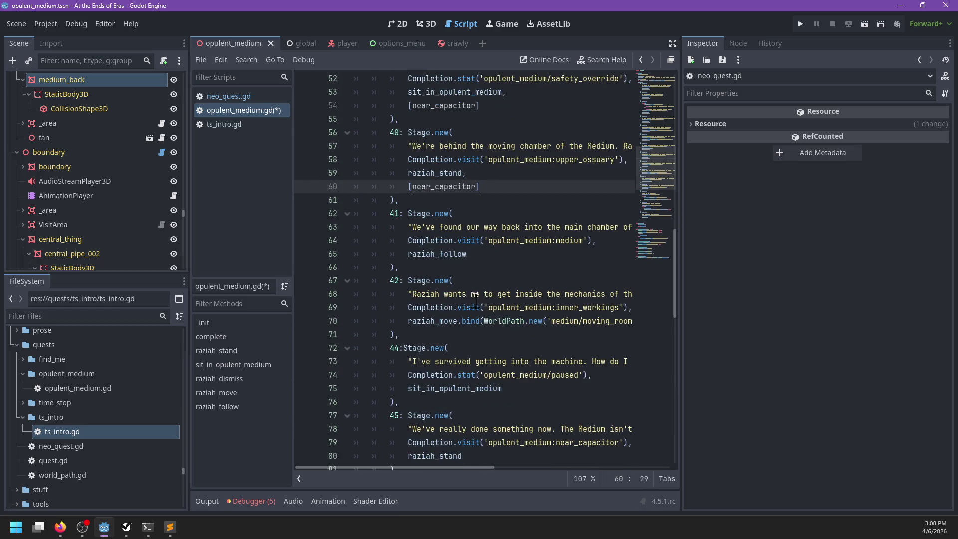
left_click(472, 258)
key("ctrl+v")
left_click(499, 335)
key("End")
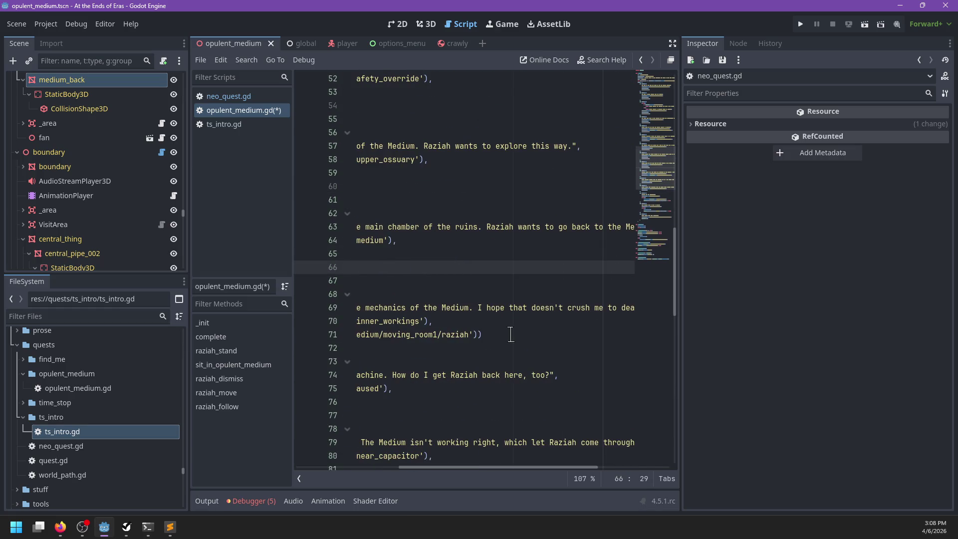
key("ctrl+v")
scroll(498, 336, "down", 2)
left_click(498, 335)
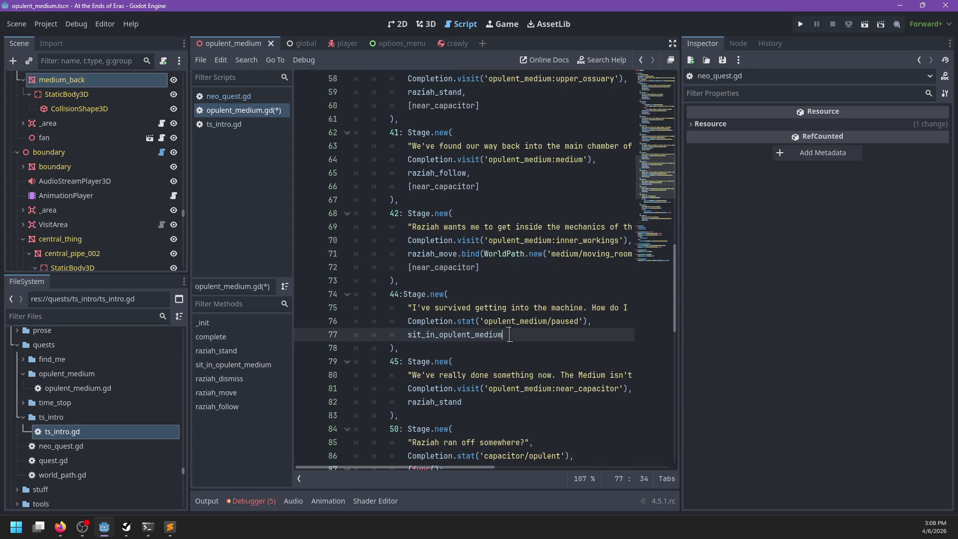
key("End")
key("ctrl+v")
scroll(504, 336, "down", 2)
left_click(489, 334)
key("End")
key("ctrl+v")
scroll(489, 334, "down", 2)
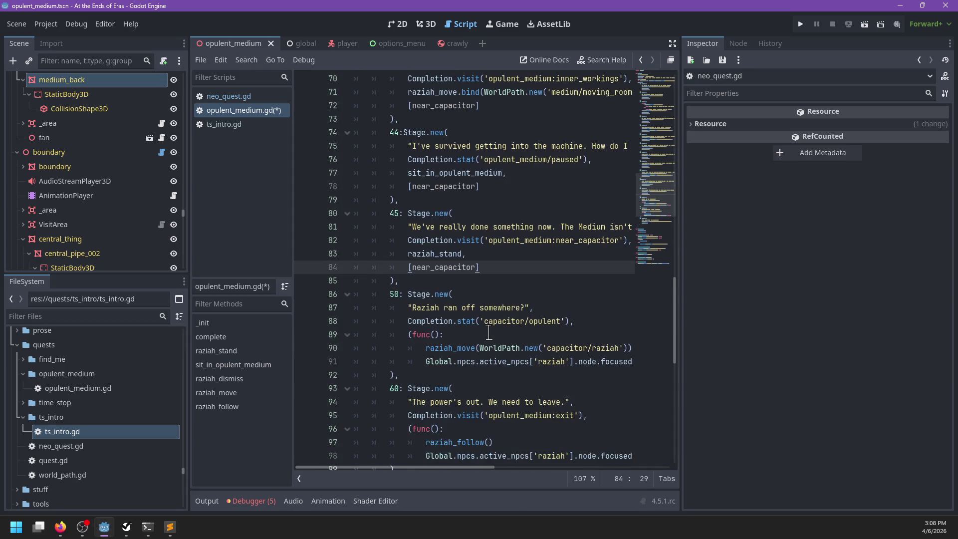
key("ctrl+s")
Step: Check the Early quest skip notes in Sublime Text and return to Godot
scroll(529, 287, "up", 20)
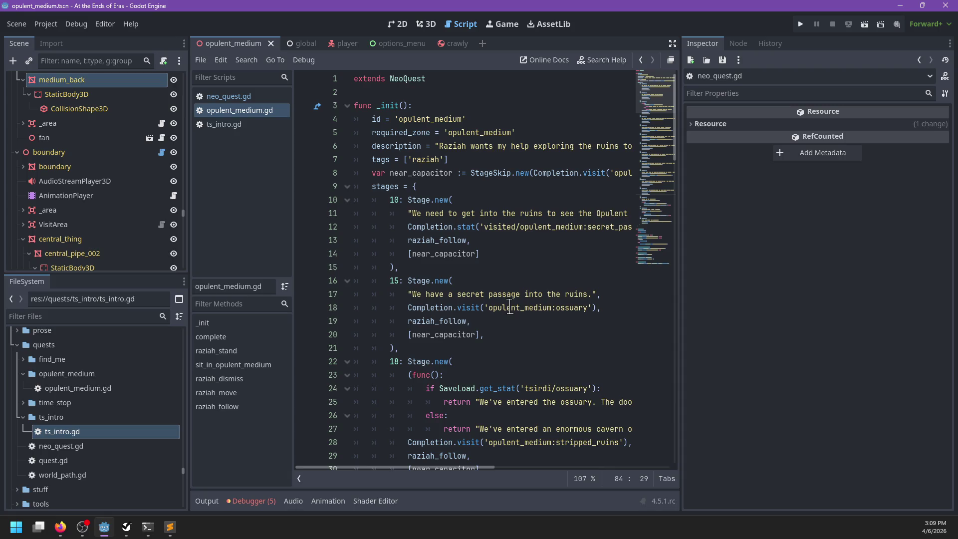
scroll(510, 307, "down", 20)
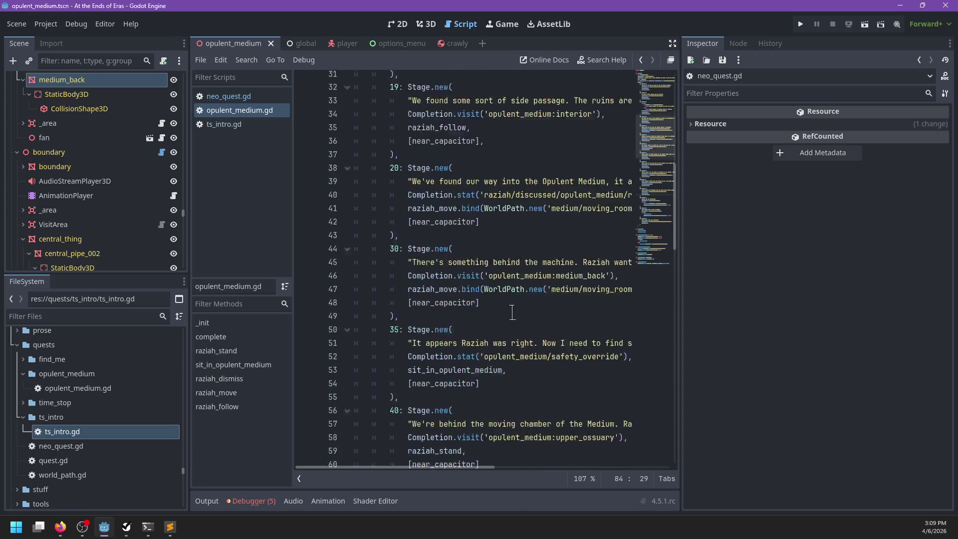
left_click(169, 527)
left_click(362, 21)
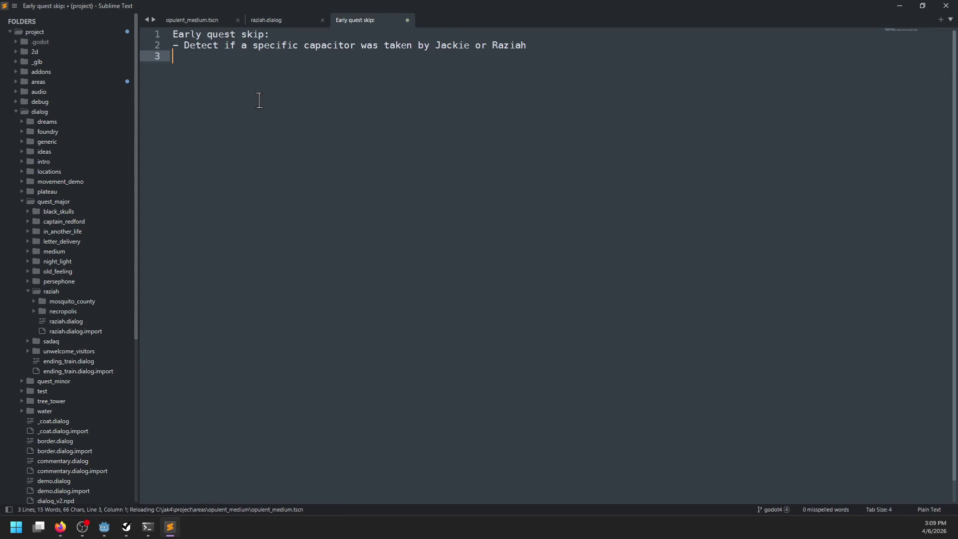
key("alt+Tab")
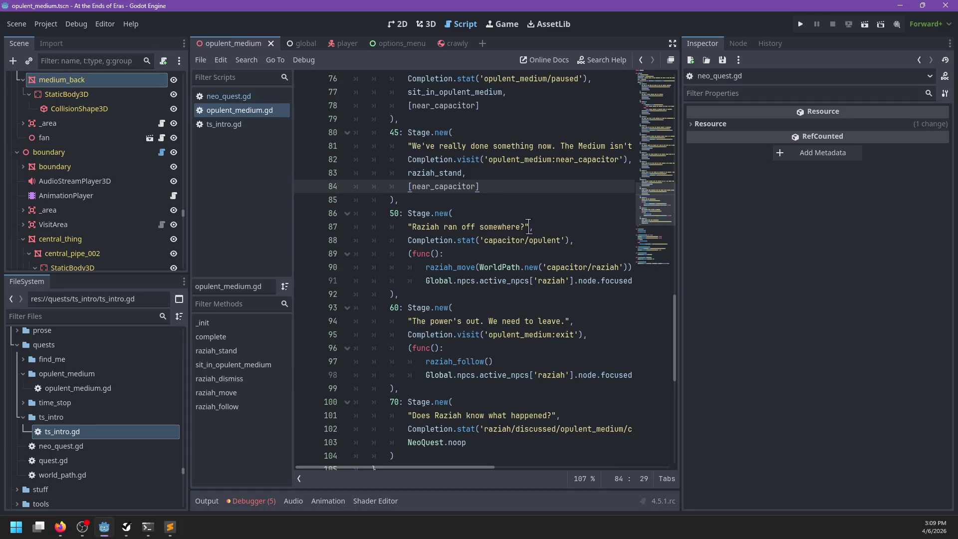
Step: Run the game with F5 to test the skips, then stop it with F8
scroll(525, 227, "up", 2)
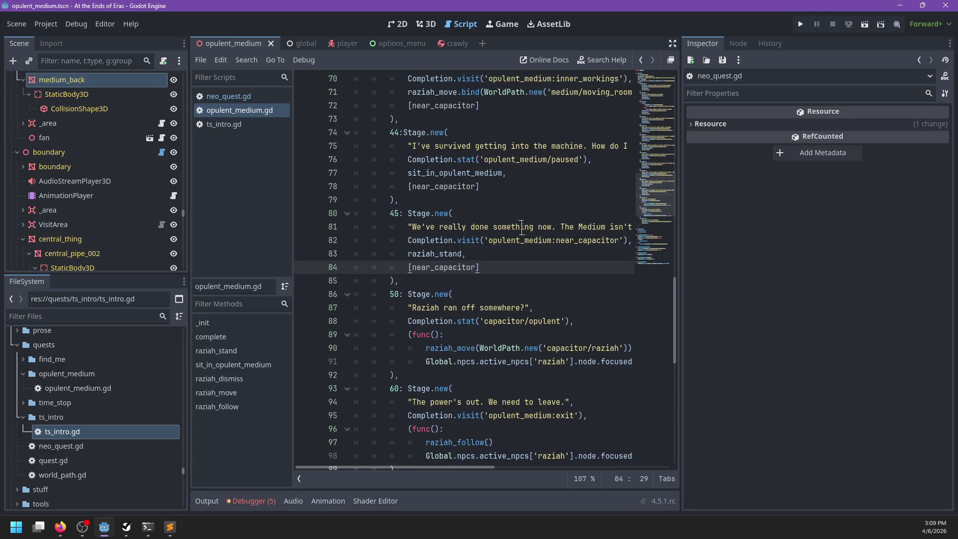
key("F5")
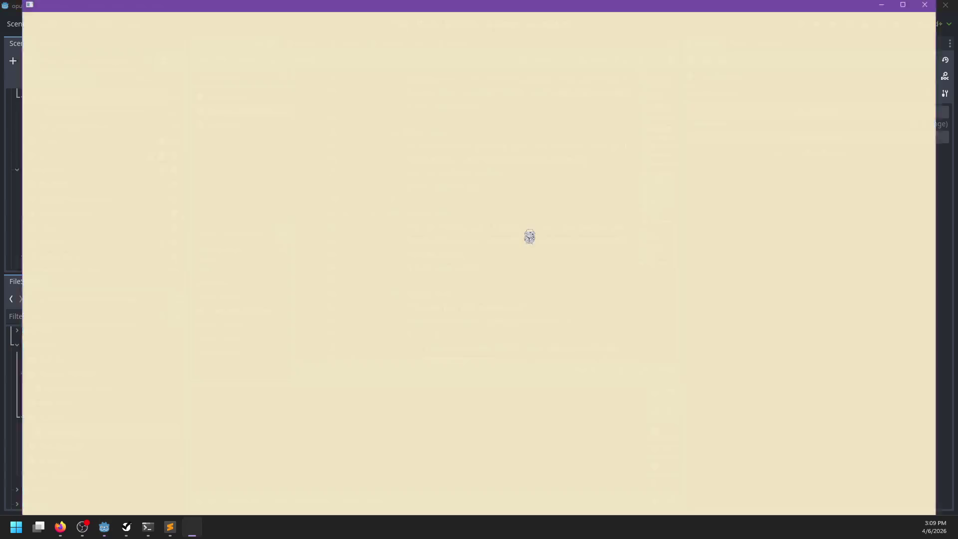
key("F8")
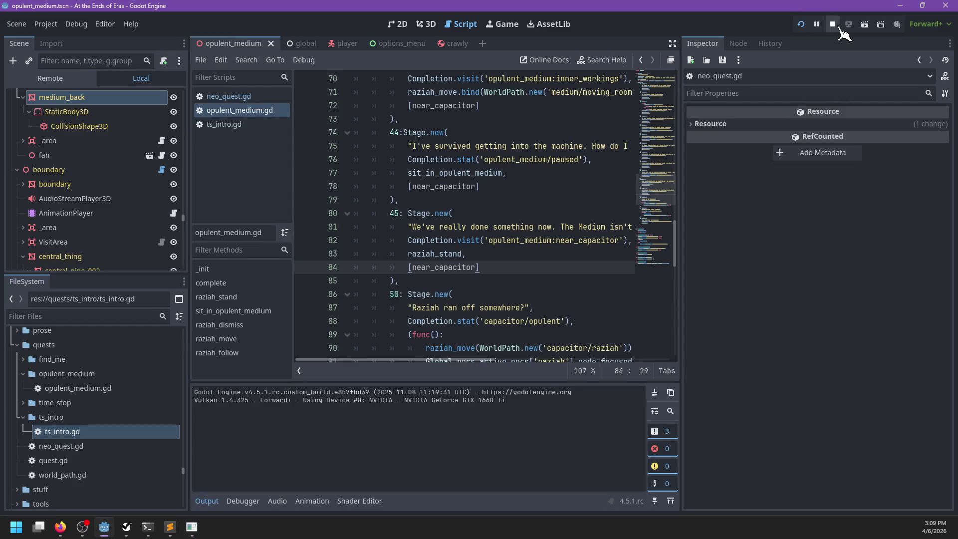
double_click(443, 270)
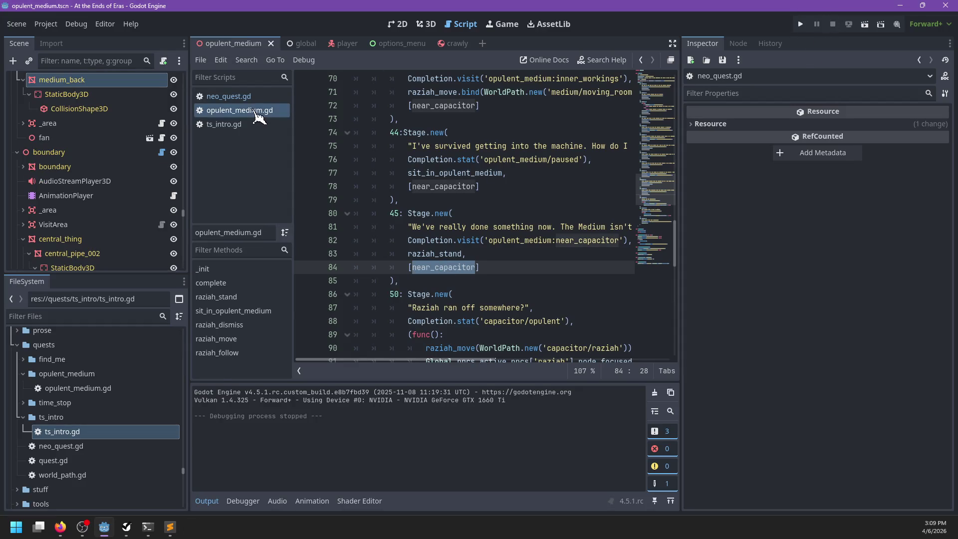
Step: In neo_quest.gd, inspect the stages variable and the set_stage function definition
left_click(235, 97)
scroll(471, 258, "down", 13)
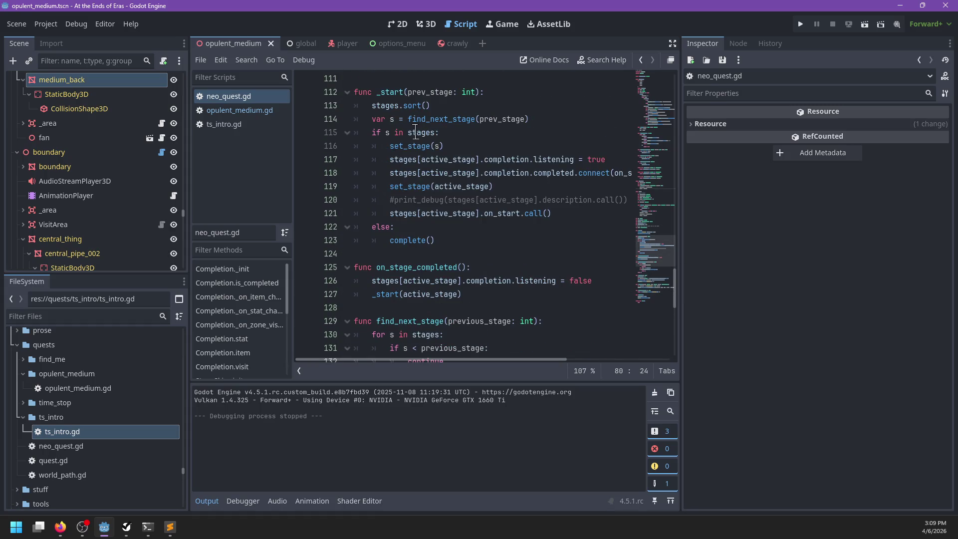
double_click(419, 132)
left_click(413, 146, "ctrl")
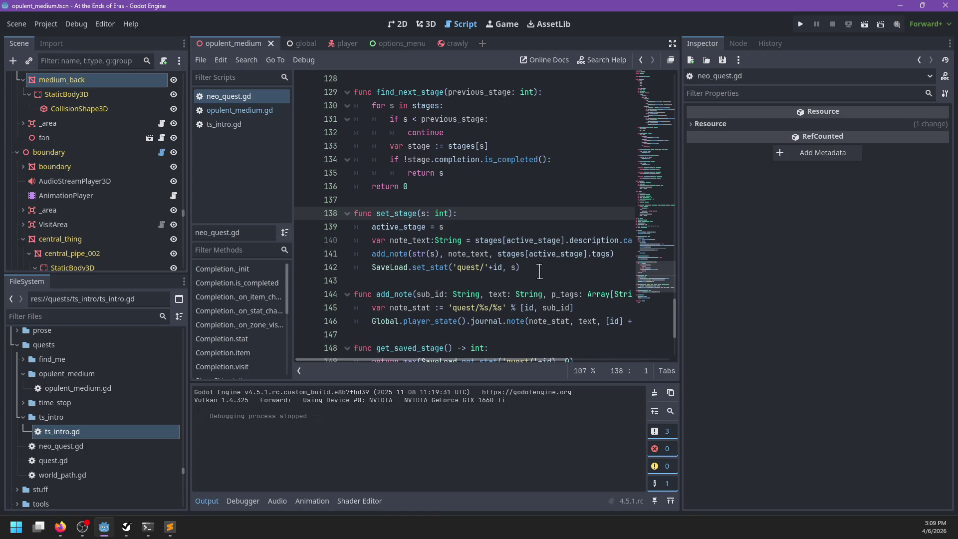
scroll(490, 267, "down", 2)
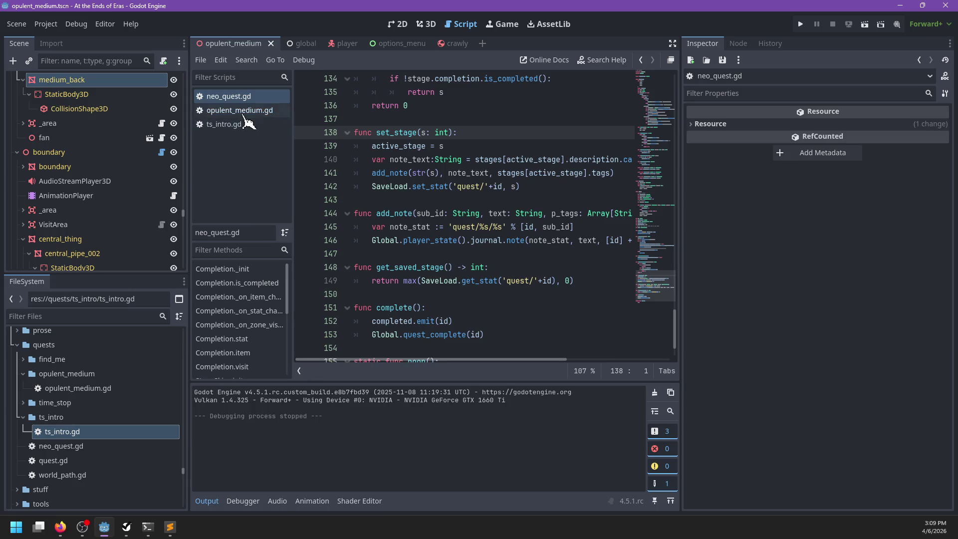
left_click(242, 111)
left_click(230, 97)
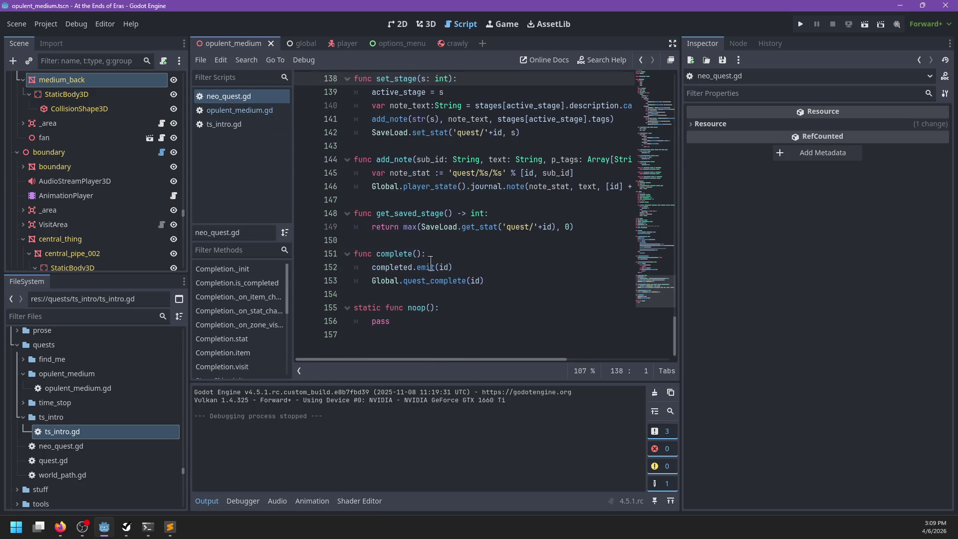
scroll(451, 272, "up", 6)
scroll(452, 272, "up", 1)
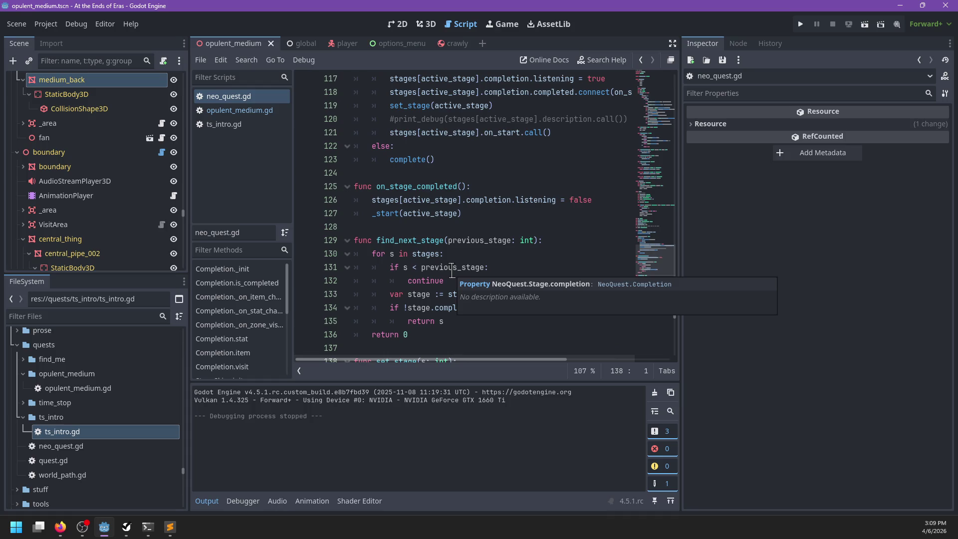
scroll(420, 210, "up", 1)
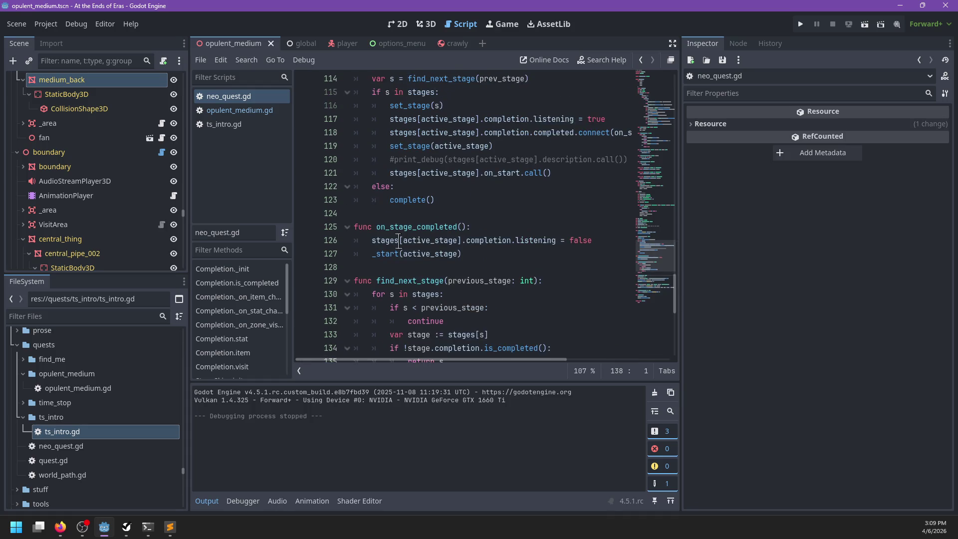
Step: Jump to the _start function and place the caret at the end of its set_stage(s) line
left_click(389, 257, "ctrl")
scroll(549, 207, "down", 2)
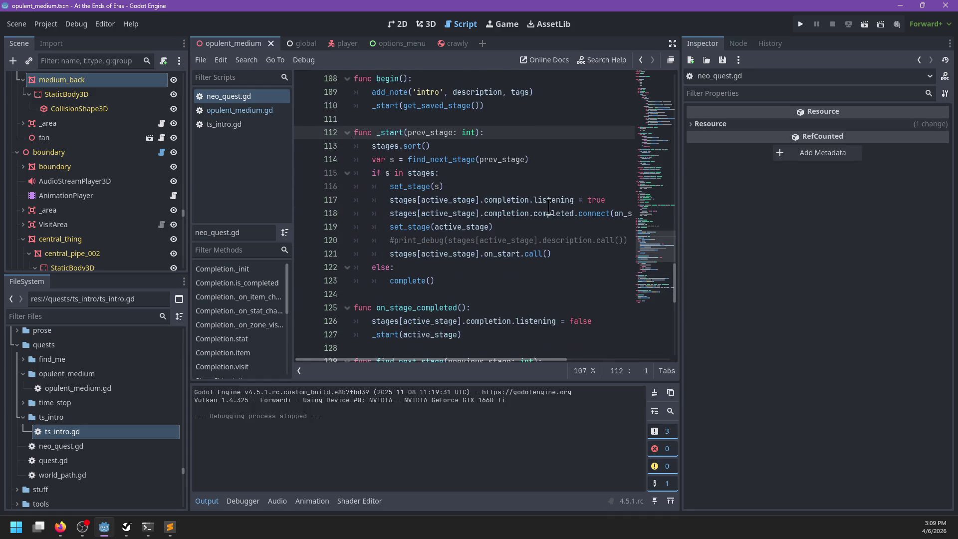
mouse_move(550, 207)
scroll(482, 199, "right", 4)
scroll(544, 205, "left", 4)
left_click(415, 213)
left_click(466, 187)
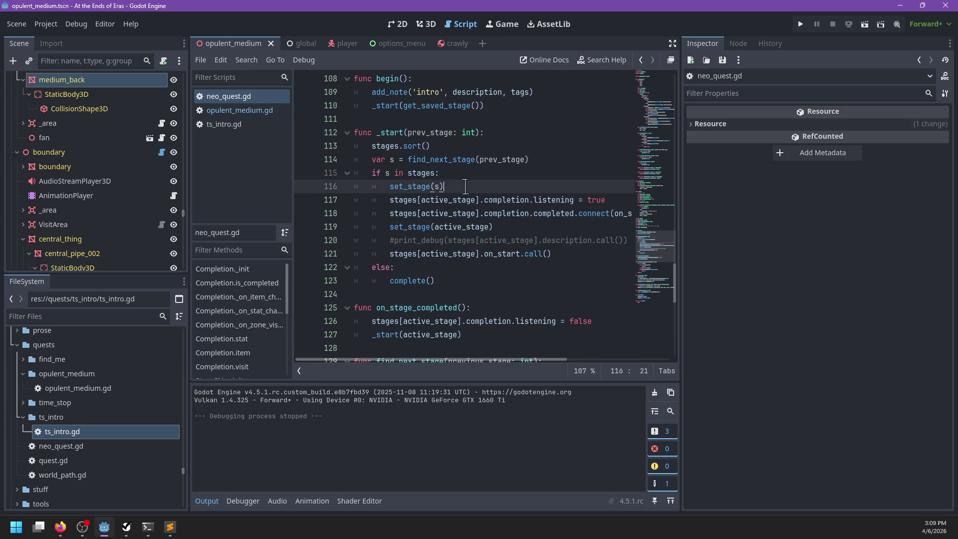
Step: Add a 'for s in stages[active_stage]' line and 'var stage := stages[active_stage]' in _start
key("Down")
key("Down")
key("ctrl+Return")
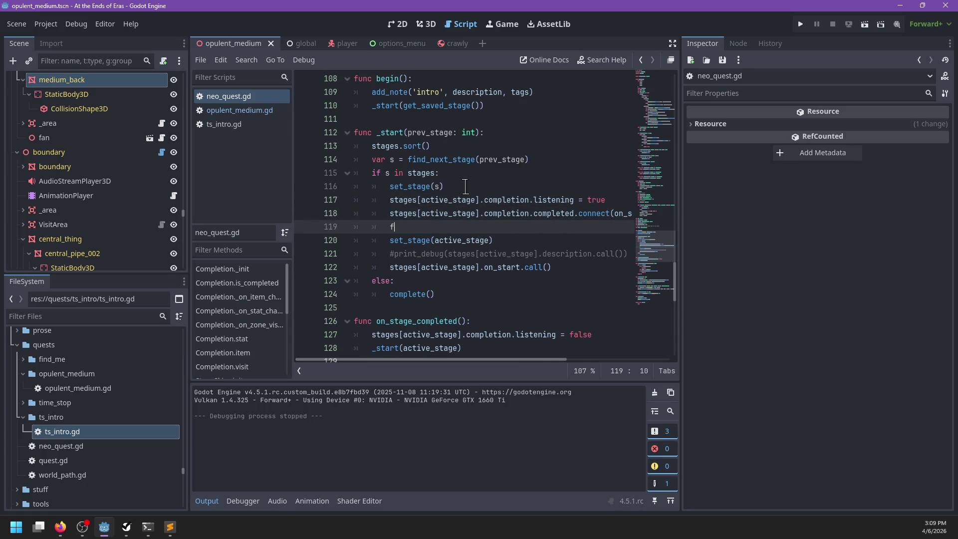
type("or s ")
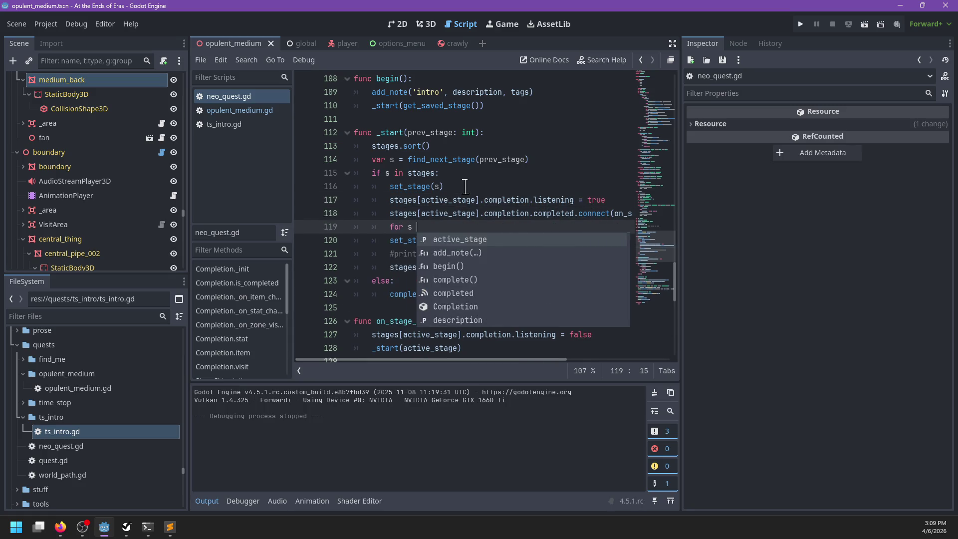
type("in stages[ac")
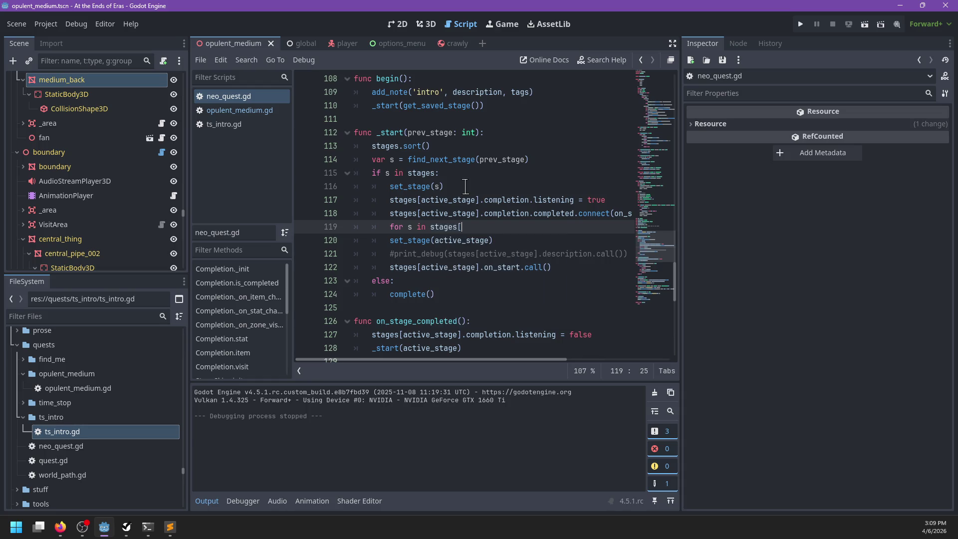
type("tive_stage")
type("]")
left_click(465, 187)
key("Return")
type("var st")
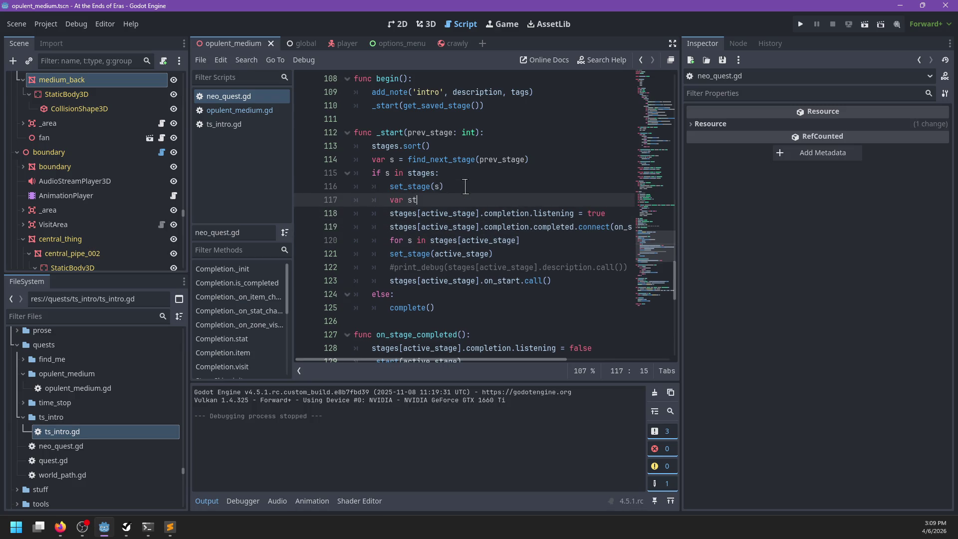
type("age := stages")
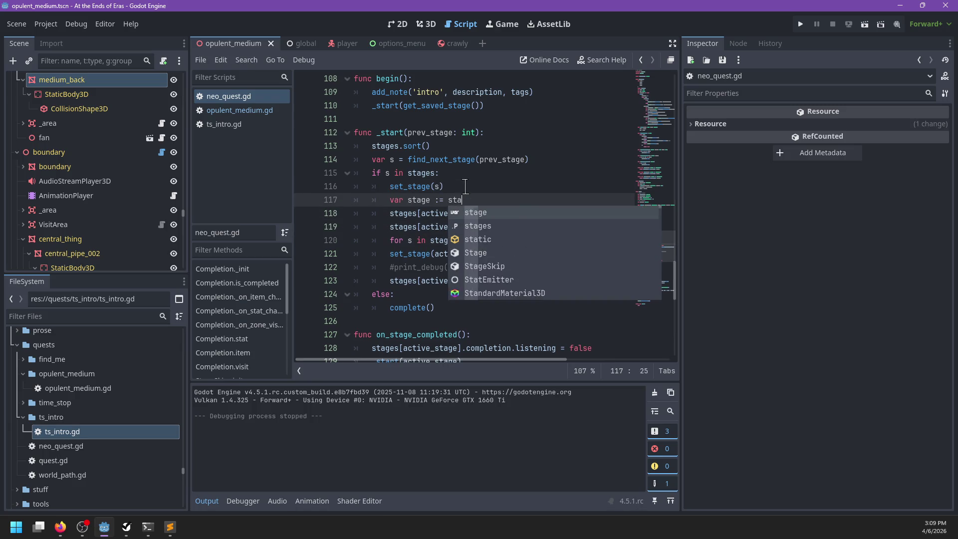
type("[active_stage")
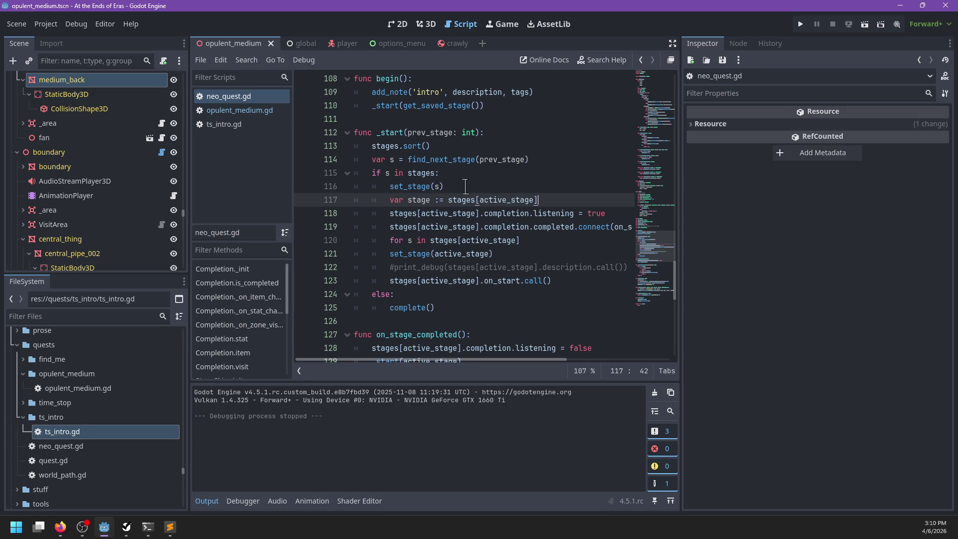
Step: Replace every stages[active_stage] reference in _start with the local stage variable
key("Down")
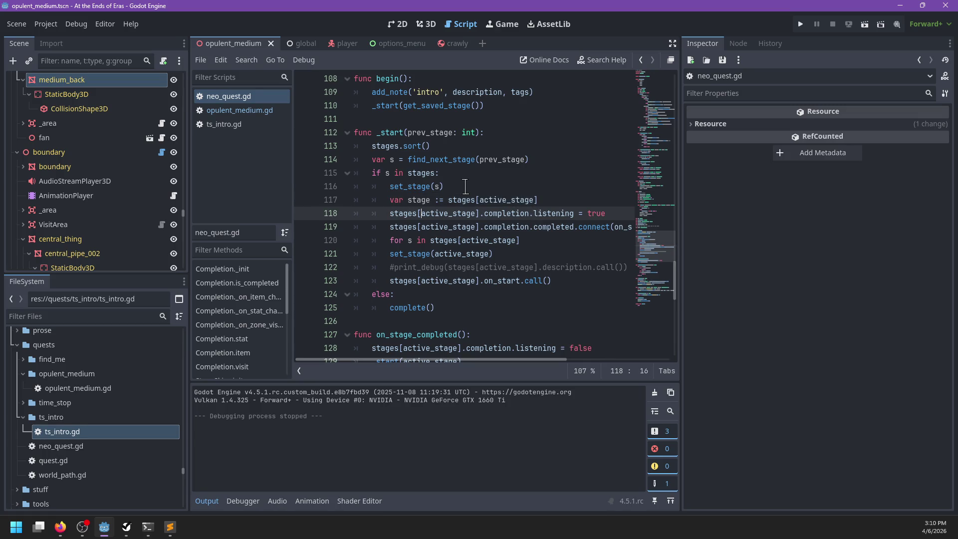
key("ctrl+Right")
key("Right")
key("shift+ctrl+Left")
key("shift+ctrl+Left")
key("shift+ctrl+Left")
key("ctrl+d")
key("ctrl+d")
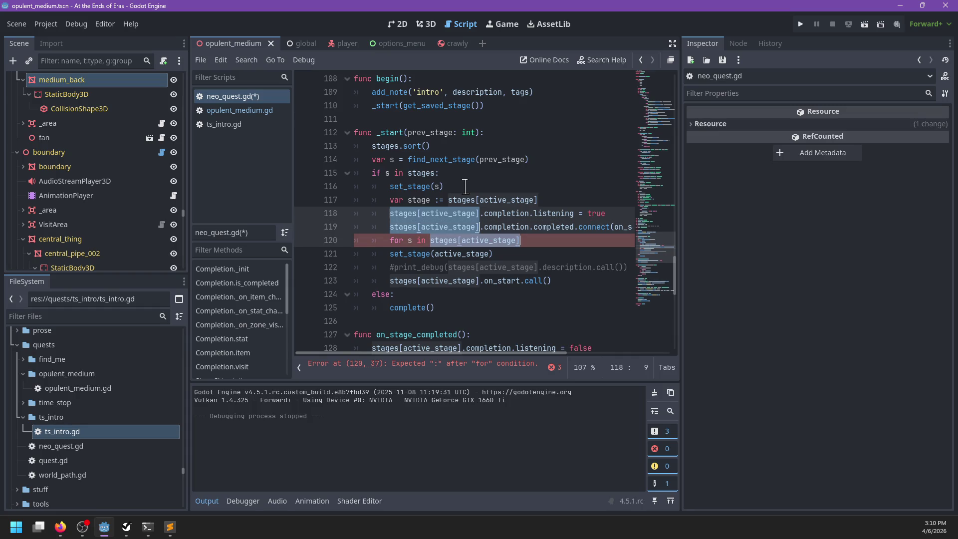
type("stage")
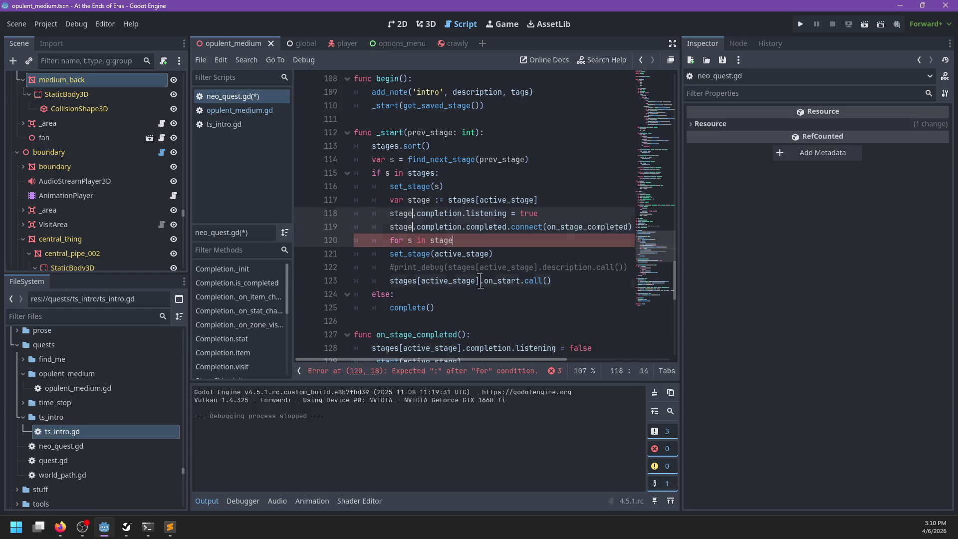
left_click(480, 281)
key("shift+ctrl+Left")
key("shift+ctrl+Left")
type("stage")
Step: Make the loop iterate over stage.skips and give it an empty body line
left_click(477, 243)
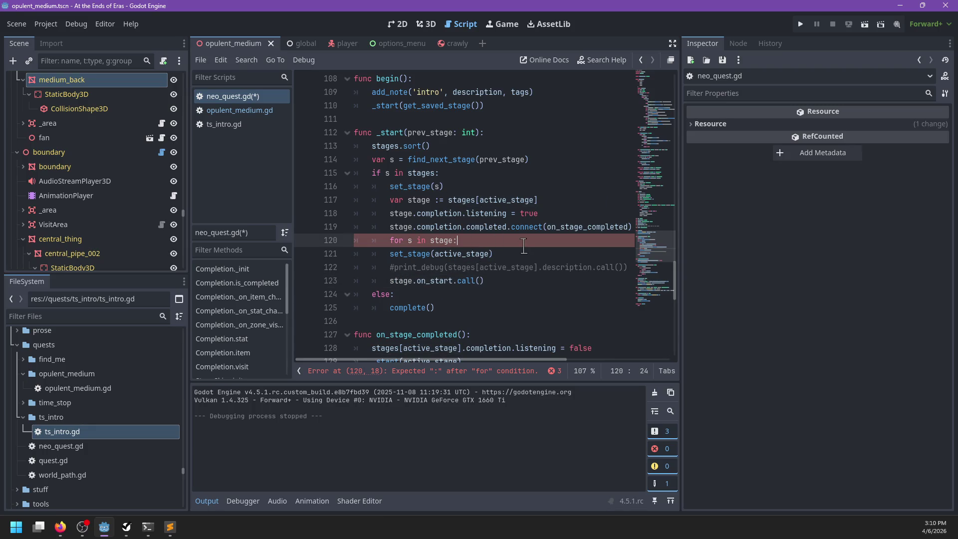
key("Return")
key("Up")
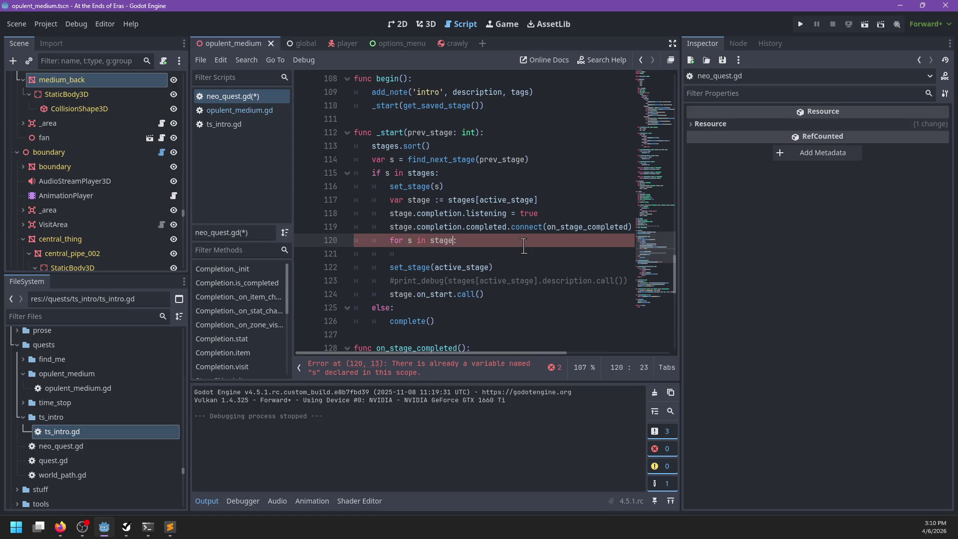
type(".ski")
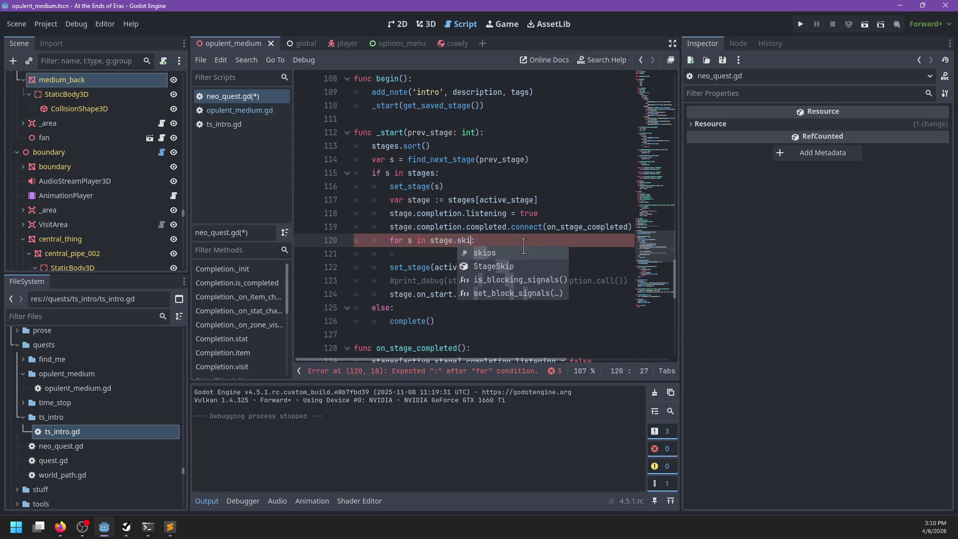
type("p")
key("Return")
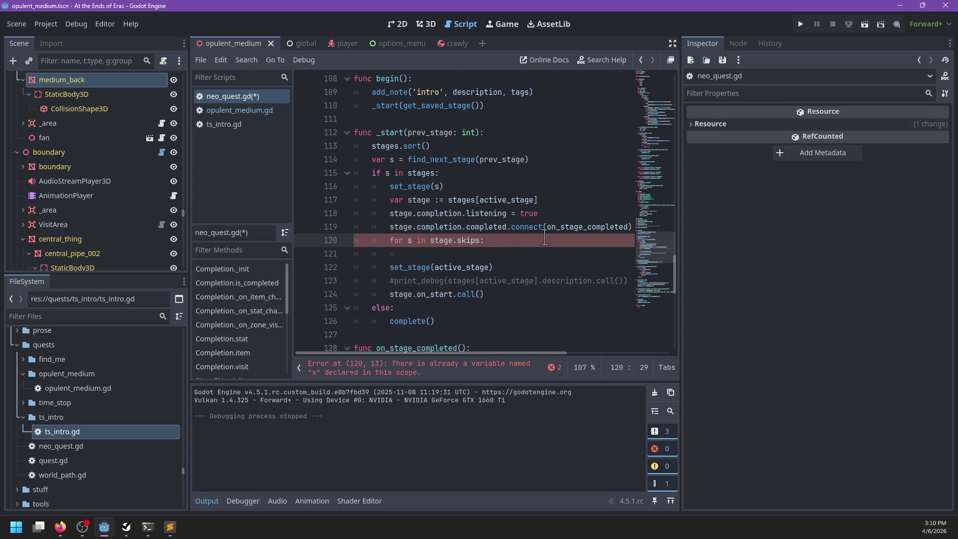
scroll(545, 238, "down", 4)
left_click(606, 200)
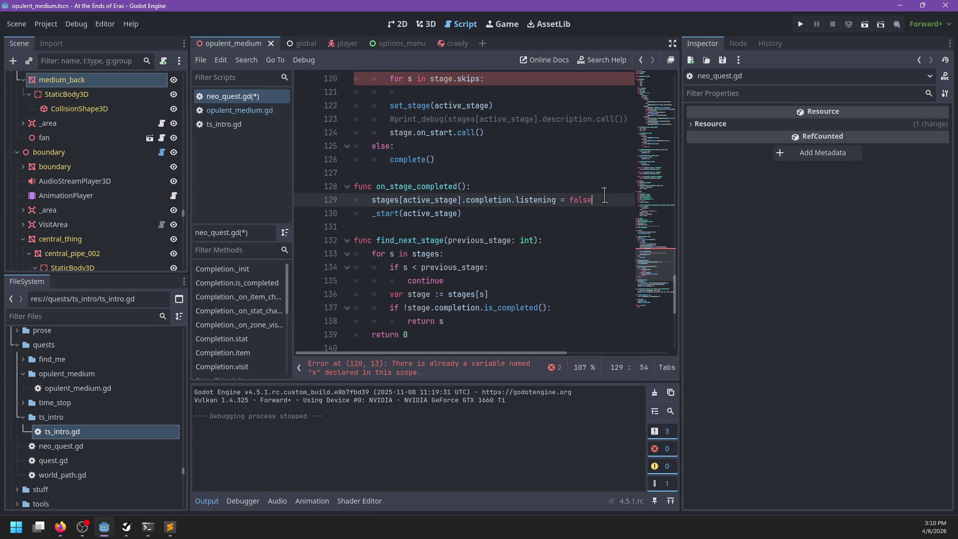
Step: In on_stage_completed, cache stages[active_stage] in a local stage variable and use it below
key("Return")
key("Up")
key("ctrl+shift+Return")
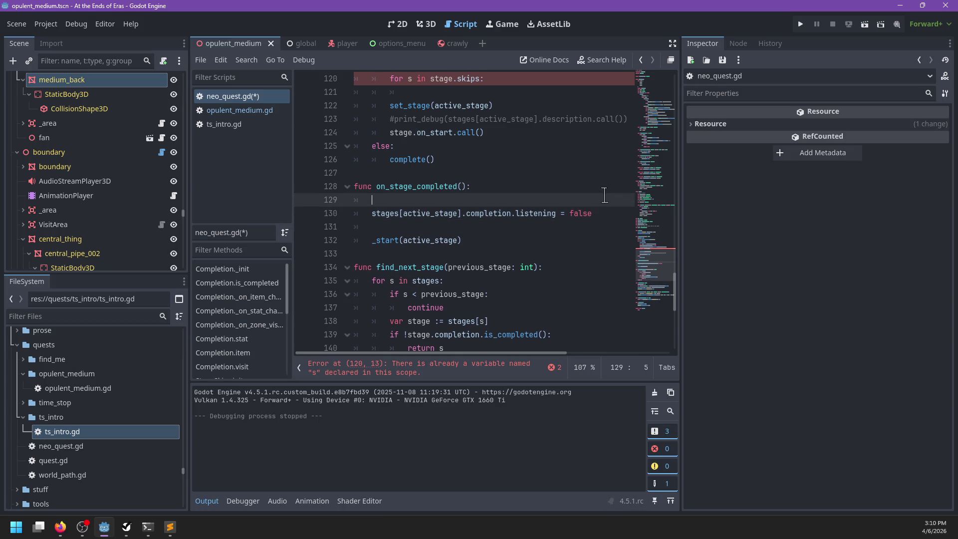
type("tage")
type("s")
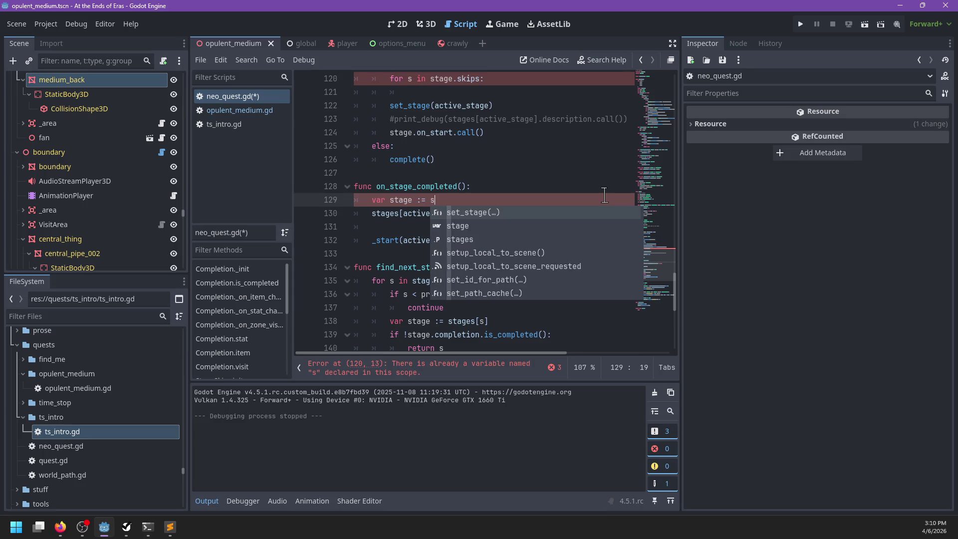
type("tages[ve_s")
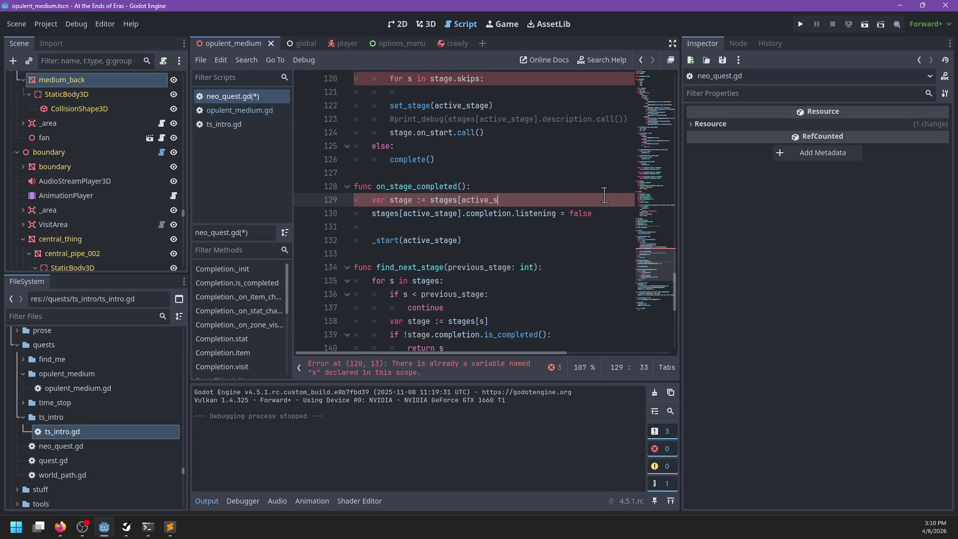
type("e]")
key("Down")
key("ctrl+Left")
key("ctrl+Left")
key("ctrl+Left")
key("shift+Home")
type("stage")
Step: Rename the loop variable to skip and set skip.completion.listening = true in the loop
scroll(455, 173, "up", 3)
left_click(457, 212)
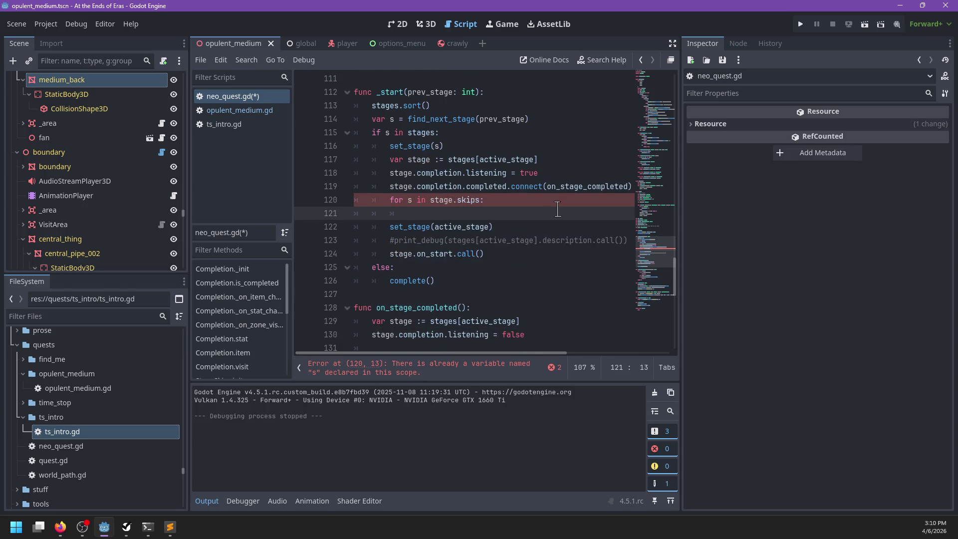
type("stage.com")
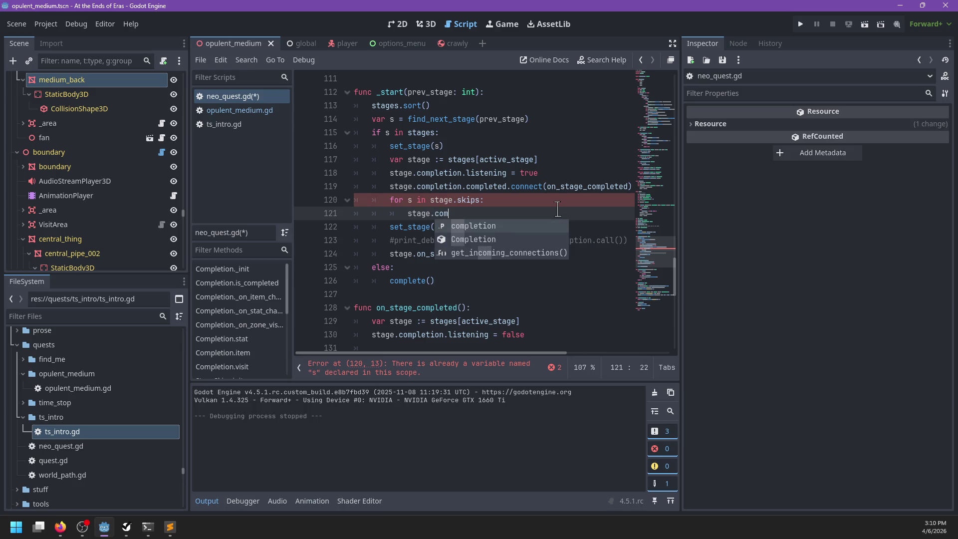
type("pletion.")
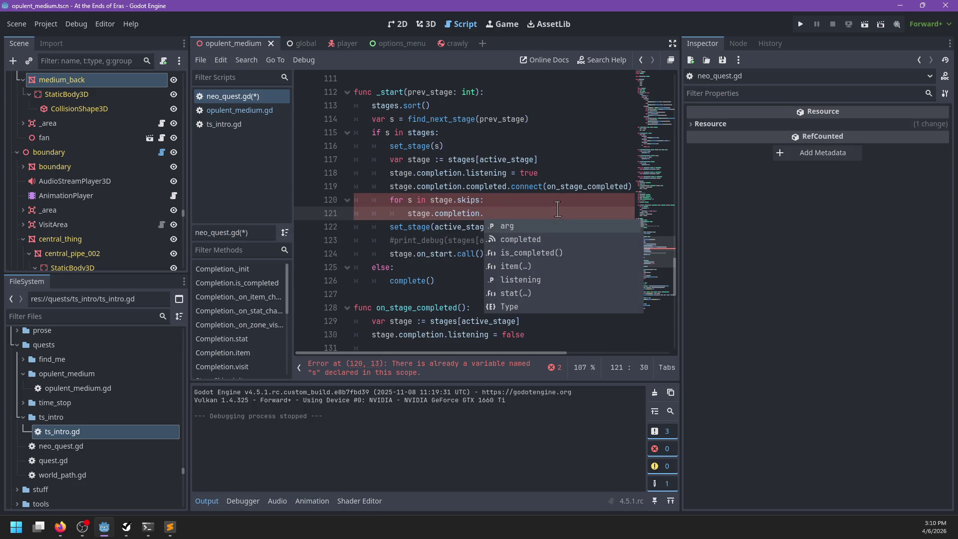
key("ctrl+BackSpace")
key("ctrl+BackSpace")
key("ctrl+BackSpace")
type("skip")
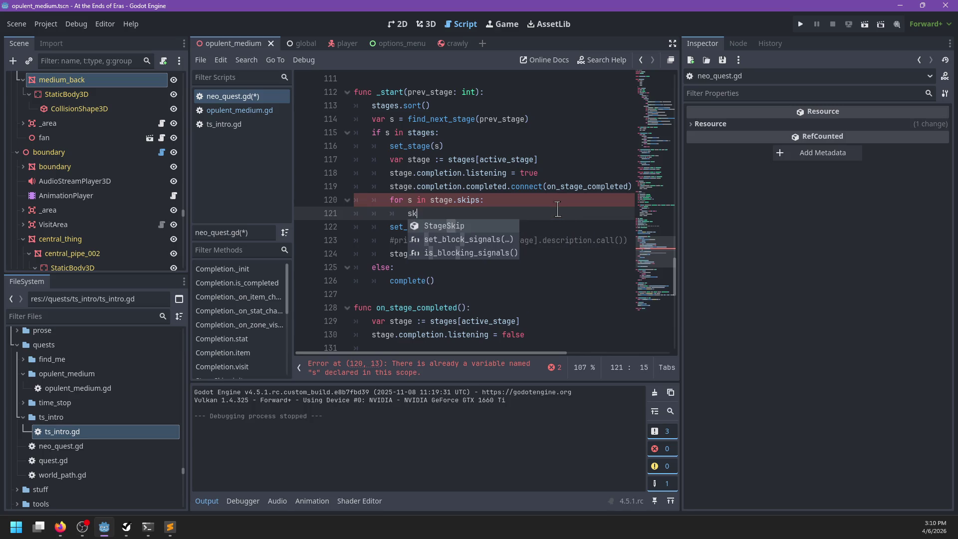
key("Escape")
key("Up")
key("Left")
key("Left")
key("Left")
type("kip")
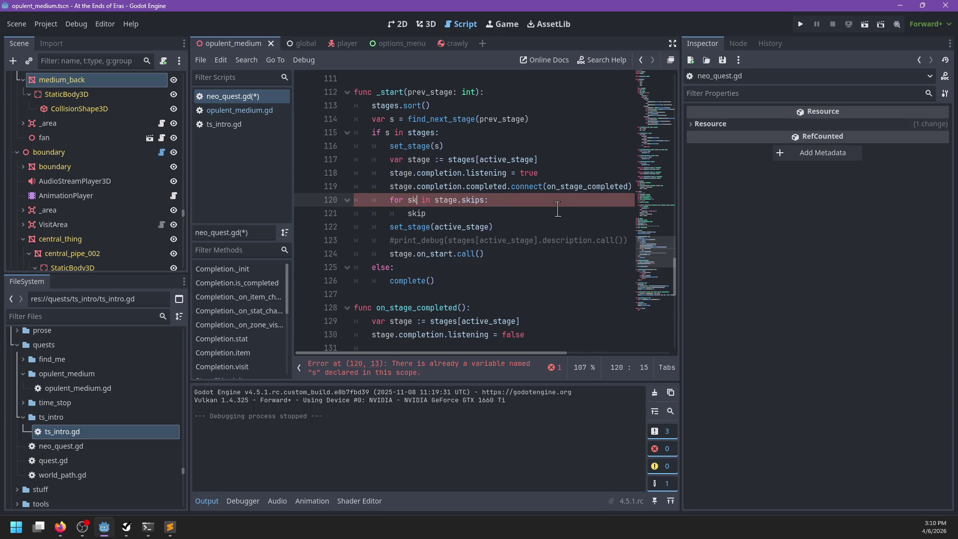
key("Down")
type(".comple")
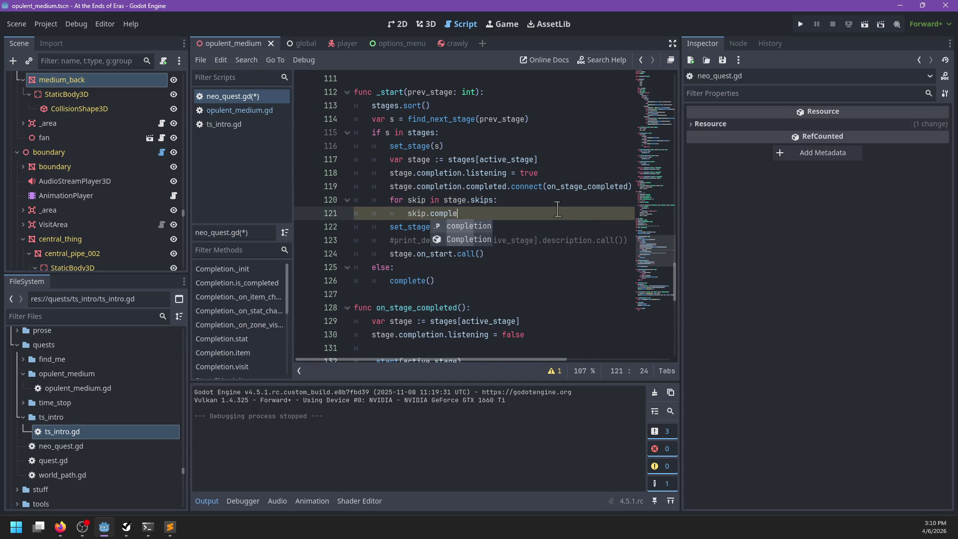
type("tion.completed")
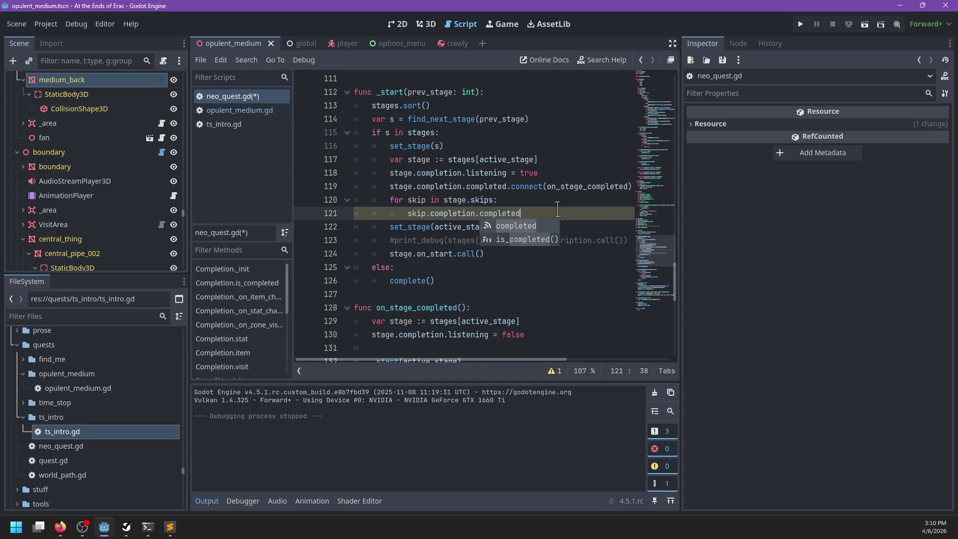
type("liu")
type("s")
key("Return")
type("= true")
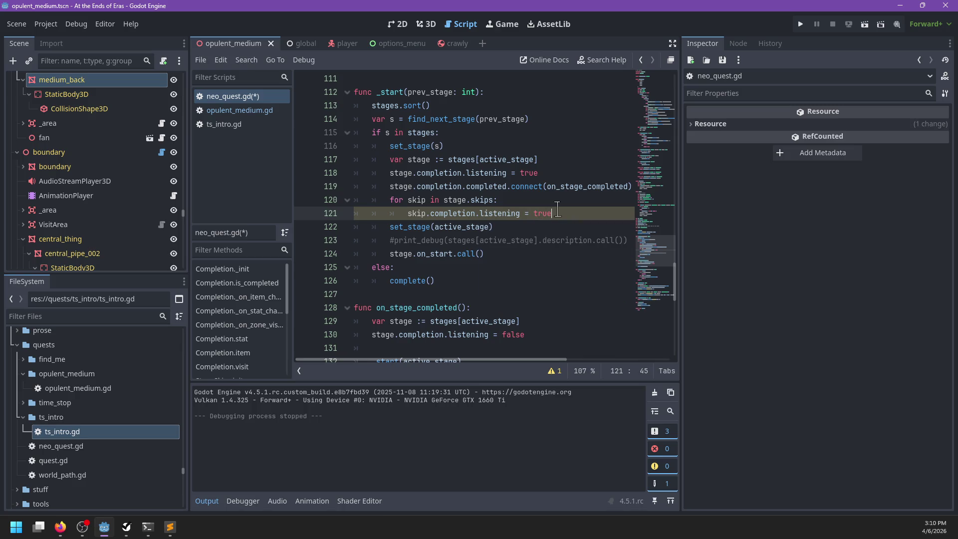
Step: Connect stage.completion.completed to on_stage_skipped.bind(skip) inside the skip loop
key("Return")
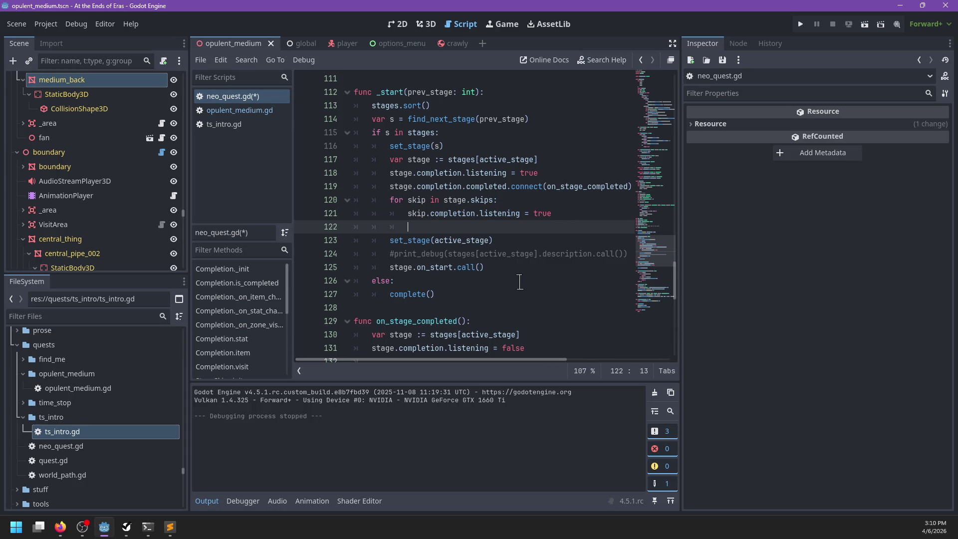
type("stage.completion.")
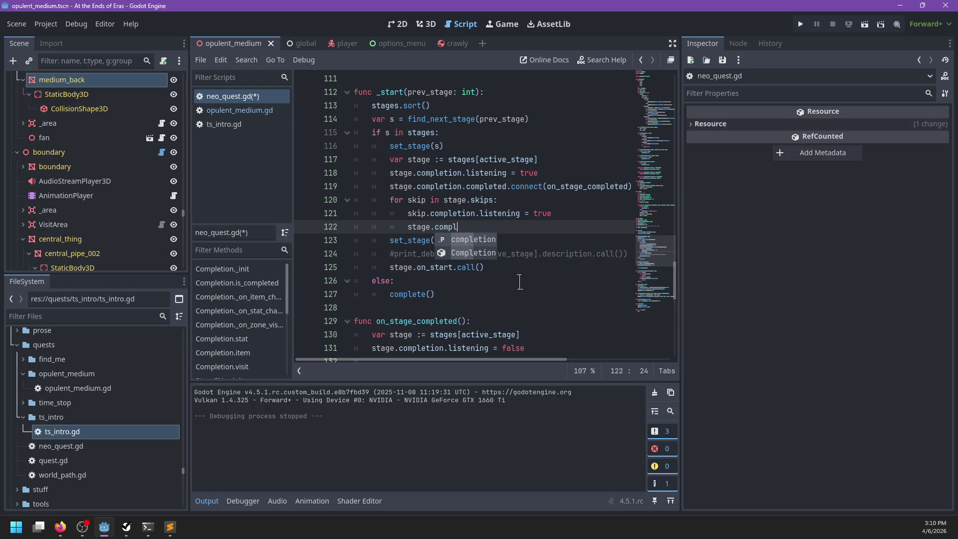
type("com")
key("Return")
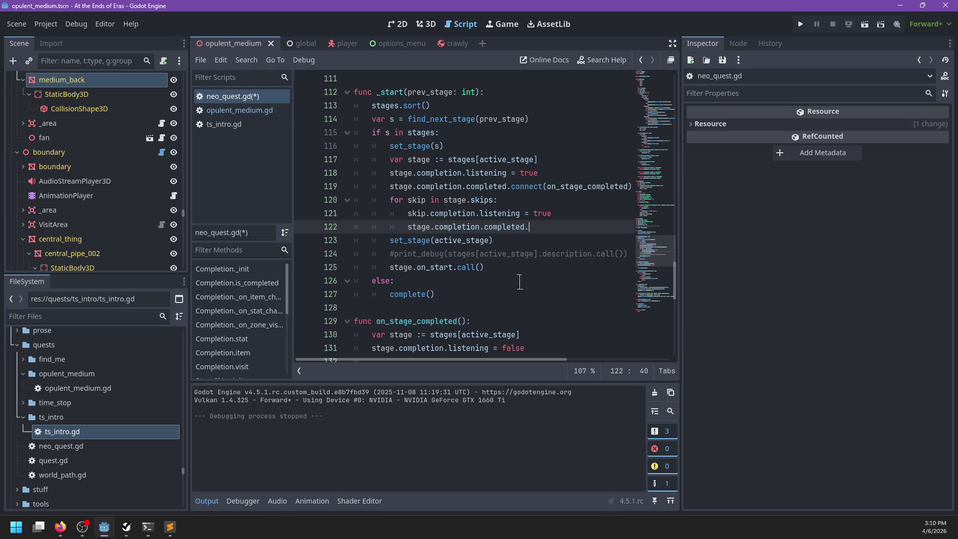
type(".connect(on_stage_ski")
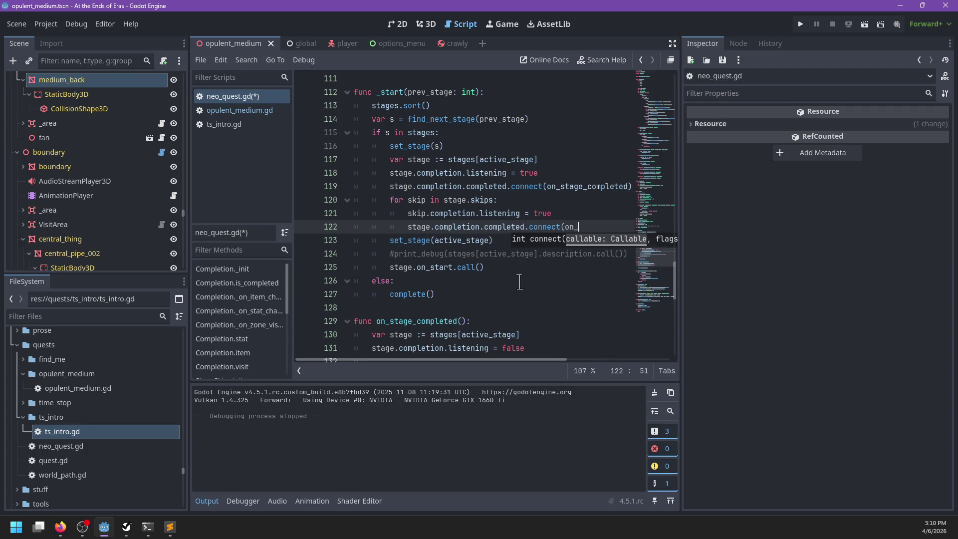
type("pped")
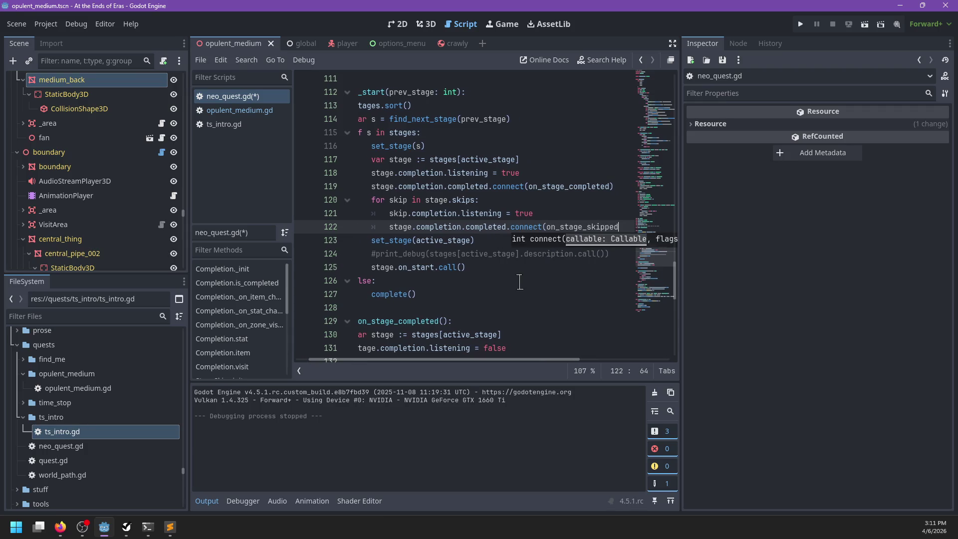
type(".bind(")
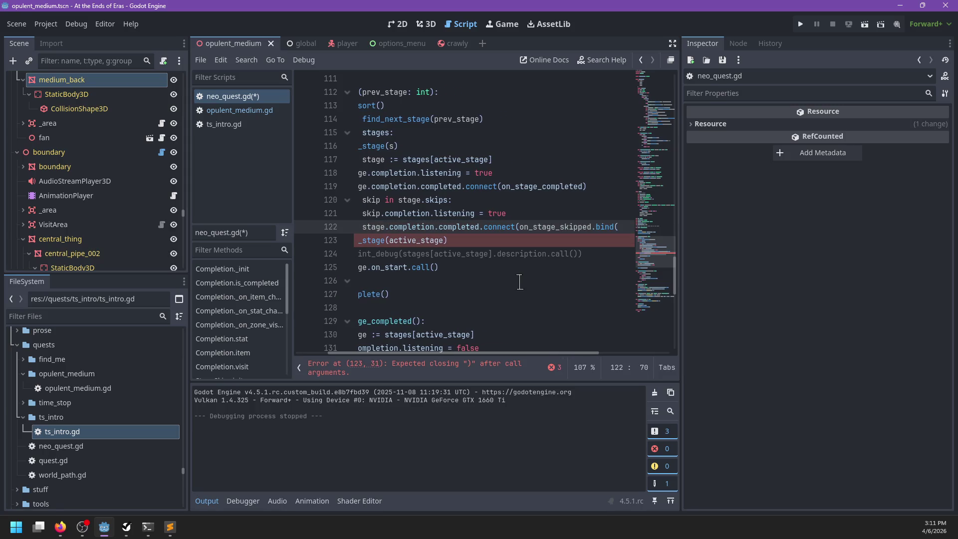
type("skip))")
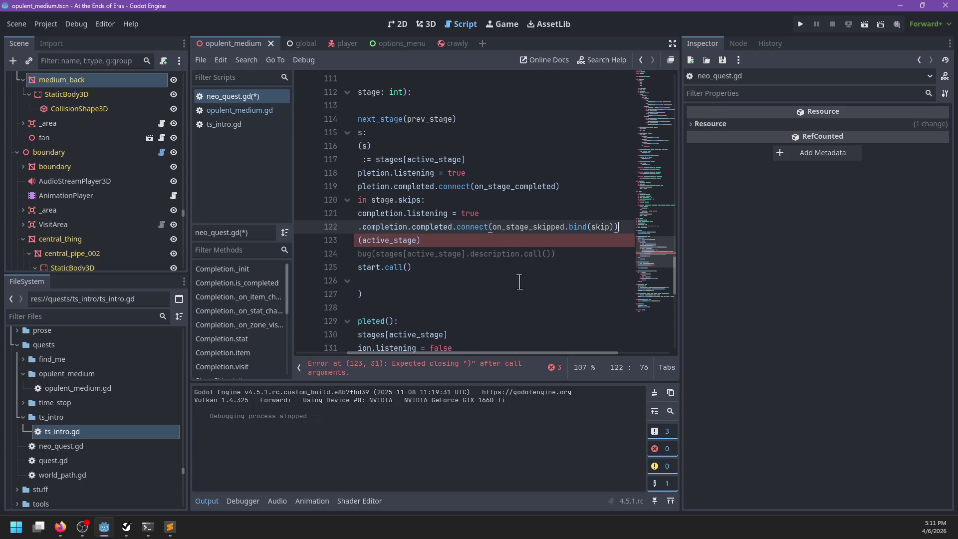
scroll(480, 253, "left", 3)
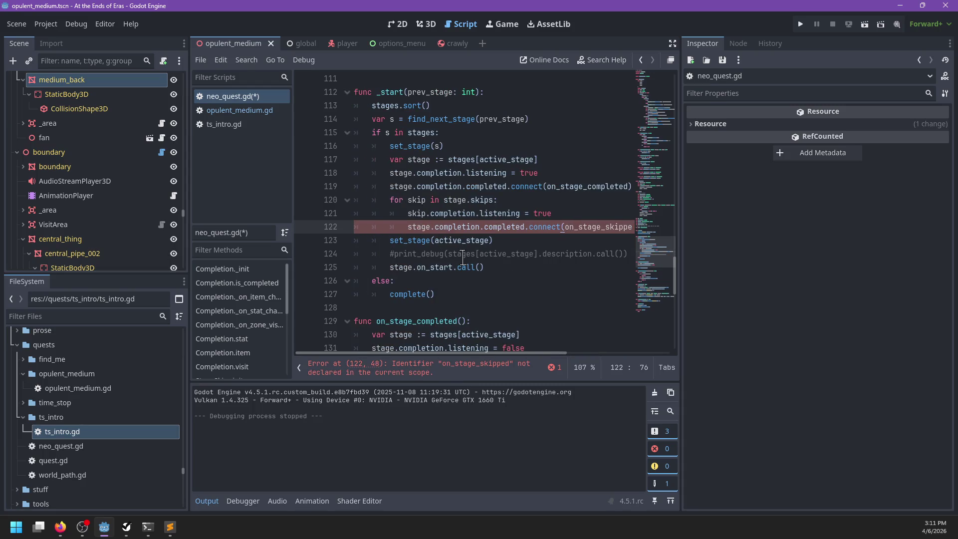
scroll(464, 258, "right", 3)
scroll(463, 257, "left", 3)
scroll(462, 257, "down", 3)
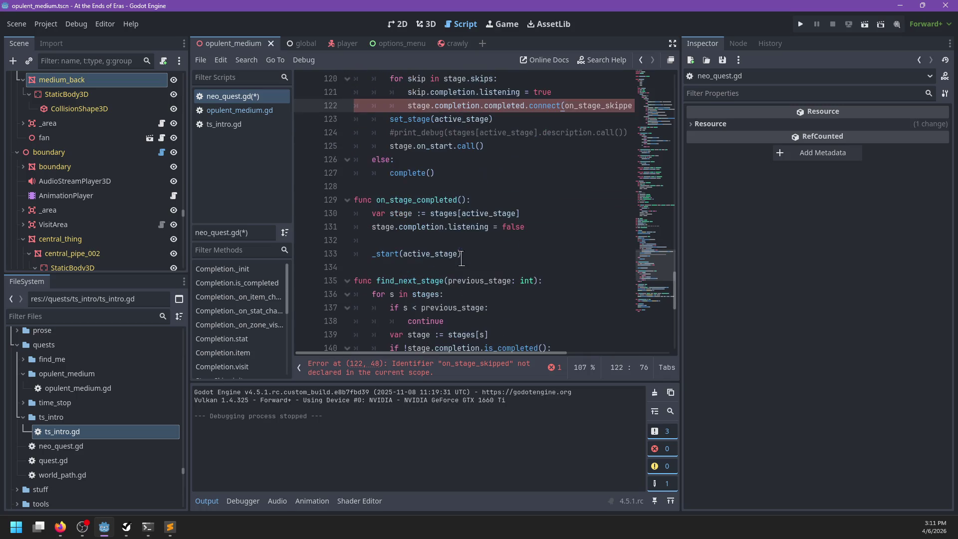
left_click(444, 187)
Step: Add func on_stage_skipped(skip: StageSkip): with a pass body below _start
key("Return")
key("Return")
key("Up")
type("fu")
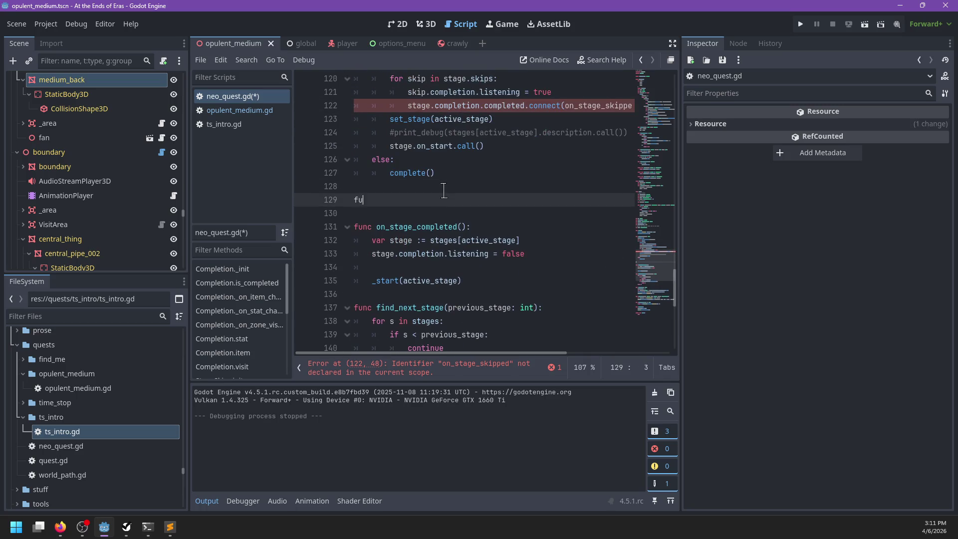
type("pped(")
type(":")
key("Return")
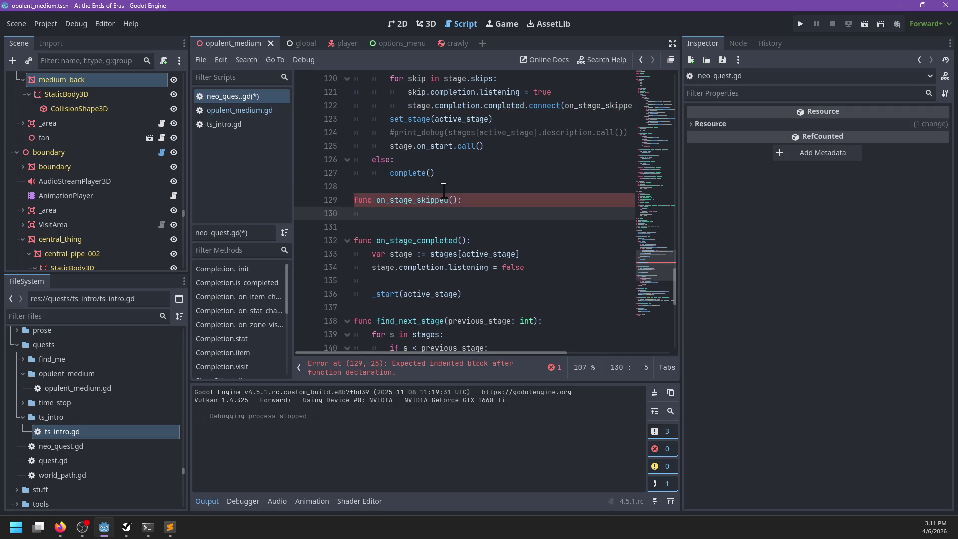
left_click(453, 200)
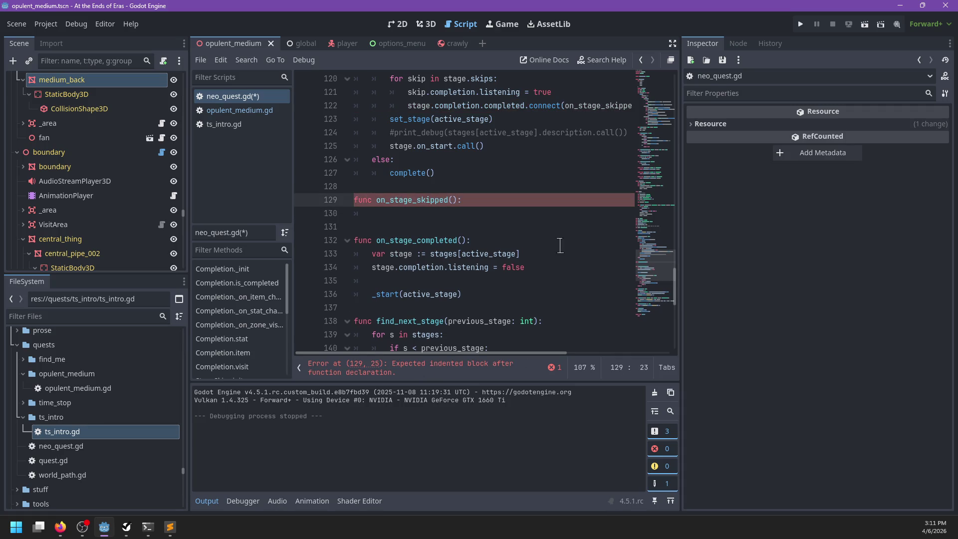
type("skip: StageSkip")
key("Down")
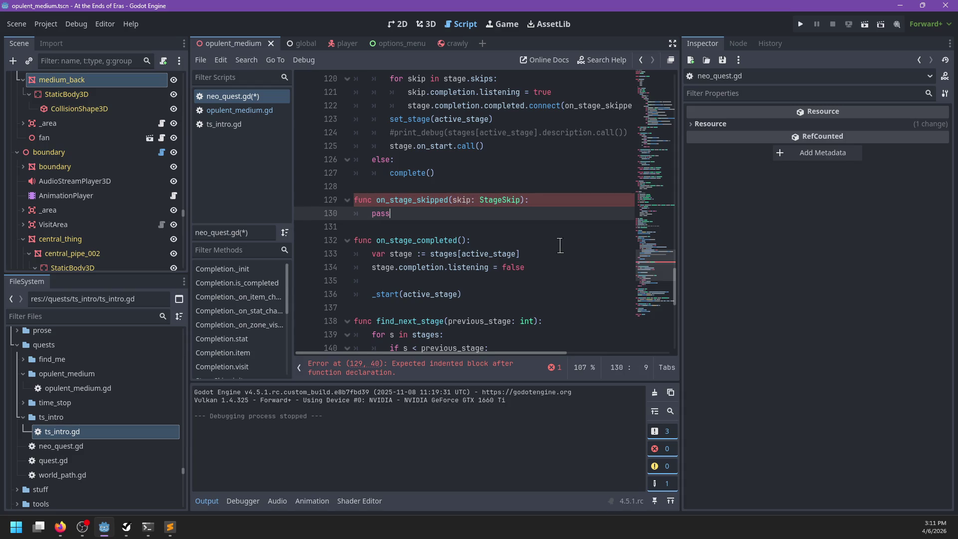
Step: Delete the leftover empty line in on_stage_completed
left_click(430, 281)
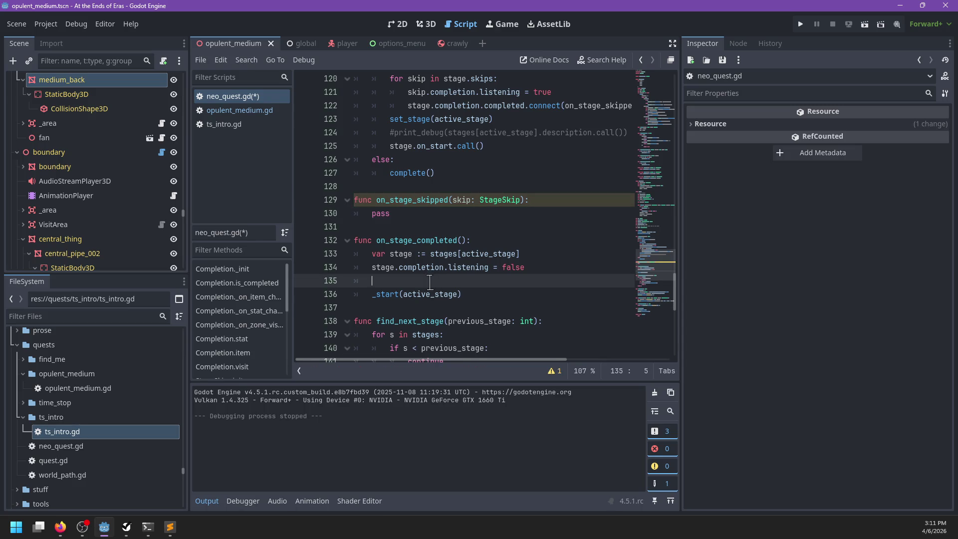
key("BackSpace")
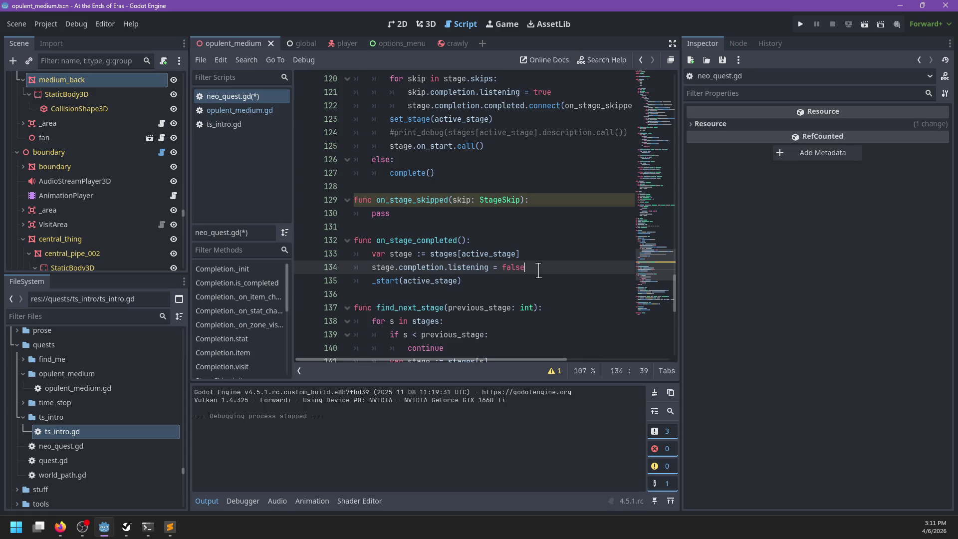
left_click(426, 213)
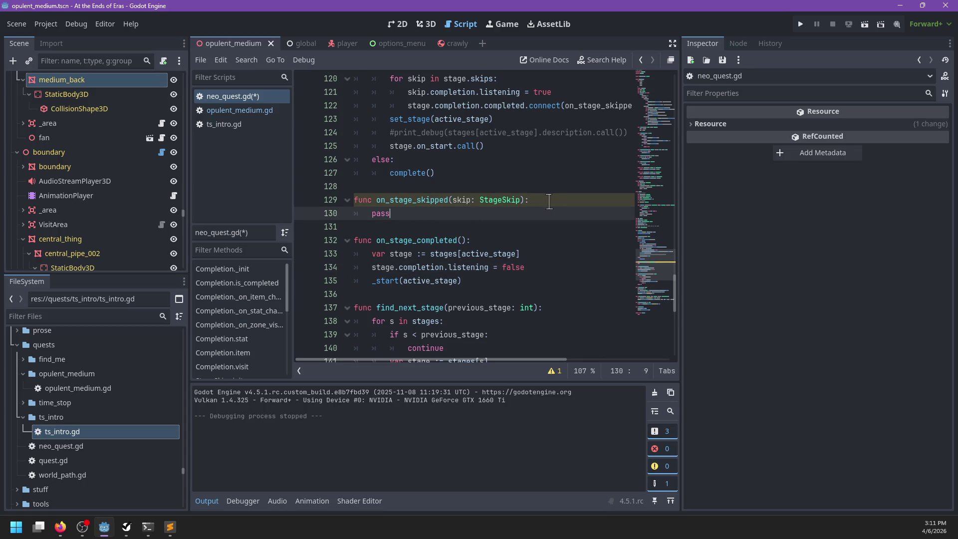
scroll(549, 201, "down", 4)
scroll(548, 201, "up", 1)
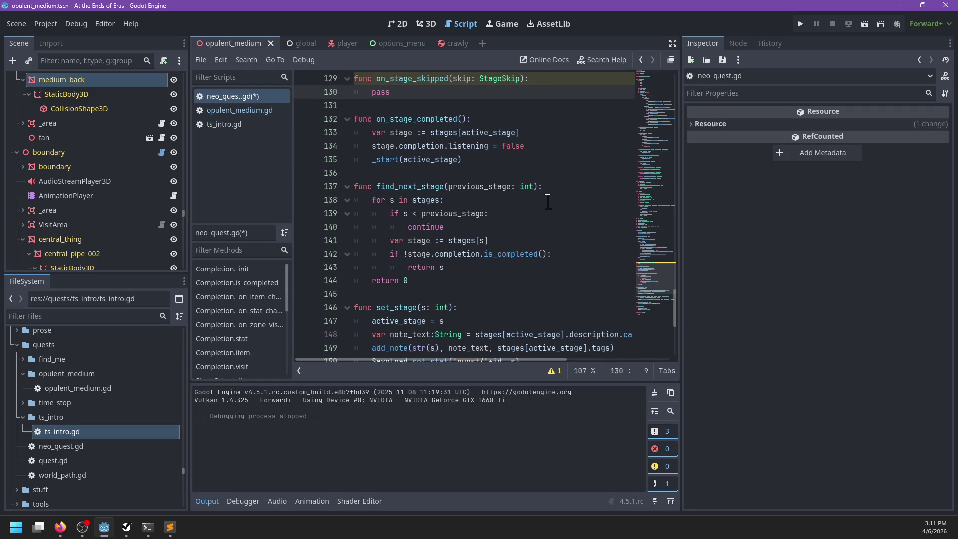
scroll(548, 201, "up", 3)
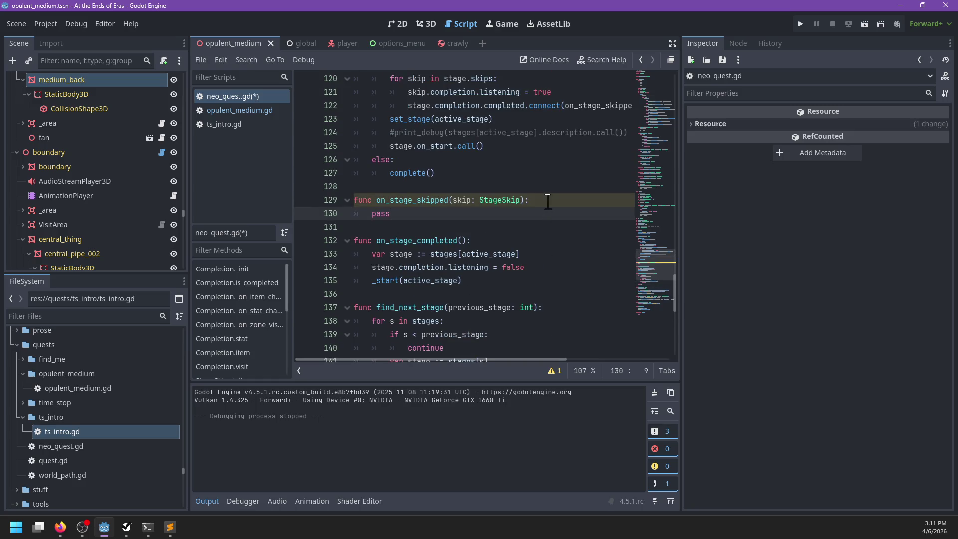
Step: Cut the stage-stopping lines and call _disable_stage() in on_stage_completed and on_stage_skipped
left_click_drag(549, 265, 549, 242)
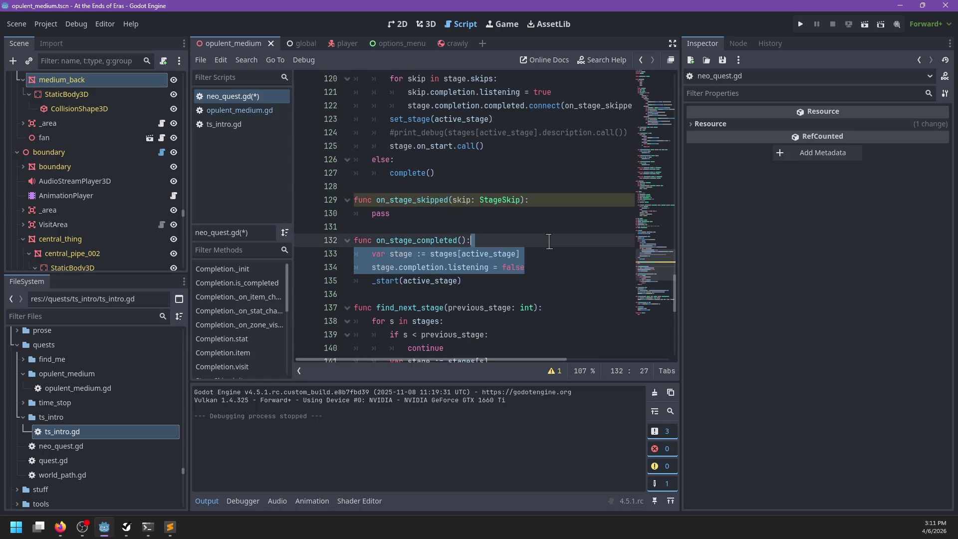
key("BackSpace")
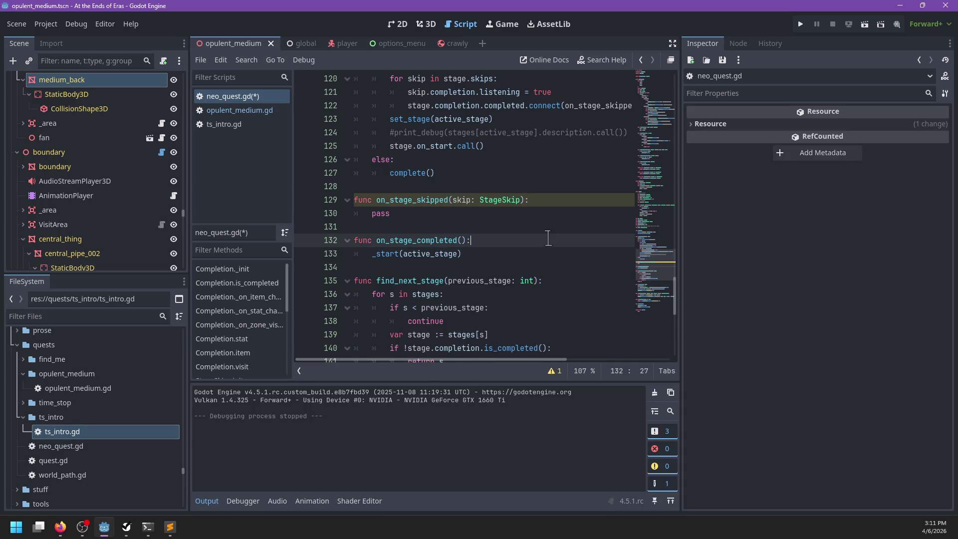
key("Return")
type("_disable")
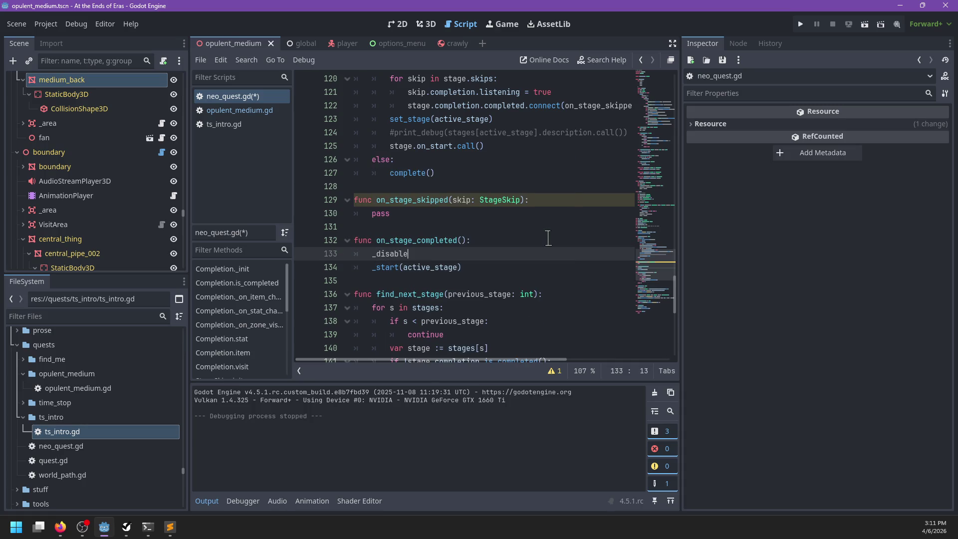
key("BackSpace")
type("stage()")
key("Up")
key("Up")
key("Up")
key("shift+Home")
type("_disable_stage()")
Step: Change on_stage_skipped's parameter to skip_to: int and call _start(skip_to) after disabling
key("Up")
key("ctrl+BackSpace")
type("int")
key("ctrl+Left")
type("_to")
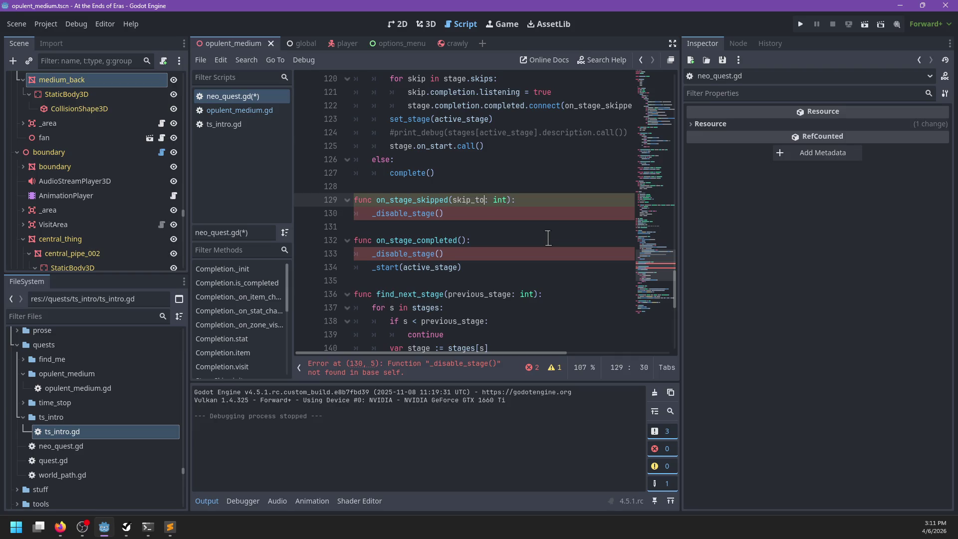
key("Down")
key("Return")
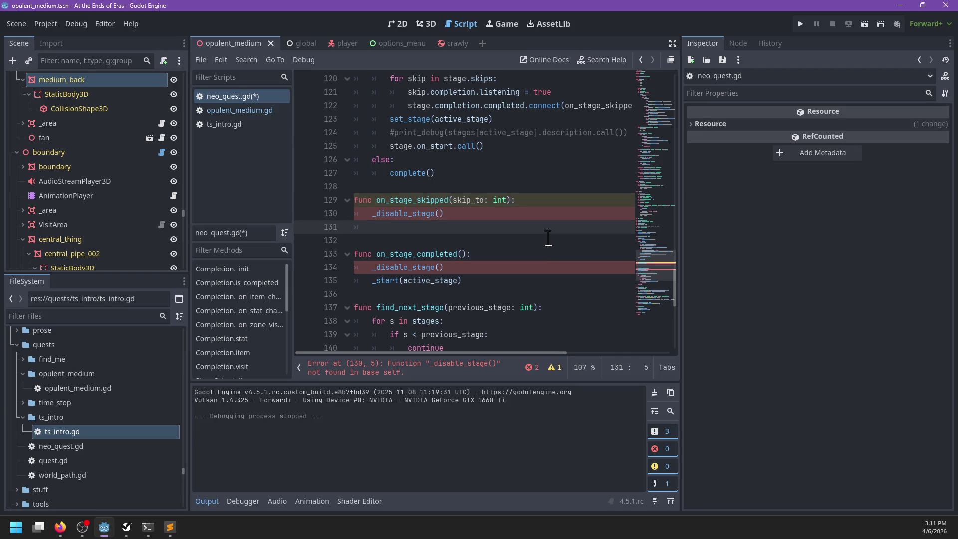
type("(skip_to)")
Step: Paste the cut lines into a new _disable_stage() that also sets skip listening false, then save
key("ctrl+v")
type("lete.")
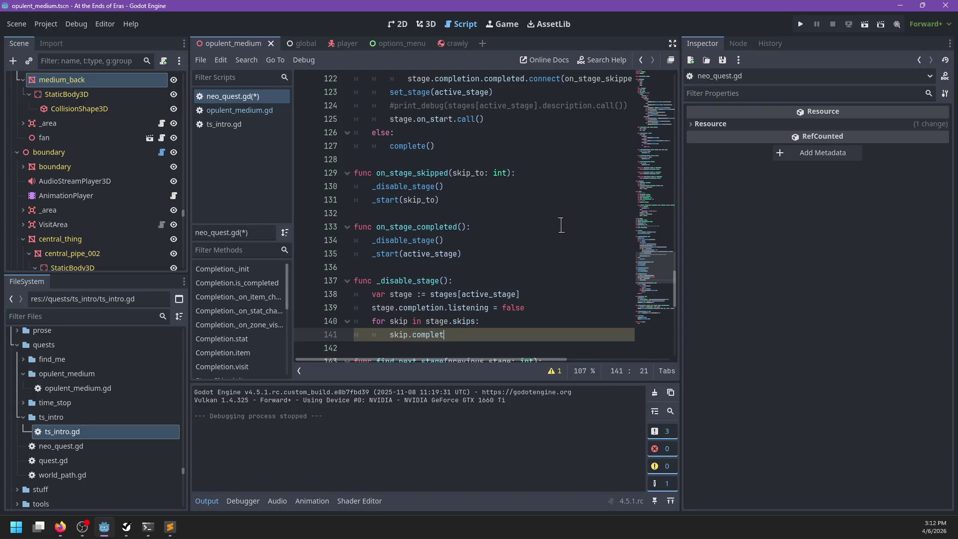
key("BackSpace")
key("BackSpace")
key("BackSpace")
type("pletio")
key("Return")
type("fals3e")
type("e")
key("ctrl+s")
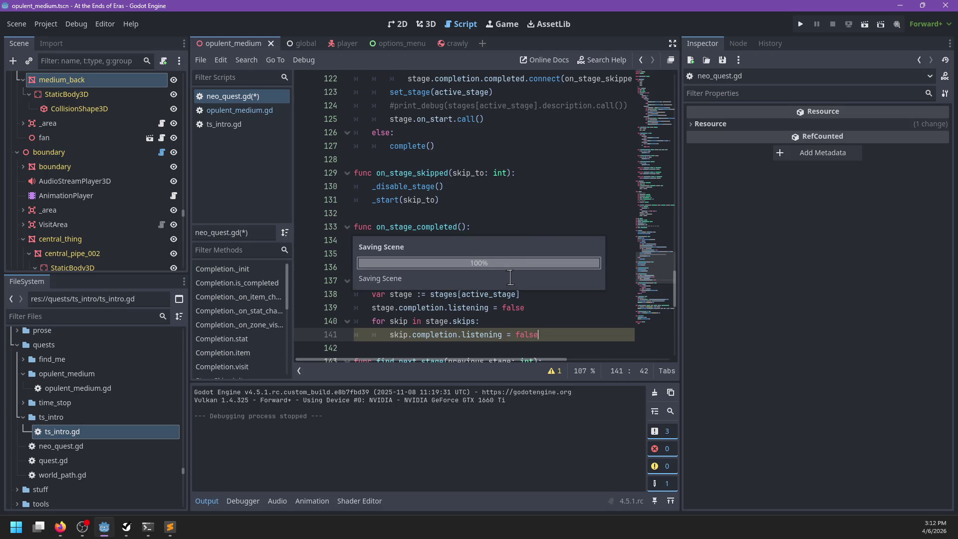
scroll(512, 294, "down", 1)
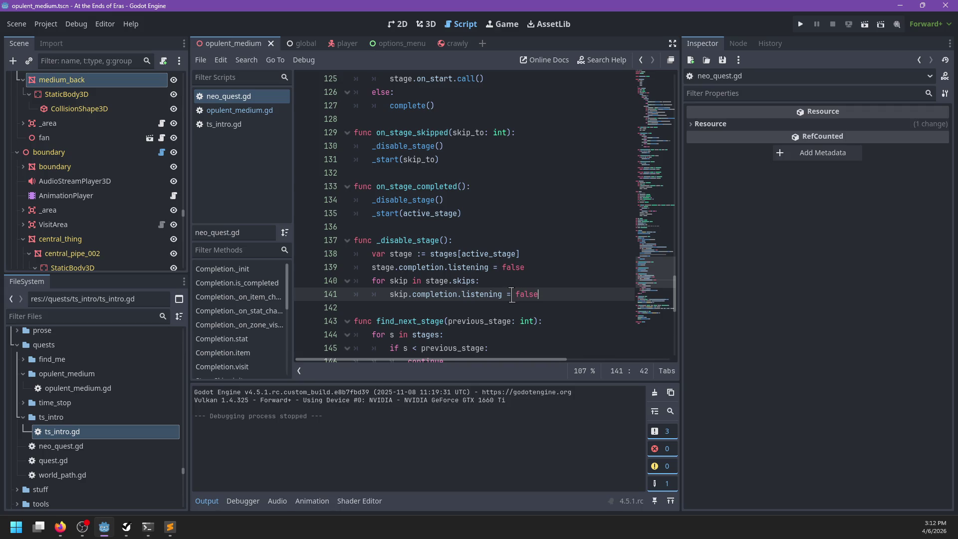
scroll(512, 294, "up", 4)
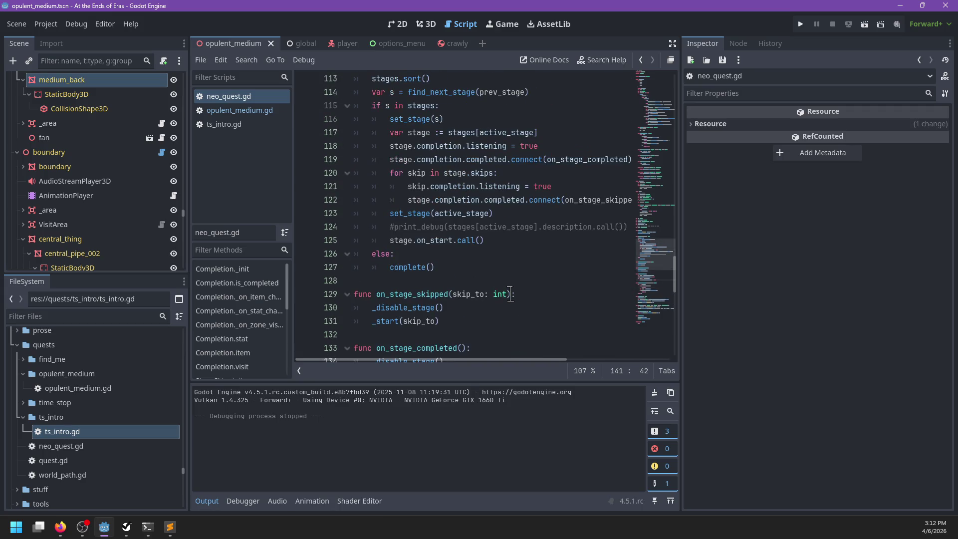
scroll(501, 269, "right", 2)
scroll(502, 269, "left", 2)
scroll(501, 269, "right", 2)
scroll(502, 270, "left", 2)
triple_click(492, 227)
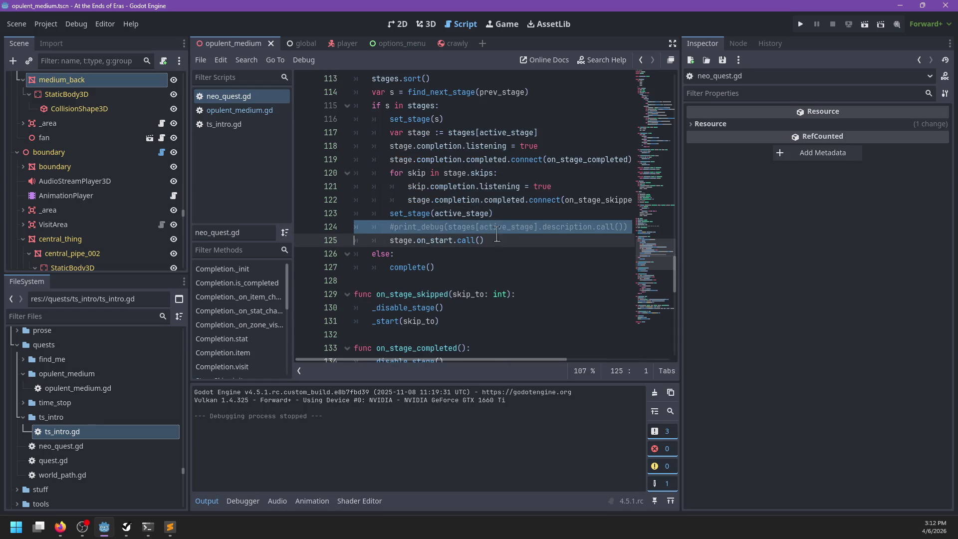
key("Delete")
key("ctrl+s")
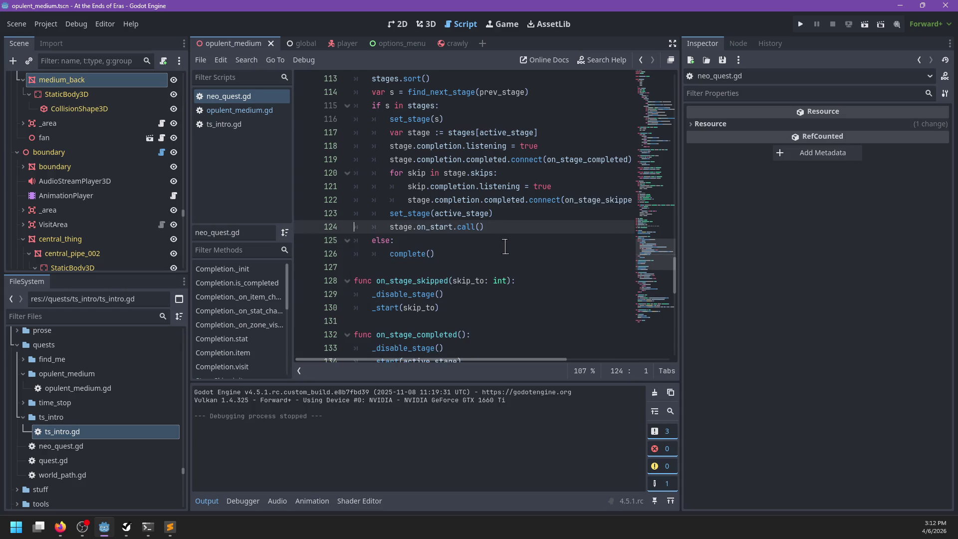
scroll(507, 247, "up", 1)
scroll(507, 247, "right", 3)
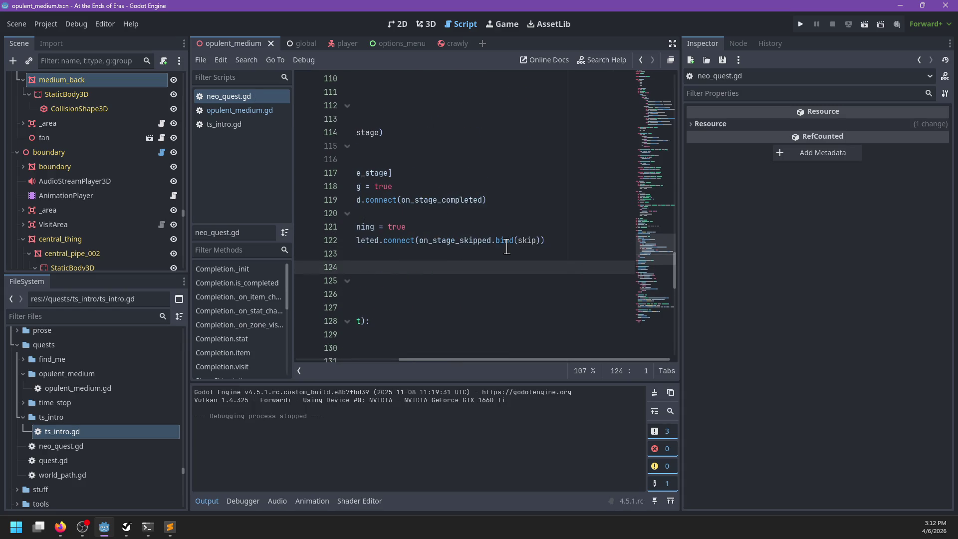
scroll(507, 247, "left", 3)
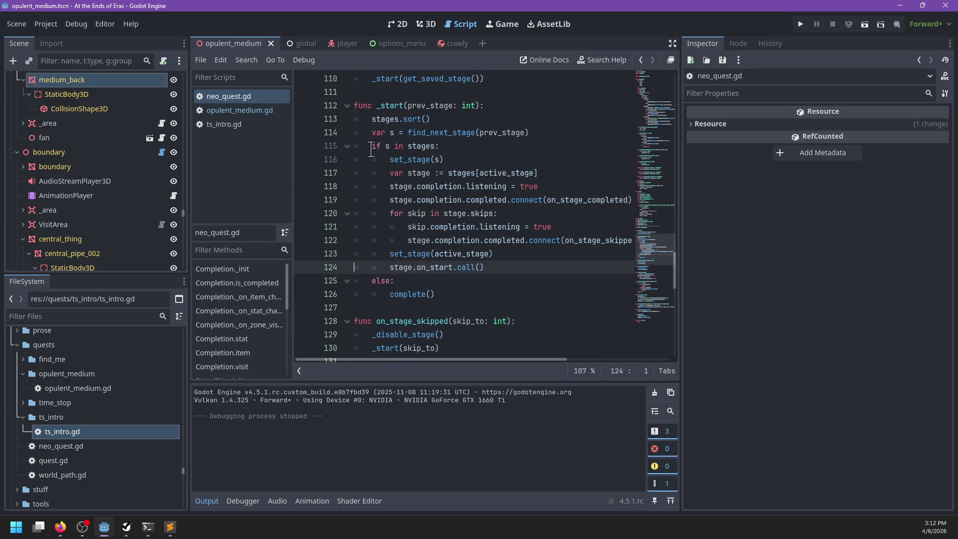
double_click(412, 214)
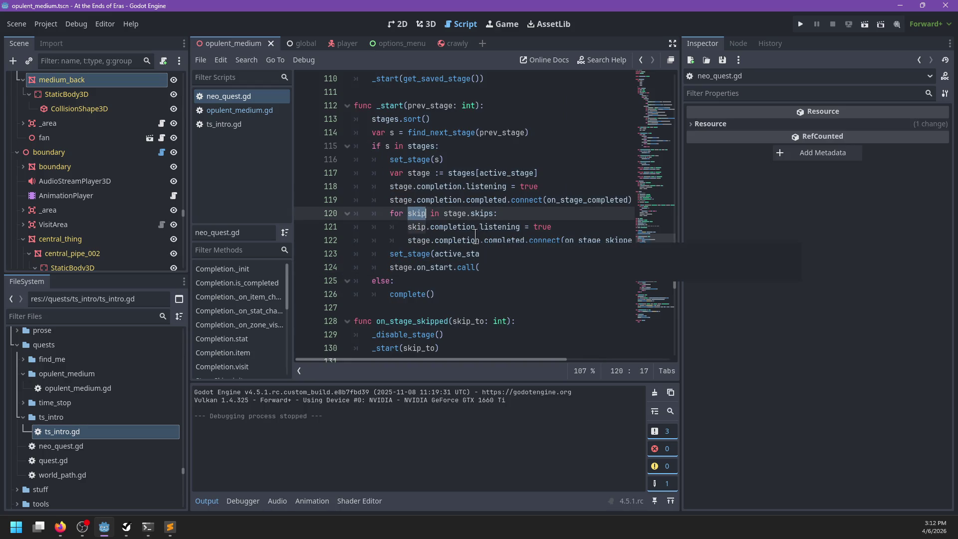
mouse_move(476, 235)
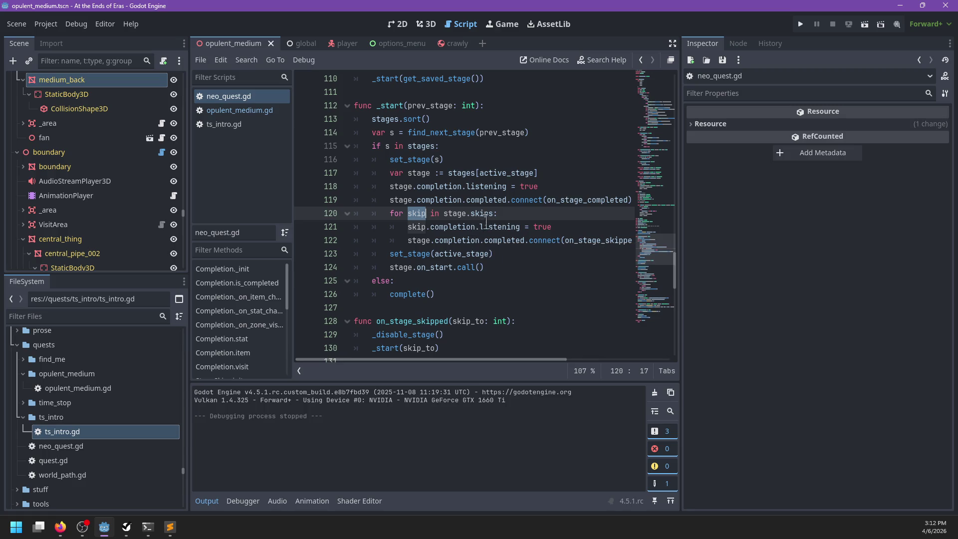
scroll(486, 219, "up", 15)
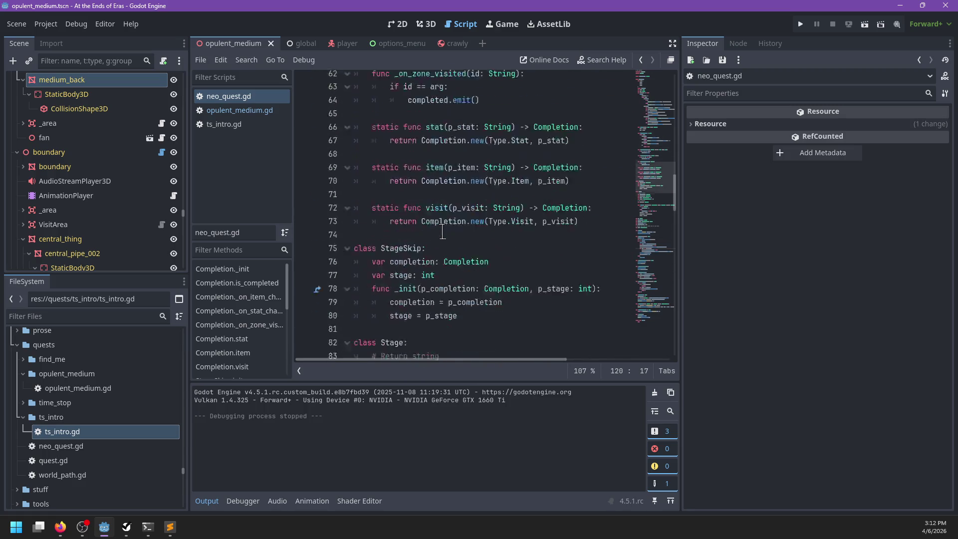
left_click(239, 110)
scroll(543, 232, "up", 3)
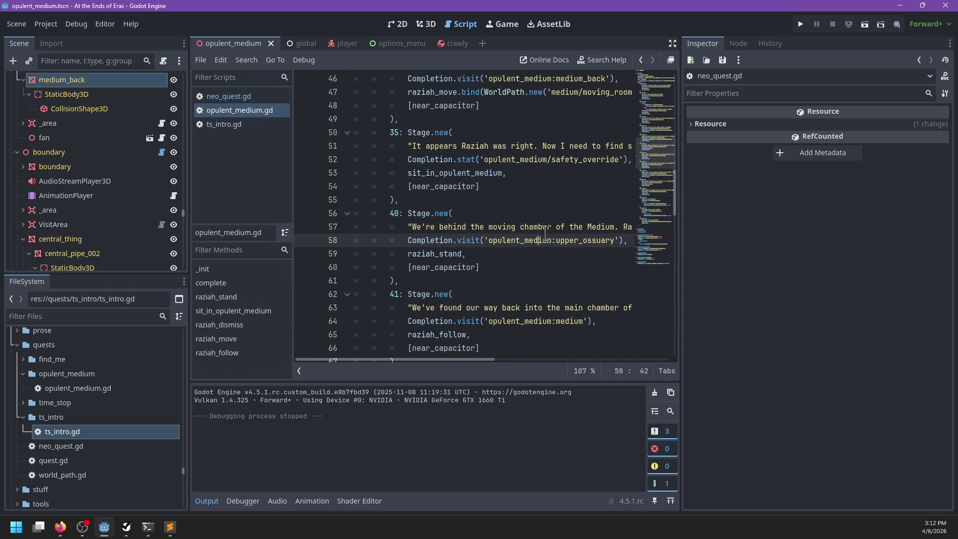
left_click(511, 265)
scroll(510, 261, "up", 10)
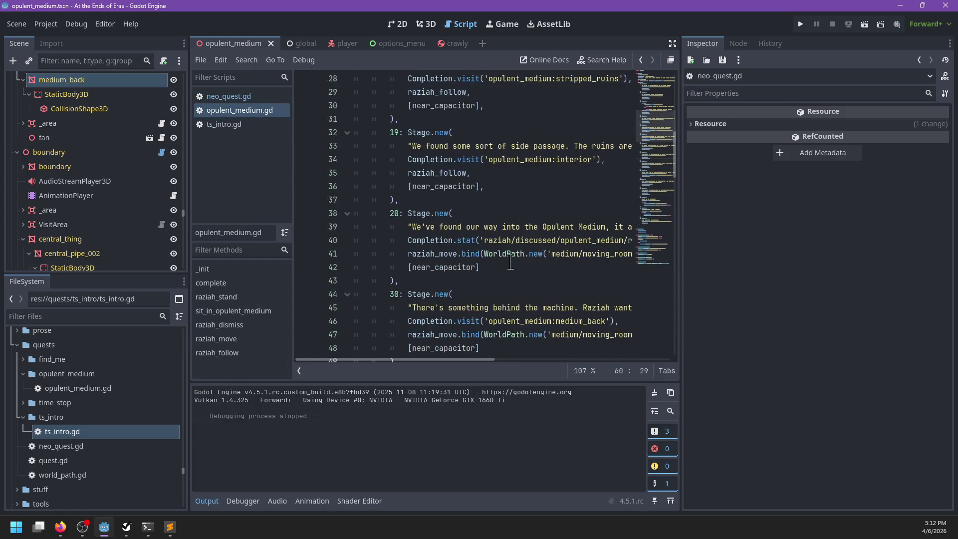
scroll(510, 262, "up", 4)
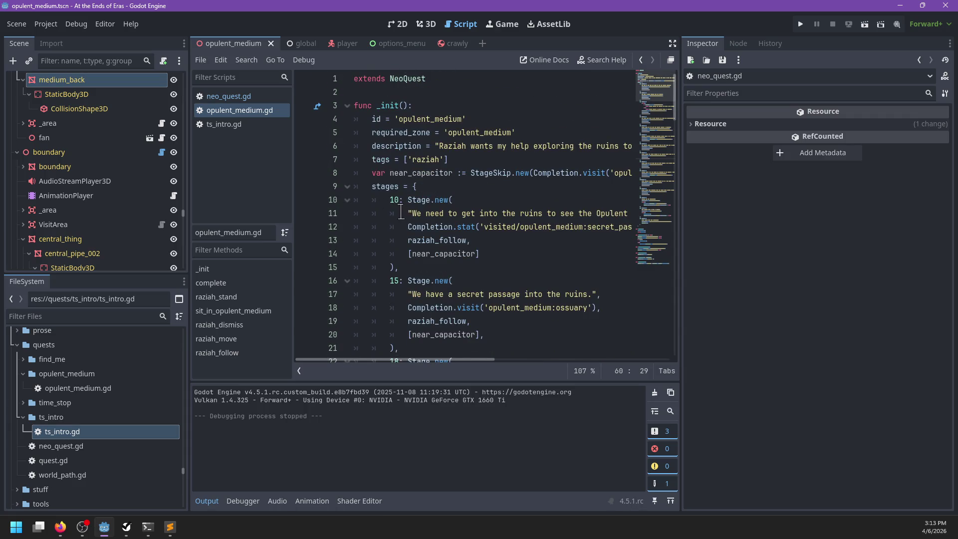
mouse_move(424, 235)
left_click(476, 253)
scroll(486, 249, "down", 5)
scroll(486, 250, "down", 20)
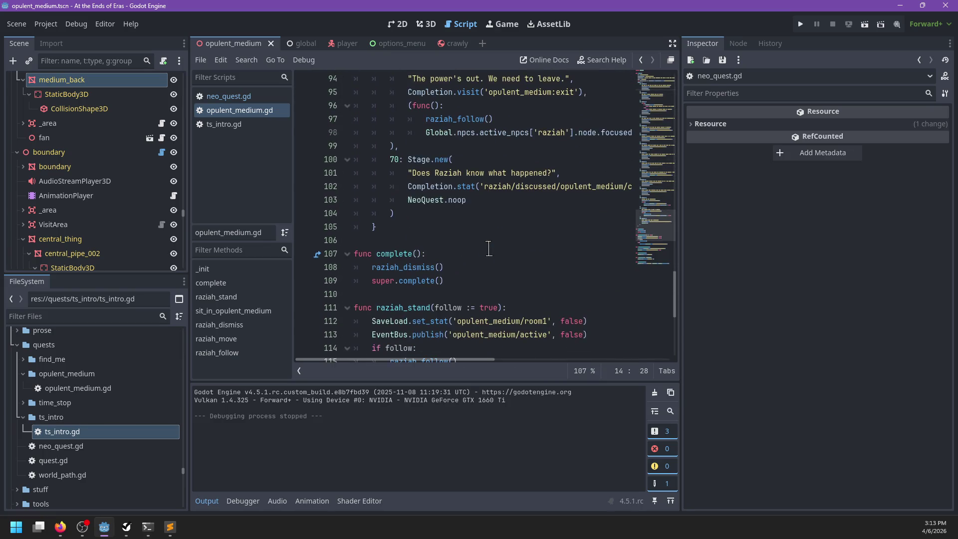
scroll(489, 248, "up", 11)
scroll(489, 248, "up", 19)
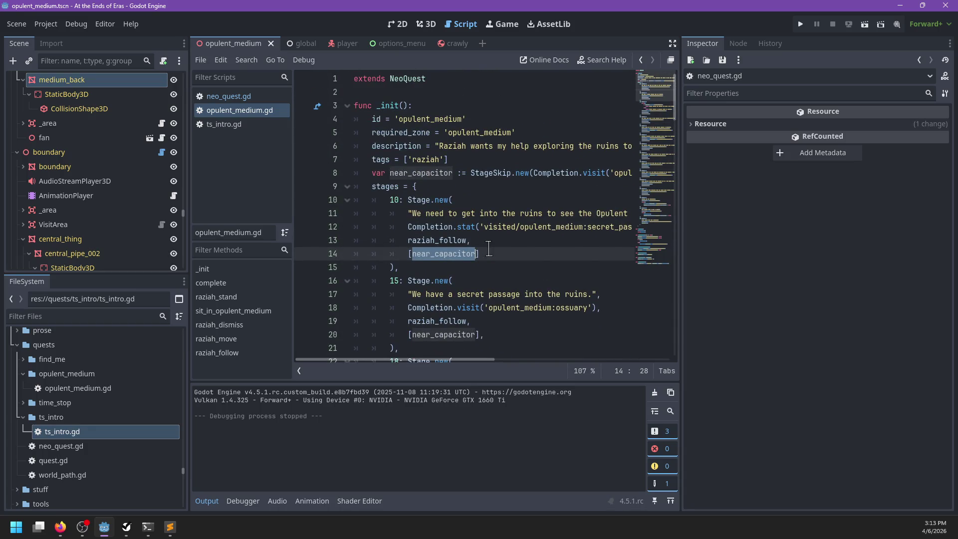
left_click(489, 249)
scroll(497, 246, "down", 1)
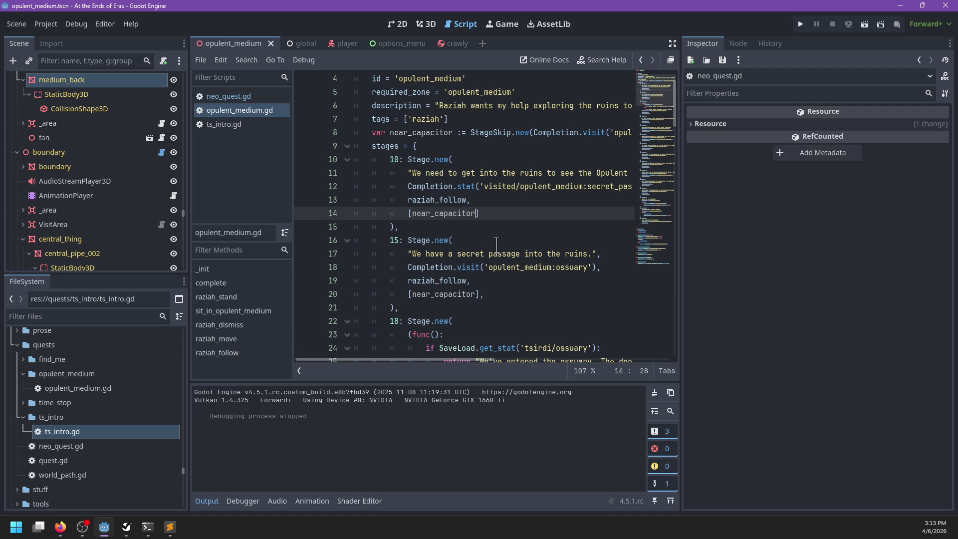
scroll(496, 244, "up", 1)
scroll(497, 242, "right", 3)
scroll(497, 242, "left", 3)
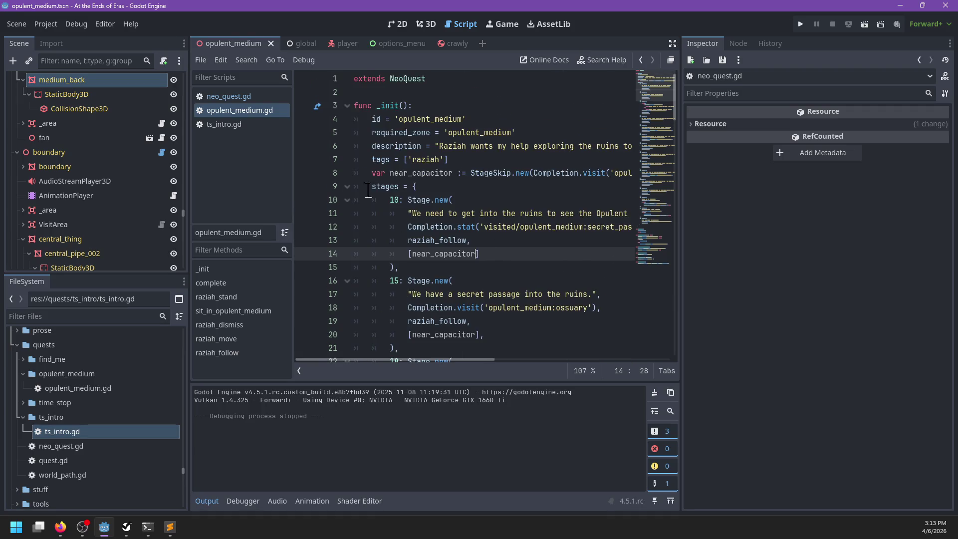
left_click(260, 97)
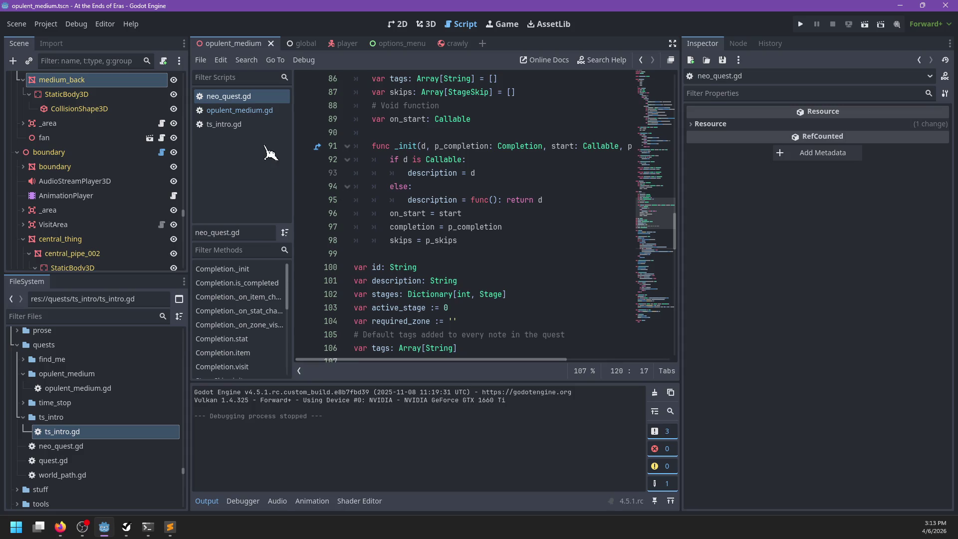
left_click(257, 125)
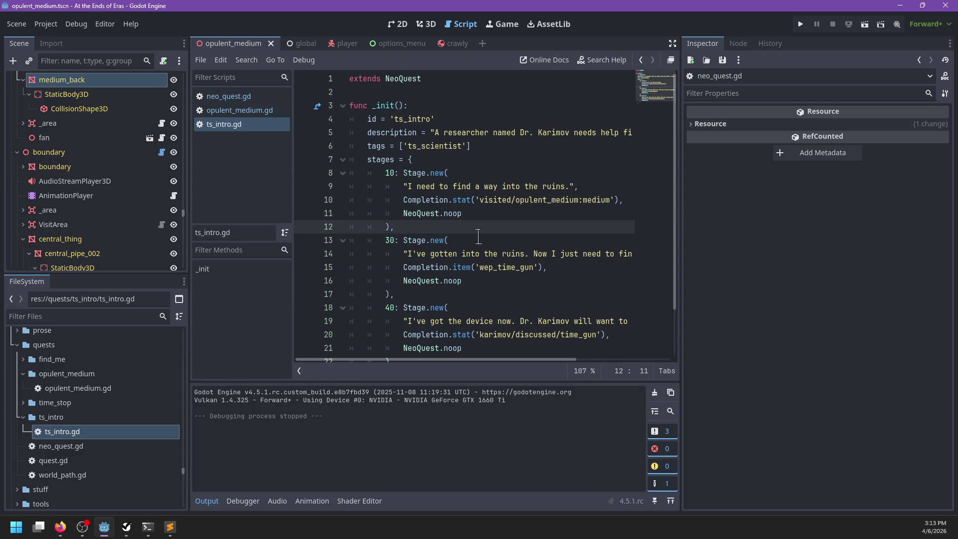
scroll(478, 237, "down", 1)
left_click(231, 111)
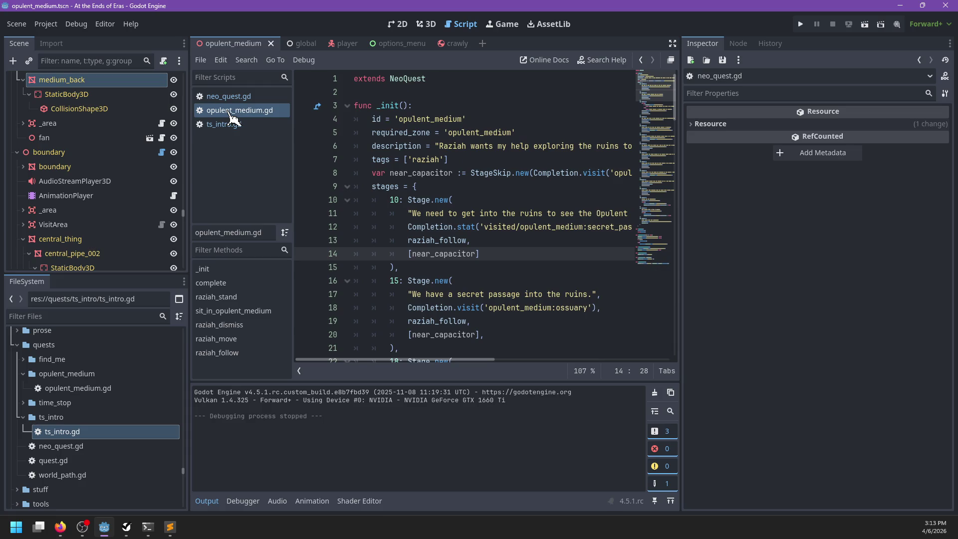
left_click(227, 97)
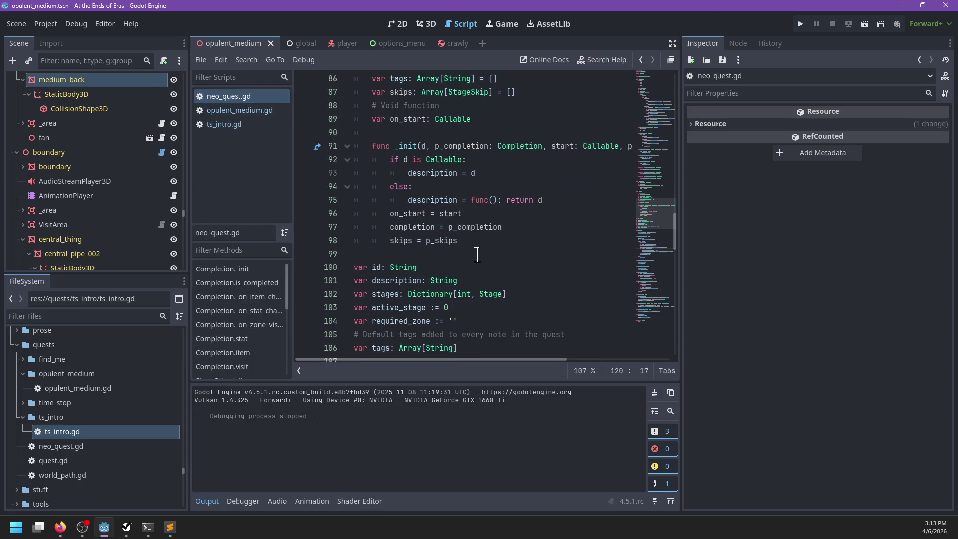
scroll(497, 242, "down", 3)
Step: Run the game with F5, start Play, and open the debug console
key("F5")
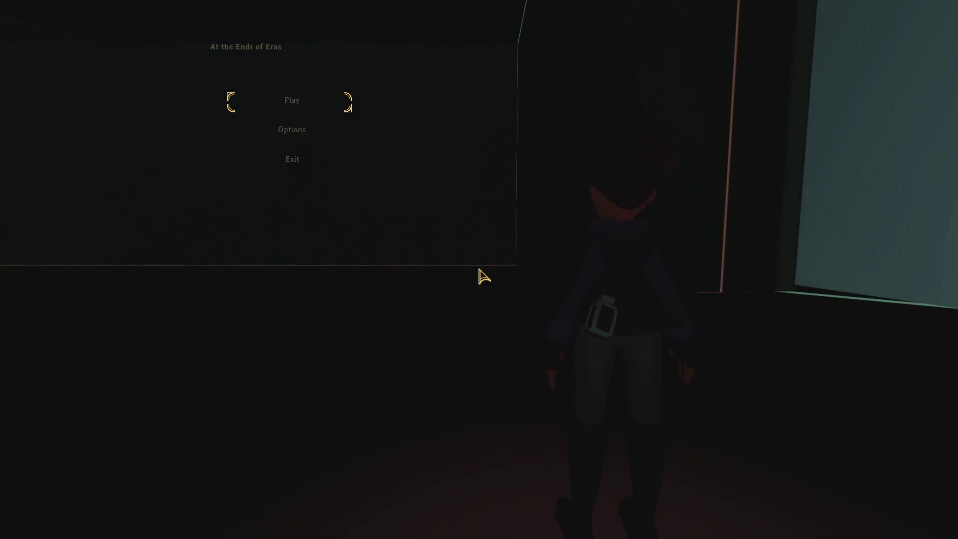
key("Return")
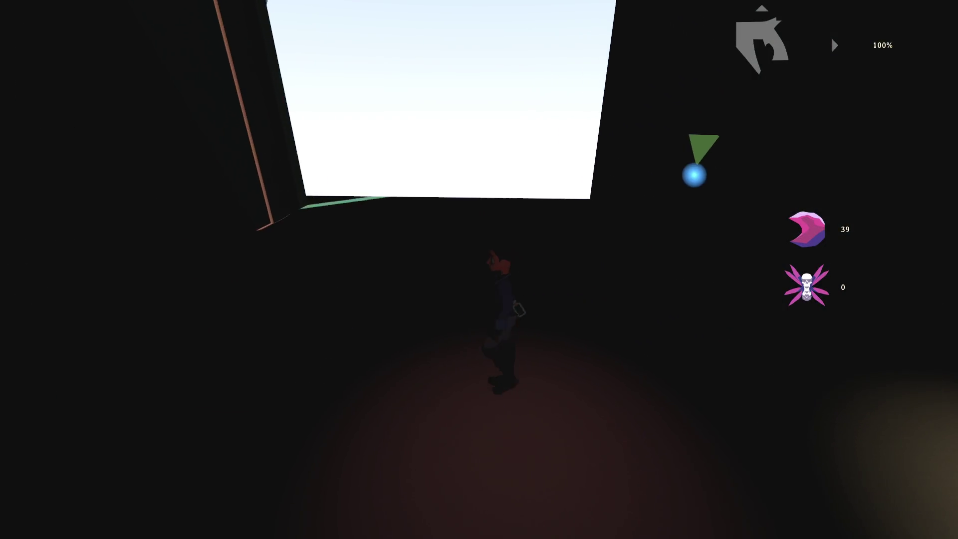
key("grave")
type("stage.")
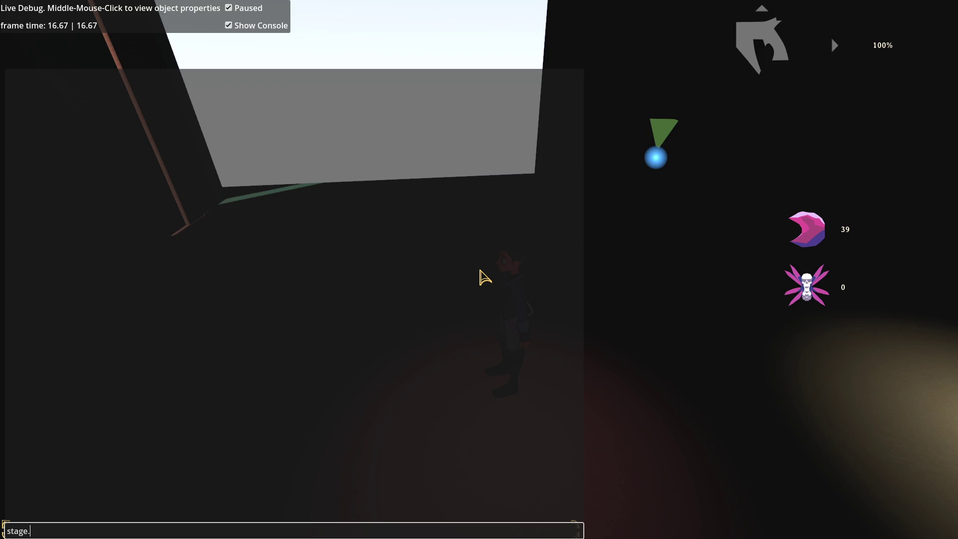
Step: Look over the opulent_medium.gd script in the Godot editor, then return to the game console
key("alt+Tab")
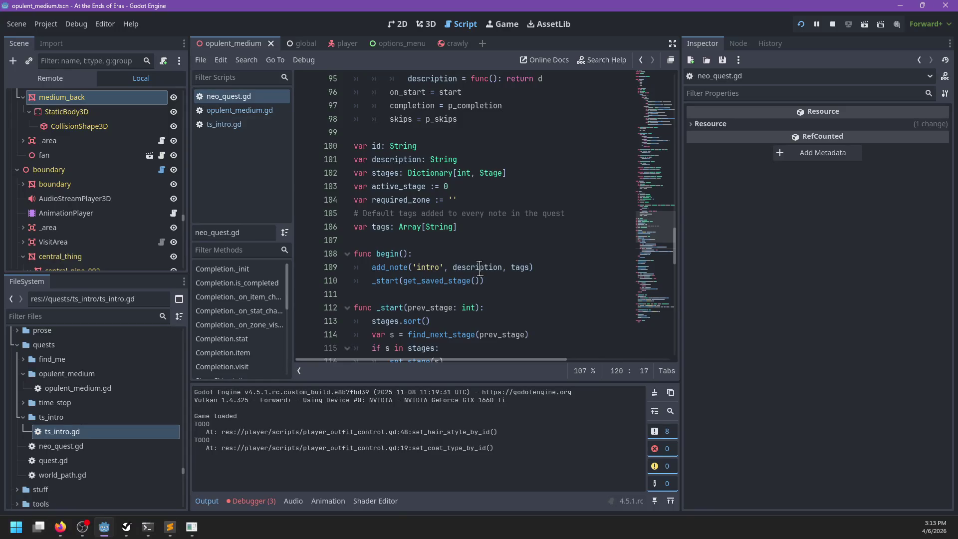
left_click(223, 111)
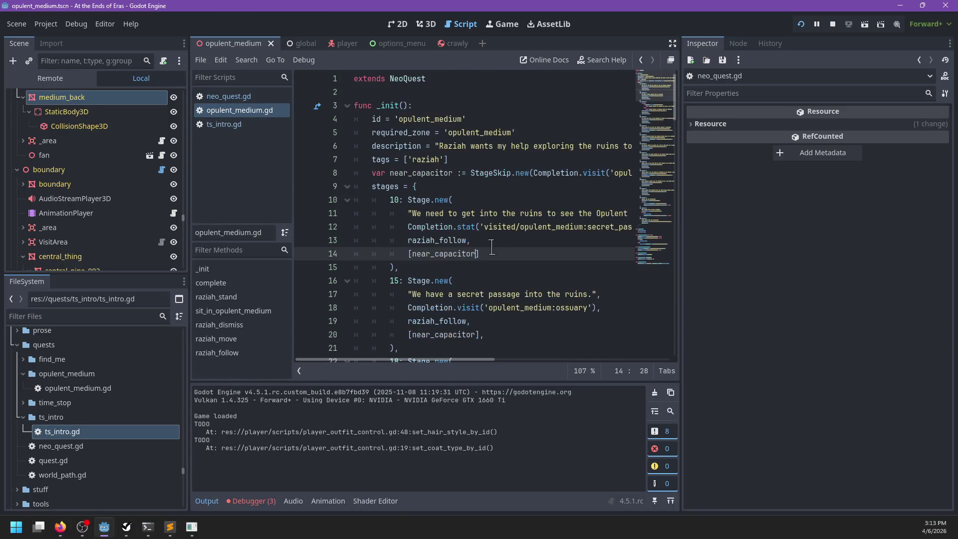
scroll(410, 227, "down", 5)
mouse_move(458, 234)
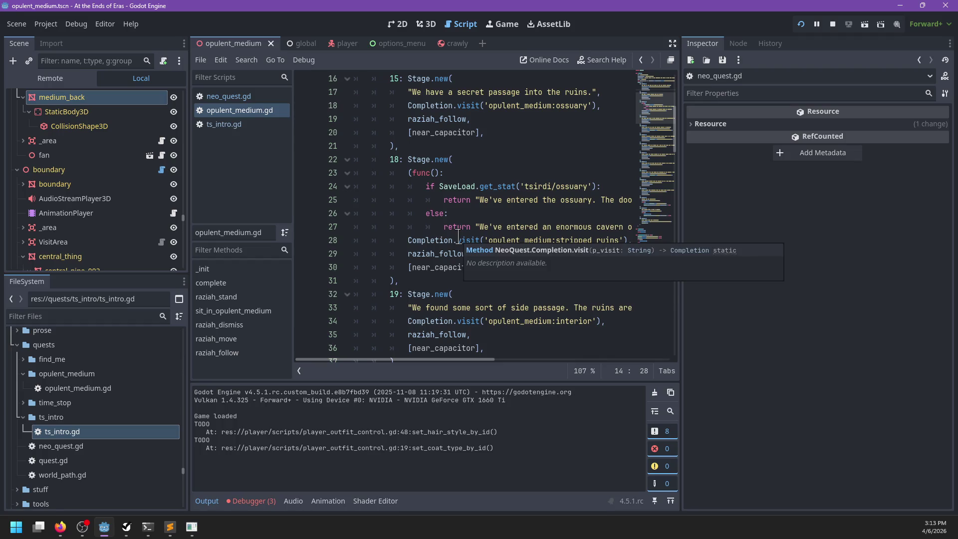
key("alt+Tab")
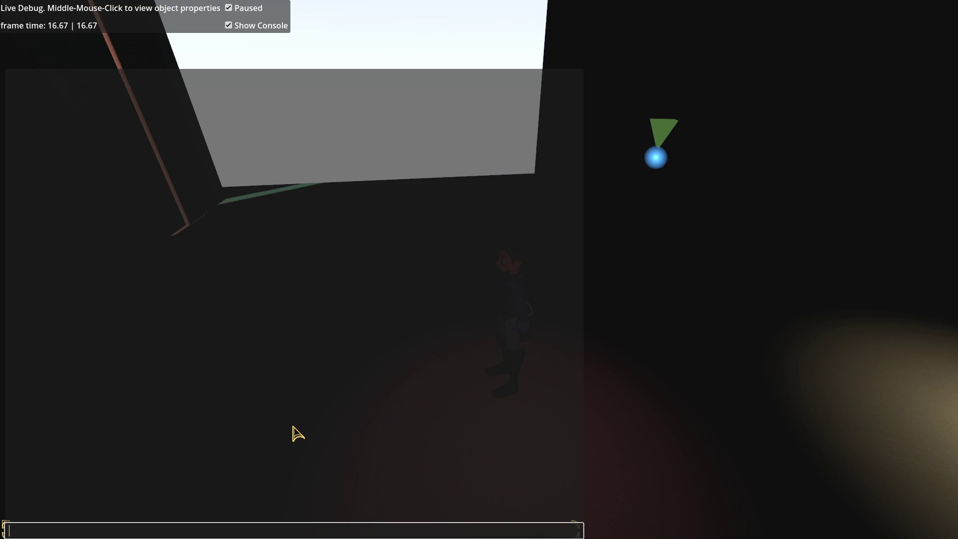
key("alt+Tab")
scroll(476, 142, "up", 5)
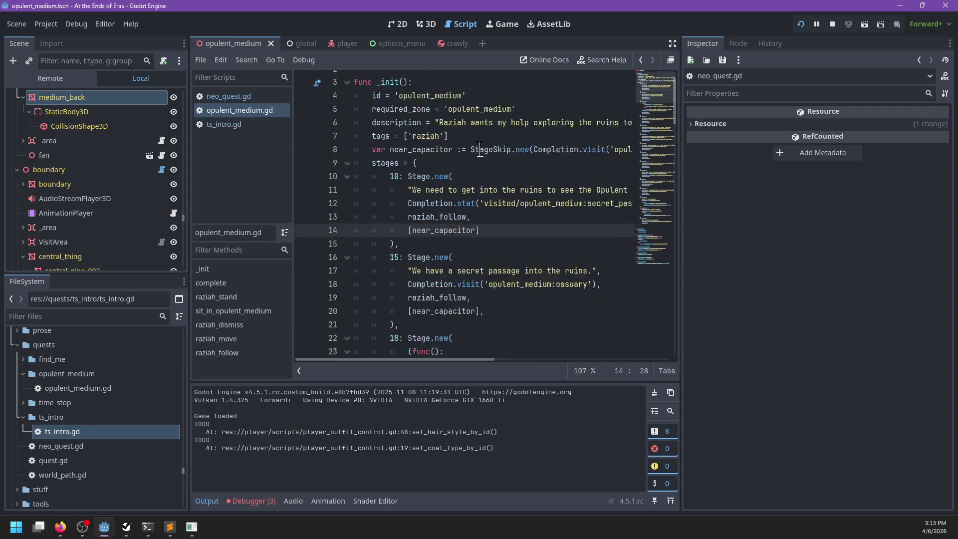
scroll(516, 258, "down", 5)
key("alt+Tab")
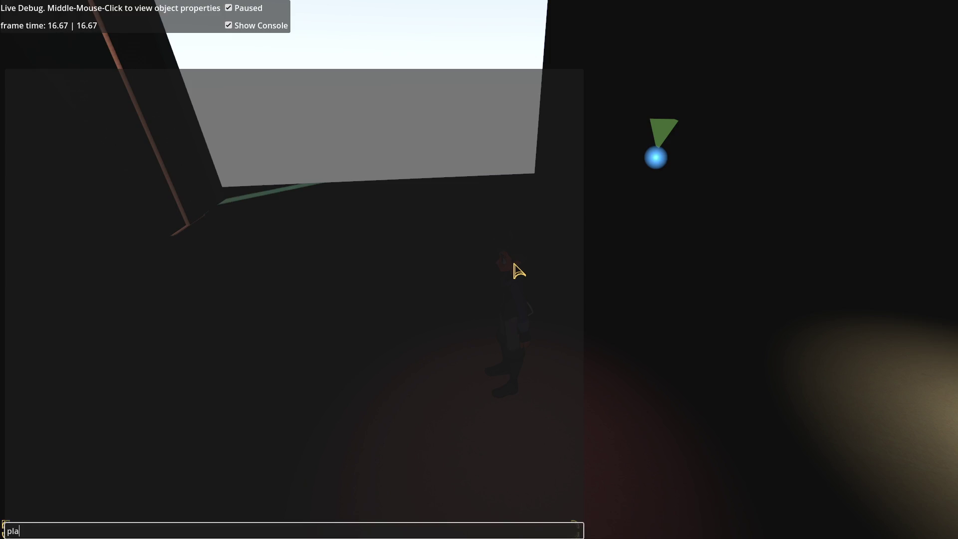
Step: Enable noclip with player.toggle_noclip(), fly up out of the room, then toggle noclip again
type("cnoi")
key("Return")
key("space")
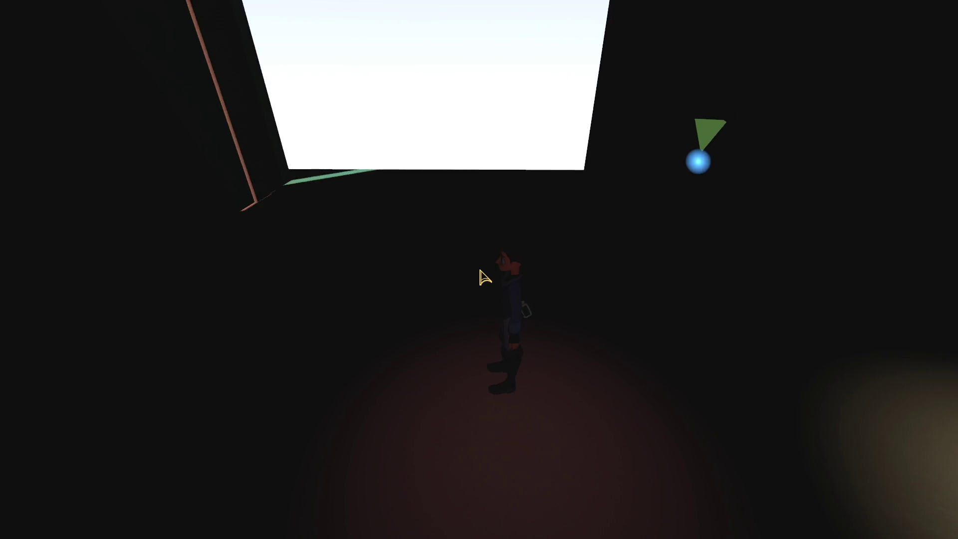
key("space")
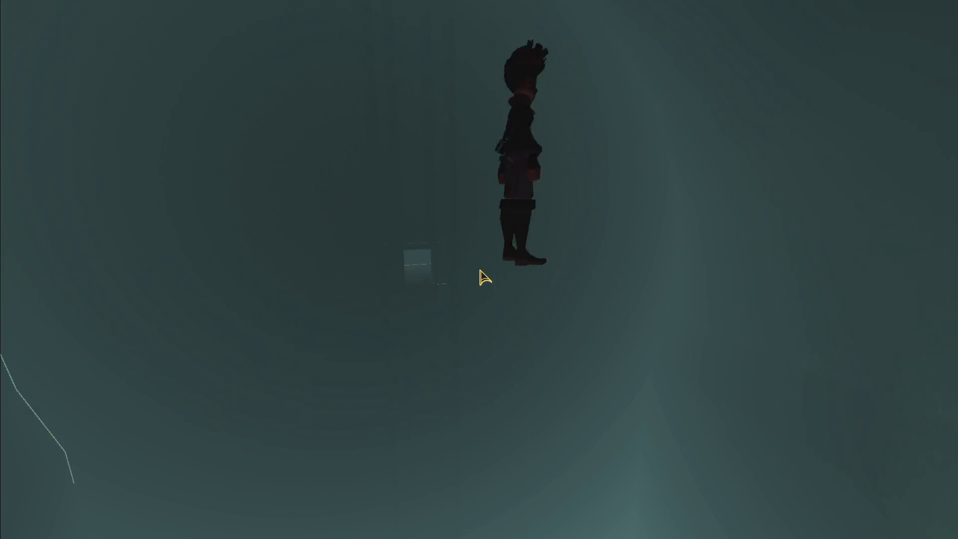
key("grave")
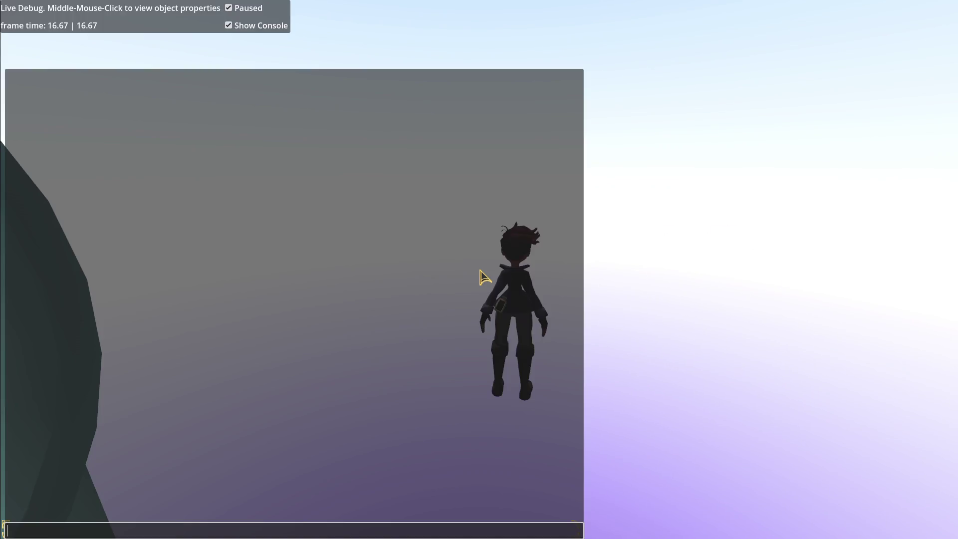
key("grave")
key("grave")
key("Up")
key("Return")
key("grave")
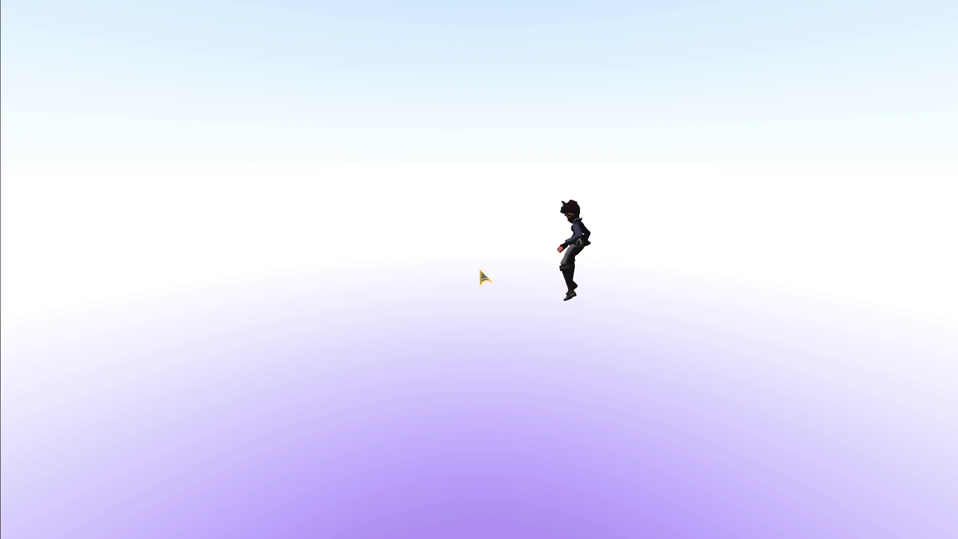
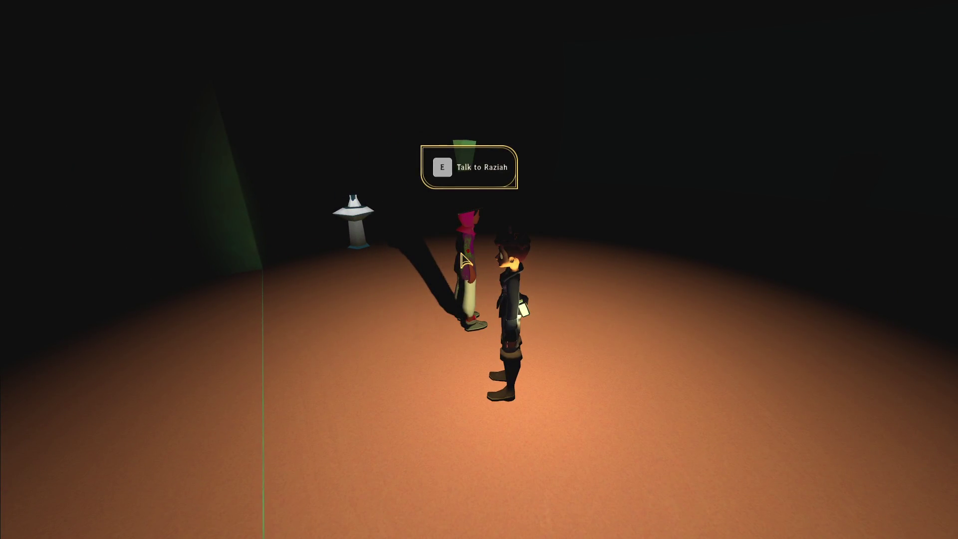
Step: Pause into the live debugger, inspect Raziah, and evaluate SaveLoad.state in the console
key("grave")
middle_click(466, 258)
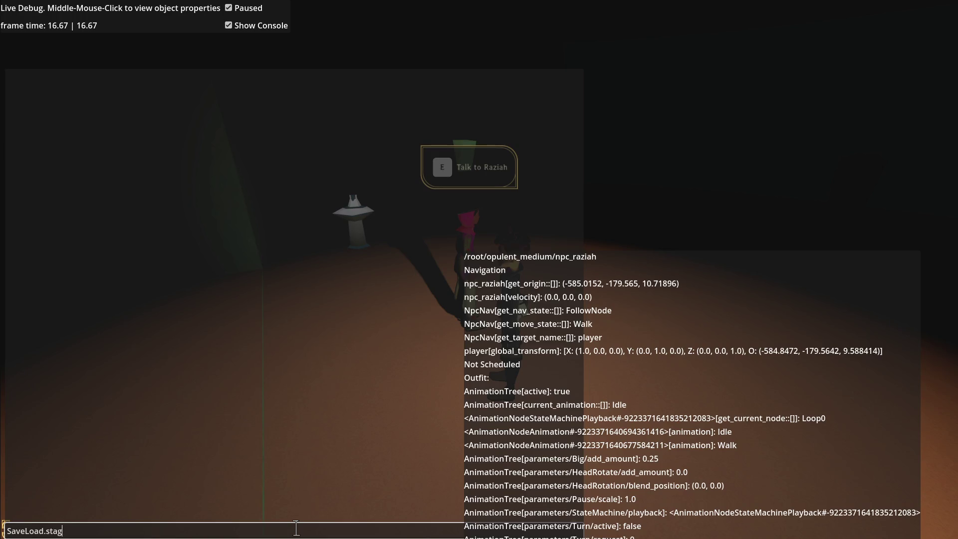
key("Return")
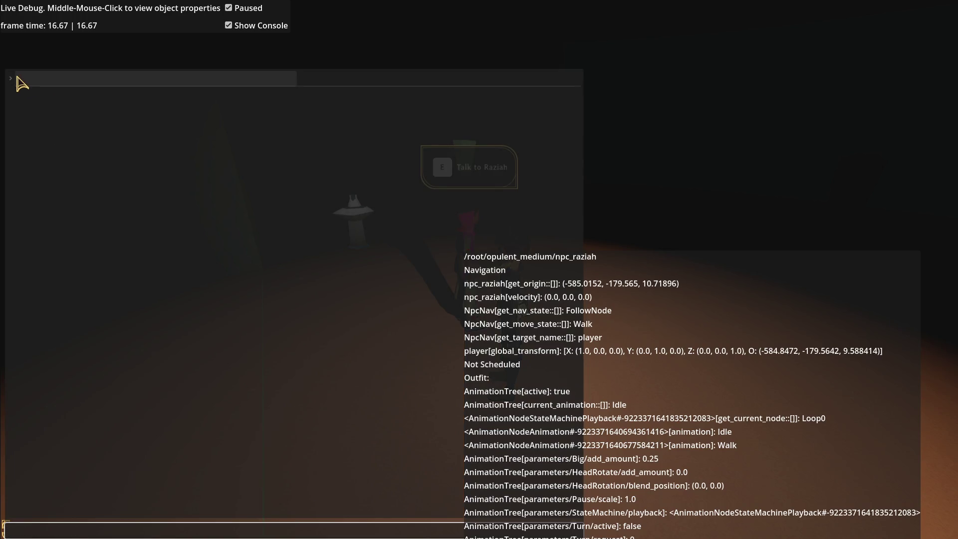
left_click(22, 79)
left_click(20, 80)
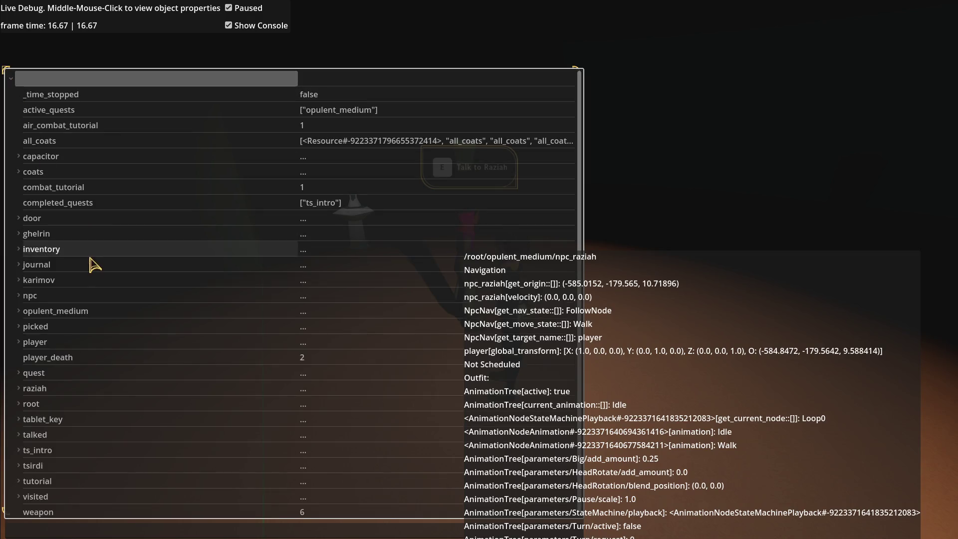
Step: Expand quest > opulent_medium to confirm stage 40, then return to Godot's stage definitions
scroll(82, 213, "down", 1)
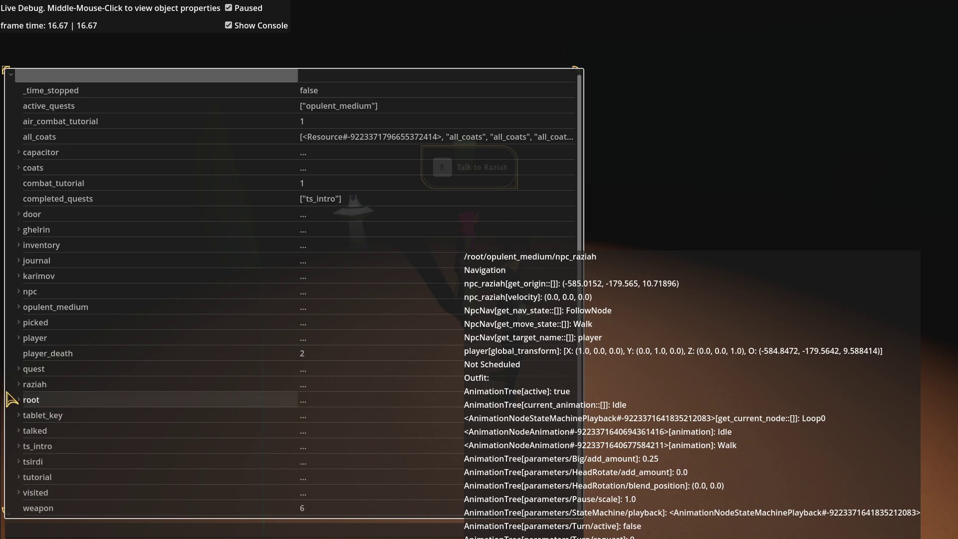
left_click(43, 369)
scroll(169, 389, "down", 4)
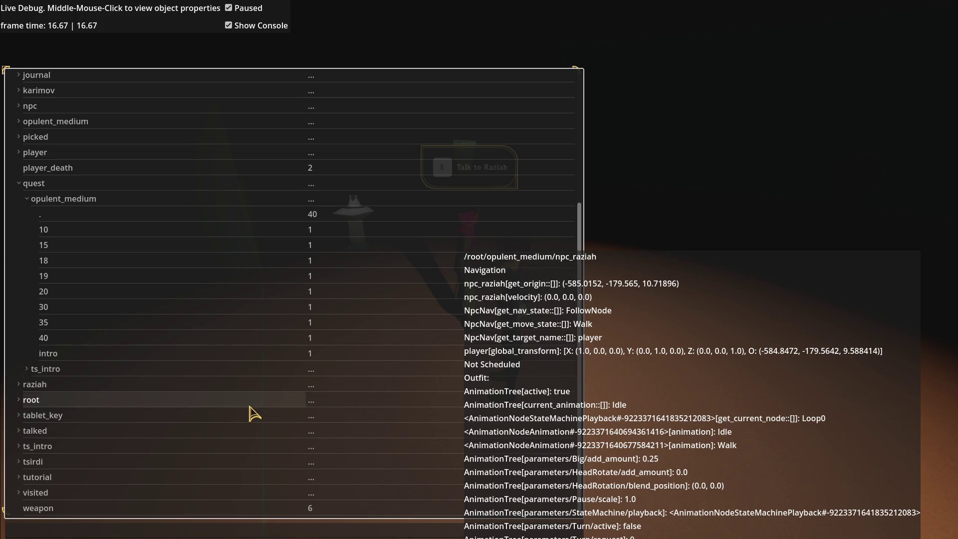
key("alt+Tab")
left_click(519, 254)
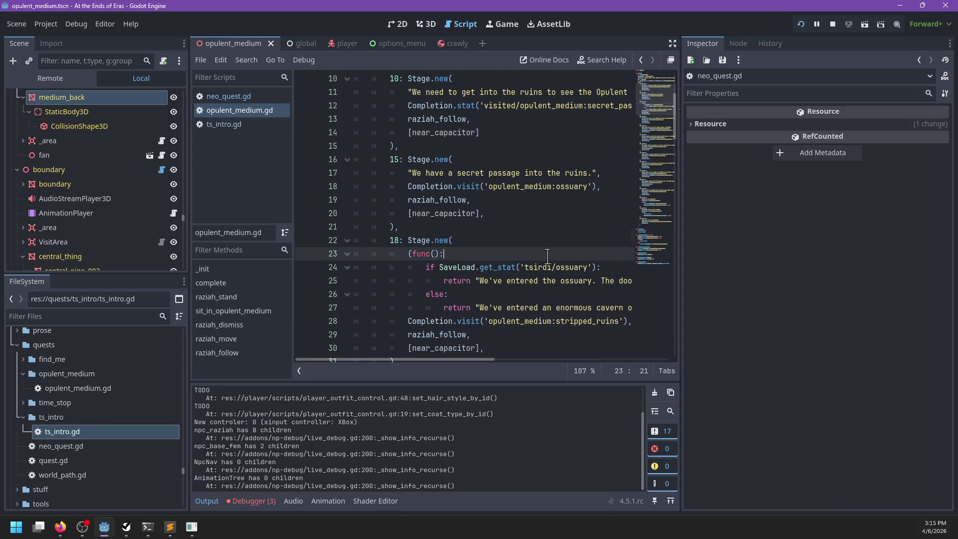
Step: Search the scripts for the stage-skipped handler and open neo_quest.gd
scroll(519, 254, "down", 20)
scroll(519, 254, "down", 7)
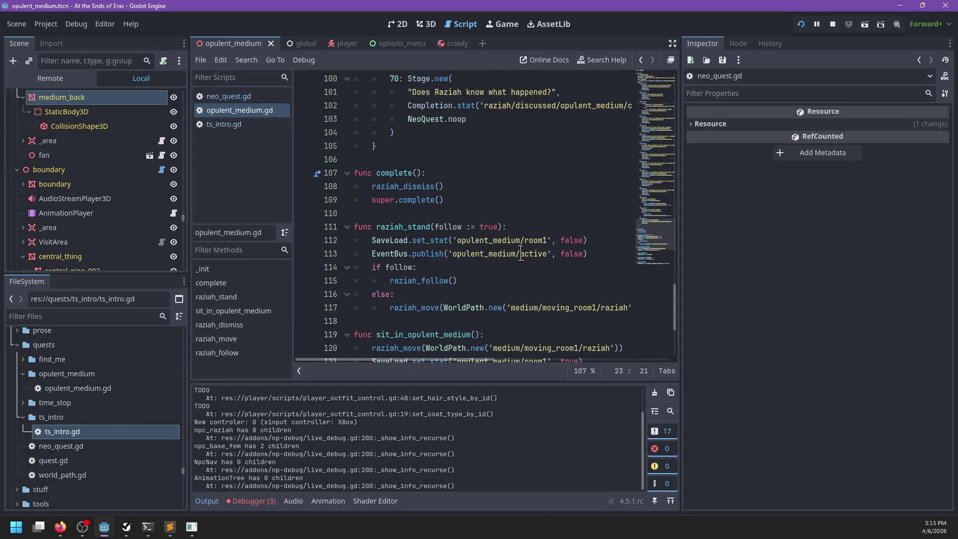
key("ctrl+f")
type("power")
key("BackSpace")
key("BackSpace")
key("BackSpace")
type("on")
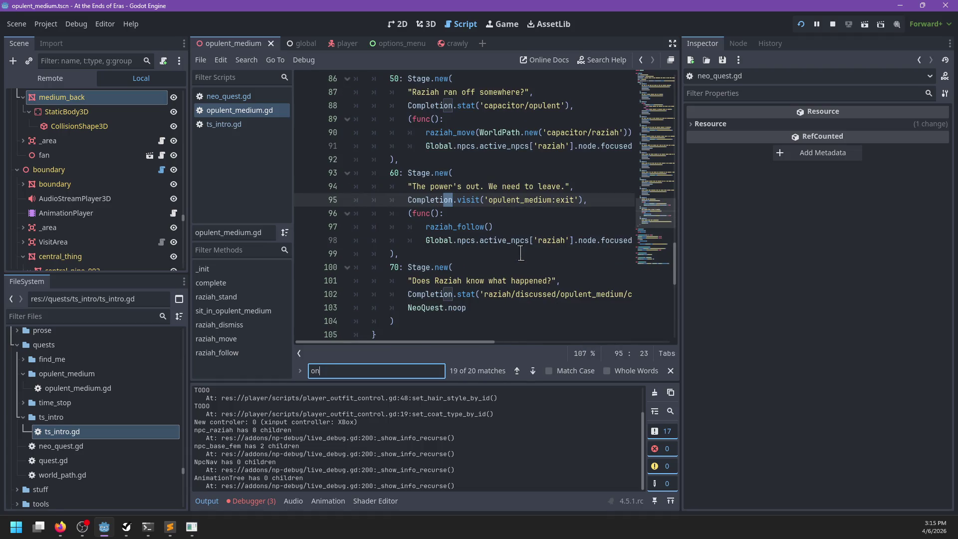
type("stage_")
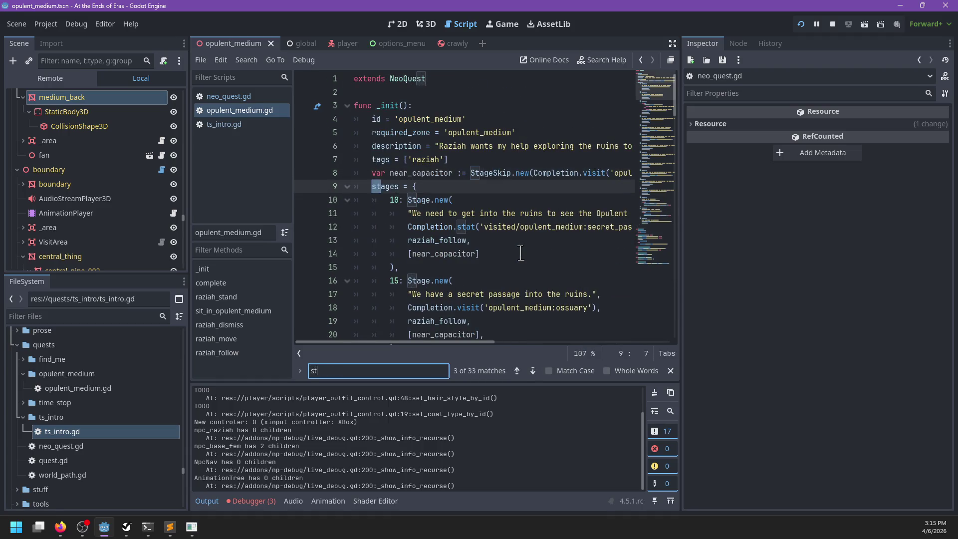
left_click(235, 96)
type("skip")
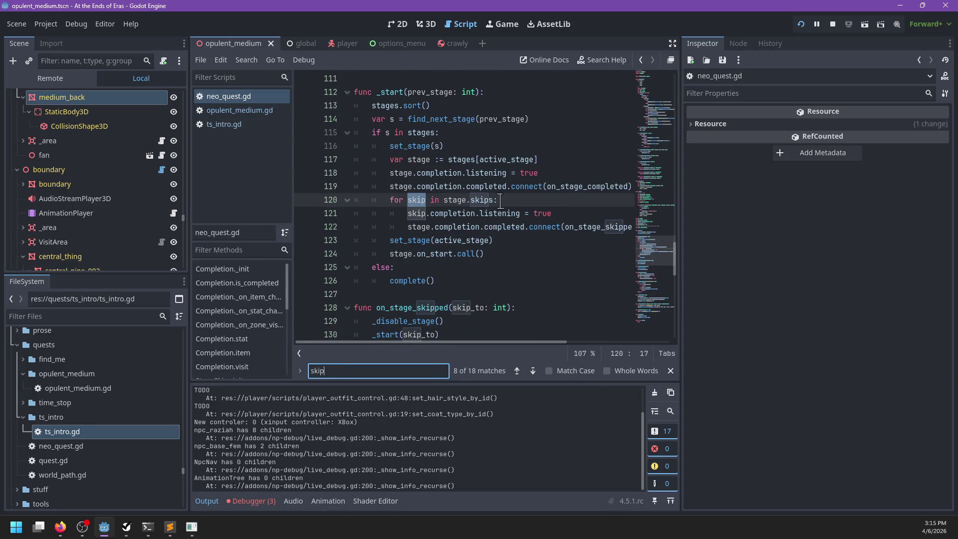
key("Escape")
Step: Change line 122 to bind skip.stage to on_stage_skipped and save neo_quest.gd
scroll(501, 200, "right", 3)
left_click(537, 226)
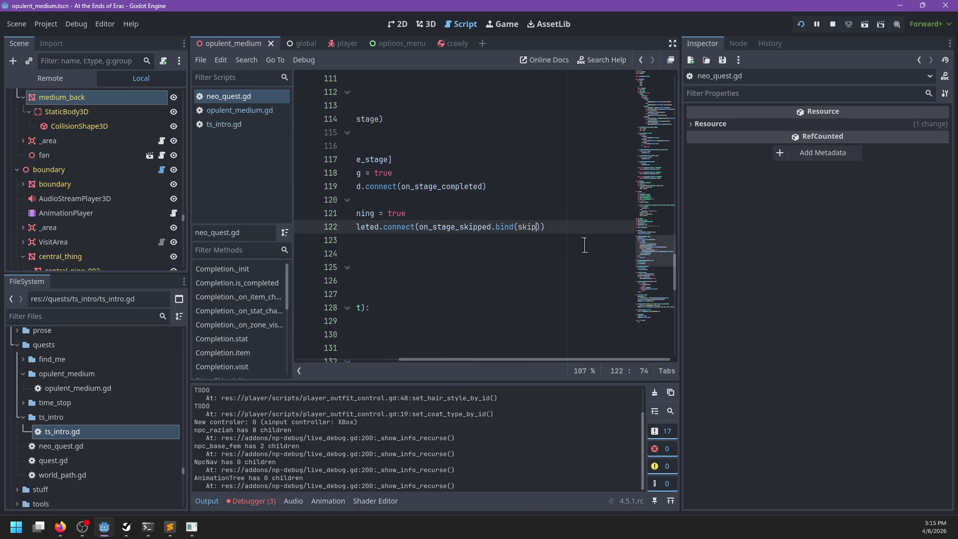
scroll(547, 257, "left", 3)
type("e.completion.comp")
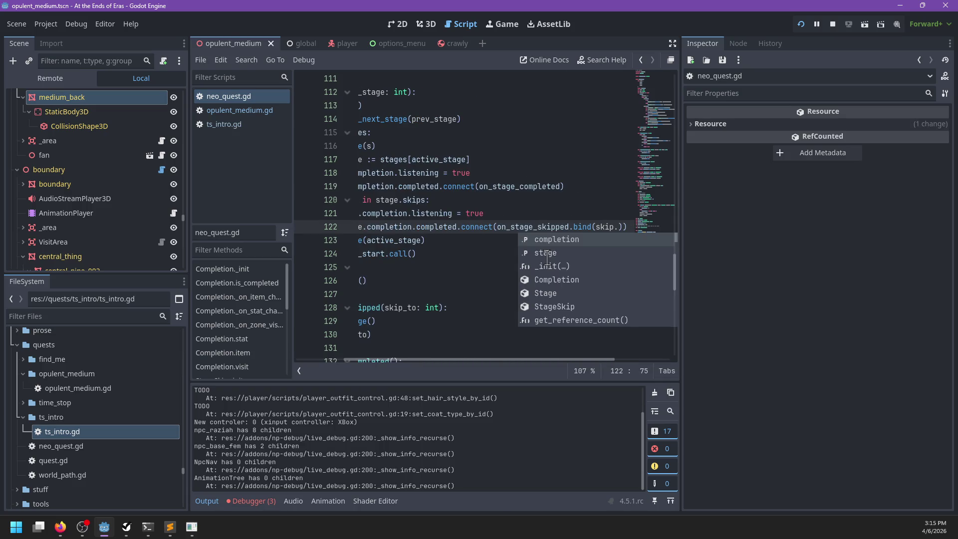
double_click(547, 256)
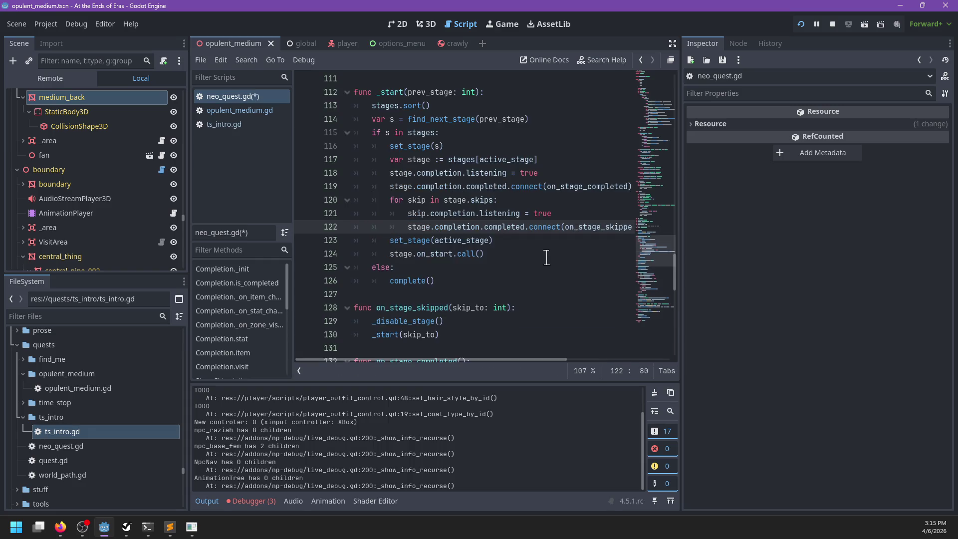
key("ctrl+s")
Step: Show the Debugger panel and its stack trace
left_click(252, 500)
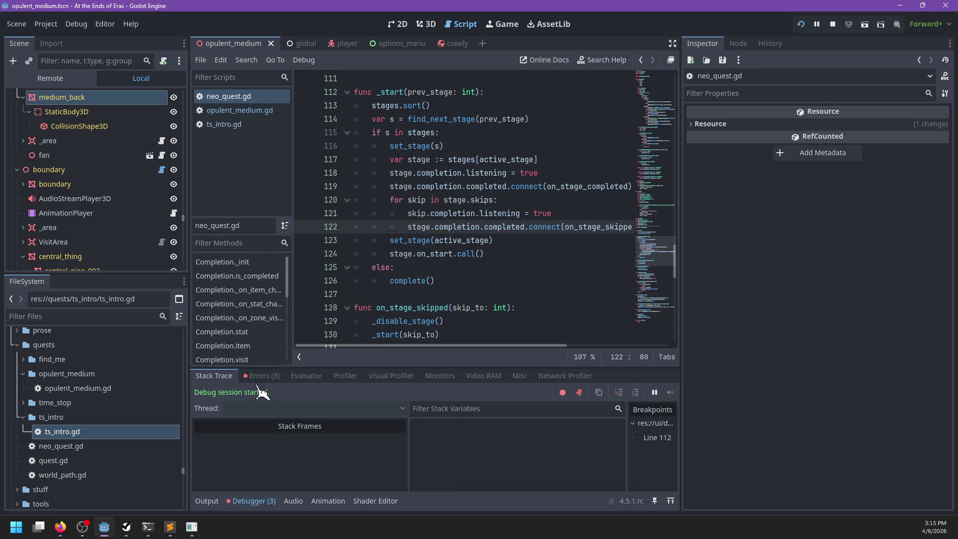
left_click(261, 375)
left_click(558, 283)
Step: Launch the game with F5 and set a breakpoint on on_stage_skipped's first line (129)
key("F5")
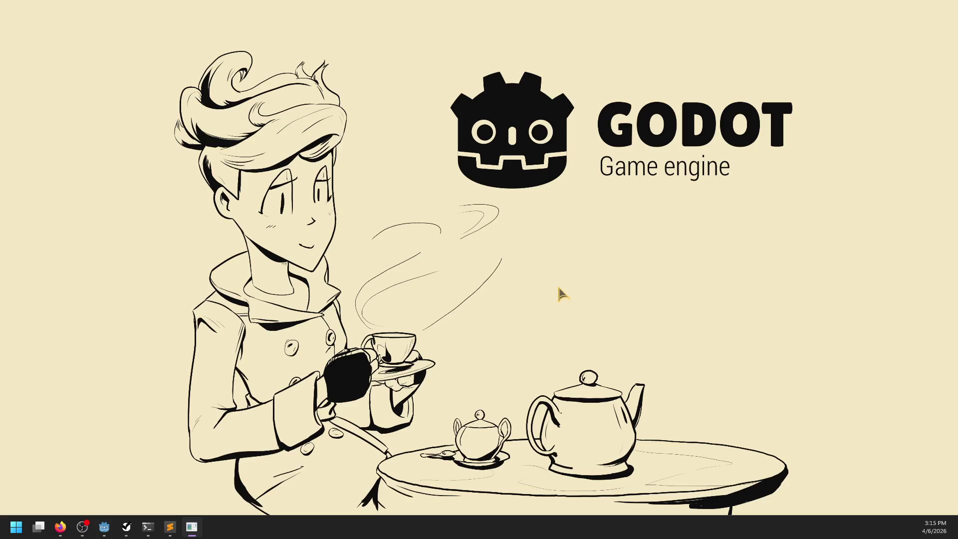
key("alt+Tab")
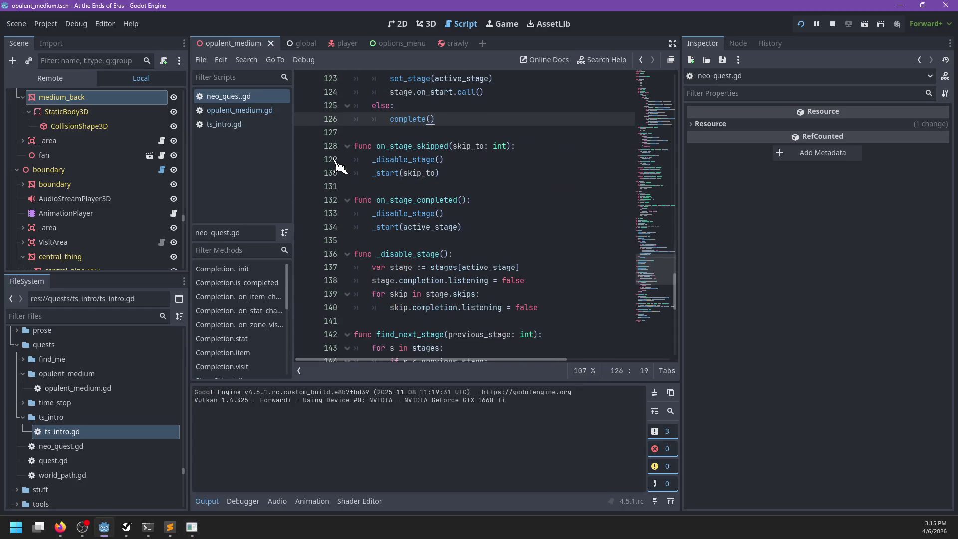
left_click(309, 163)
left_click(484, 171)
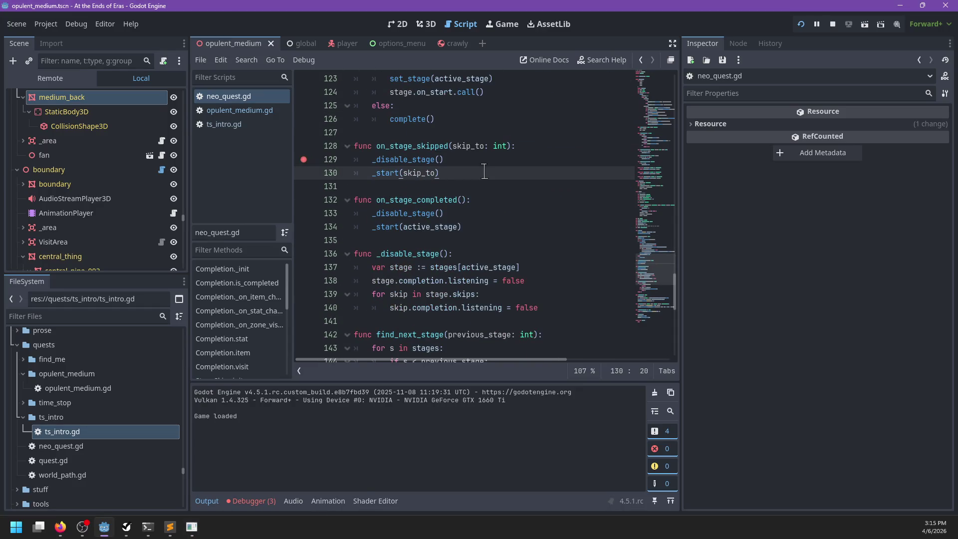
mouse_move(480, 268)
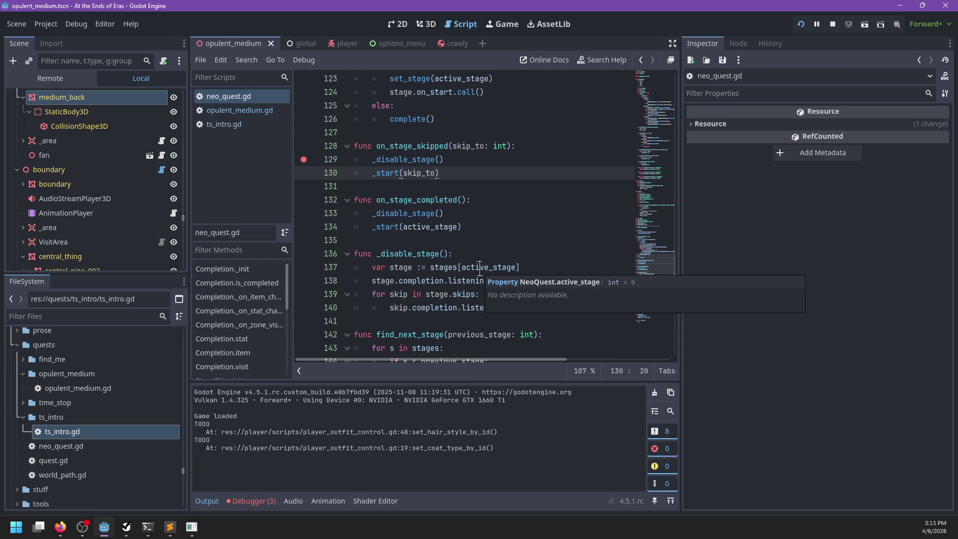
Step: In the running game, choose Play from the main menu and open the live debug console
key("alt+Tab")
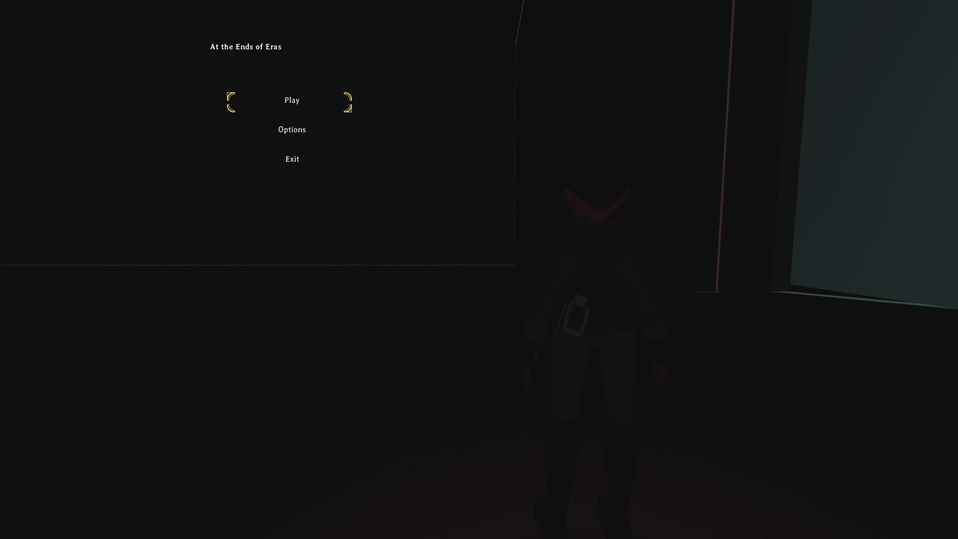
key("Escape")
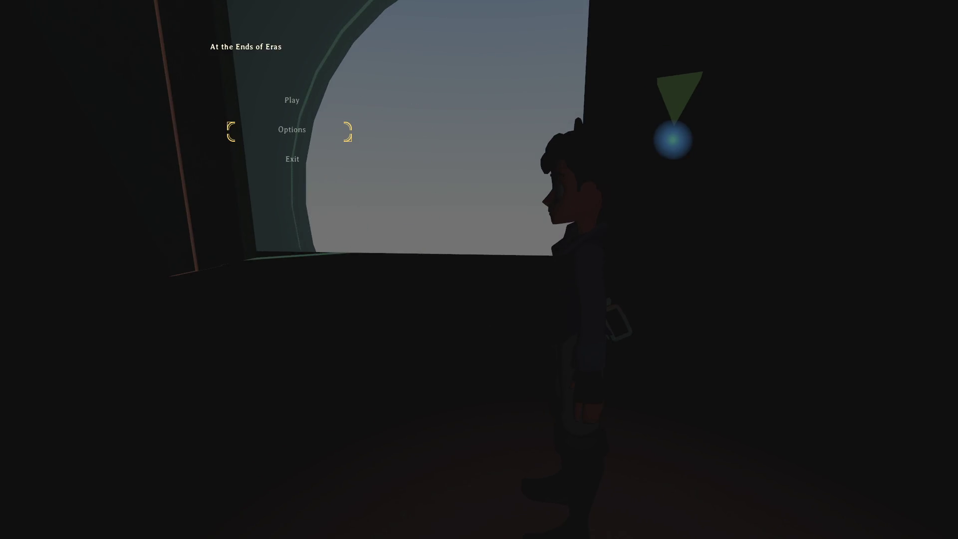
key("Up")
key("Return")
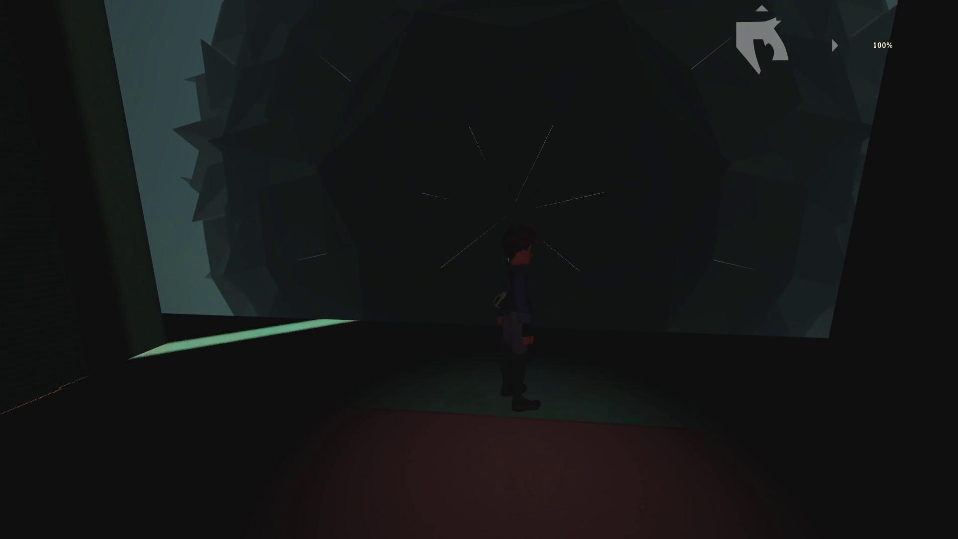
key("grave")
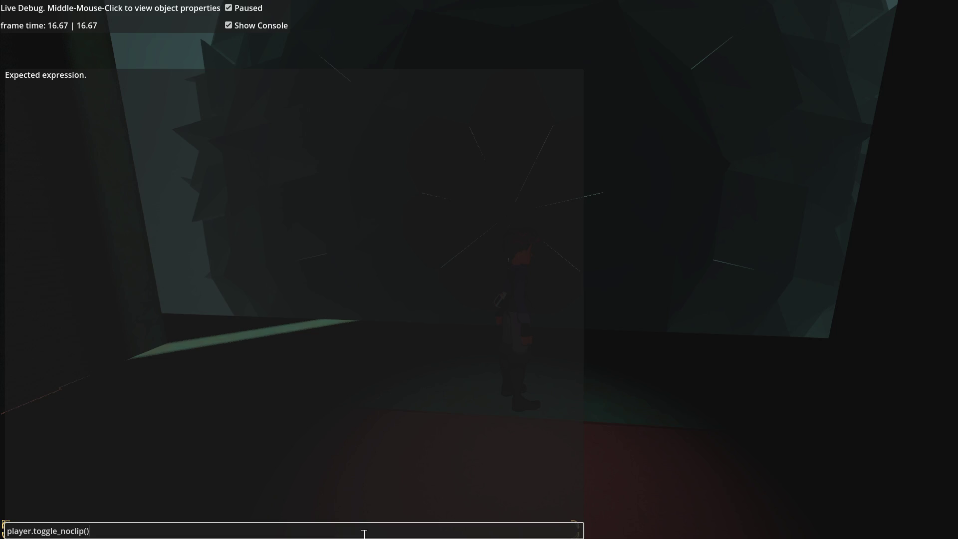
Step: Run player.toggle_noclip() and repeatedly toggle the live debug console while moving
key("Return")
key("grave")
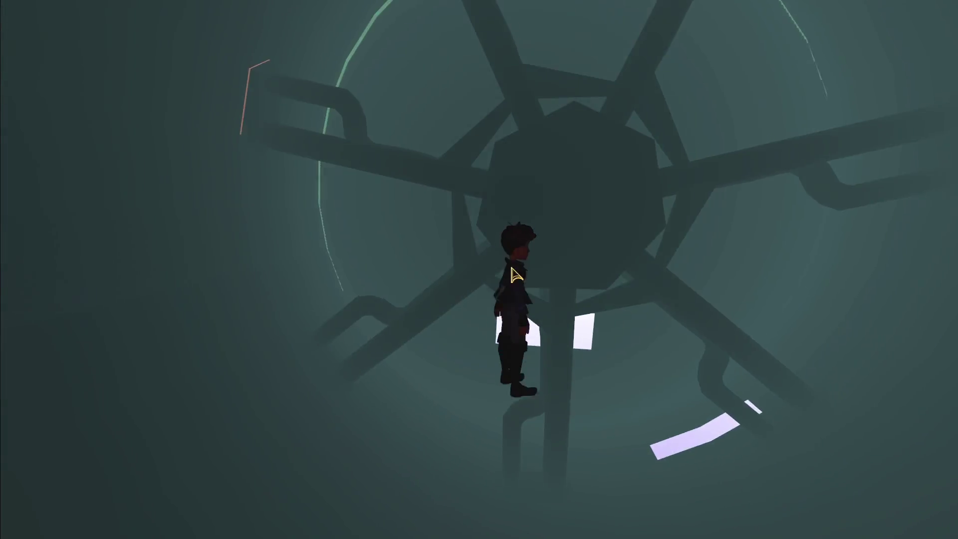
key("grave")
key("grave")
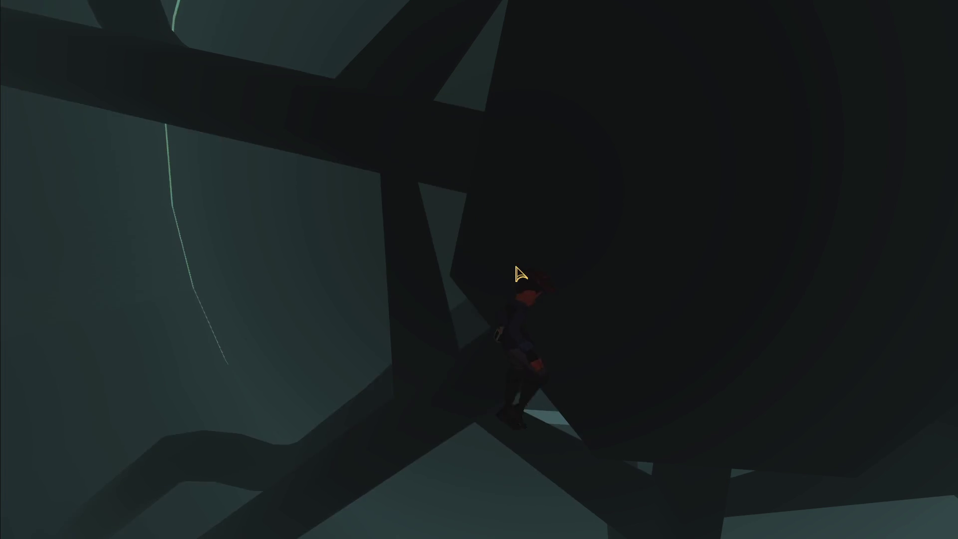
key("grave")
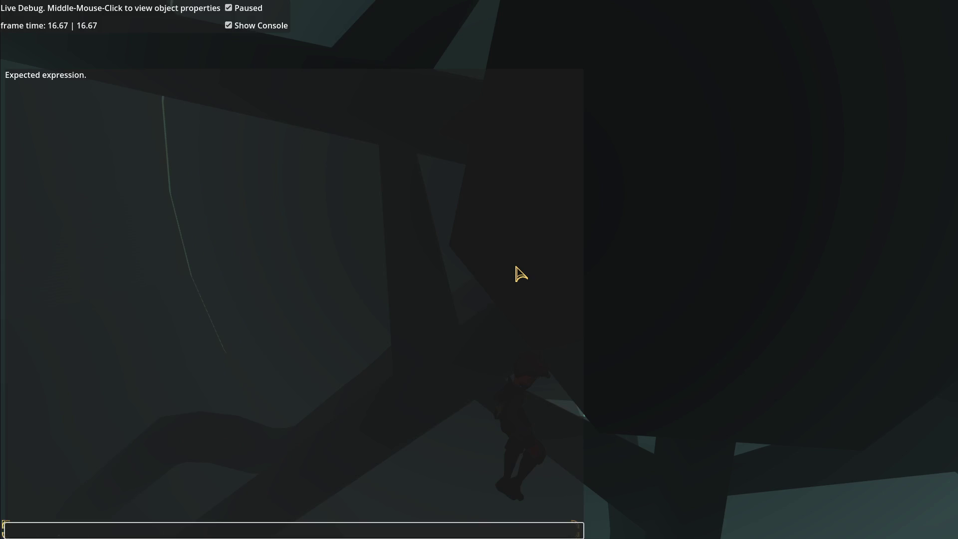
key("grave")
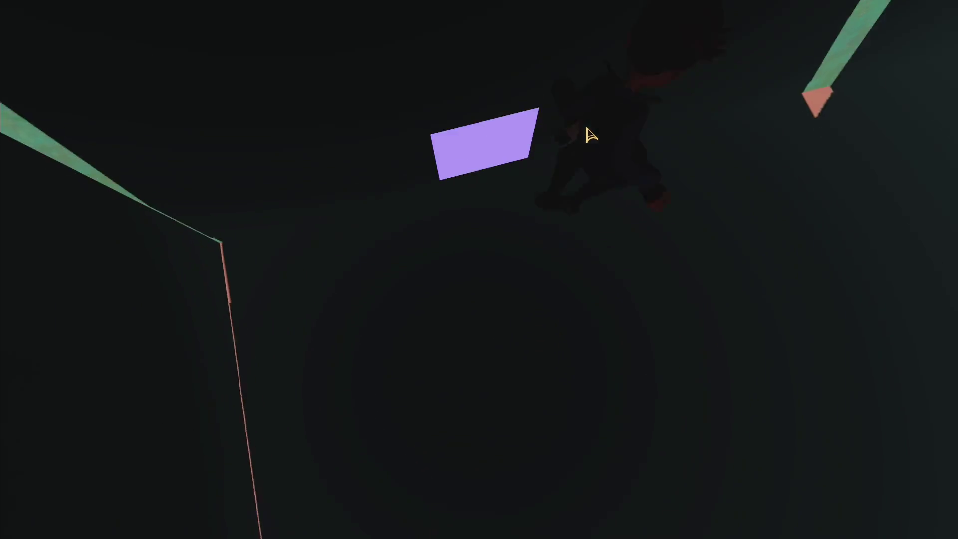
key("grave")
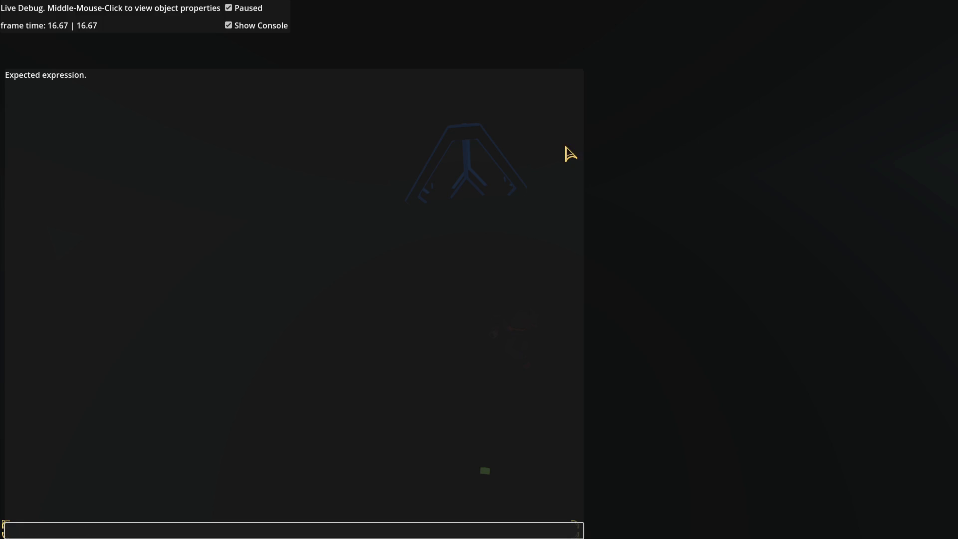
key("grave")
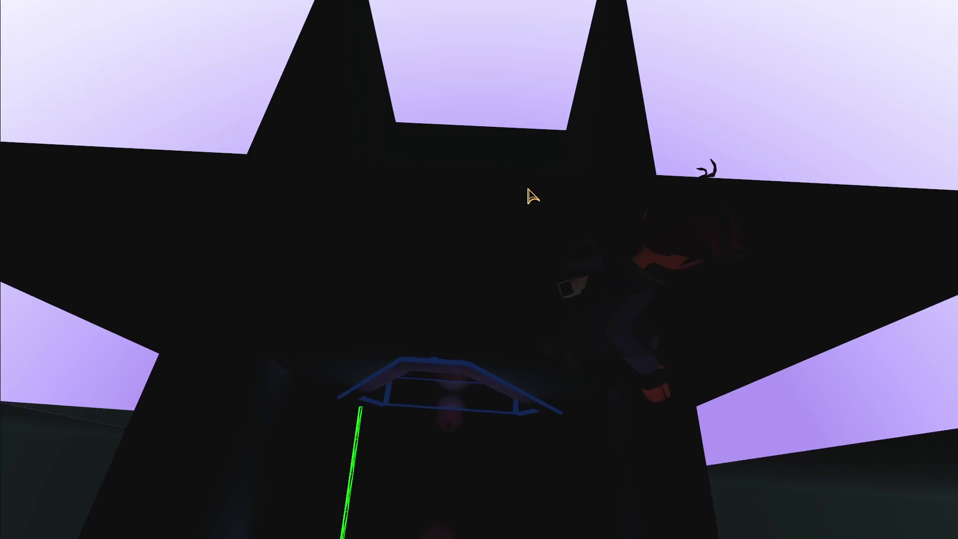
key("grave")
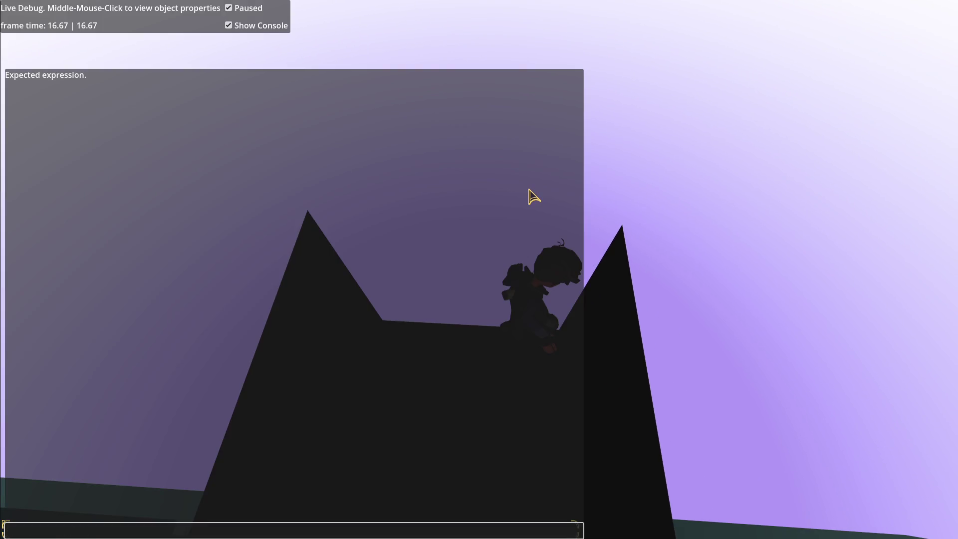
key("grave")
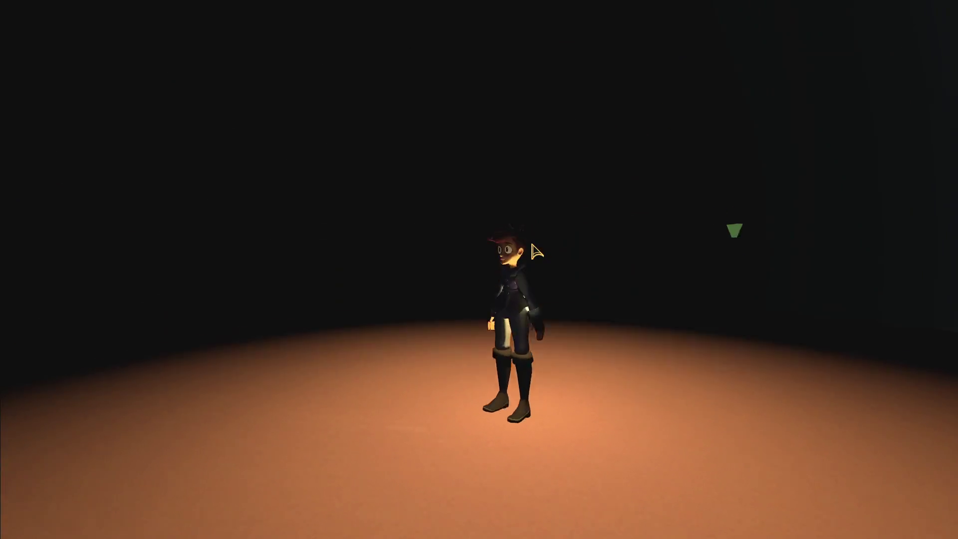
key("a")
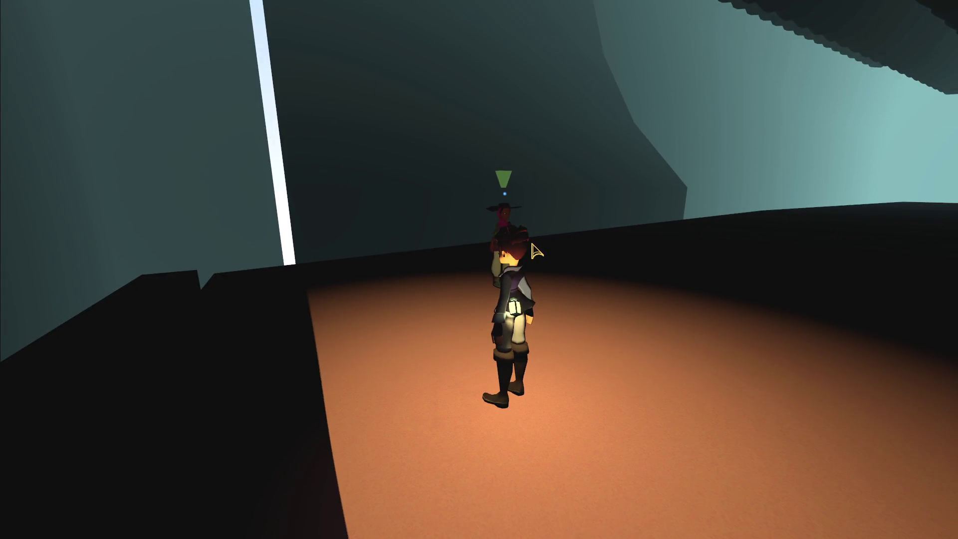
key("grave")
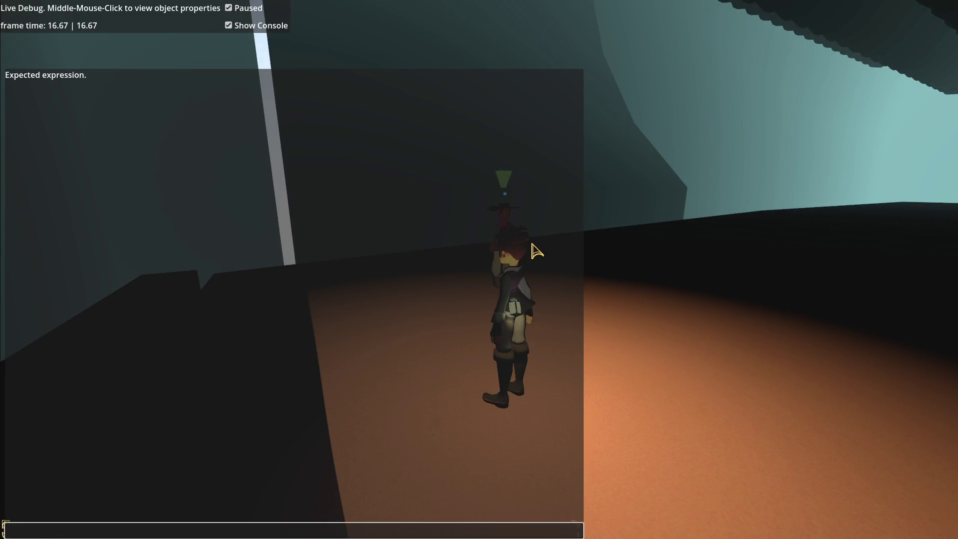
key("grave")
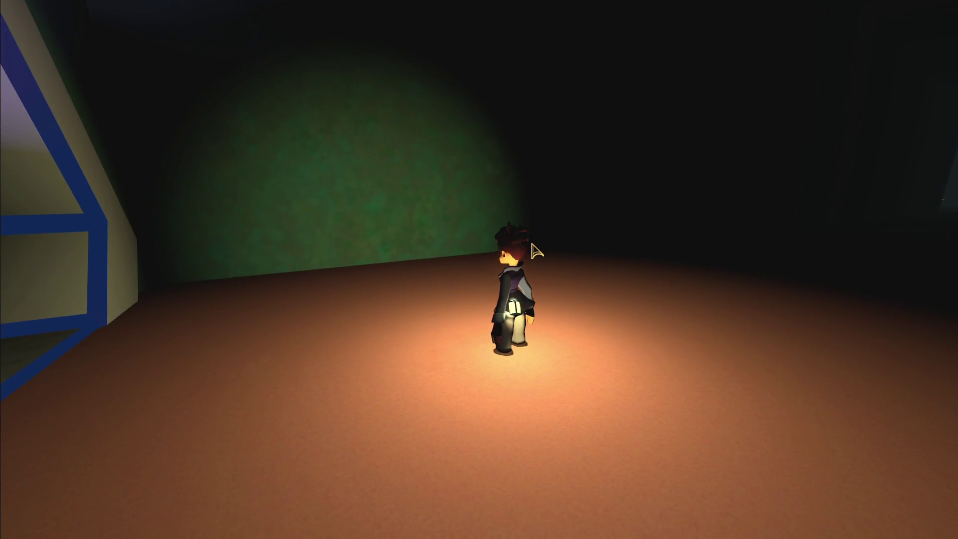
key("grave")
key("grave")
Step: Run down the green corridor through the triangular portal, pause, and return to Godot
key("w")
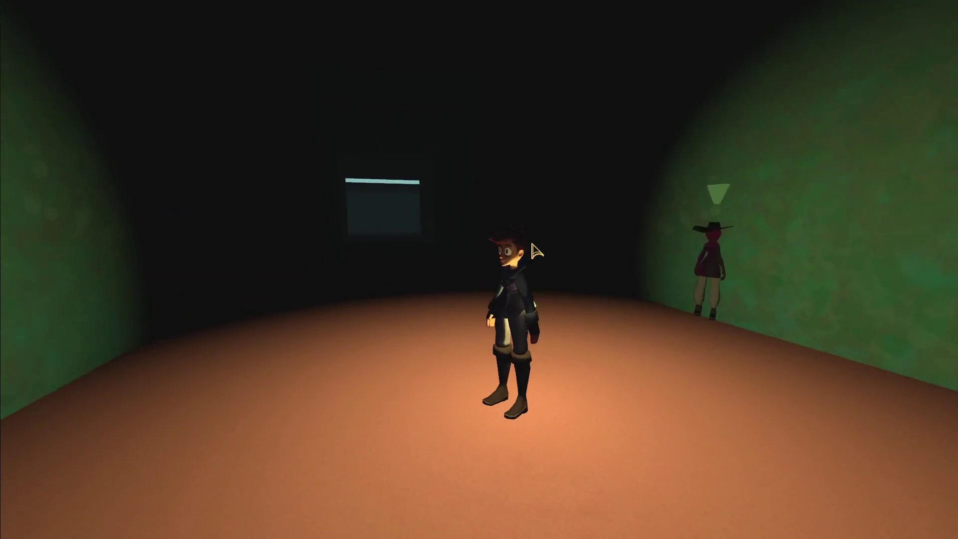
key("w")
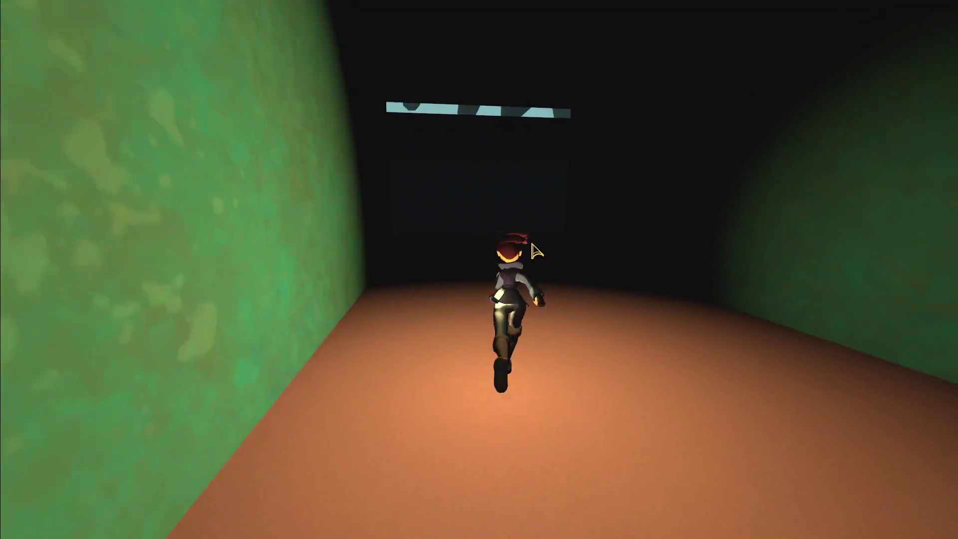
key("w")
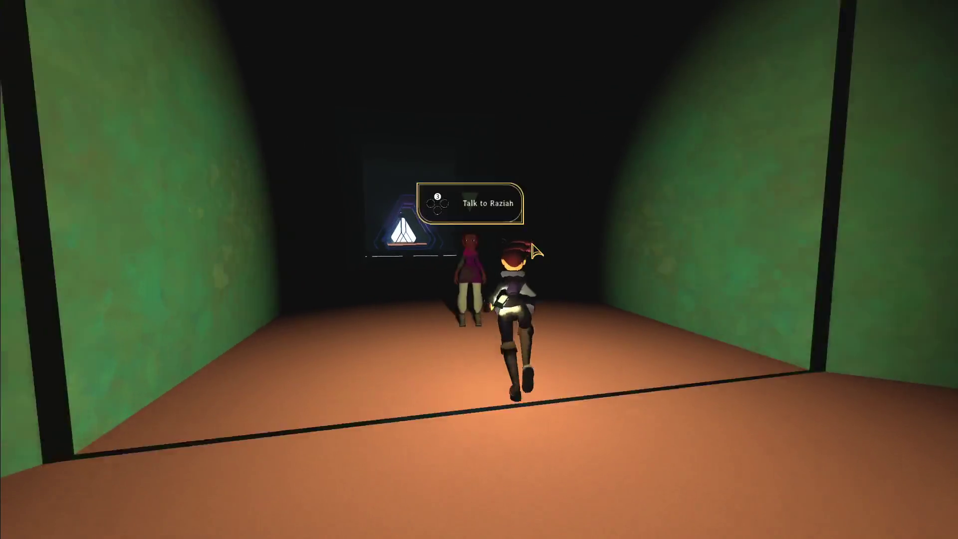
key("w")
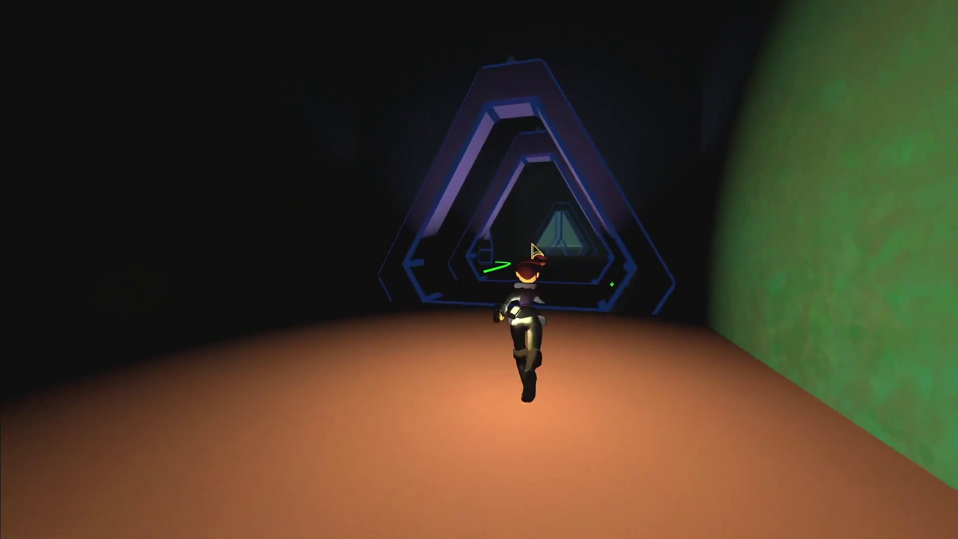
key("Escape")
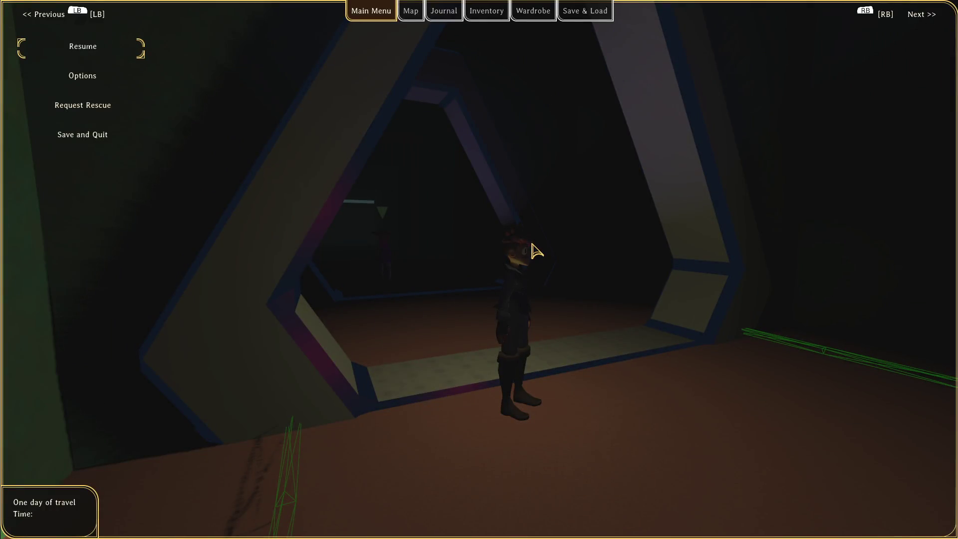
key("alt+Tab")
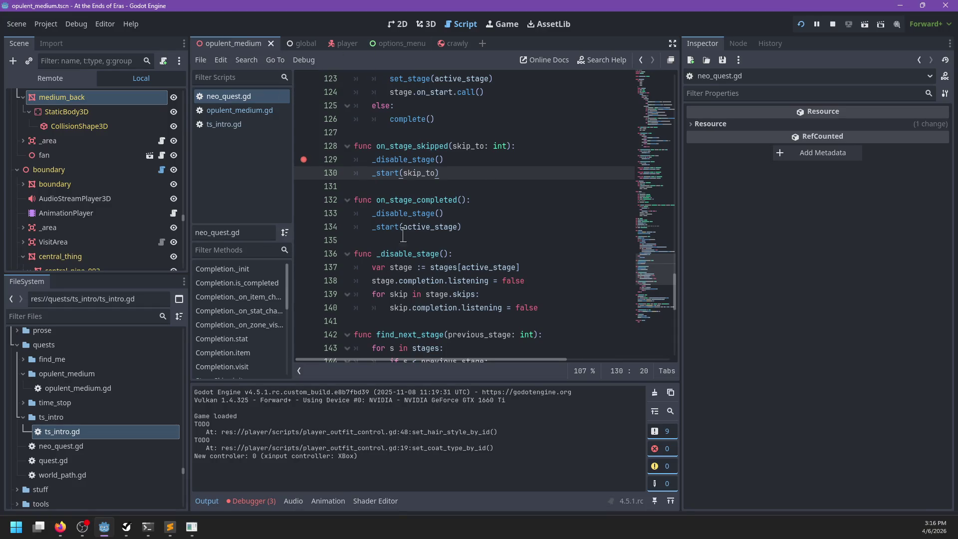
Step: Review skip, get_saved_stage and set_stage usages in neo_quest.gd
scroll(402, 236, "up", 4)
double_click(409, 201)
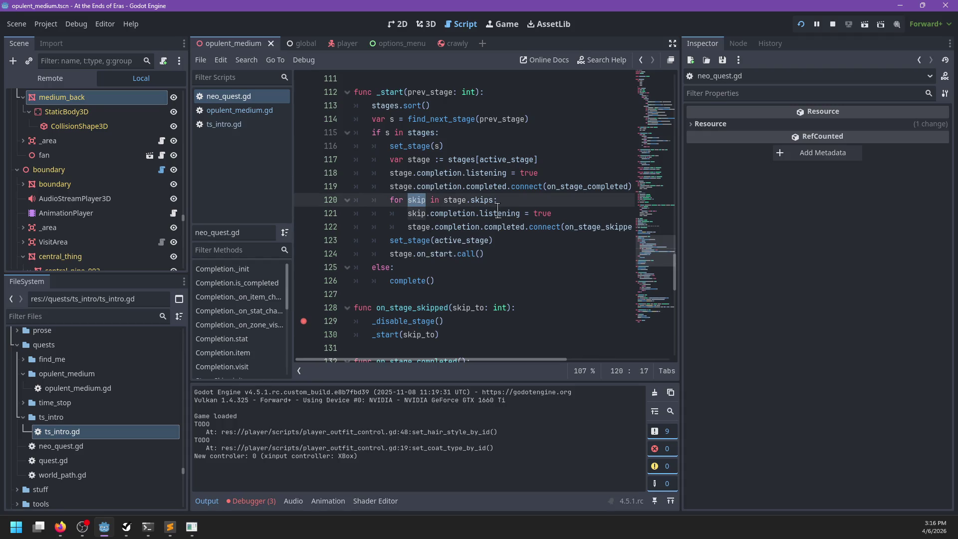
scroll(497, 209, "up", 4)
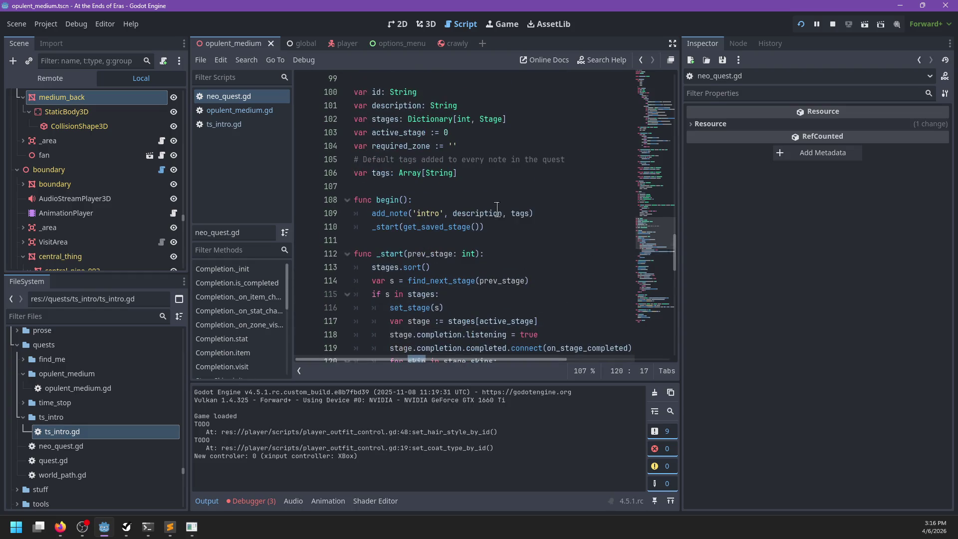
double_click(446, 227)
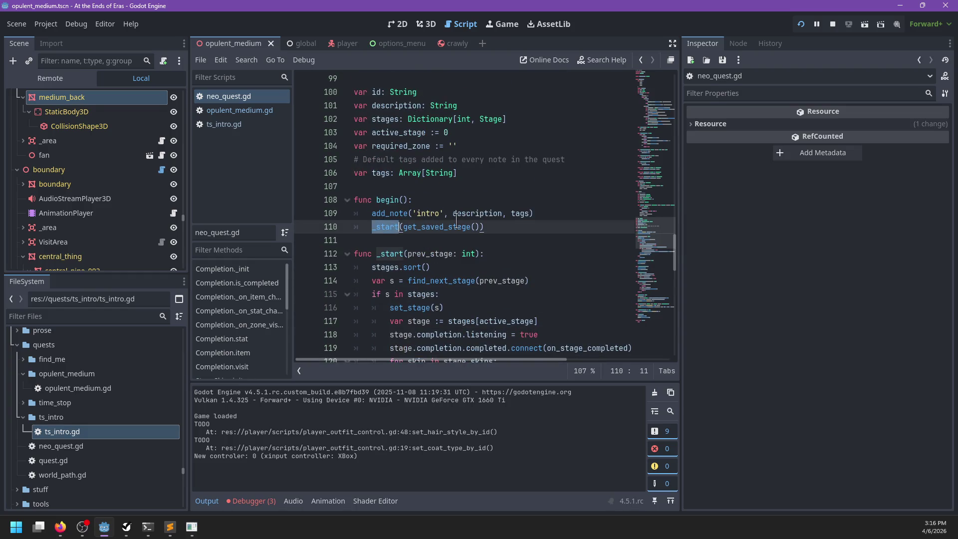
scroll(382, 264, "down", 2)
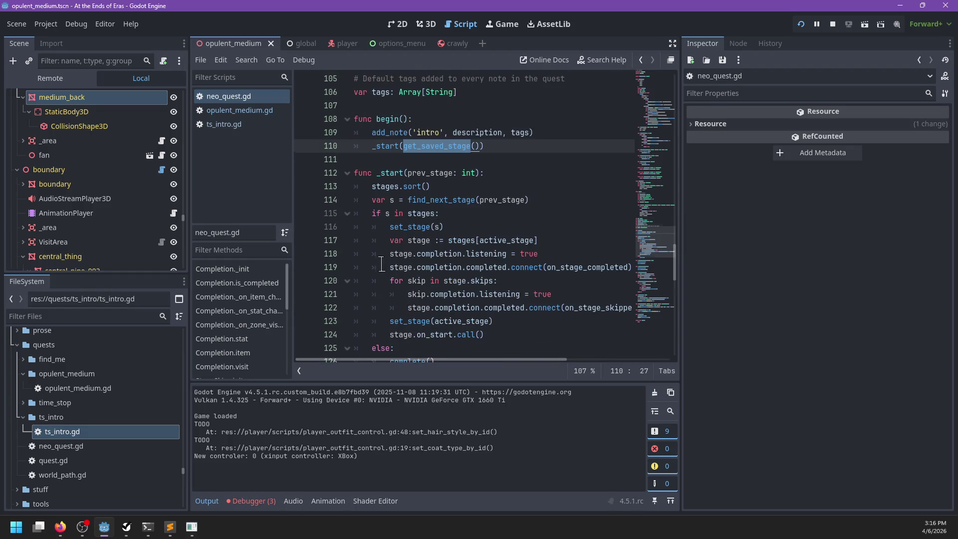
double_click(411, 228)
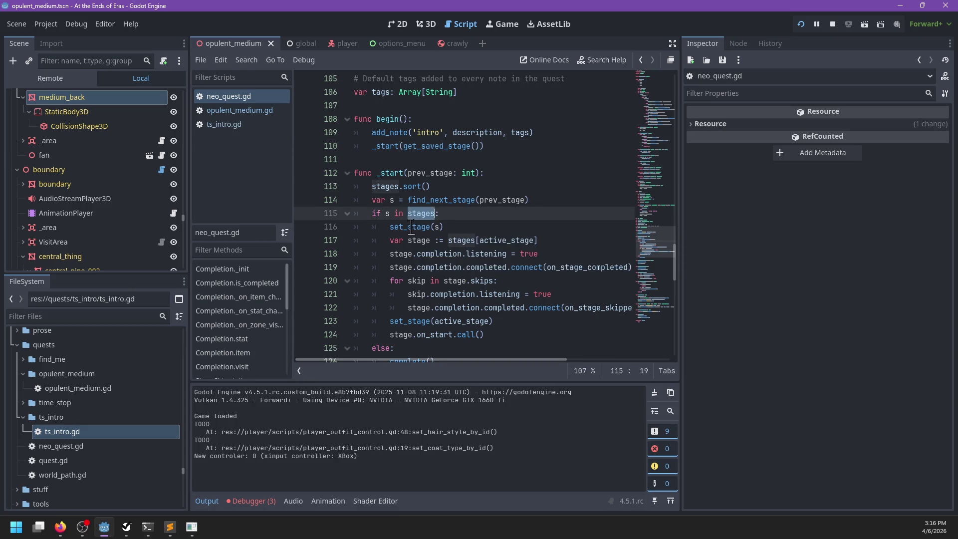
scroll(400, 210, "down", 2)
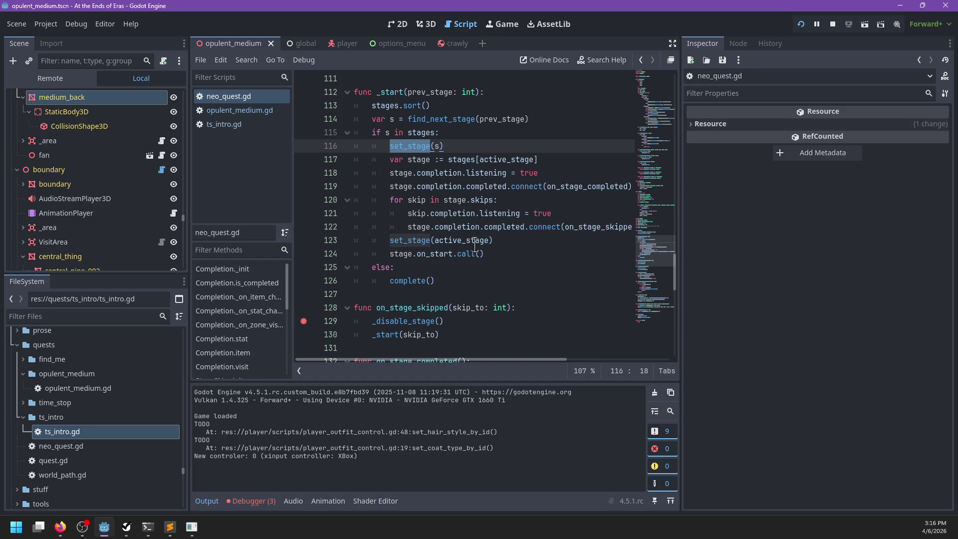
Step: Replace 'stage' with 'skip' on line 122, save, quit the game and relaunch it
double_click(415, 227)
type("skip")
key("ctrl+s")
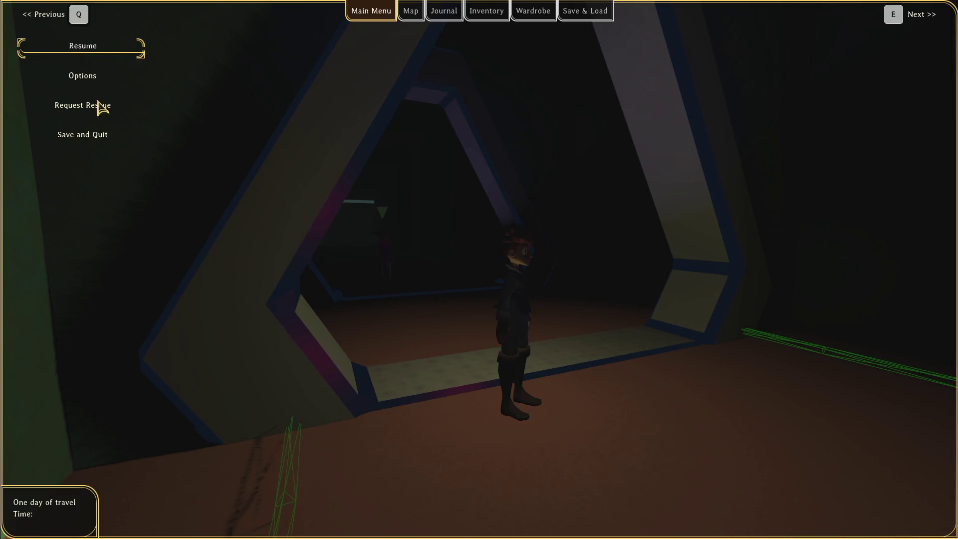
left_click(98, 136)
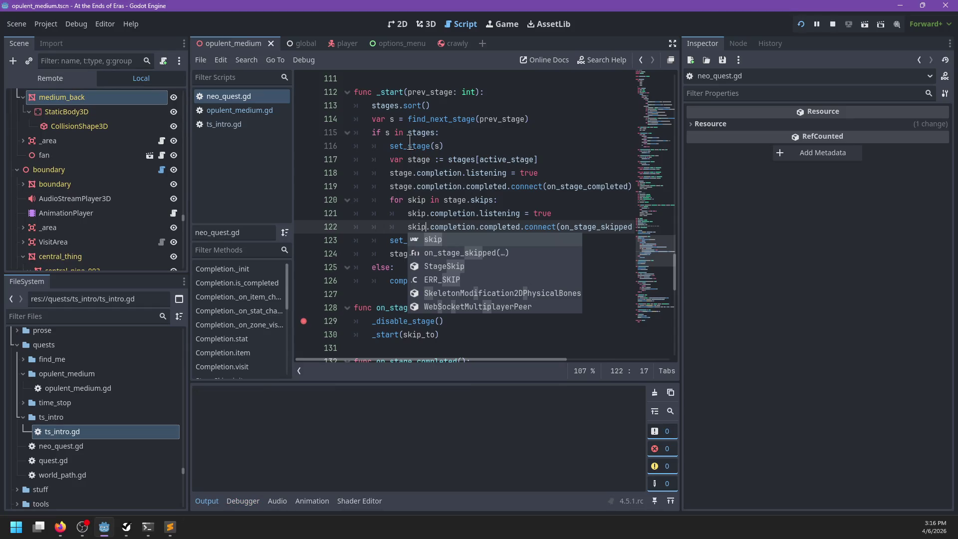
key("F5")
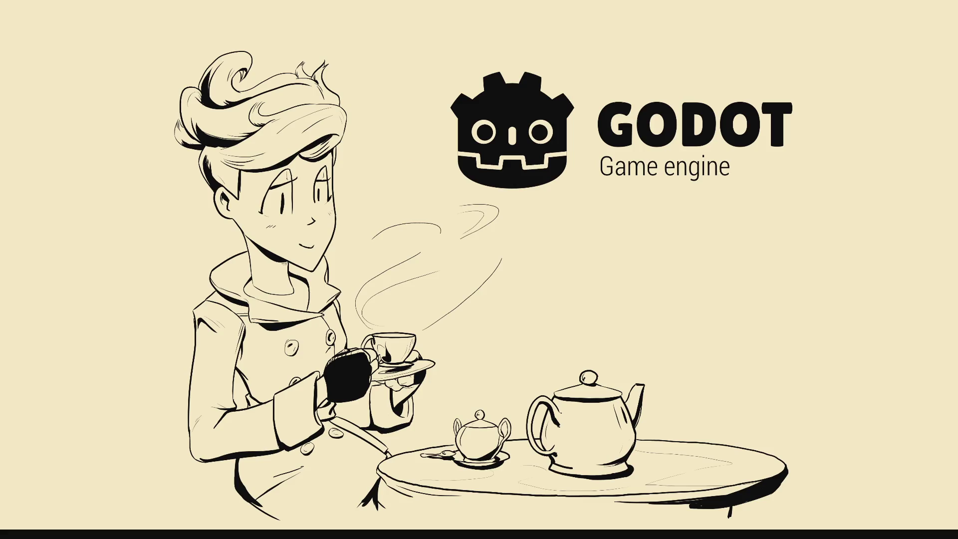
Step: Run to the green room until on_stage_skipped breaks with skip_to 50, resume, and open the debug console
key("Return")
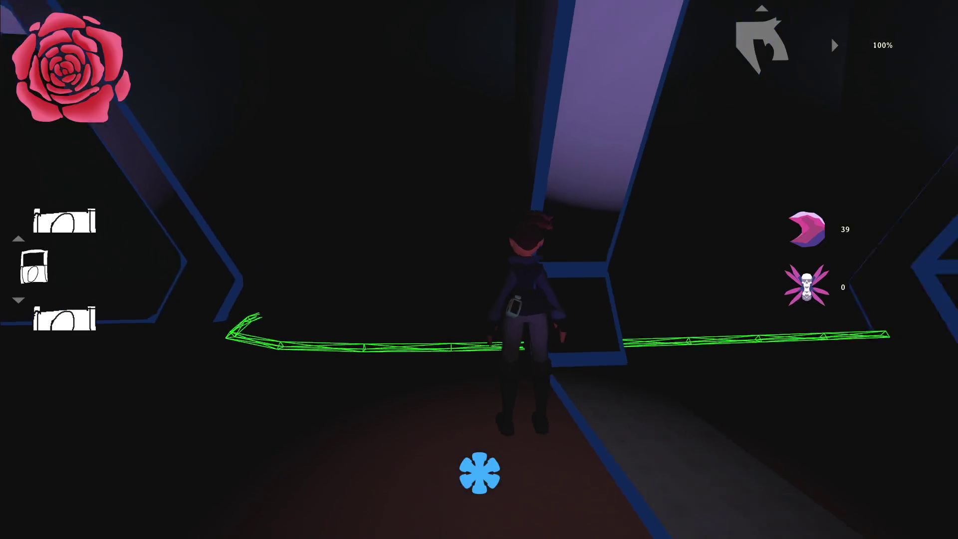
key("w")
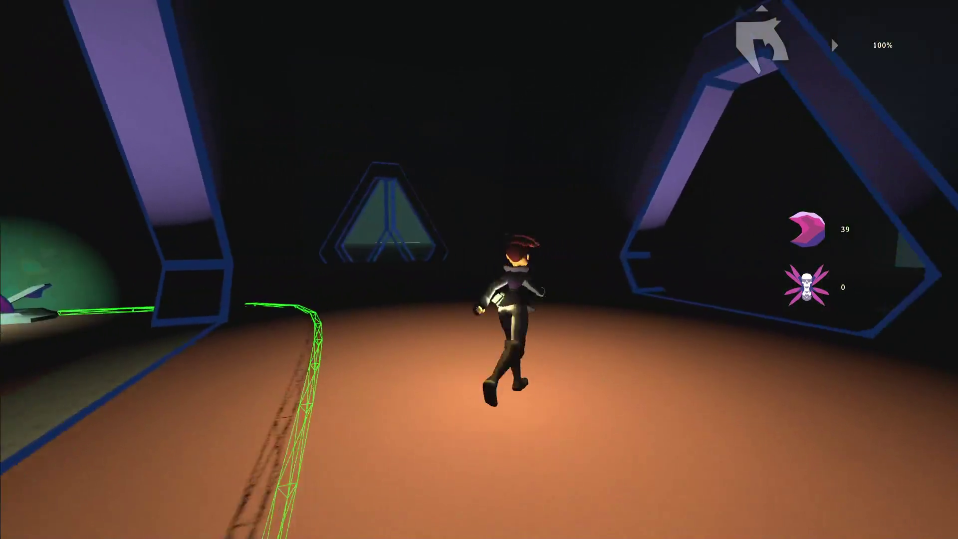
key("w")
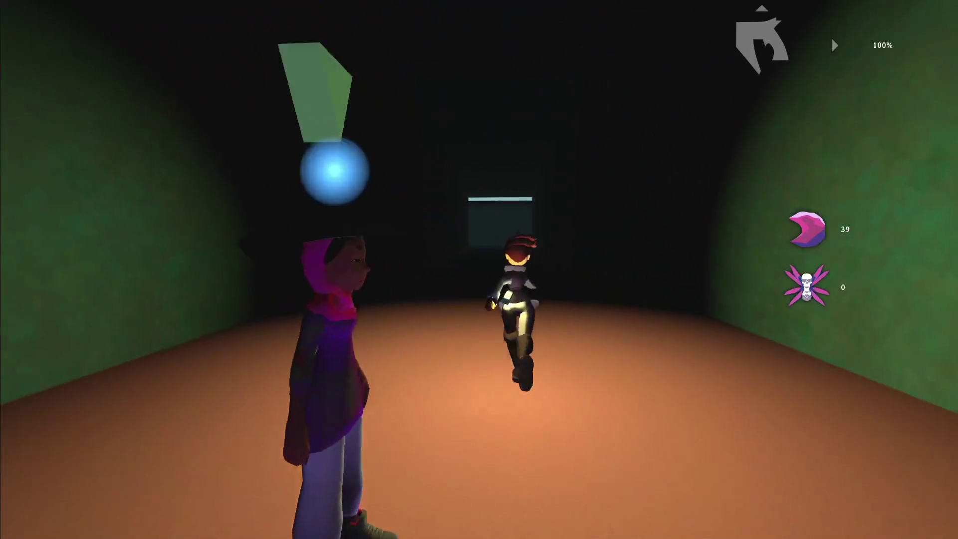
key("w")
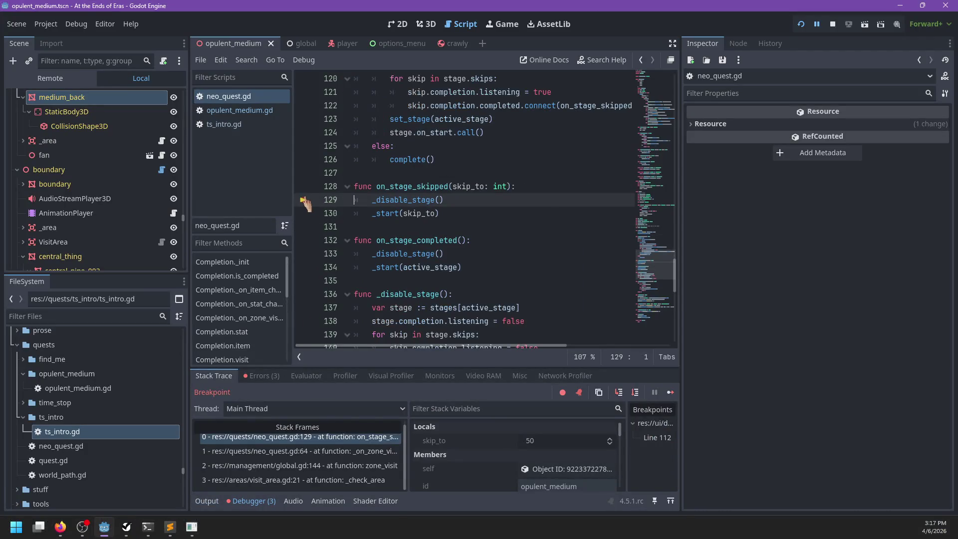
key("F12")
key("w")
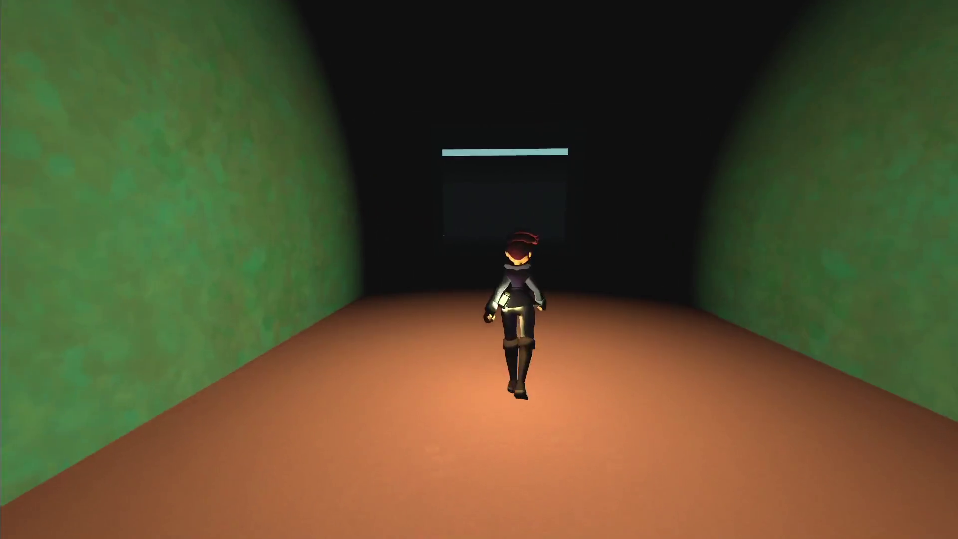
key("grave")
type("SaveLoad.state.da")
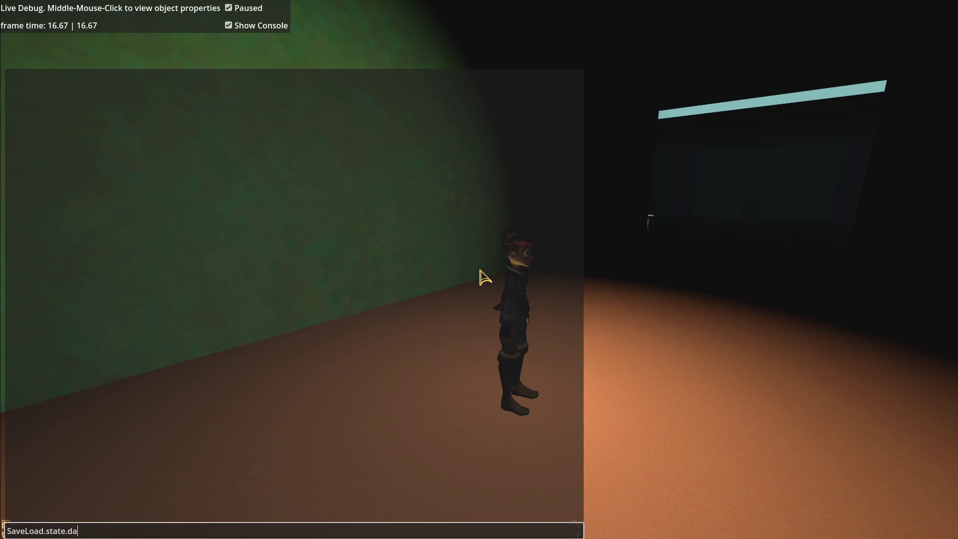
Step: Dump SaveLoad.state, expand quest > opulent_medium to confirm stage 60, then return to Godot
key("Return")
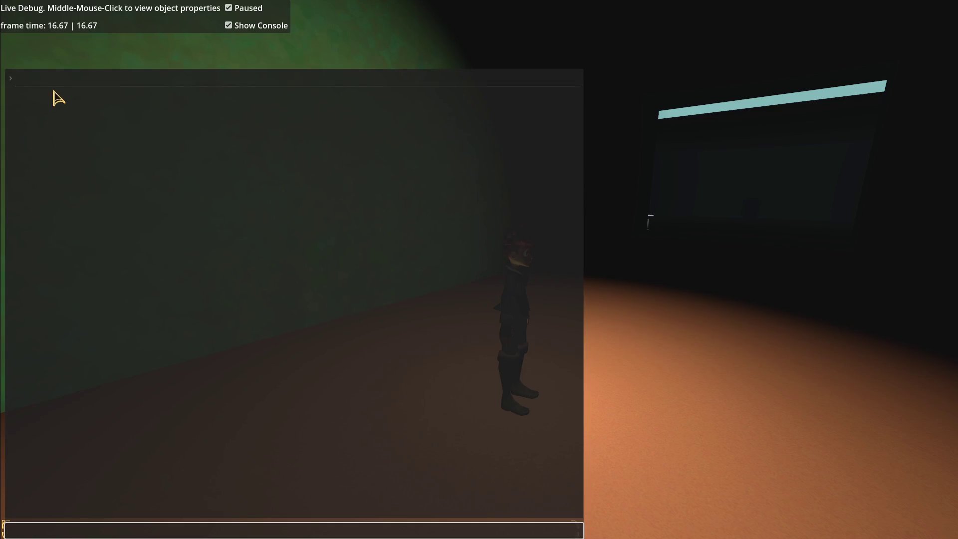
left_click(20, 79)
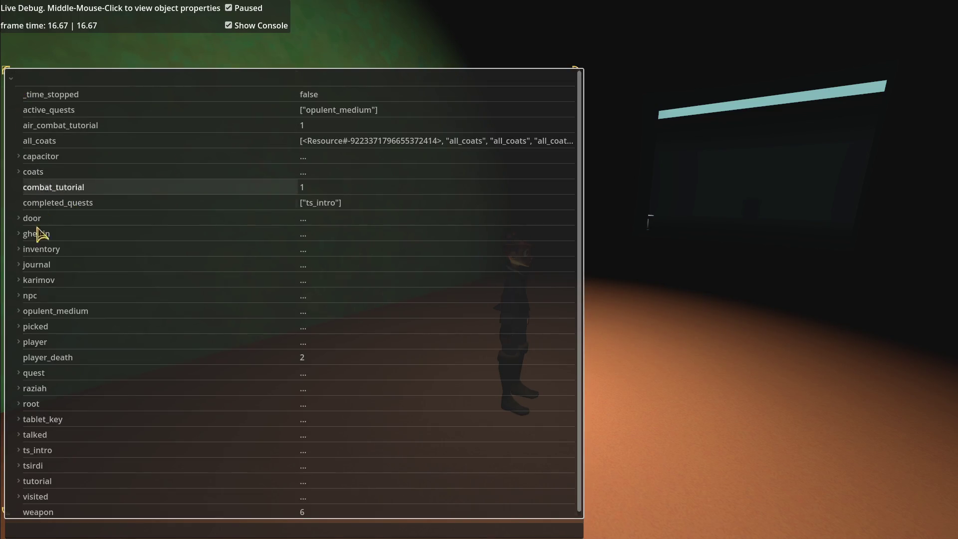
left_click(20, 374)
scroll(134, 354, "down", 1)
left_click(35, 356)
scroll(155, 363, "down", 5)
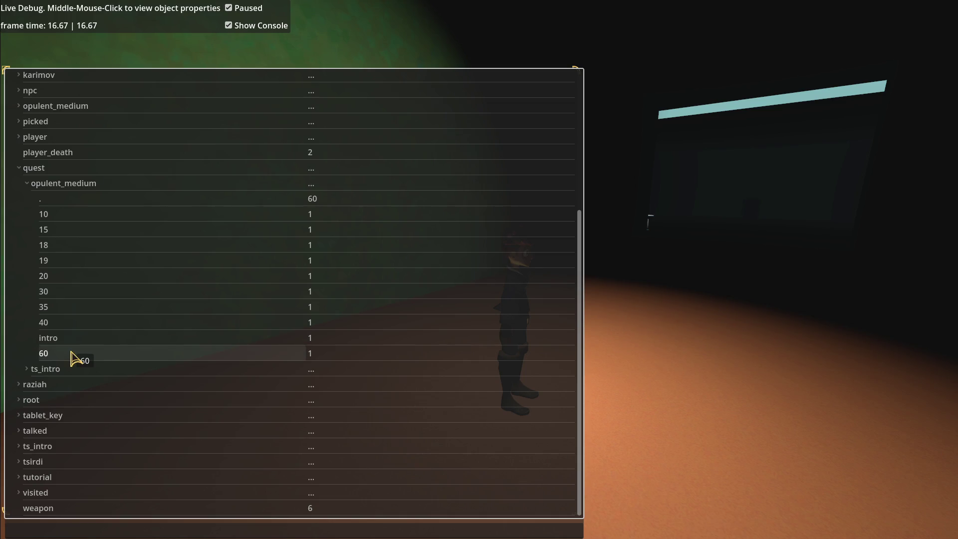
key("alt+Tab")
Step: Open opulent_medium.gd and select the capacitor and opulent_medium:exit completion lines
left_click(240, 129)
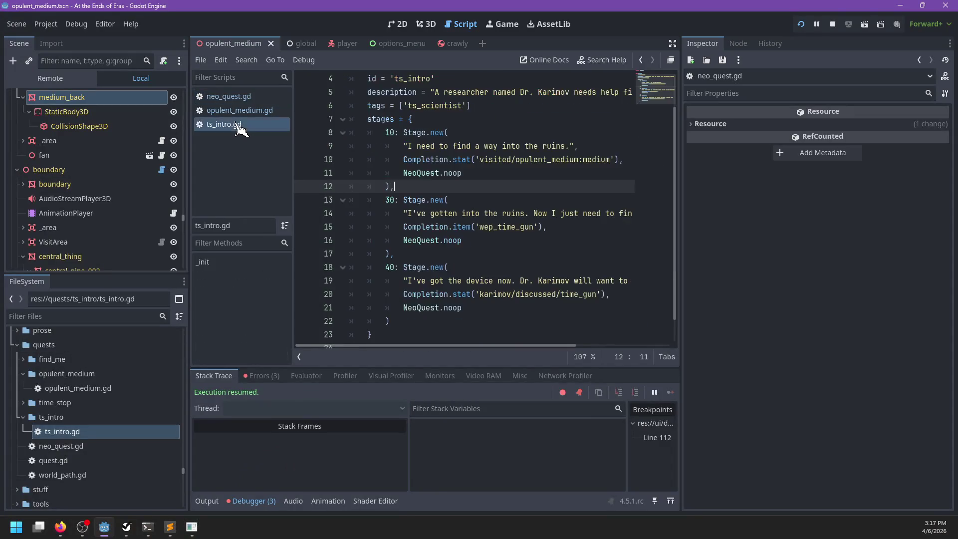
scroll(332, 188, "down", 2)
left_click(236, 109)
scroll(512, 220, "down", 20)
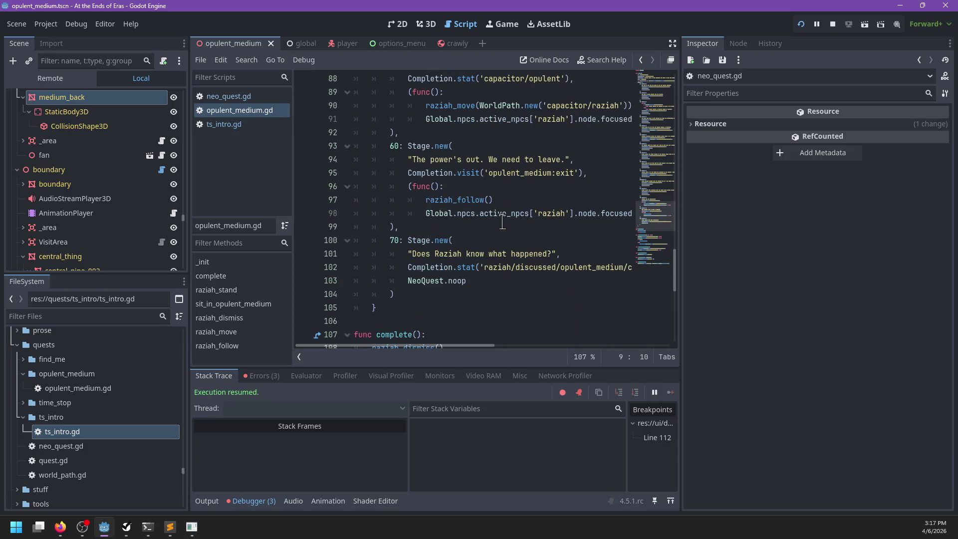
scroll(461, 194, "up", 1)
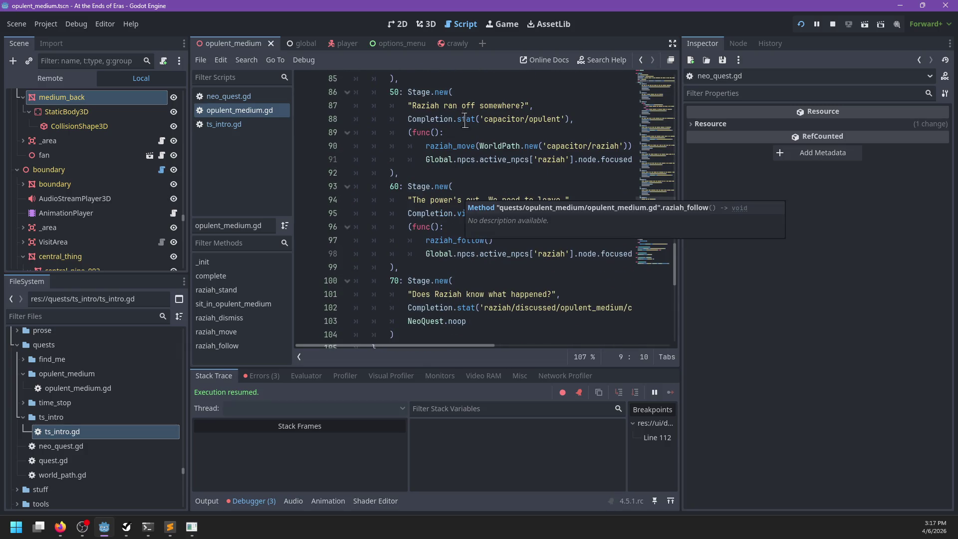
left_click_drag(407, 118, 508, 119)
left_click_drag(603, 123, 599, 125)
left_click_drag(407, 213, 609, 213)
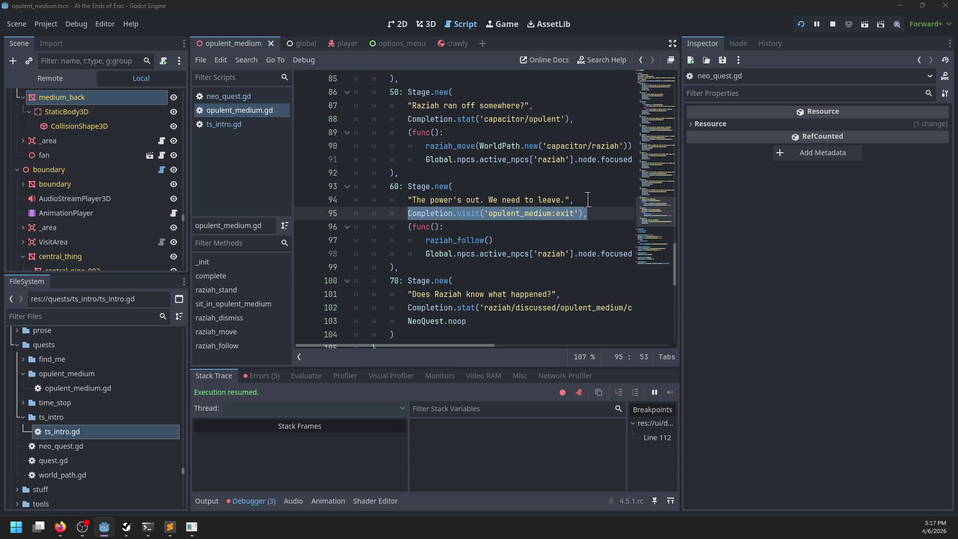
Step: Switch to the running game, dismiss the live debug stat panel and toggle the pause menu
key("alt+Tab")
key("Escape")
key("Escape")
key("F12")
key("Escape")
key("Escape")
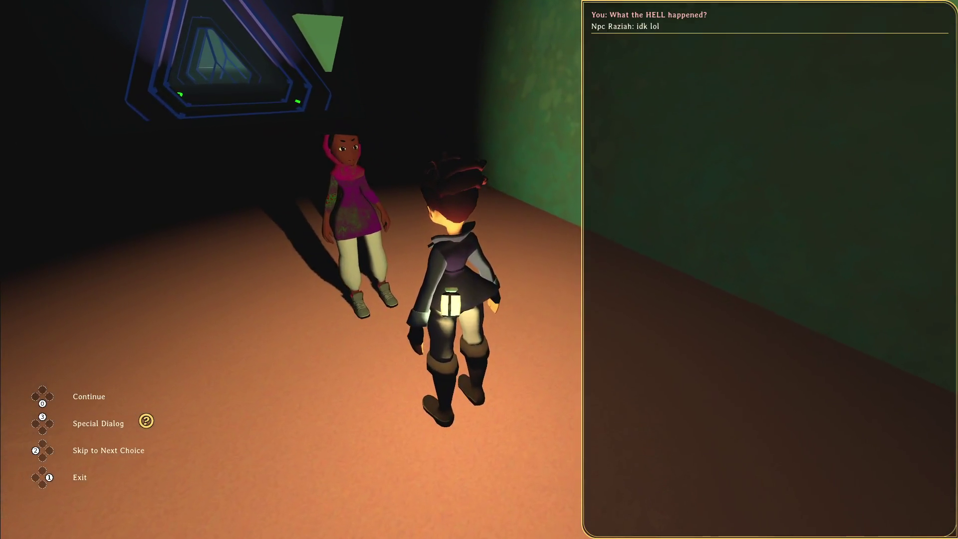
Step: End Raziah's conversation and run through the dark room and green corridor's triangular doorways
key("Escape")
key("w")
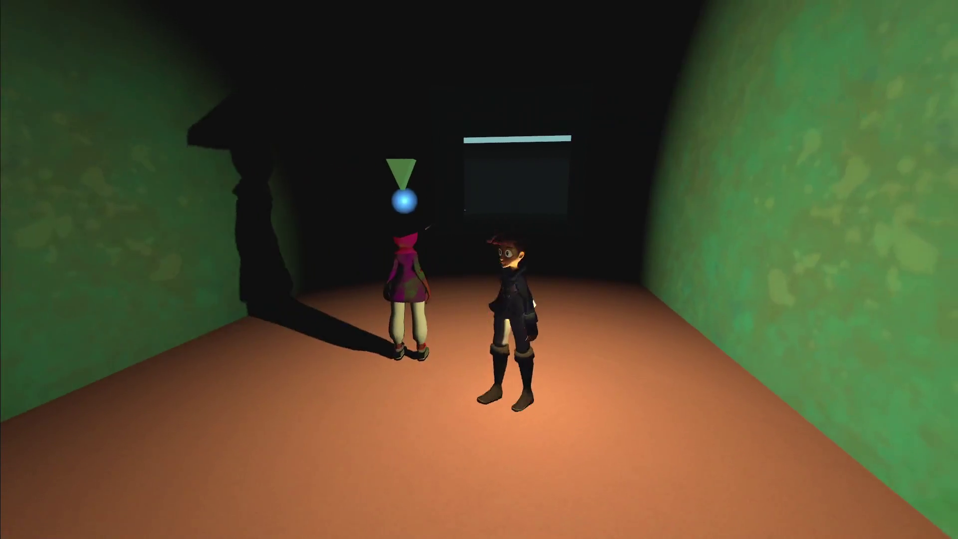
key("w")
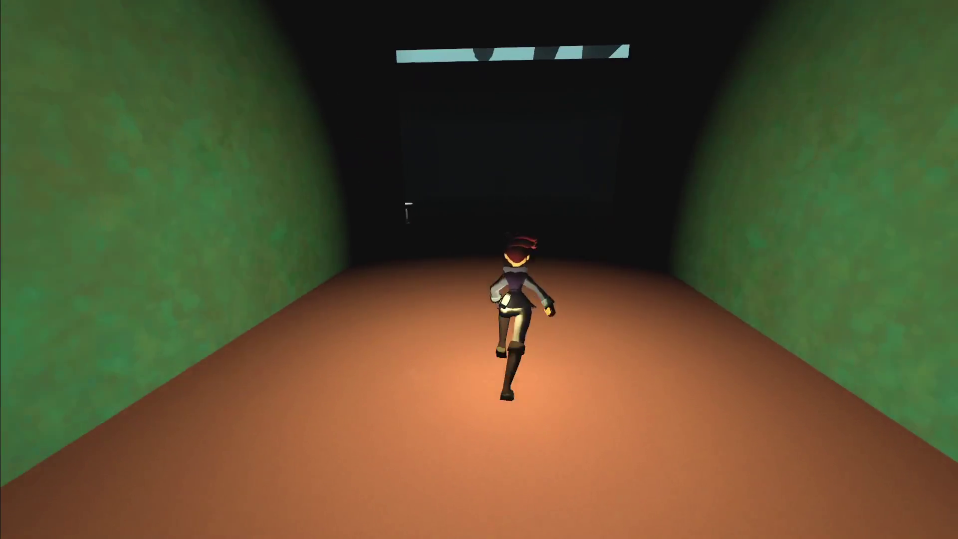
key("w")
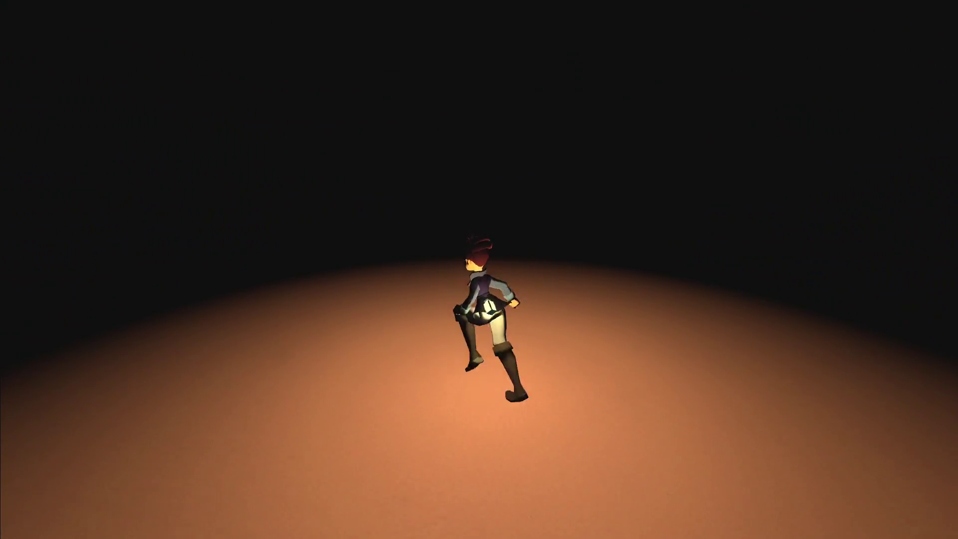
key("w")
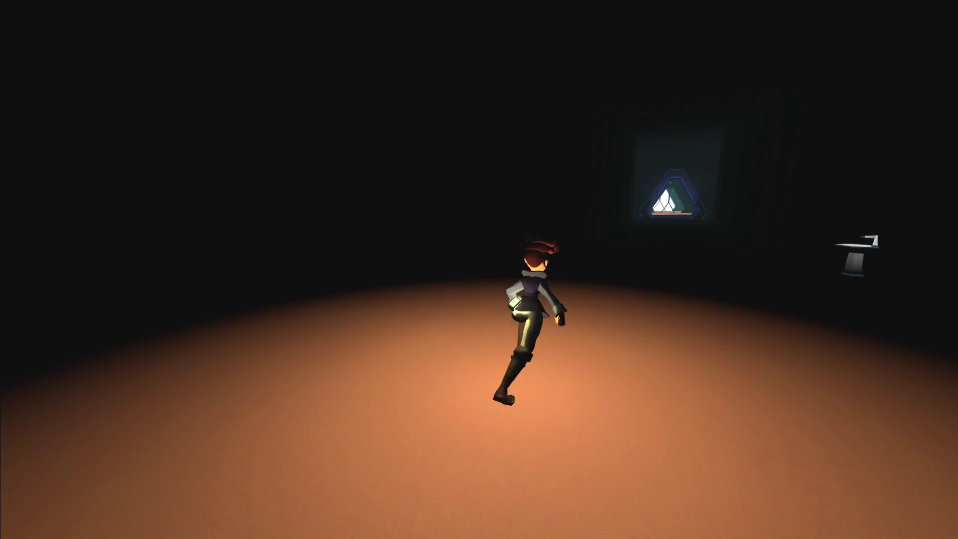
key("w")
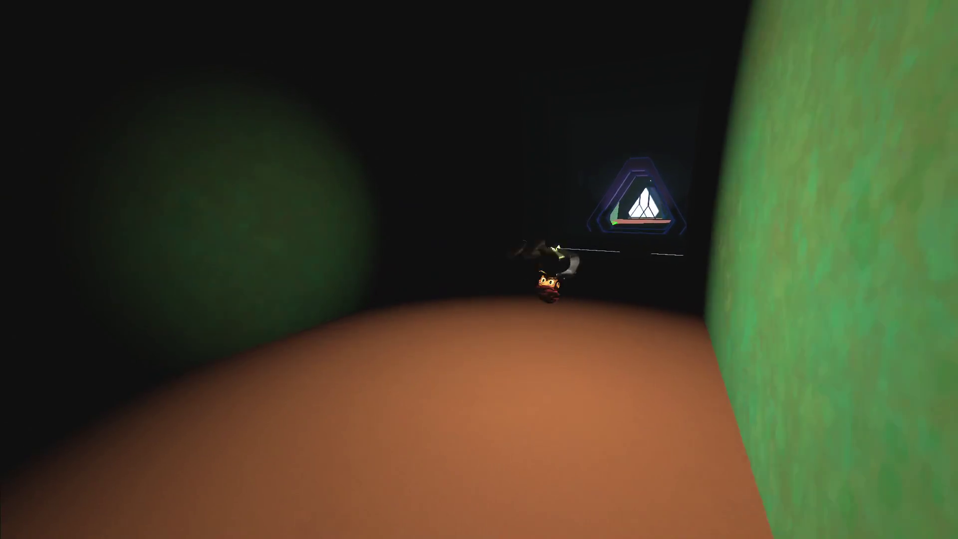
key("w")
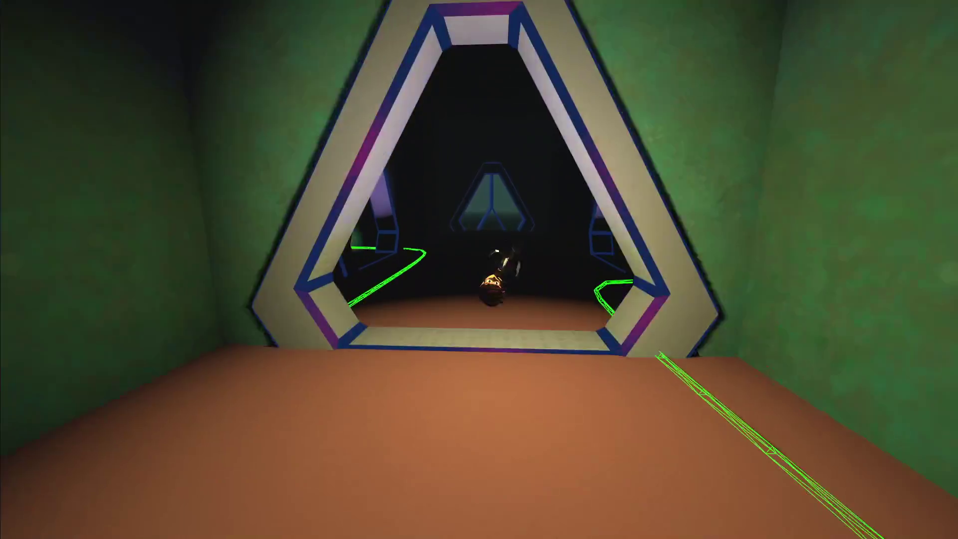
key("w")
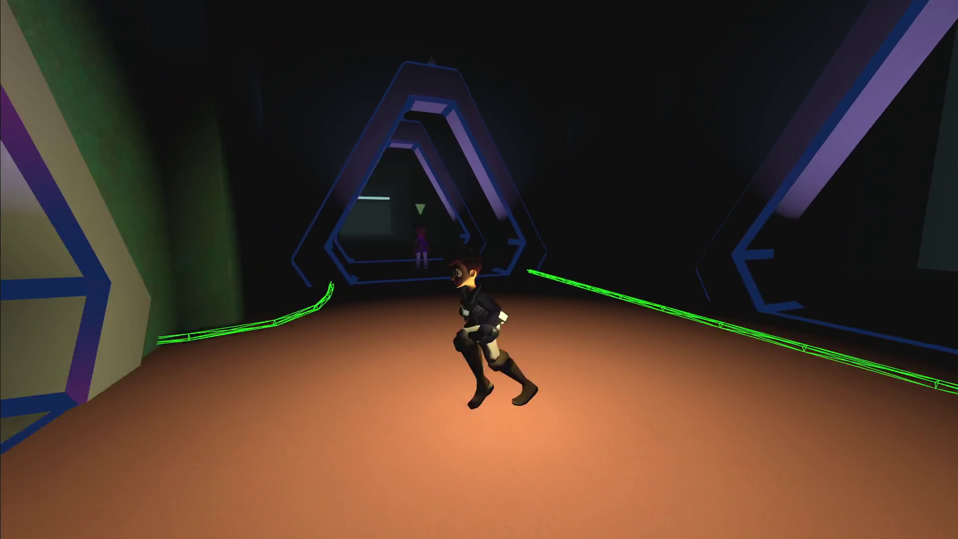
Step: Run back to Raziah, open the pause menu, and close the game
key("s")
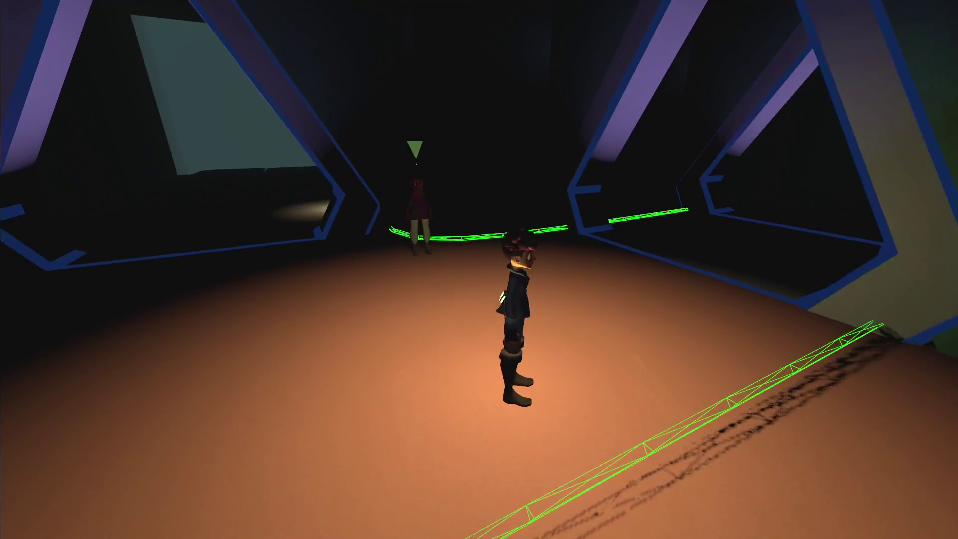
key("w")
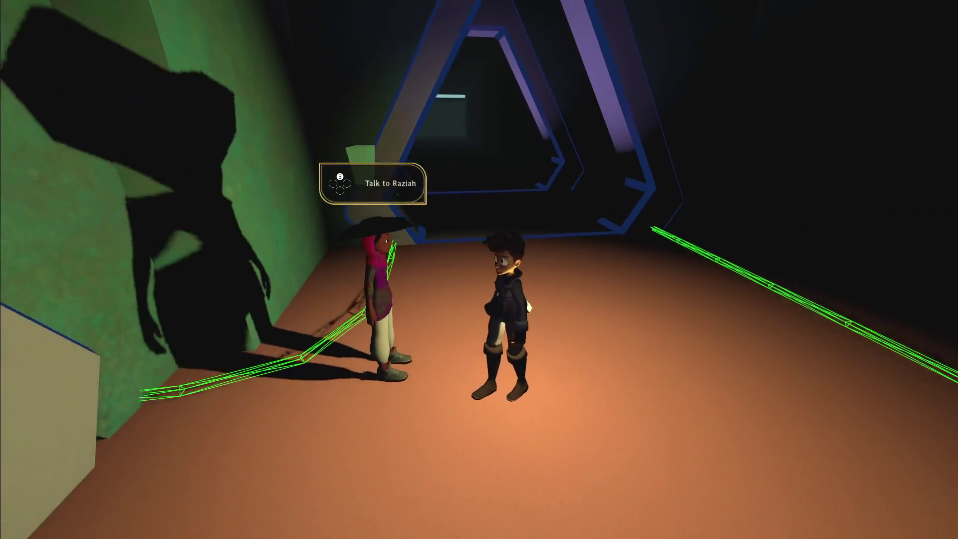
key("Escape")
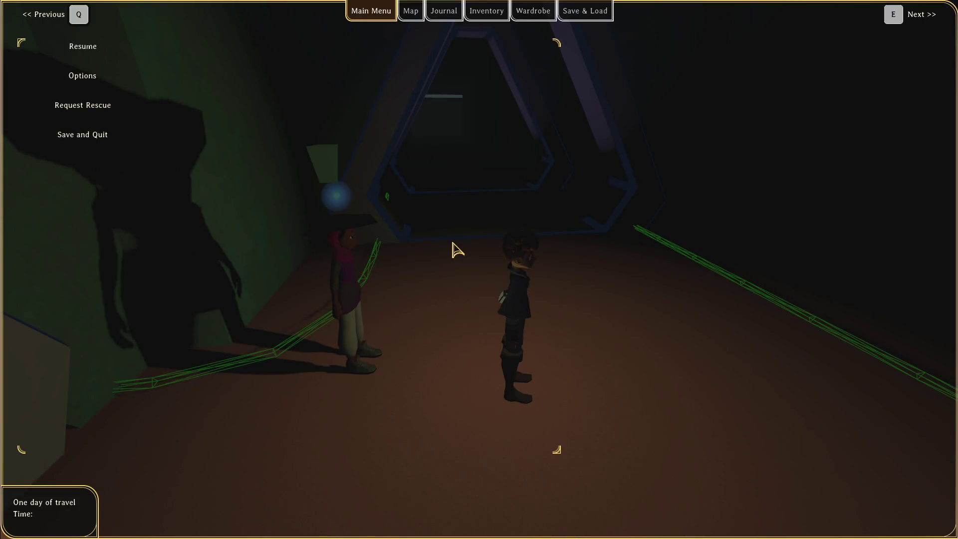
key("alt+F4")
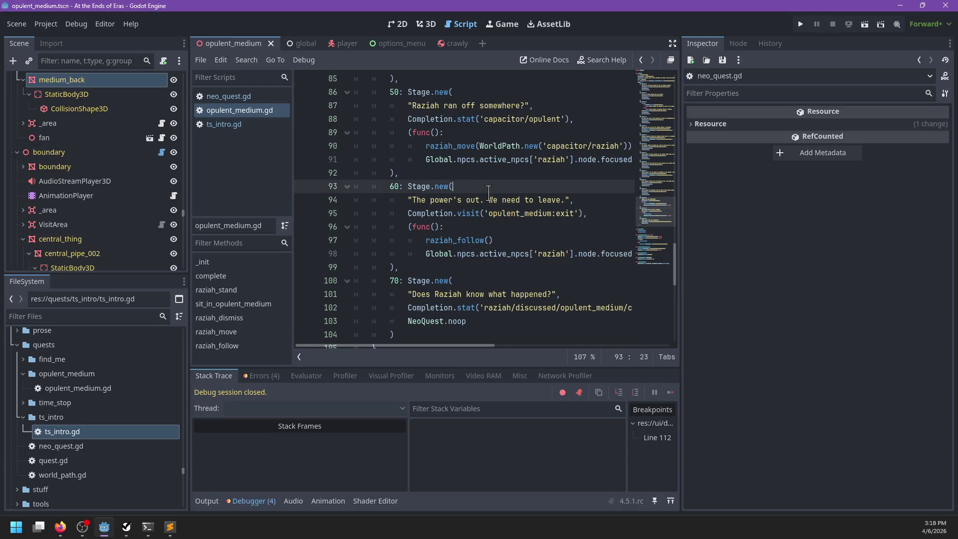
scroll(482, 204, "up", 6)
scroll(482, 204, "up", 16)
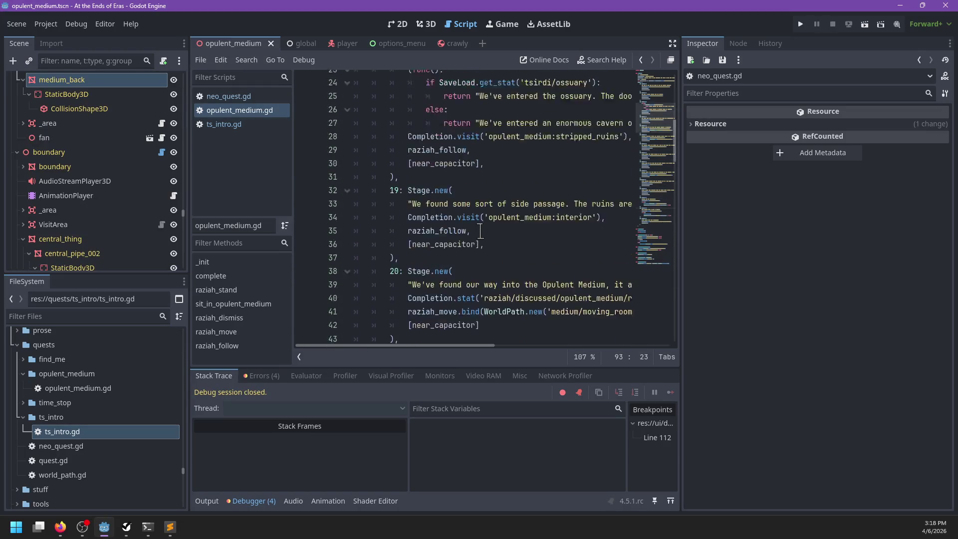
scroll(481, 232, "up", 6)
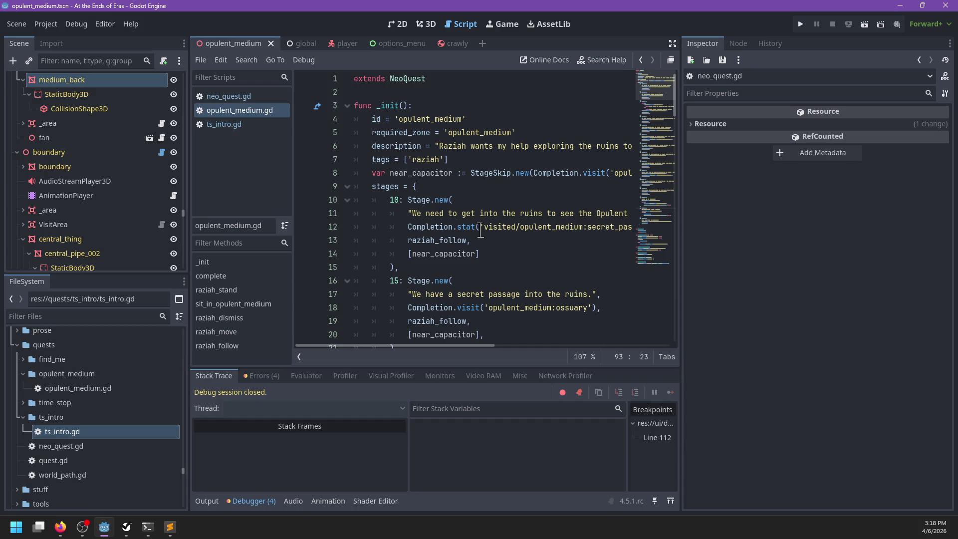
Step: Filter the FileSystem for 'capacitor' and open capacitor_pickup.tscn
left_click(78, 314)
type("capa")
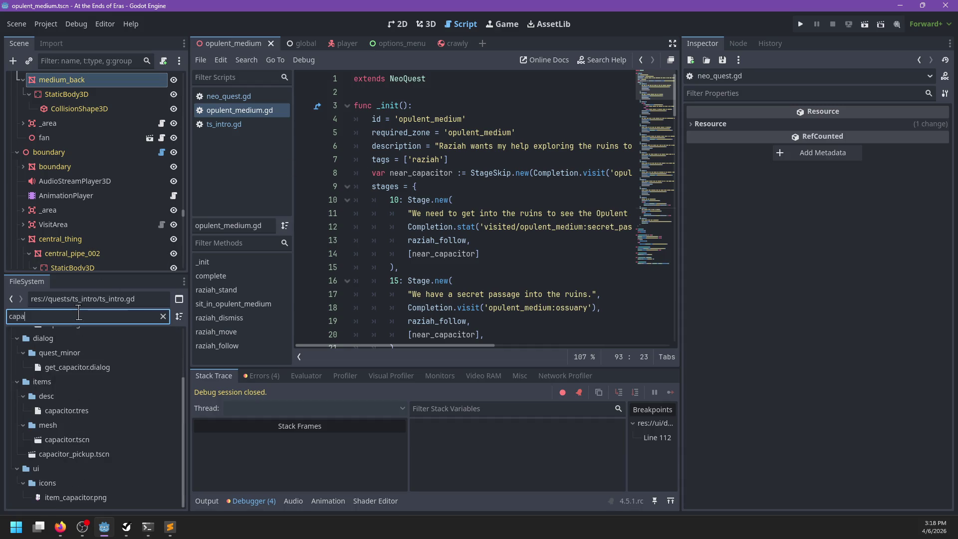
type("citor")
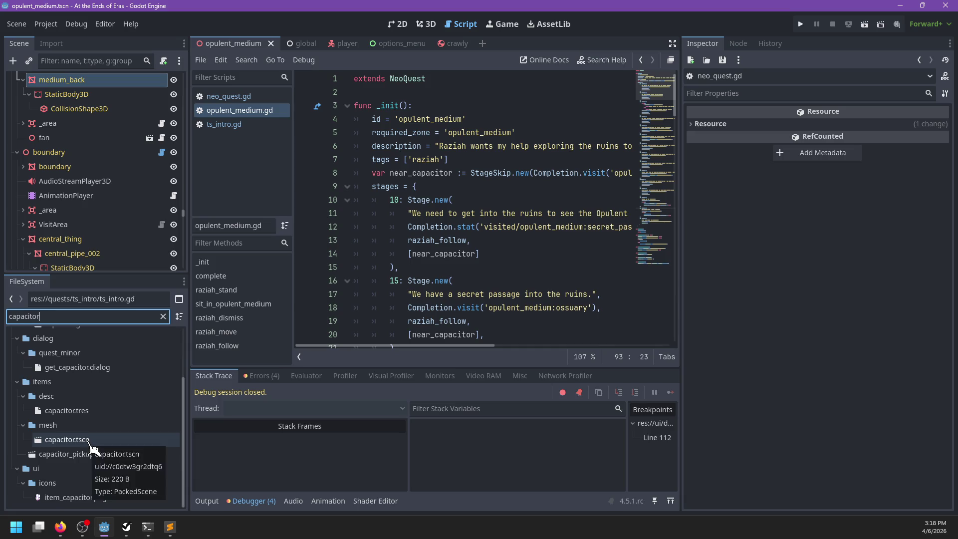
left_click(88, 454)
double_click(88, 455)
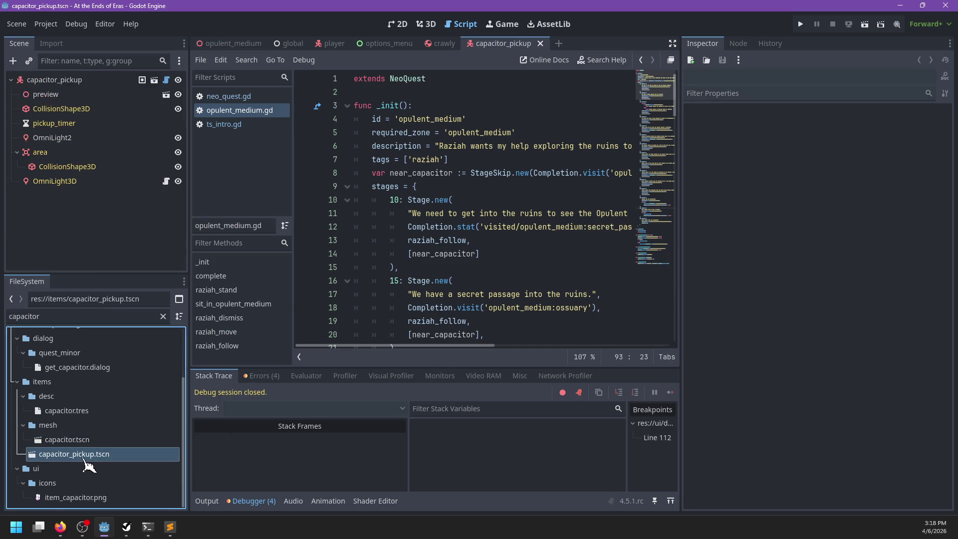
Step: Refilter for 'power_', open power_thing.tscn and its power_thing.gd script
scroll(87, 440, "up", 3)
double_click(88, 318)
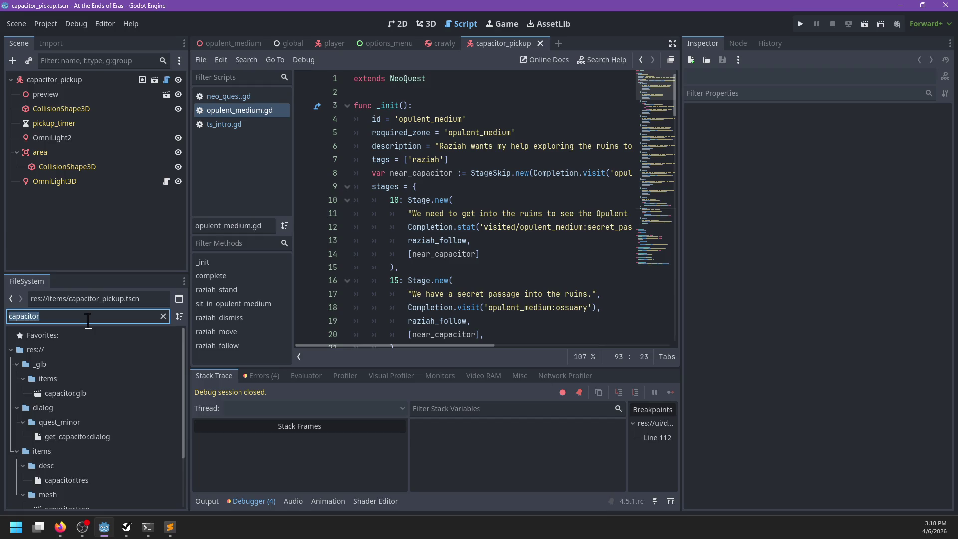
type("power_")
scroll(94, 369, "down", 3)
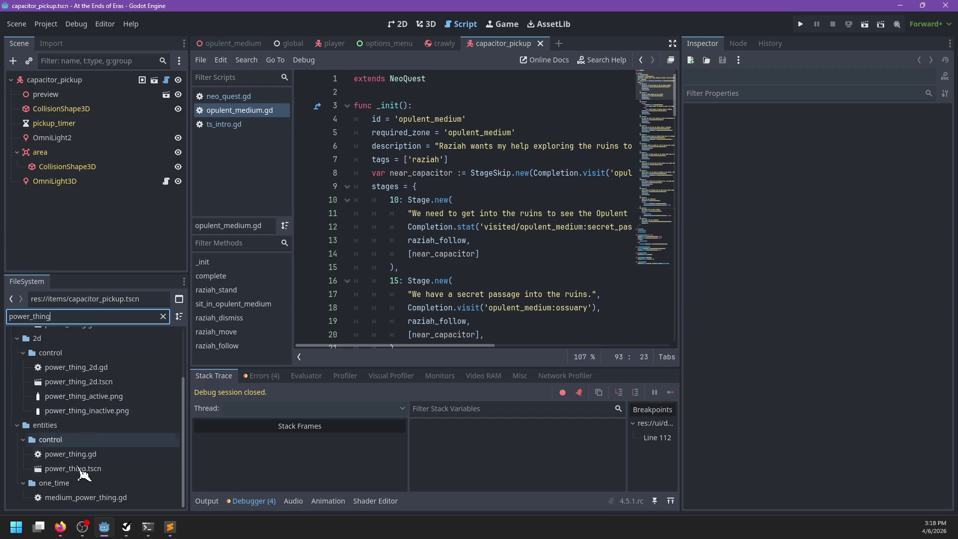
double_click(75, 468)
left_click(166, 80)
left_click(302, 187)
scroll(547, 236, "down", 2)
scroll(547, 236, "up", 9)
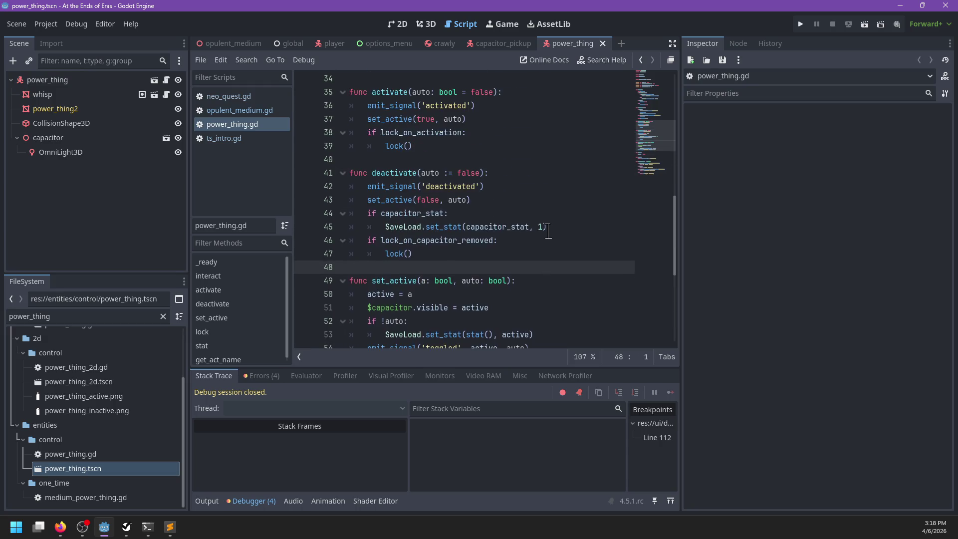
double_click(419, 173)
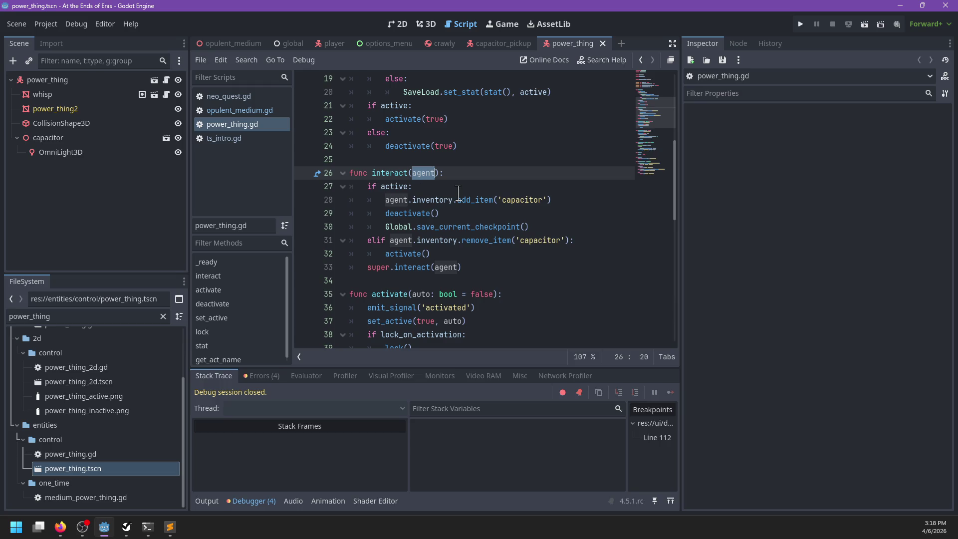
mouse_move(450, 270)
scroll(497, 205, "up", 2)
scroll(498, 205, "up", 2)
scroll(502, 194, "down", 1)
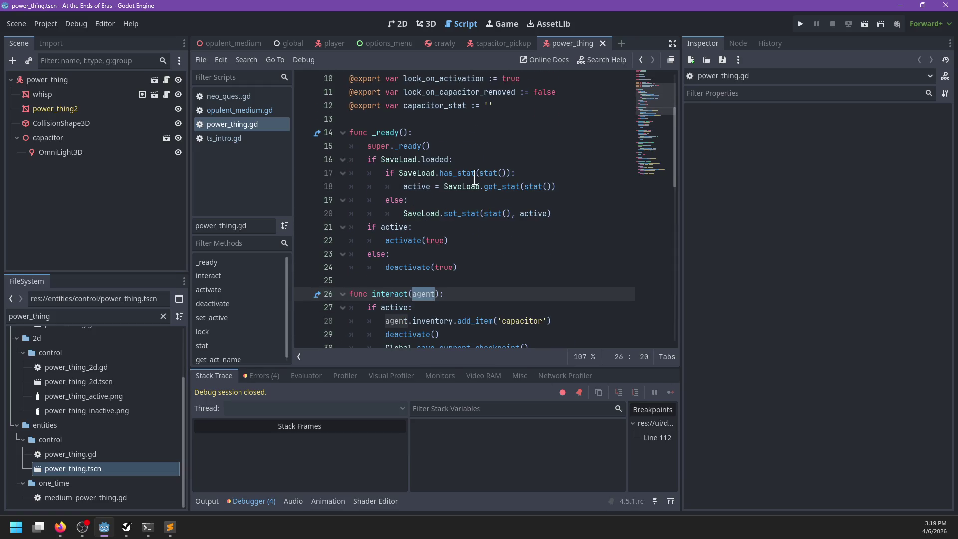
scroll(510, 178, "up", 2)
double_click(431, 188)
scroll(449, 195, "down", 5)
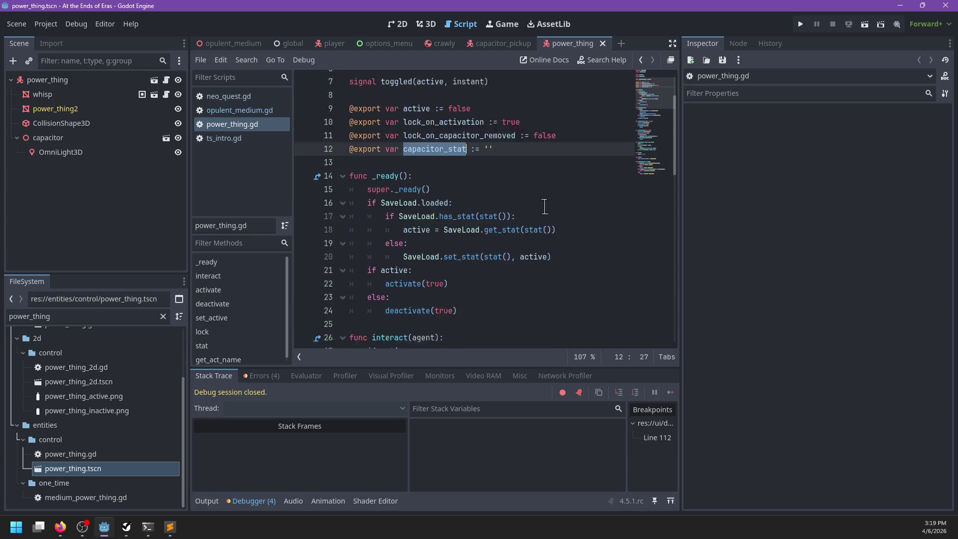
scroll(545, 208, "down", 7)
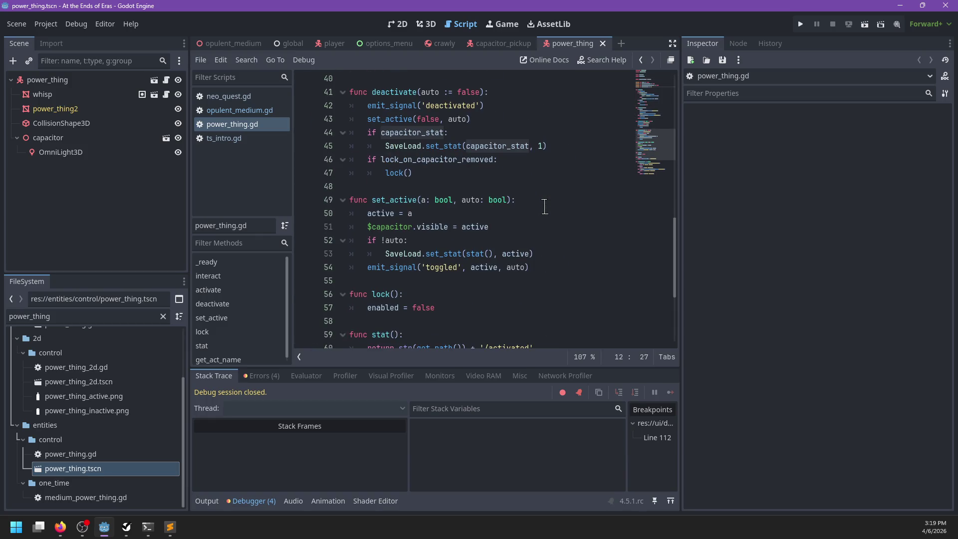
scroll(544, 206, "up", 3)
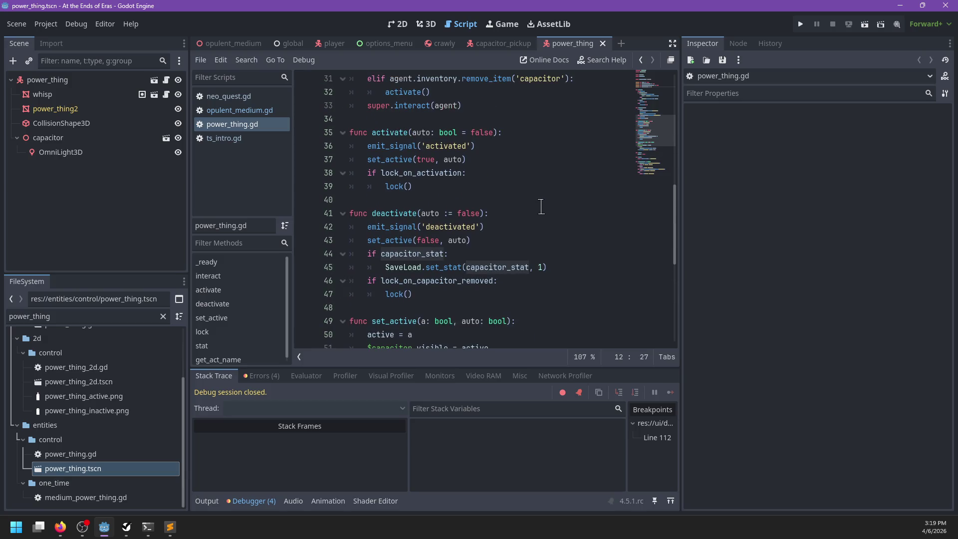
scroll(535, 207, "up", 2)
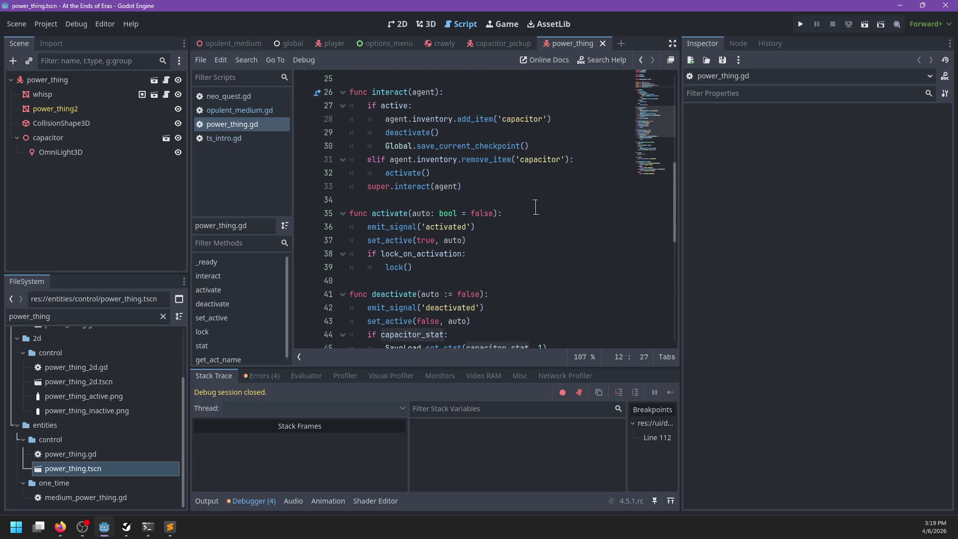
scroll(535, 207, "down", 1)
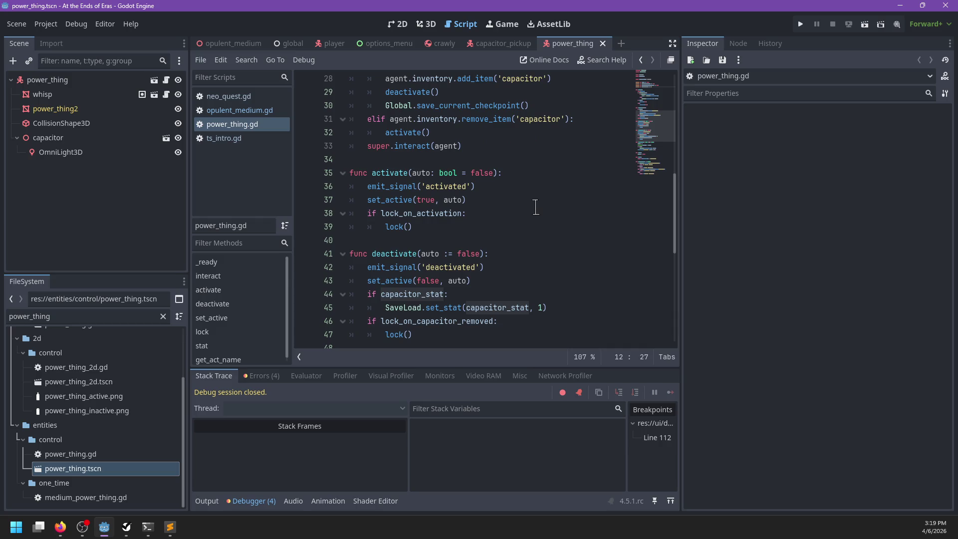
scroll(536, 208, "up", 1)
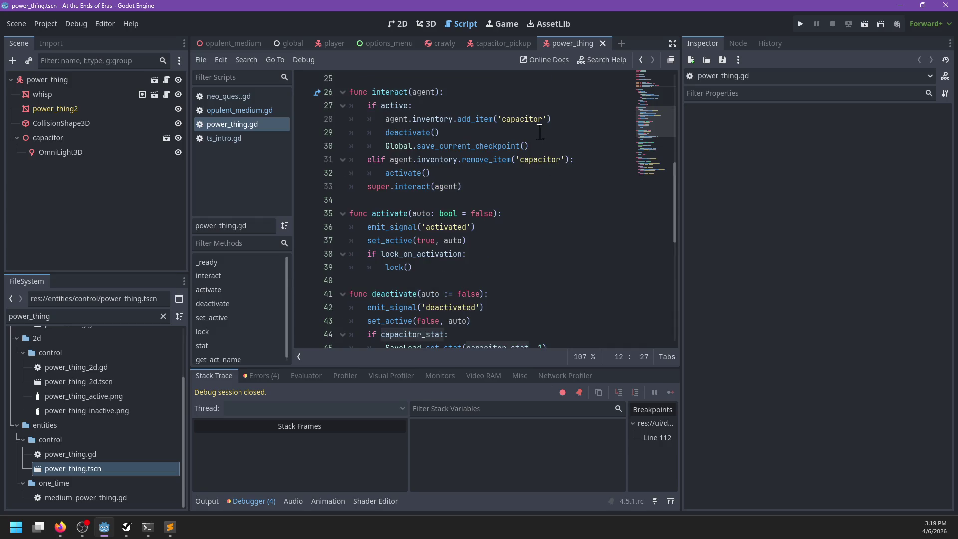
left_click(571, 119)
Step: In power_thing.gd's interact, add an 'if capacitor_stat:' check that starts a SaveLoad.set_stat(' call
key("Return")
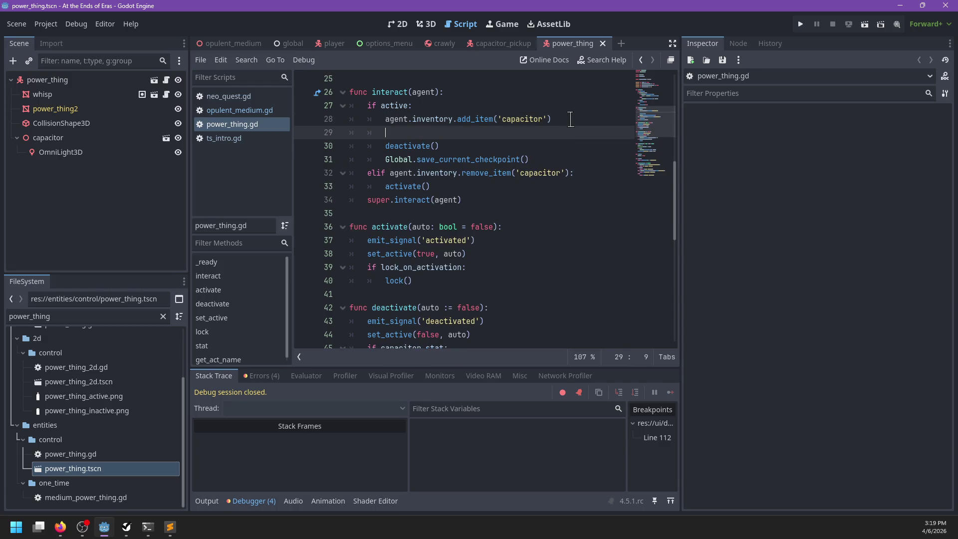
type("if capacitor_stat:")
key("Return")
type("agent.")
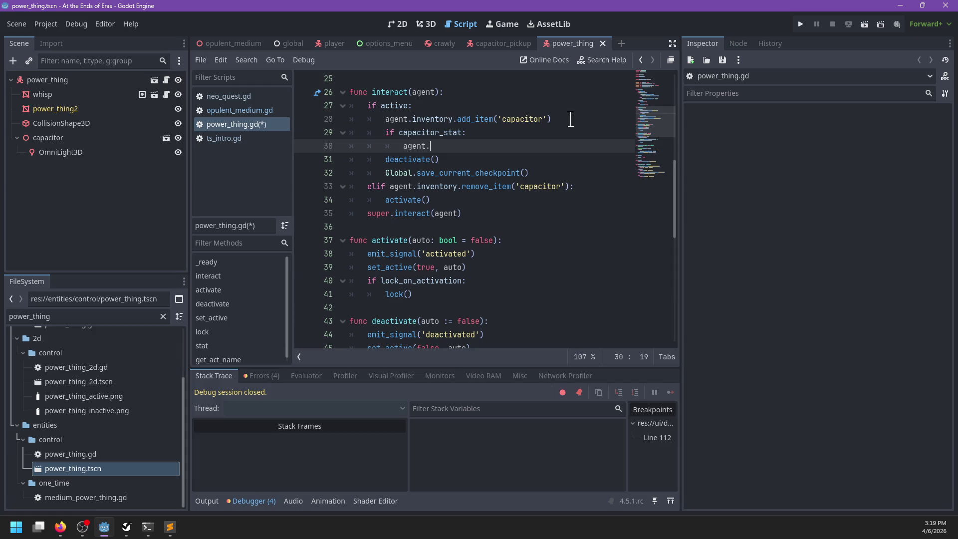
key("BackSpace")
key("BackSpace")
key("BackSpace")
type("oad.set_stat('")
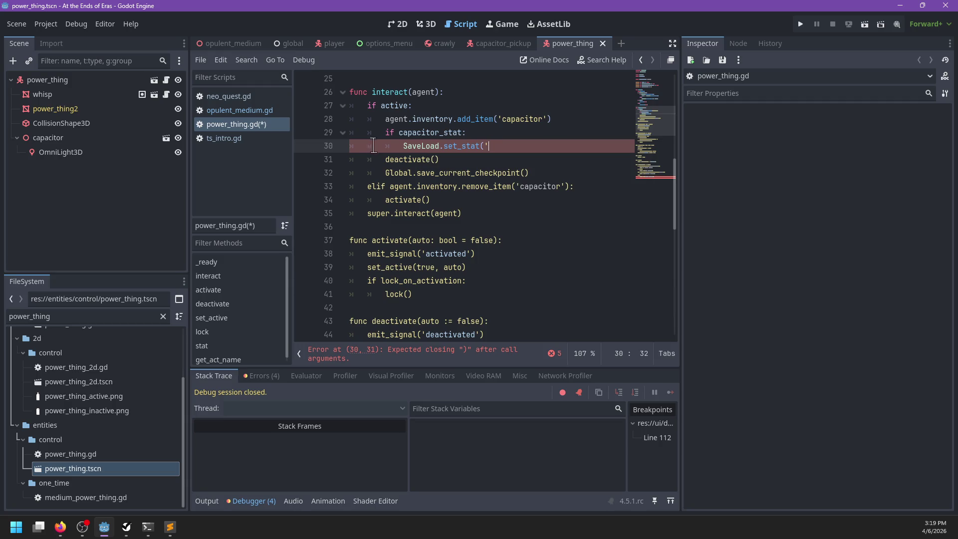
Step: Filter the FileSystem for 'player' and open player/scripts/player.gd
left_click(111, 322)
type("player")
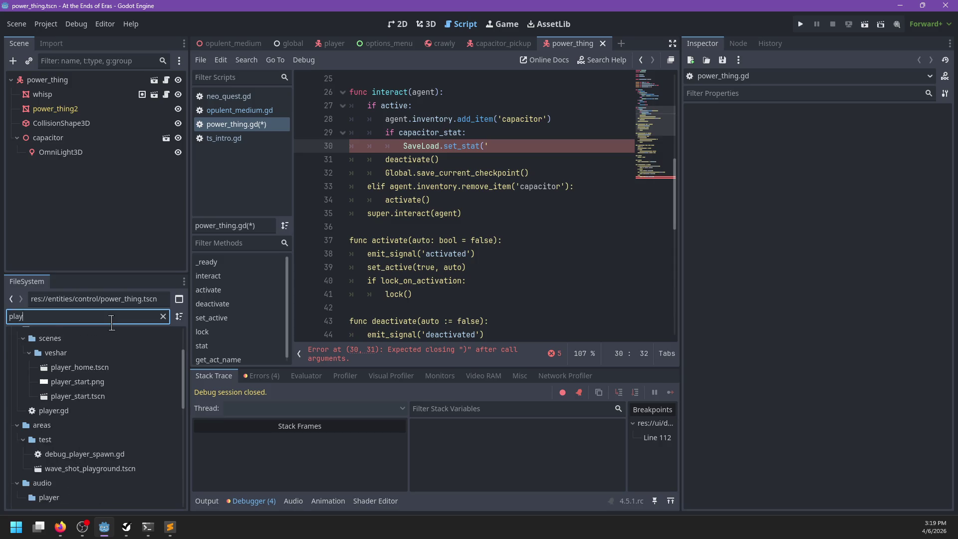
double_click(74, 411)
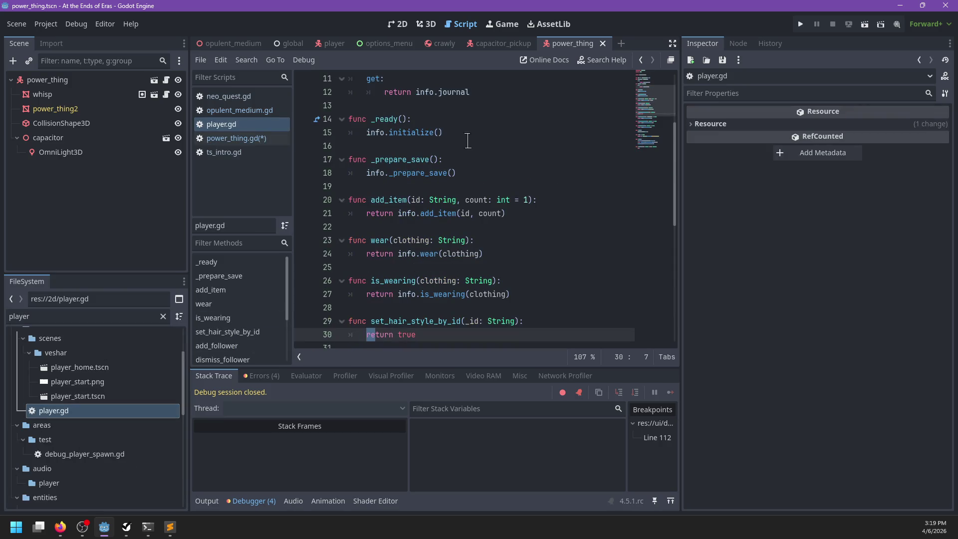
scroll(468, 142, "up", 4)
scroll(470, 173, "down", 4)
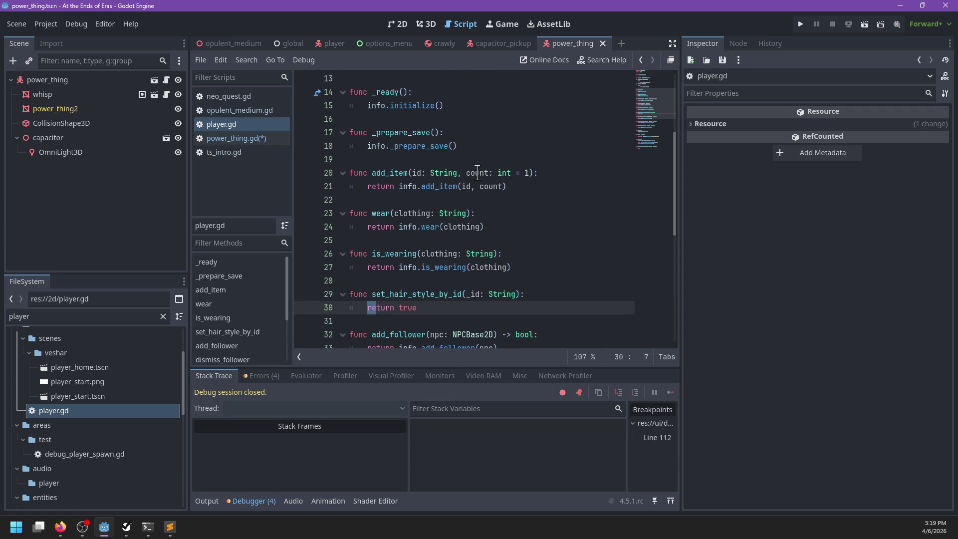
scroll(478, 172, "up", 4)
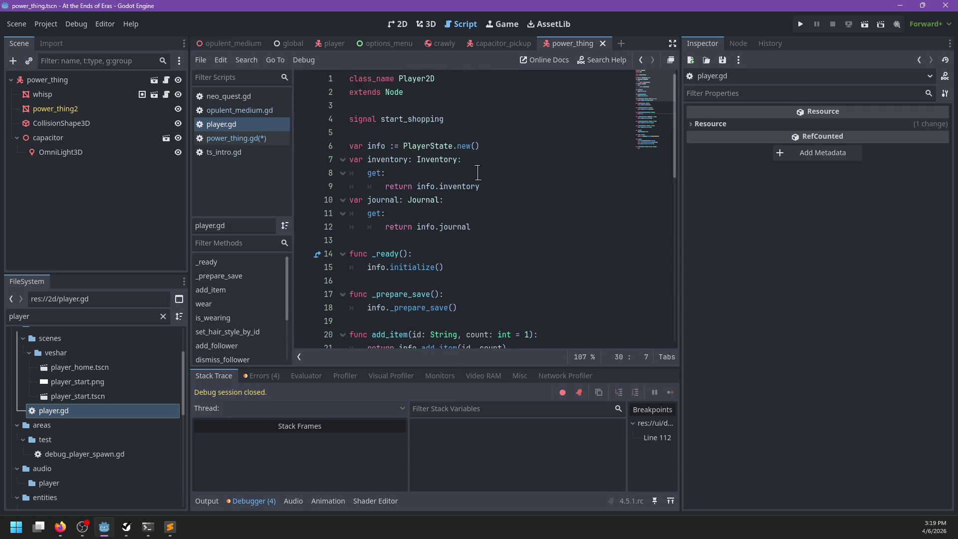
scroll(90, 449, "down", 5)
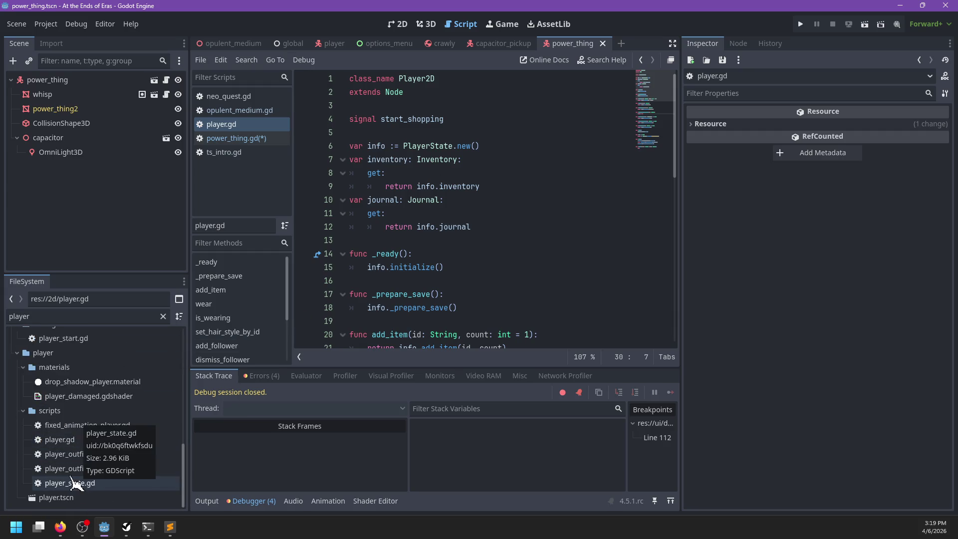
left_click(70, 440)
scroll(574, 200, "up", 5)
left_click_drag(667, 281, 676, 60)
scroll(544, 190, "down", 20)
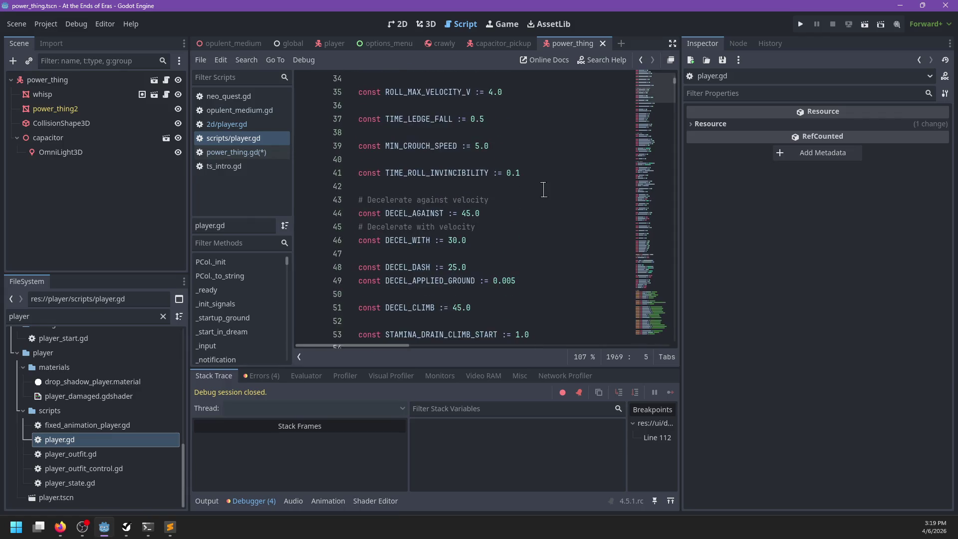
scroll(545, 190, "down", 8)
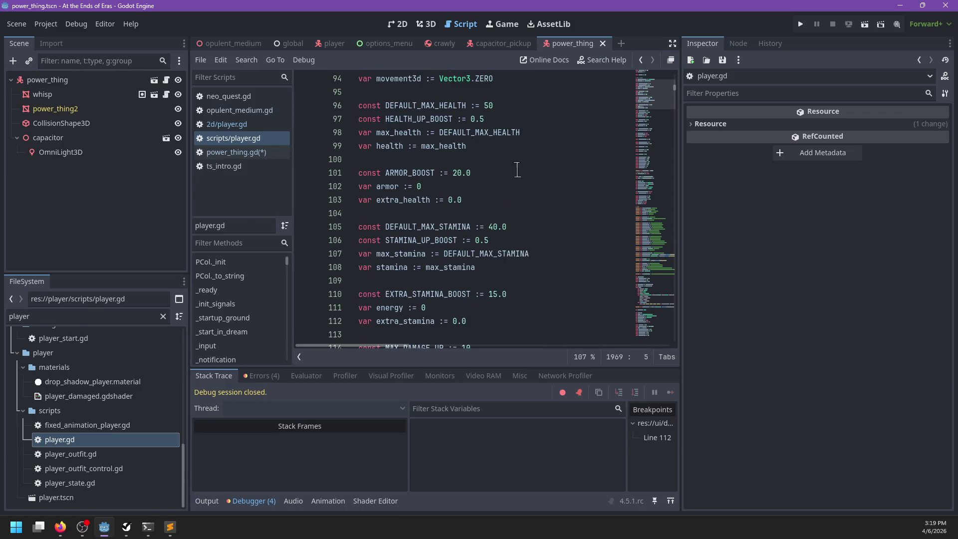
Step: Search player.gd for its var and const declarations
left_click(508, 175)
key("ctrl+f")
type("var")
key("Return")
key("Return")
key("Return")
key("BackSpace")
key("BackSpace")
key("BackSpace")
type("const")
key("Return")
key("Return")
key("Escape")
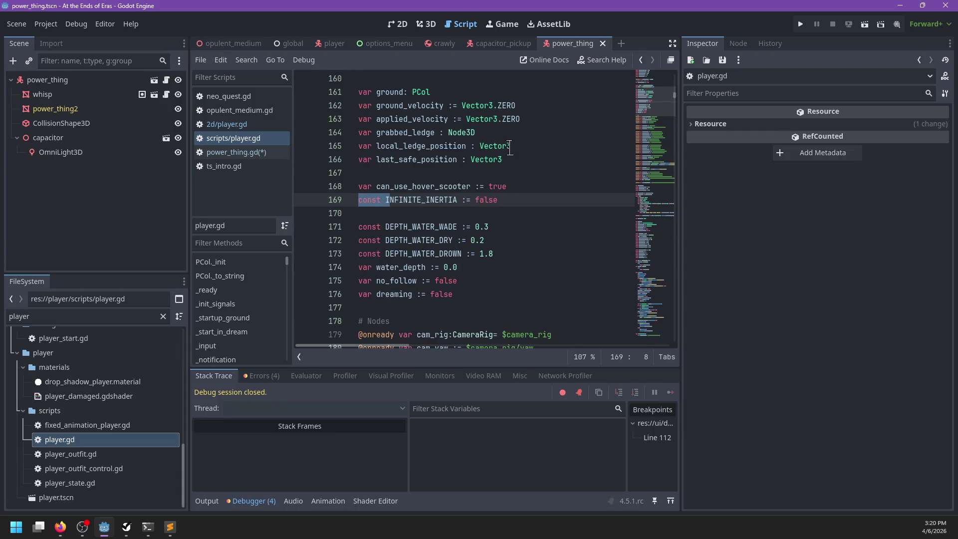
Step: Insert const id := 'player' at line 178 and save player.gd
scroll(510, 147, "down", 5)
left_click(471, 93)
key("Return")
key("Return")
type("co")
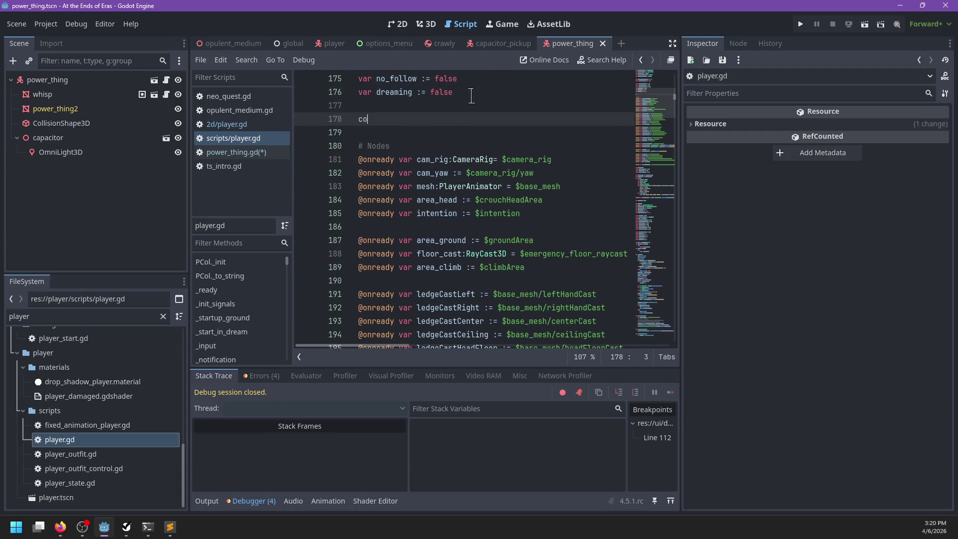
type("nst id := 'player'")
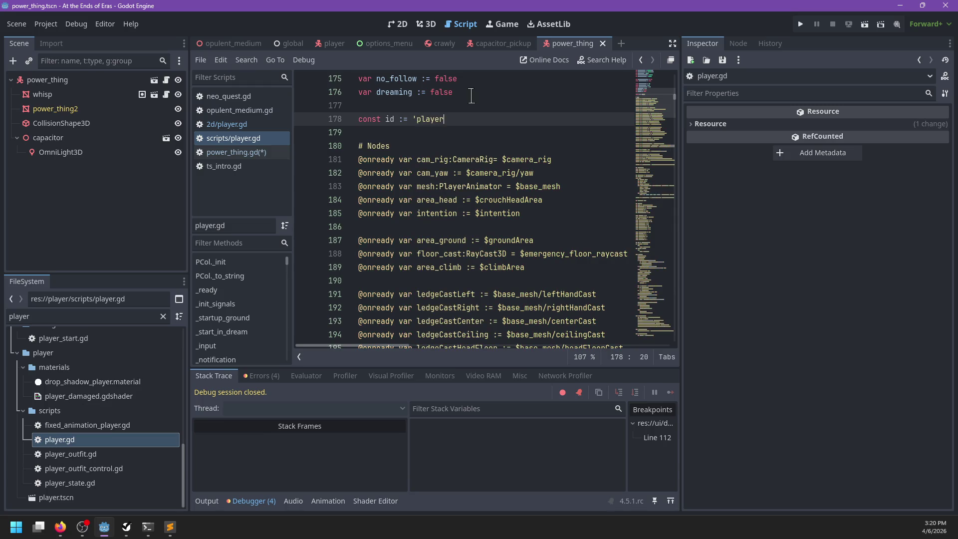
key("ctrl+s")
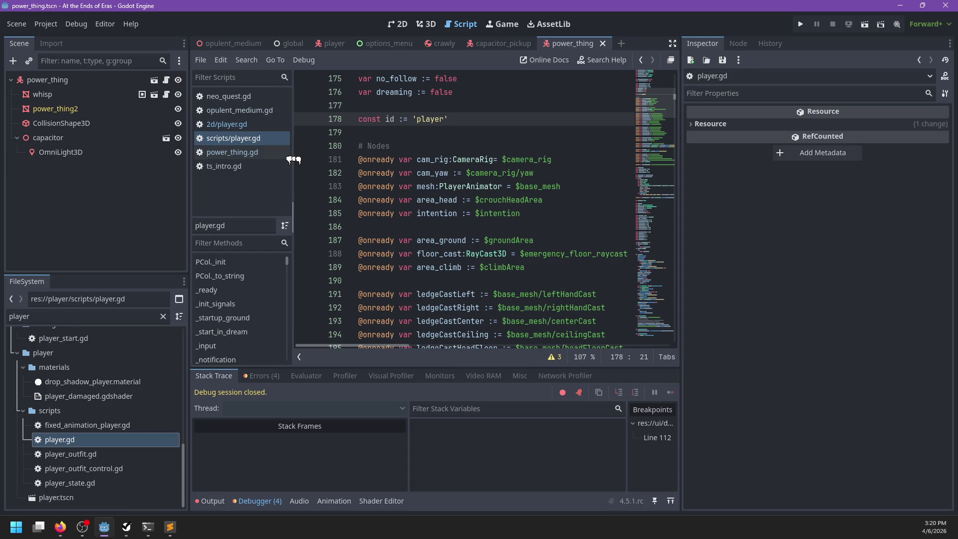
double_click(111, 318)
type("raziah")
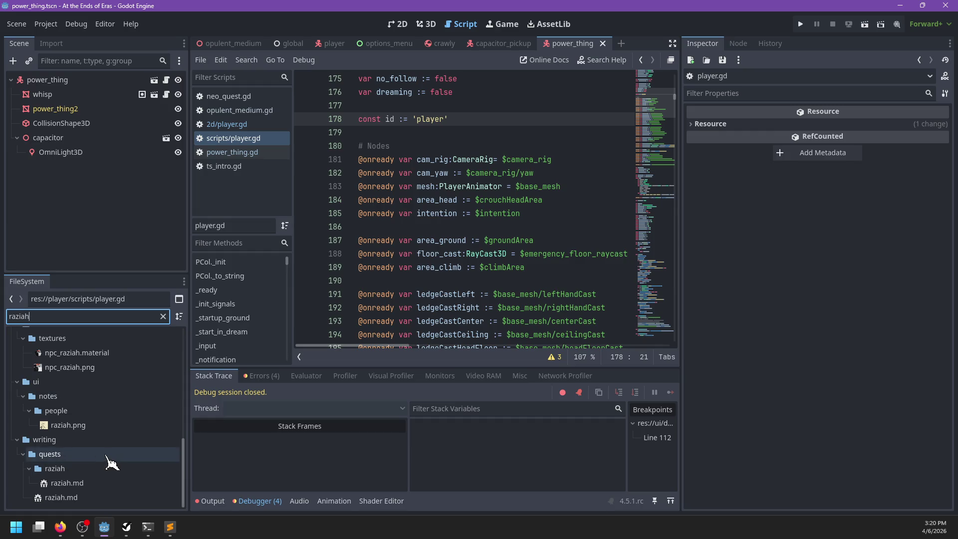
Step: Filter the FileSystem for 'npc' and open npc.gd in the script editor
scroll(111, 460, "up", 5)
key("BackSpace")
key("BackSpace")
key("BackSpace")
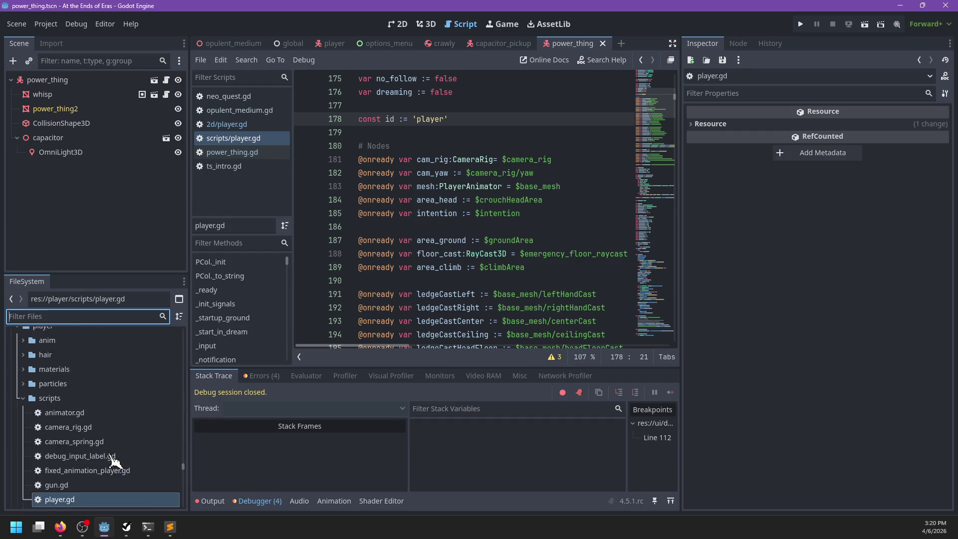
type("npc")
scroll(95, 420, "up", 2)
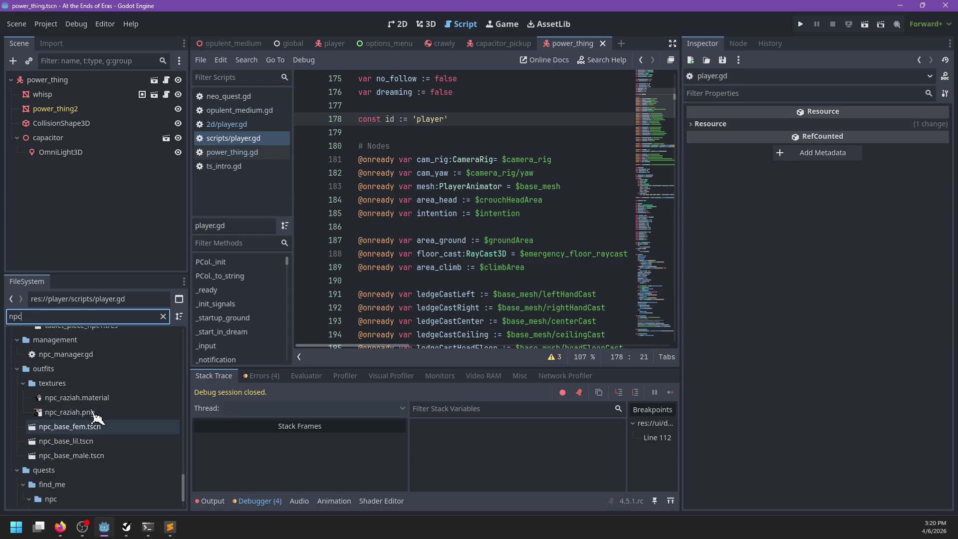
scroll(95, 417, "up", 5)
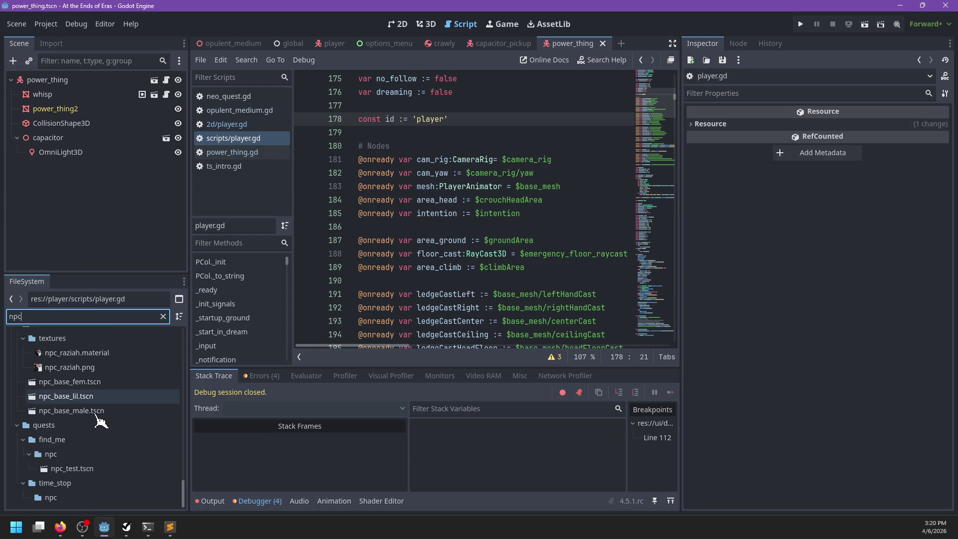
scroll(95, 421, "up", 8)
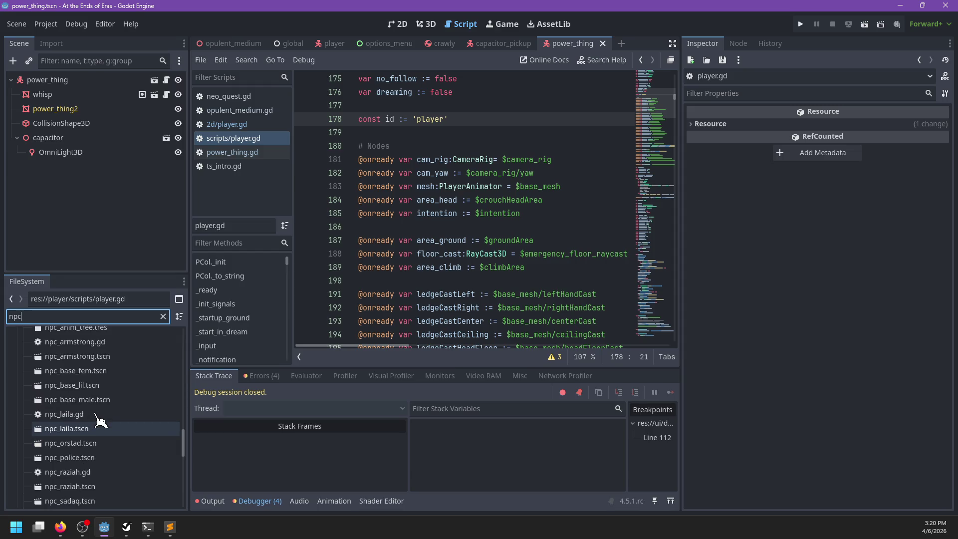
scroll(82, 420, "up", 5)
left_click(62, 435)
double_click(63, 437)
Step: Search npc.gd for 'var id' to see how NPCs declare their id, undoing a stray 'v'
scroll(499, 199, "down", 5)
left_click(504, 160)
type("v")
key("ctrl+f")
type("var id")
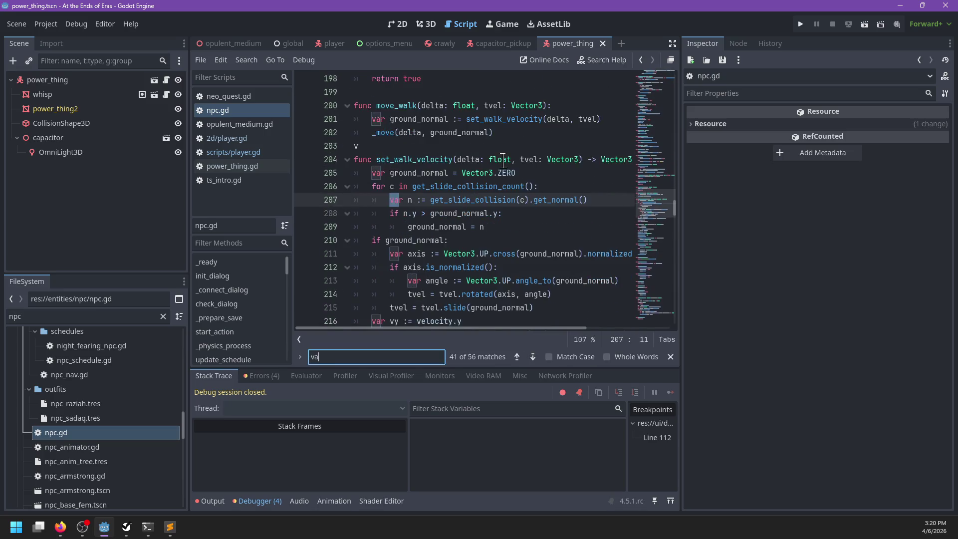
key("Escape")
left_click(525, 189)
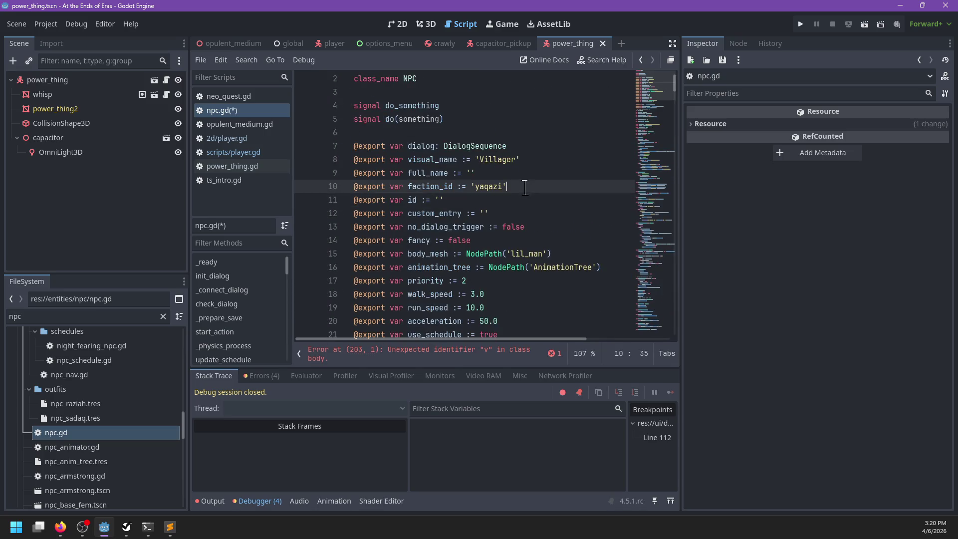
left_click(564, 235)
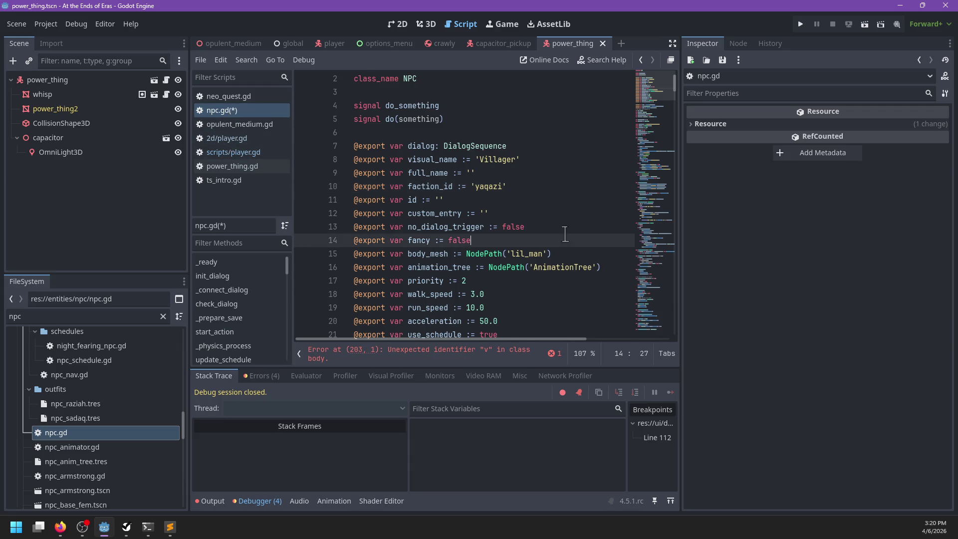
key("ctrl+z")
Step: Cycle through the open scripts, ending back on scripts/player.gd
left_click(229, 152)
left_click(230, 139)
left_click(239, 96)
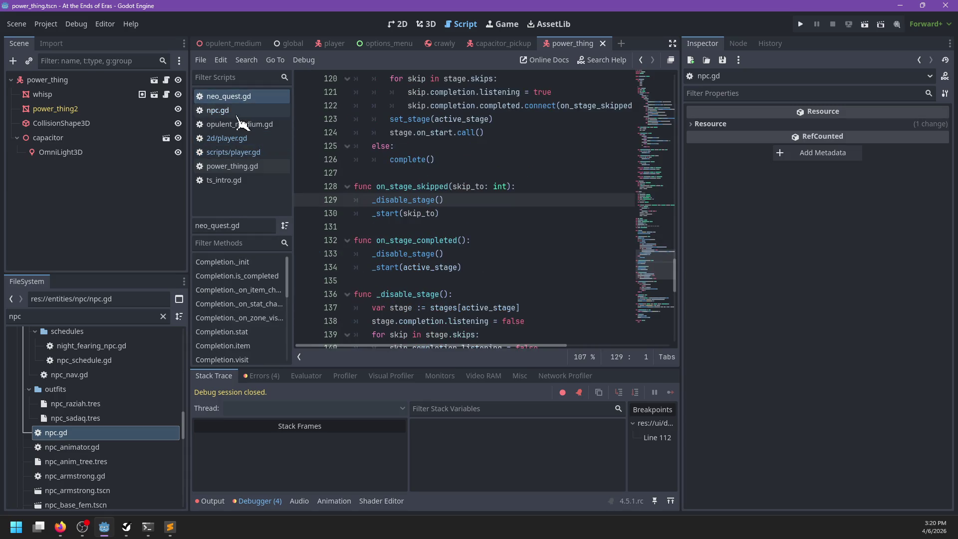
left_click(236, 110)
left_click(238, 139)
left_click(237, 152)
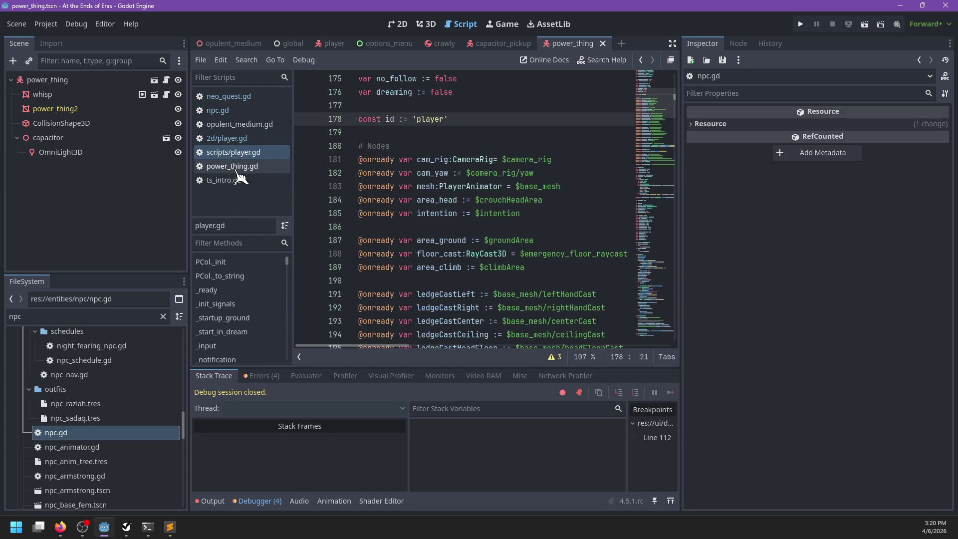
Step: Back in power_thing.gd, begin the '%s/%s' % [...] format string in line 30's set_stat call
left_click(238, 167)
type("SaveLoad.set_stat('%s")
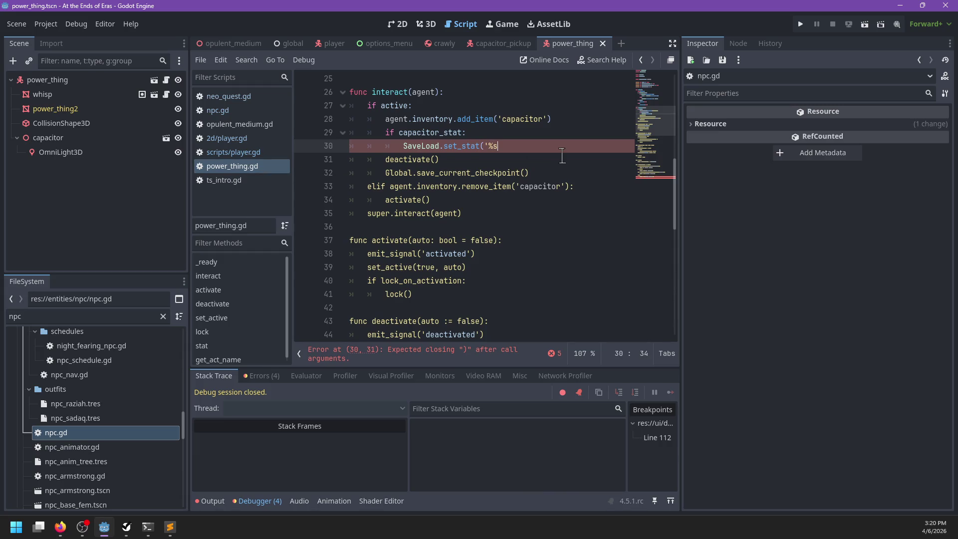
type("/%s'% []")
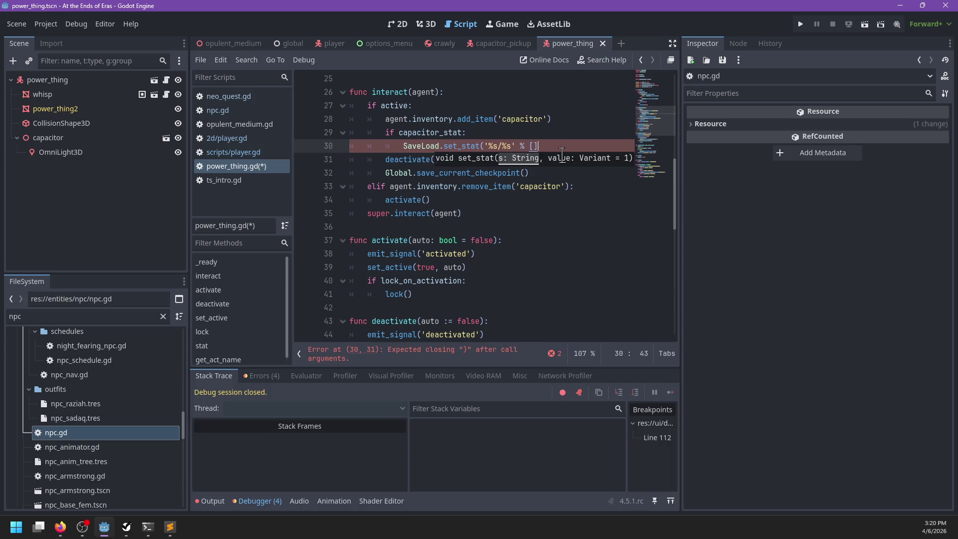
type("tat")
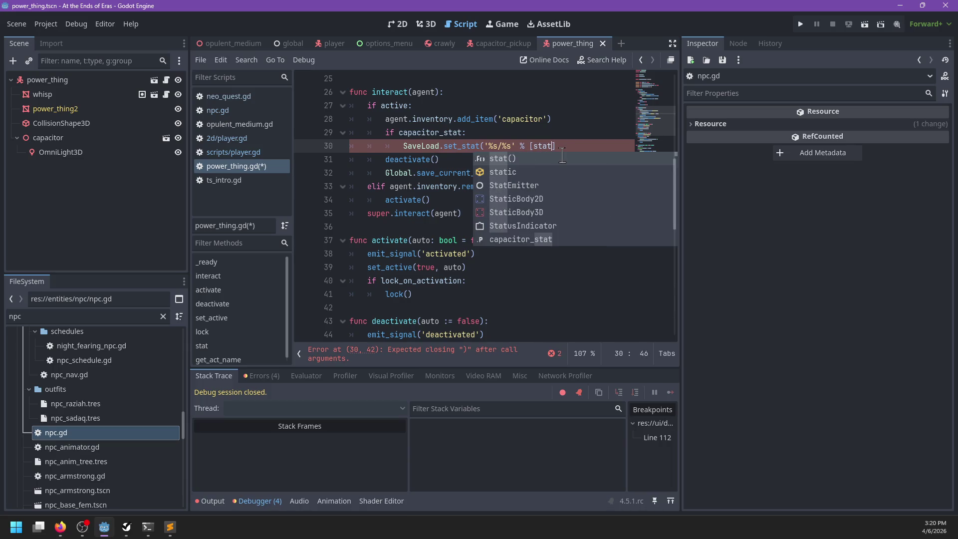
key("Return")
scroll(563, 156, "down", 5)
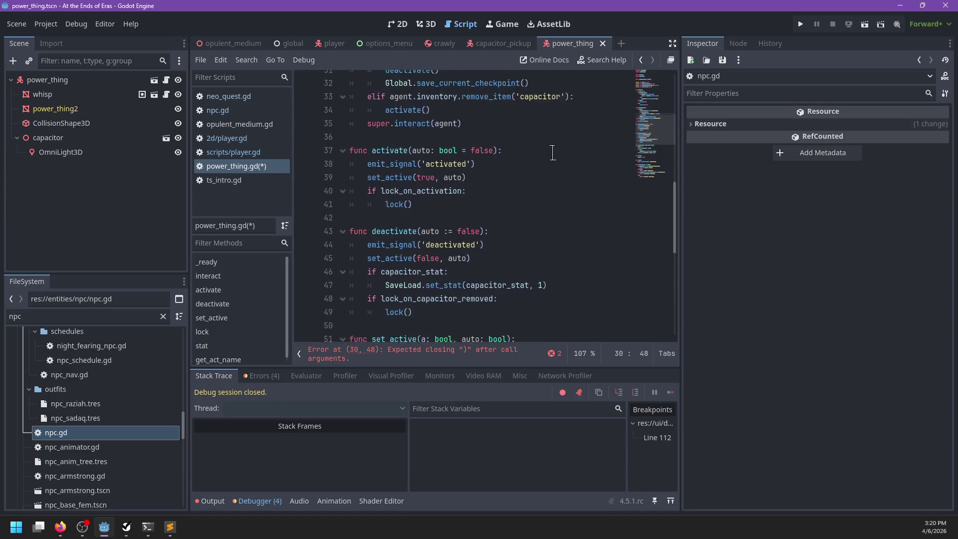
scroll(552, 152, "down", 5)
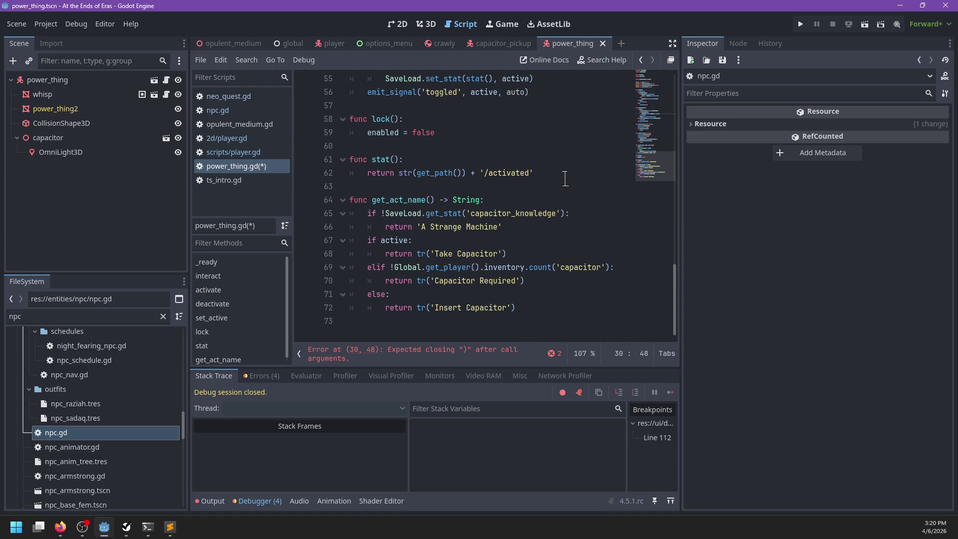
scroll(566, 179, "up", 4)
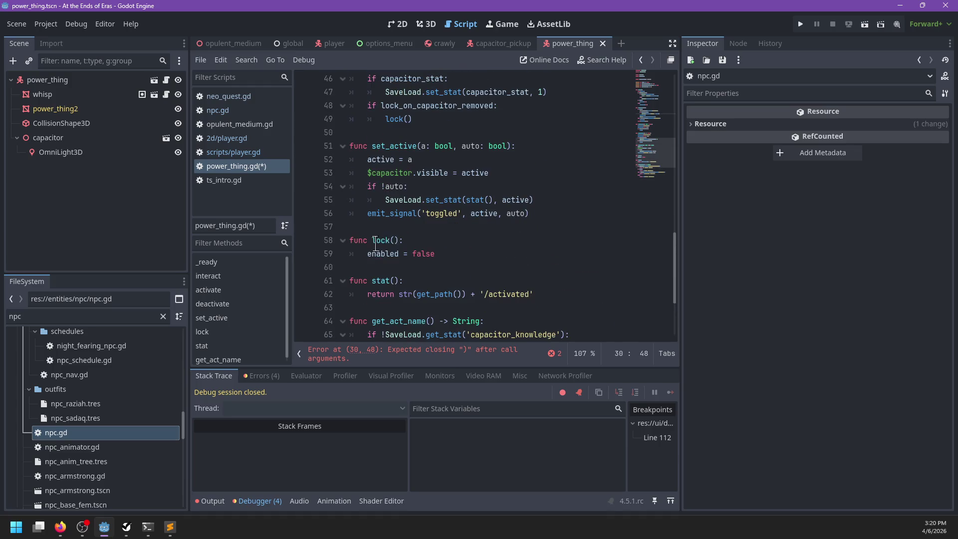
scroll(499, 222, "up", 6)
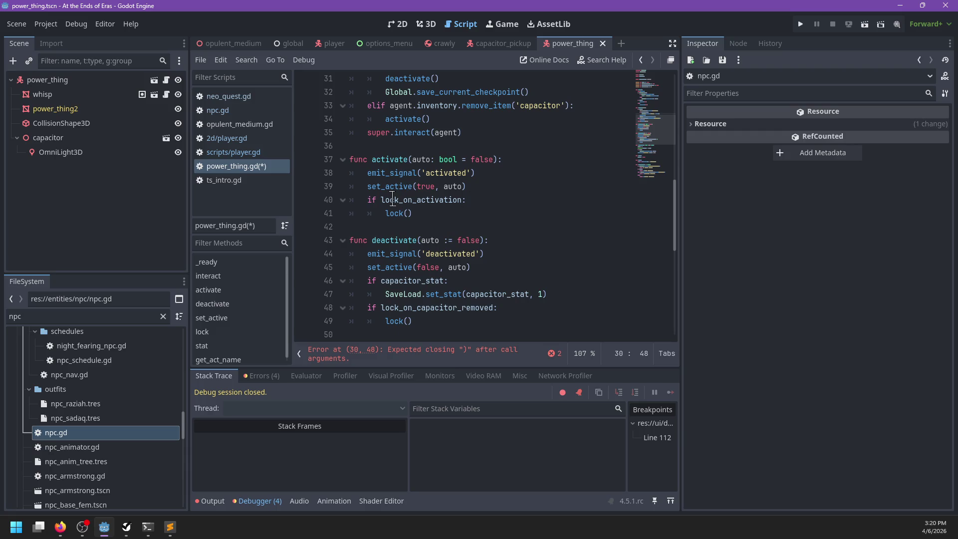
scroll(519, 195, "up", 4)
Step: Fill the list with [capacitor_stat, agent.id] and close the set_stat call's parentheses
key("BackSpace")
key("BackSpace")
key("BackSpace")
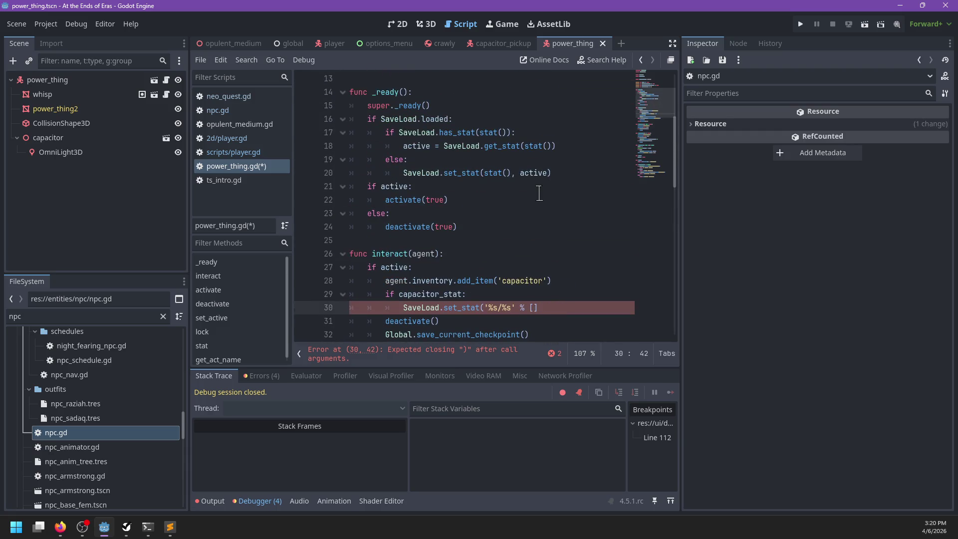
type("capac")
key("Return")
type(", ")
type("agent.id]")
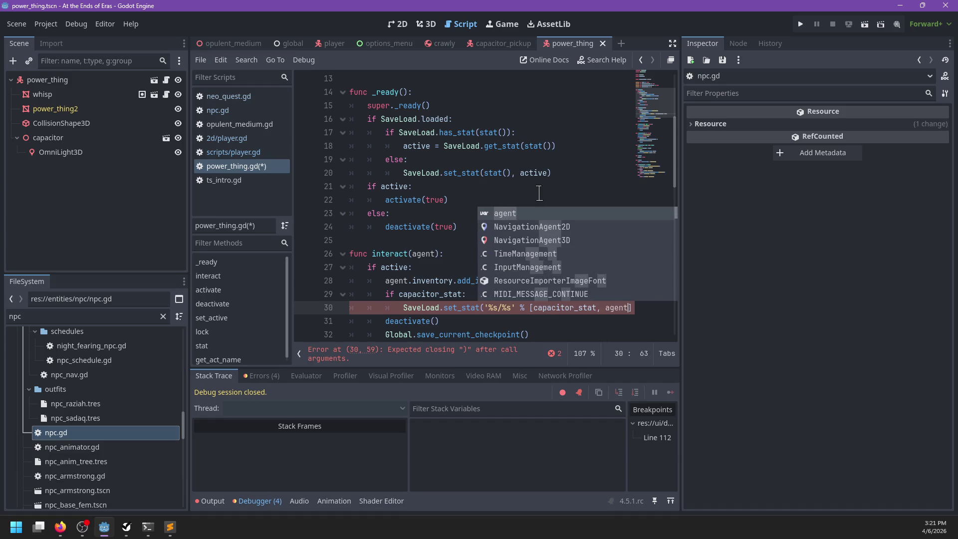
type(")")
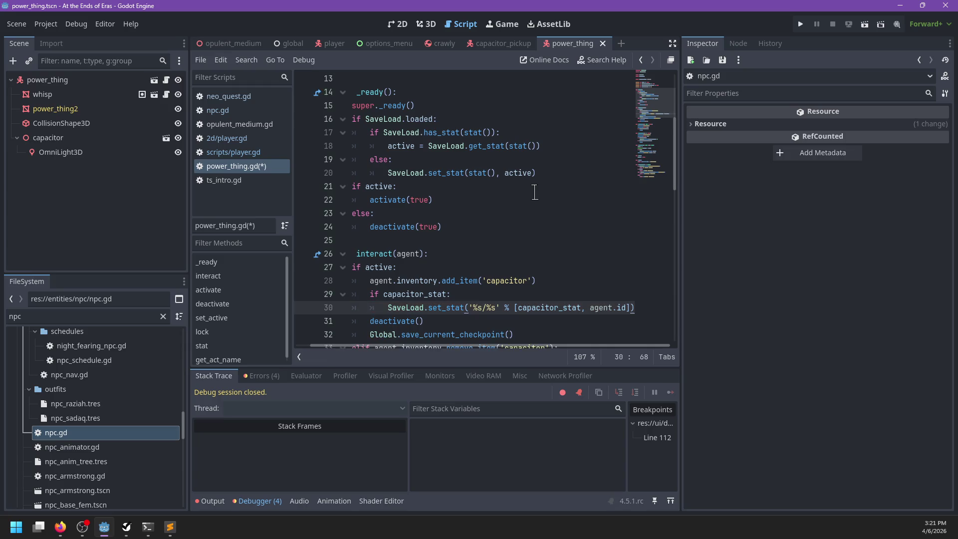
scroll(531, 190, "down", 3)
left_click(589, 227)
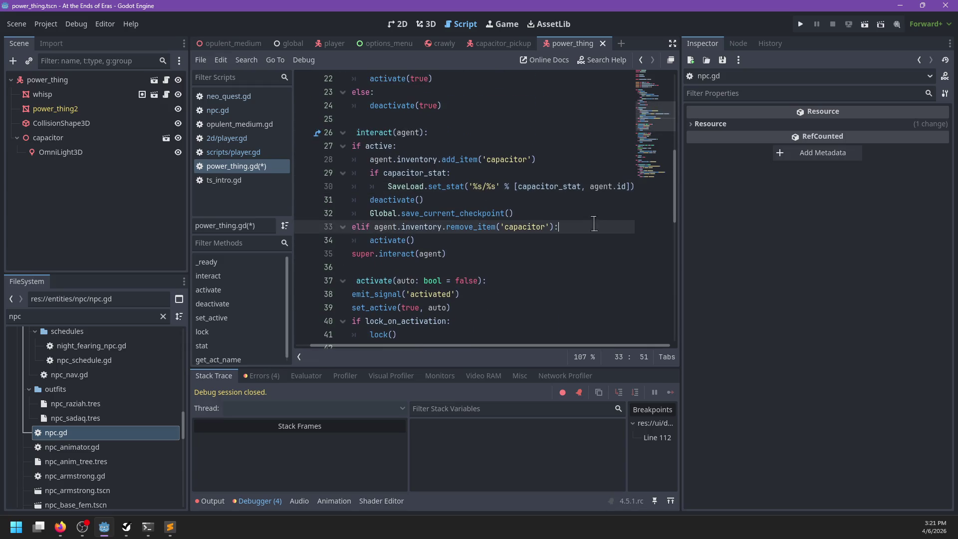
Step: Under elif remove_item('capacitor'), add SaveLoad.erase_stat('%s/%s' % [capacitor_stat, agent.id]) guarded by capacitor_stat, and save
key("Return")
type("if ")
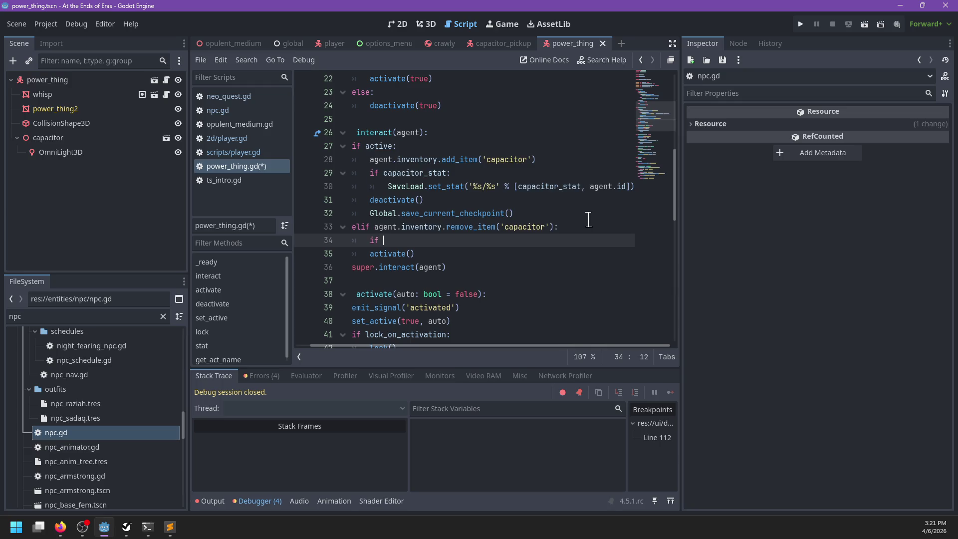
type("capacito")
key("Return")
type("SaveLoad.eras")
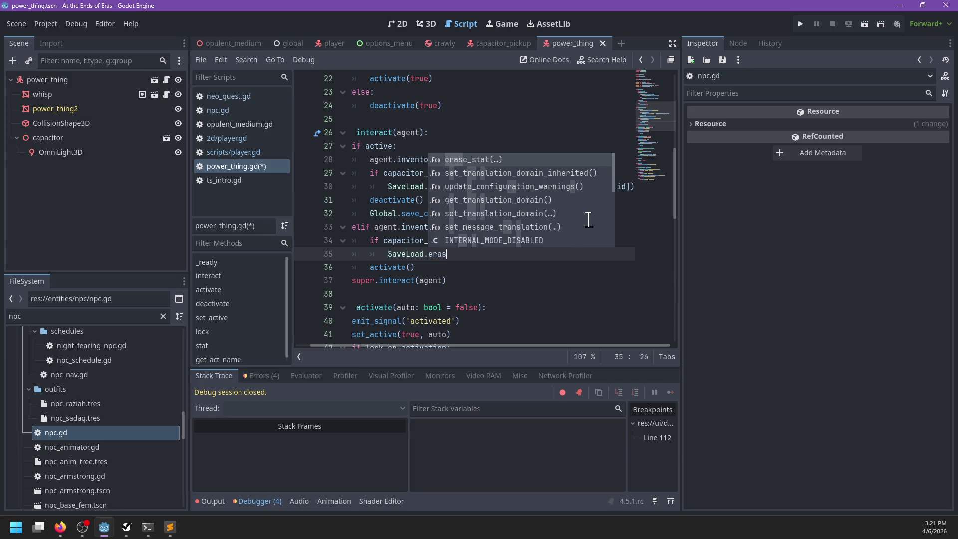
key("Return")
type("'%")
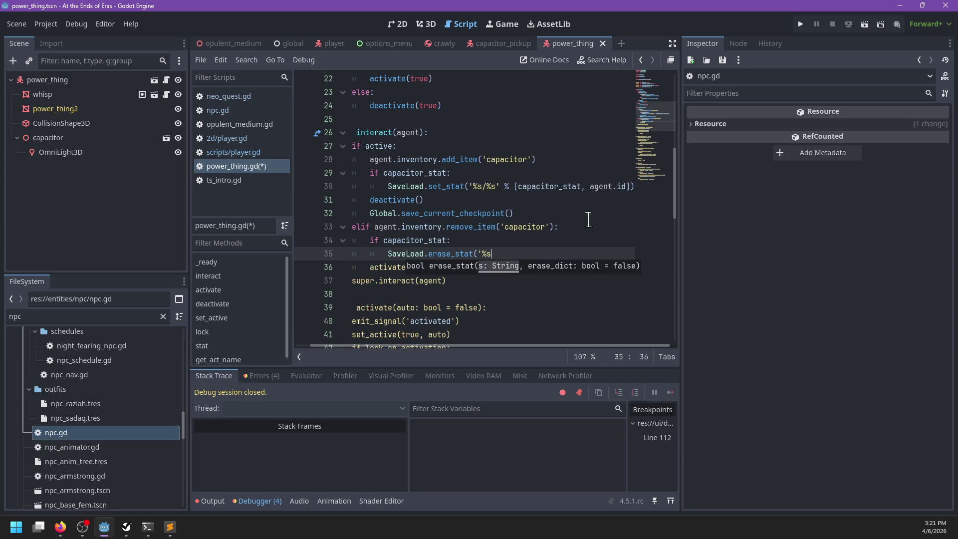
type("s/%s' % [")
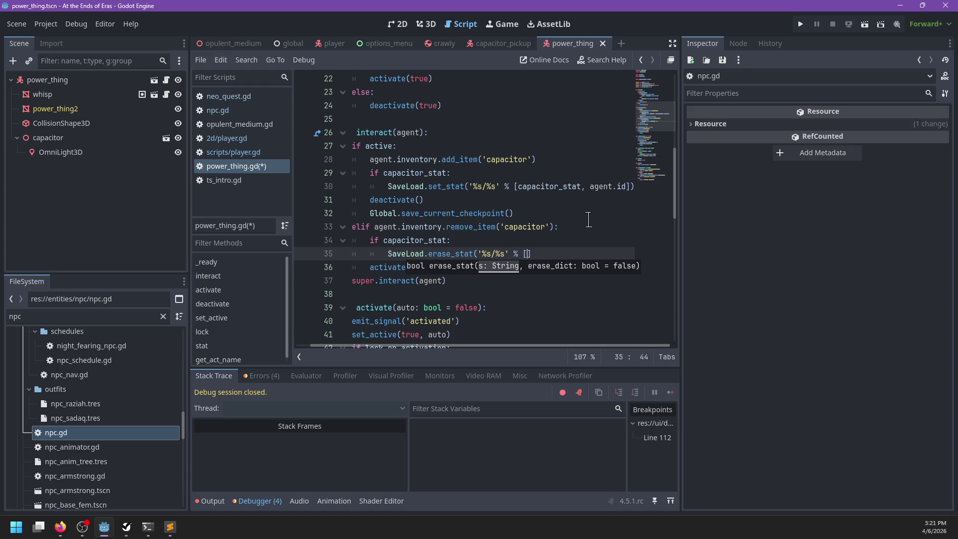
type("capacitor_stat, a")
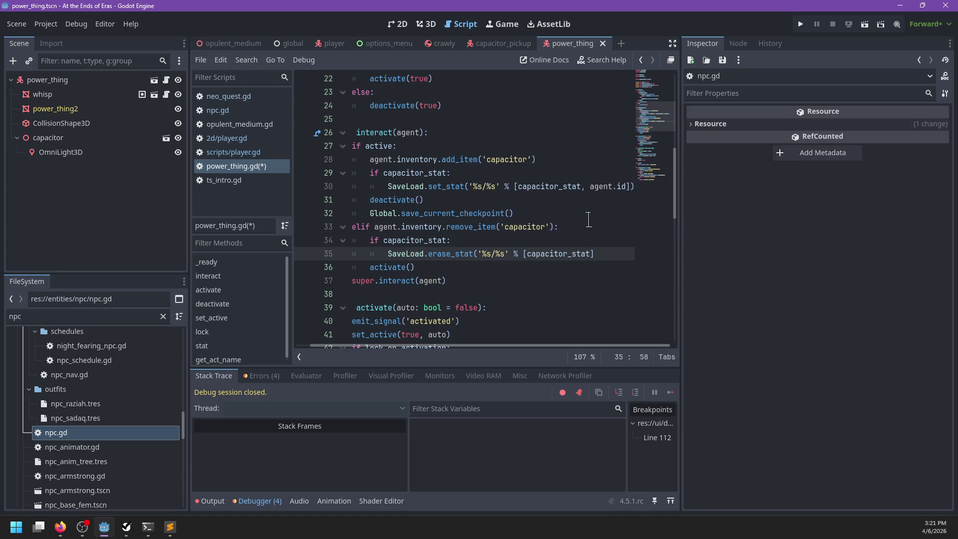
type("gent.id]")
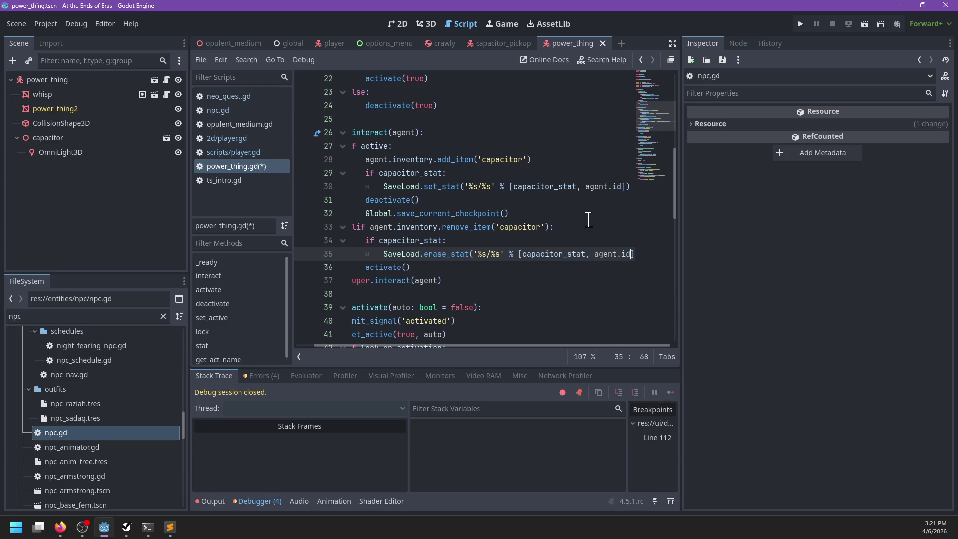
type(")")
key("ctrl+s")
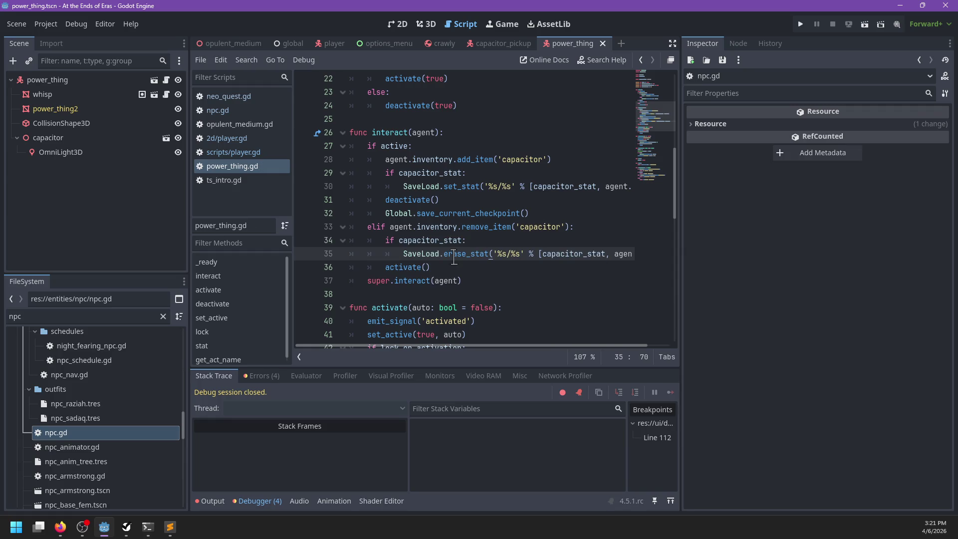
scroll(455, 258, "down", 3)
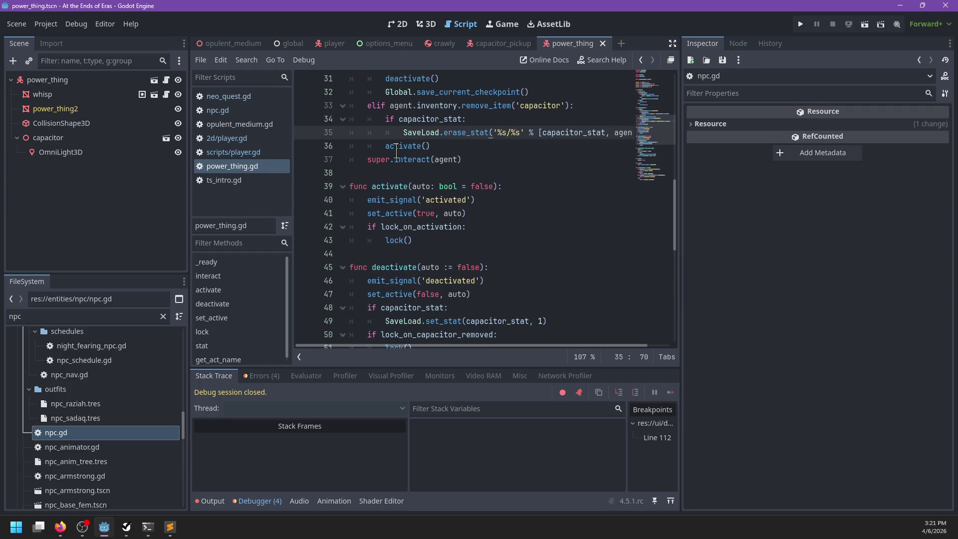
double_click(400, 146)
scroll(490, 201, "down", 2)
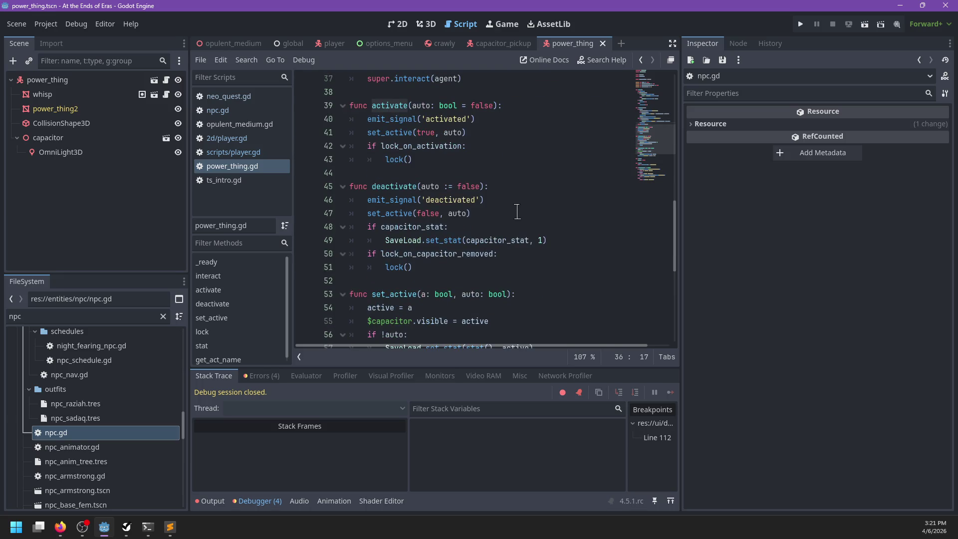
Step: Replace the activated and deactivated emit_signal calls with activated.emit() and deactivated.emit()
double_click(436, 116)
key("BackSpace")
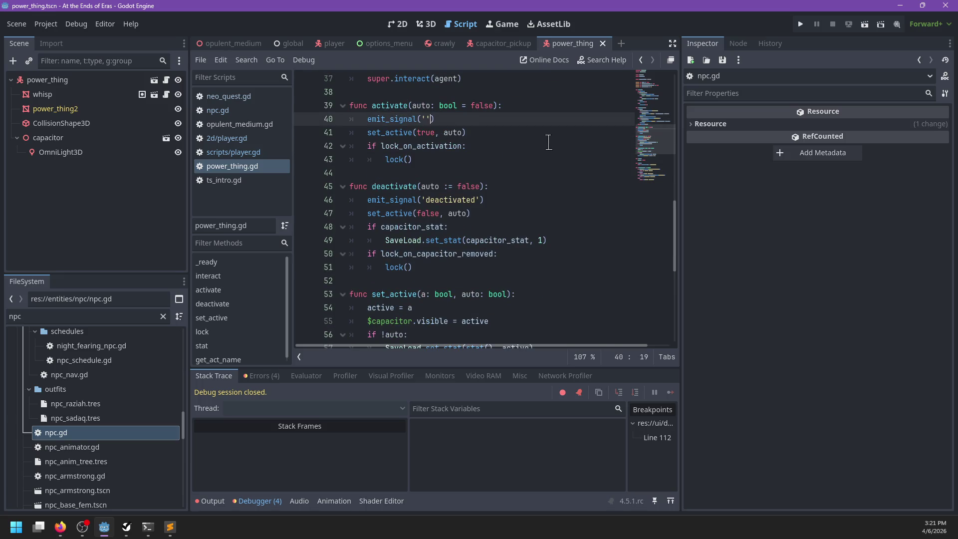
key("shift+Home")
type("activated.e")
type("mit()")
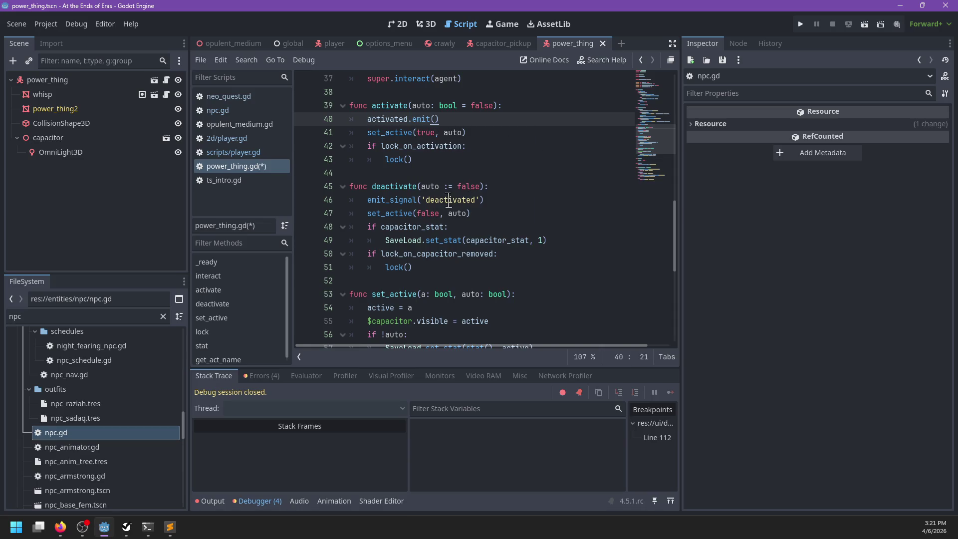
double_click(449, 200)
key("BackSpace")
key("shift+Home")
key("shift+Home")
key("BackSpace")
type("deactivated/")
key("BackSpace")
key("BackSpace")
key("BackSpace")
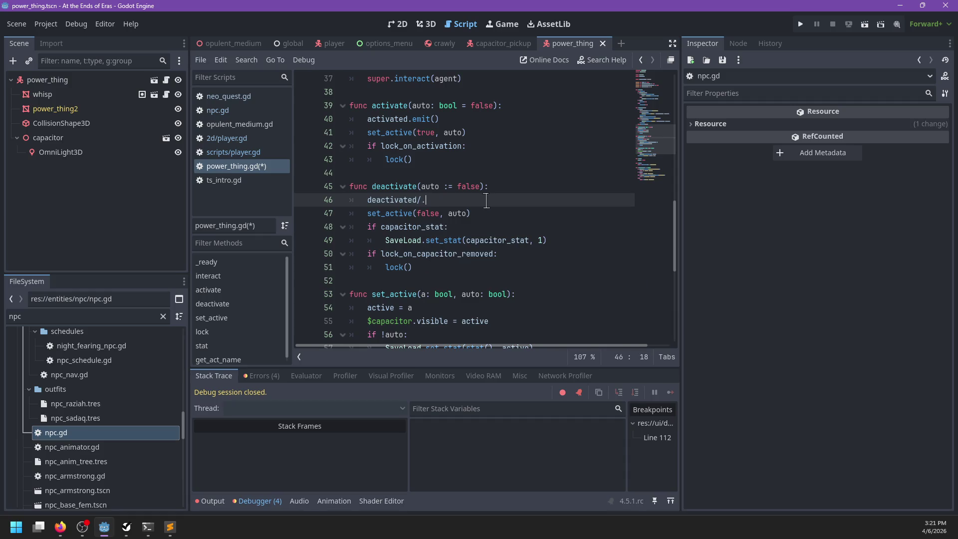
type(".emit()")
Step: Change line 58's toggled emit_signal call to toggled.emit(active, auto) and save
key("ctrl+f")
type("emit")
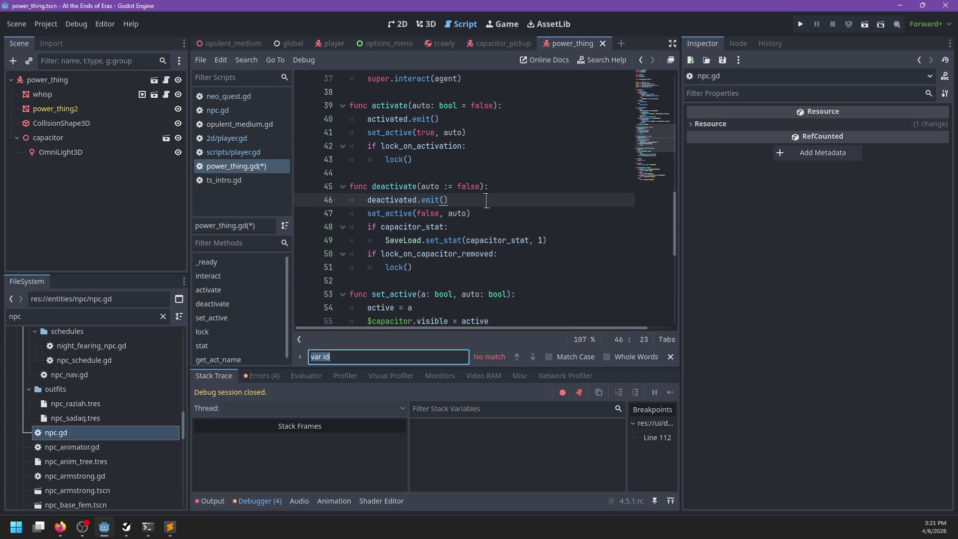
type("_signal('toggled")
key("Escape")
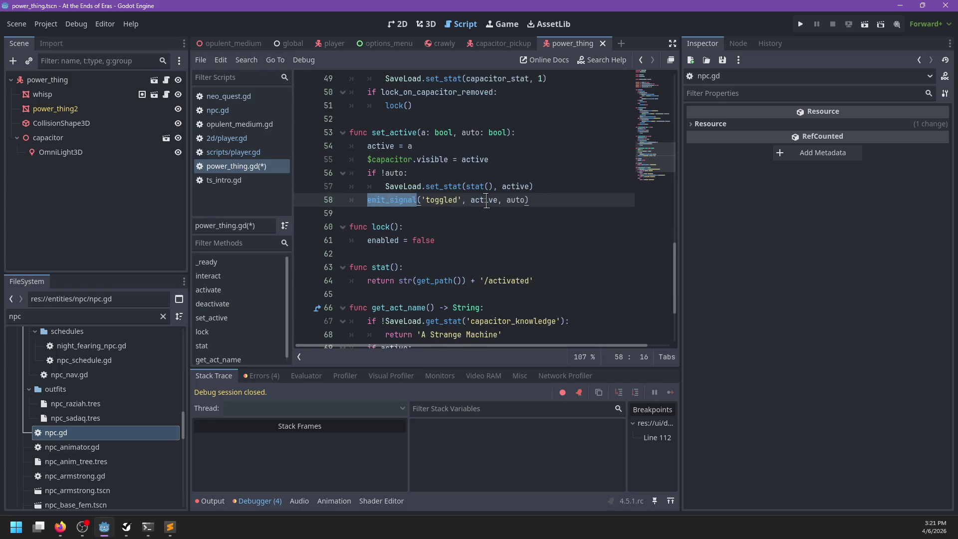
key("BackSpace")
key("BackSpace")
key("BackSpace")
key("Delete")
key("Delete")
key("Delete")
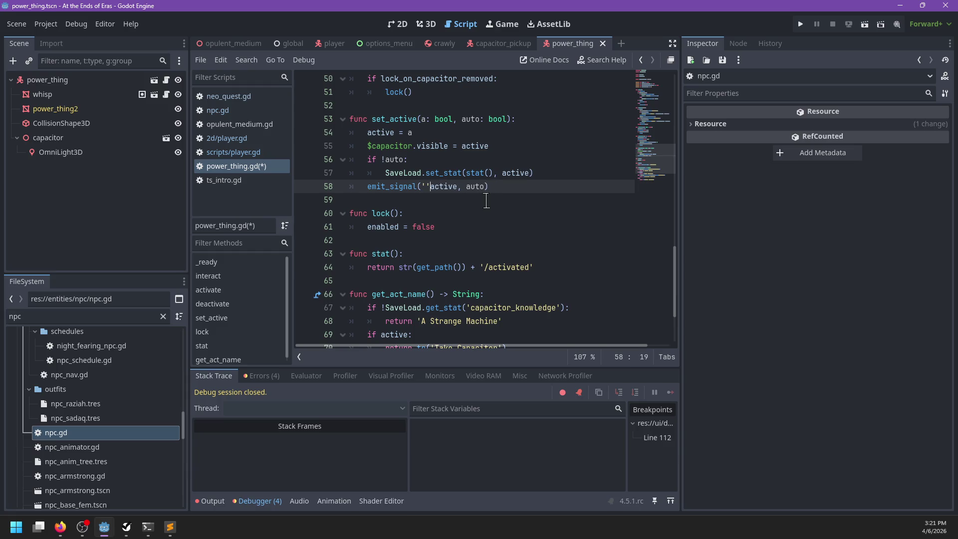
key("ctrl+Delete")
type("toggled.emit")
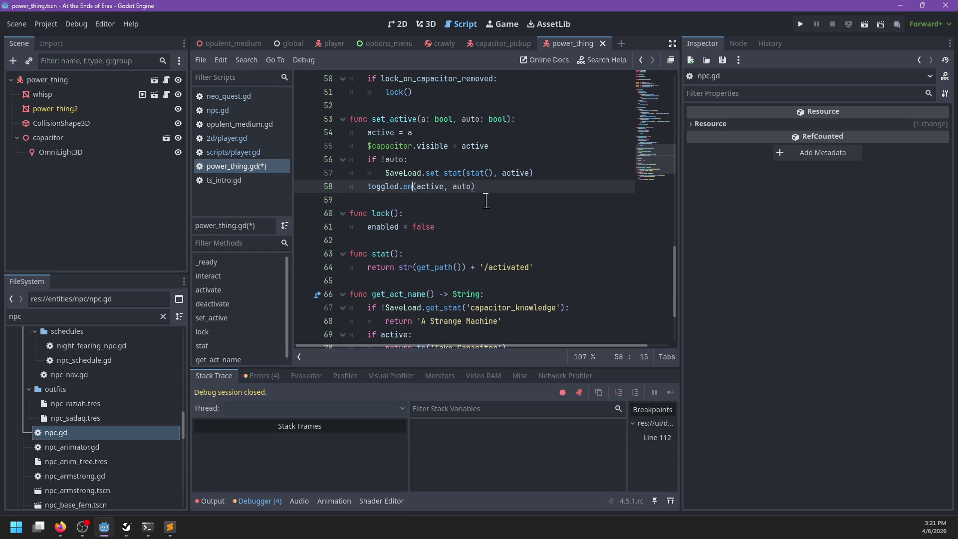
key("ctrl+f")
key("Escape")
key("ctrl+s")
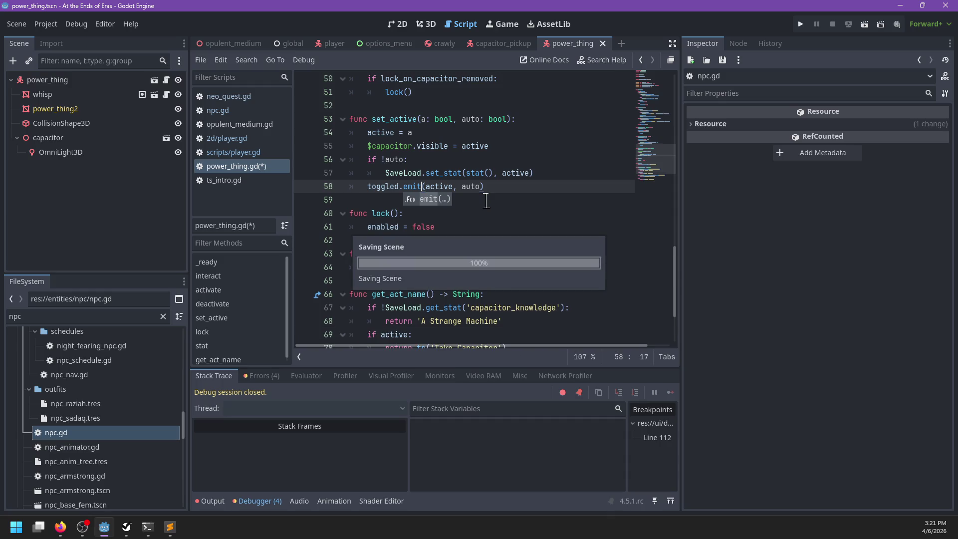
left_click(500, 185)
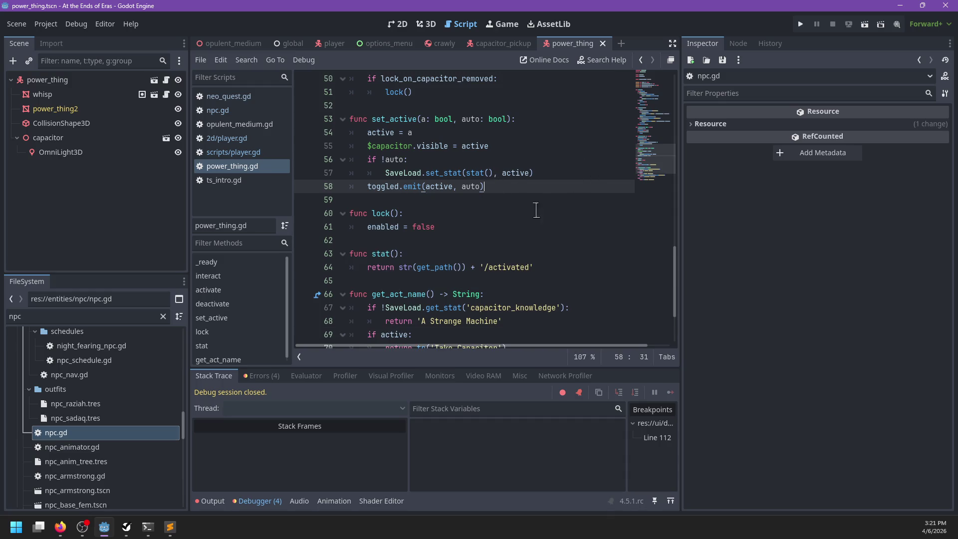
Step: Type the toggled signal's parameters as active: bool and instant: bool
left_click(382, 186, "ctrl")
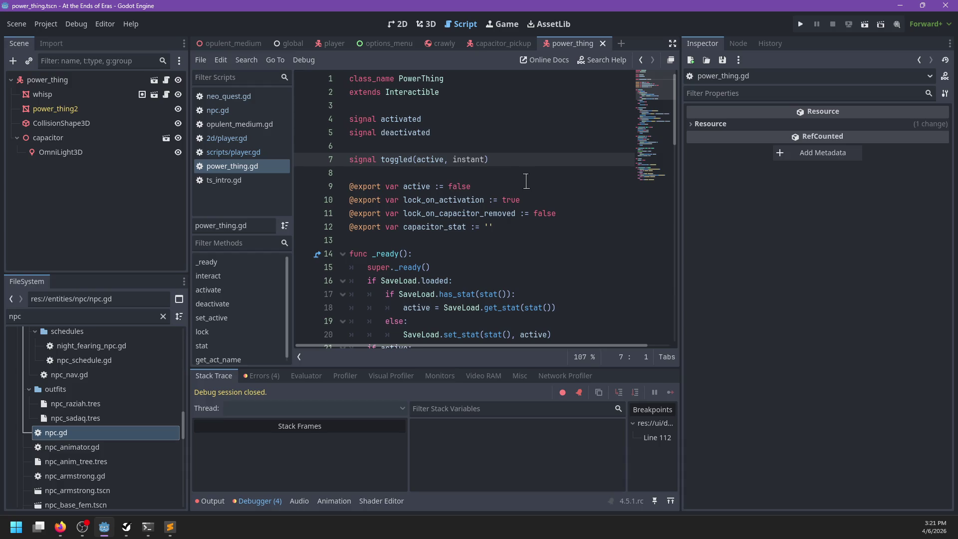
left_click(443, 160)
type(": bool")
key("End")
key("Left")
type(": bool")
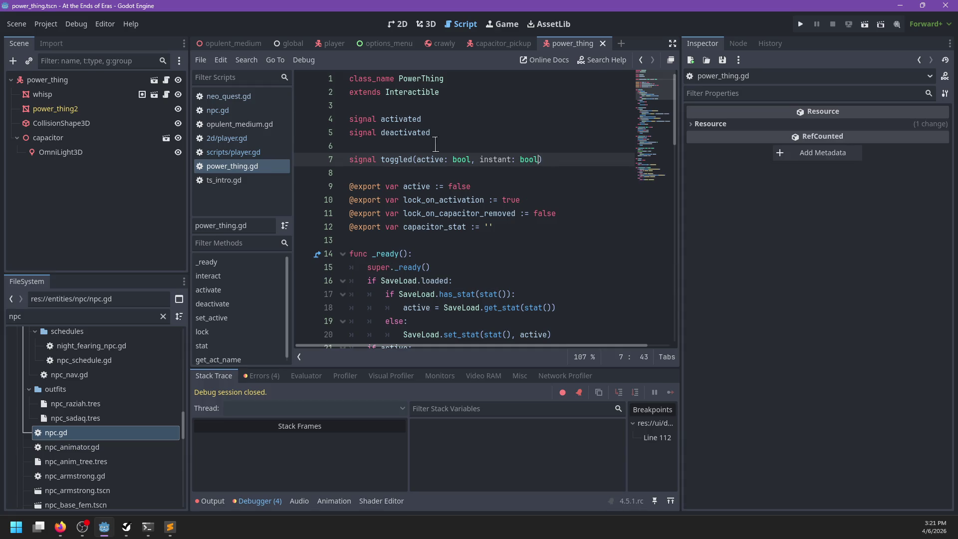
Step: Remove the blank line between the signals, save power_thing.gd, and run the game with F5
key("Up")
key("BackSpace")
key("ctrl+s")
scroll(538, 239, "down", 10)
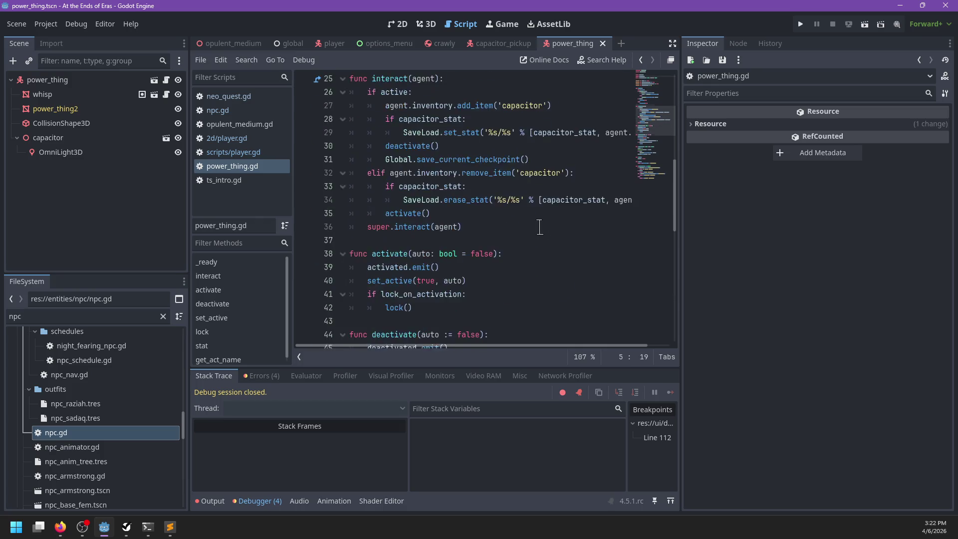
scroll(542, 230, "up", 3)
scroll(499, 257, "right", 2)
scroll(499, 257, "left", 2)
scroll(499, 257, "right", 2)
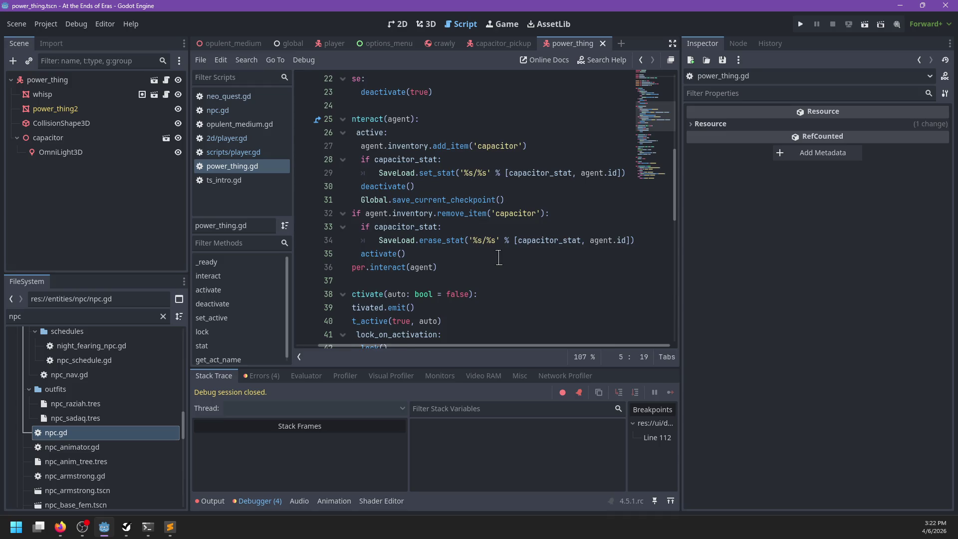
scroll(498, 258, "left", 2)
scroll(498, 257, "up", 5)
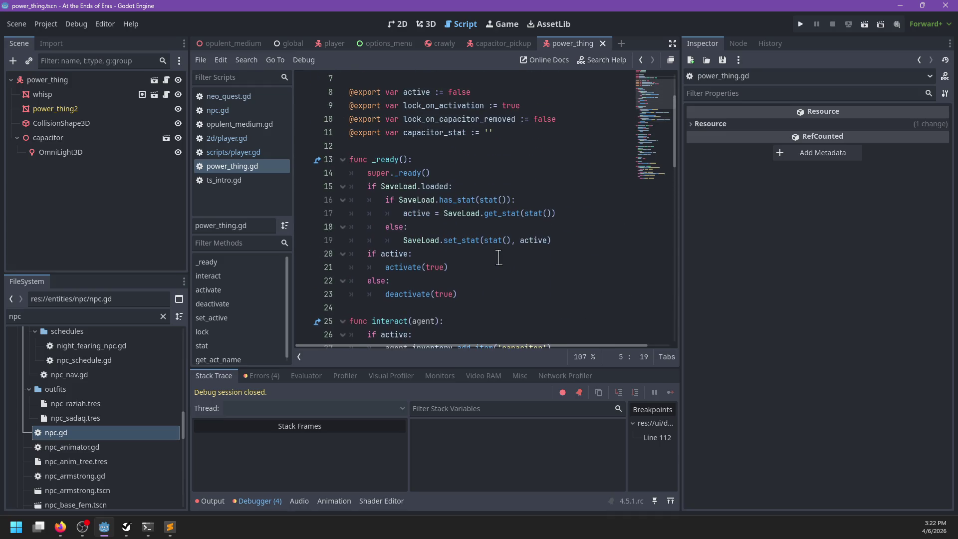
scroll(498, 258, "down", 4)
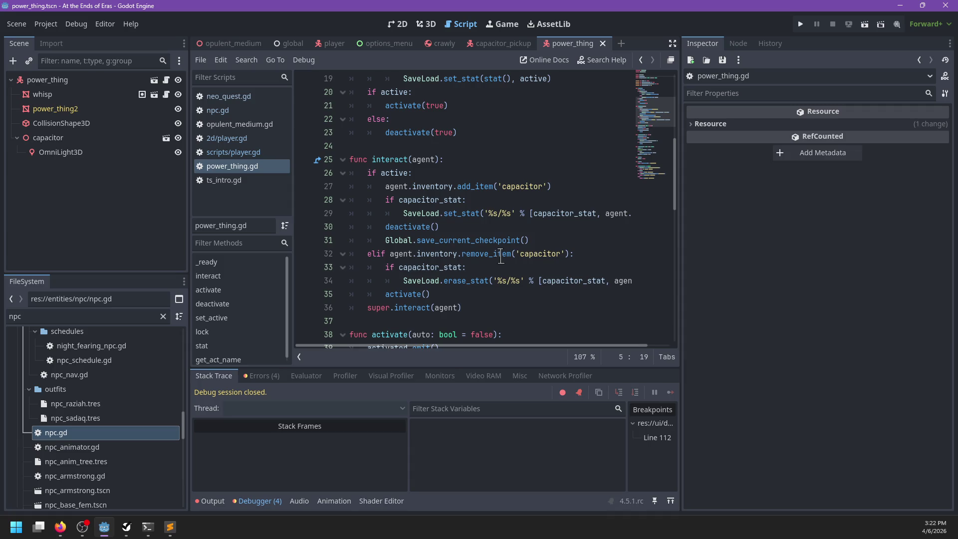
left_click(471, 227)
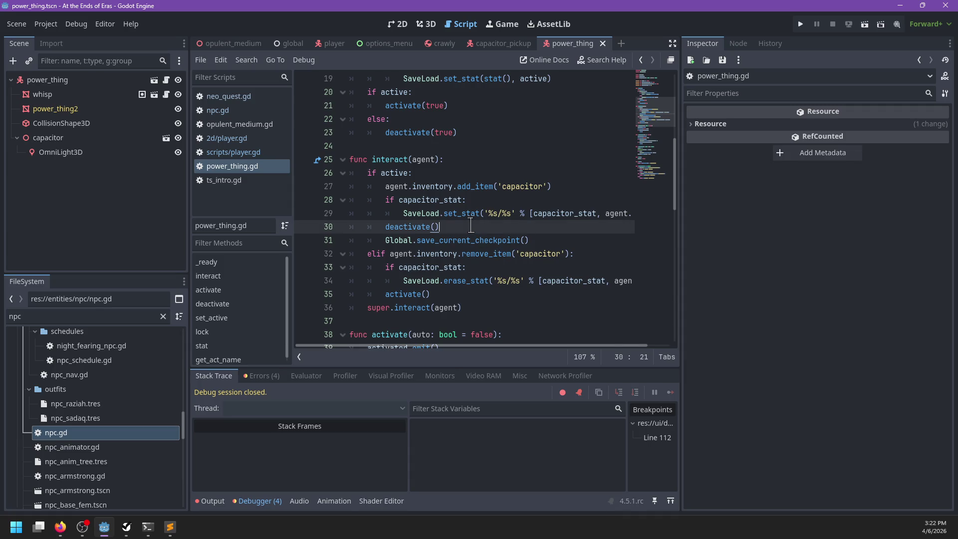
key("F5")
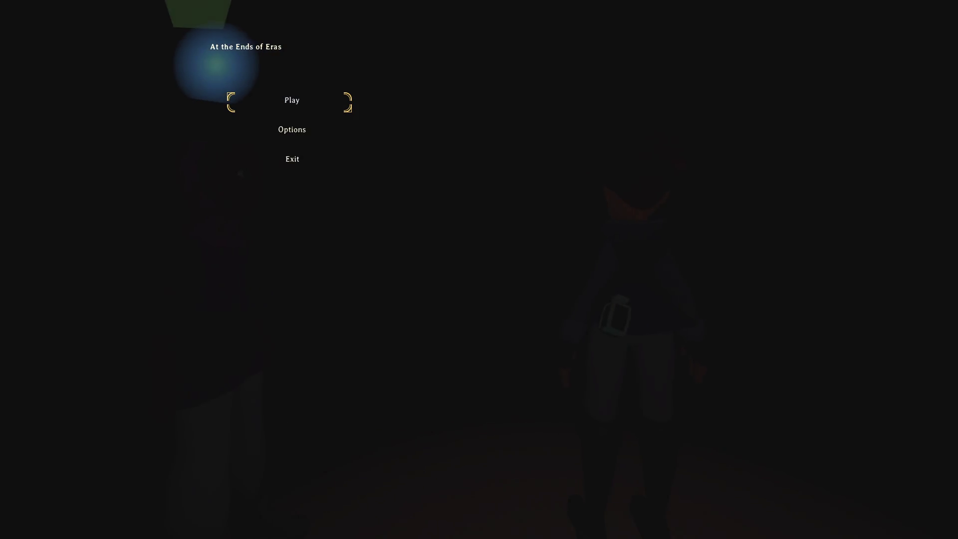
Step: Start playing from the main menu and run the character up to Raziah and back
key("Return")
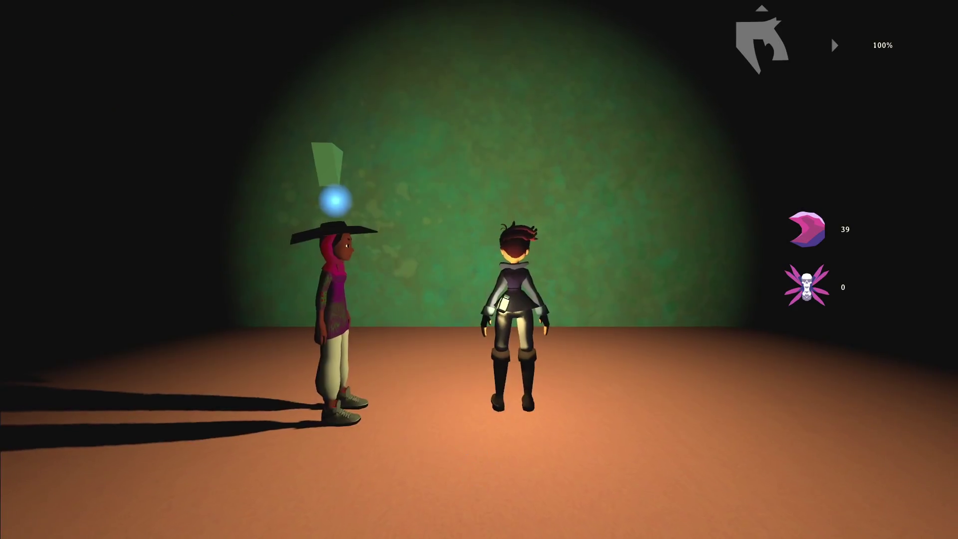
key("w")
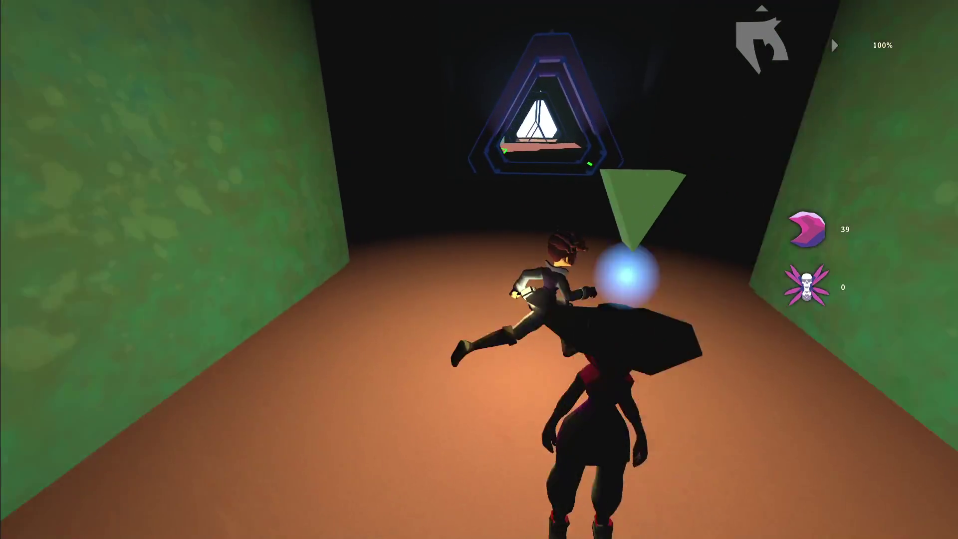
key("a")
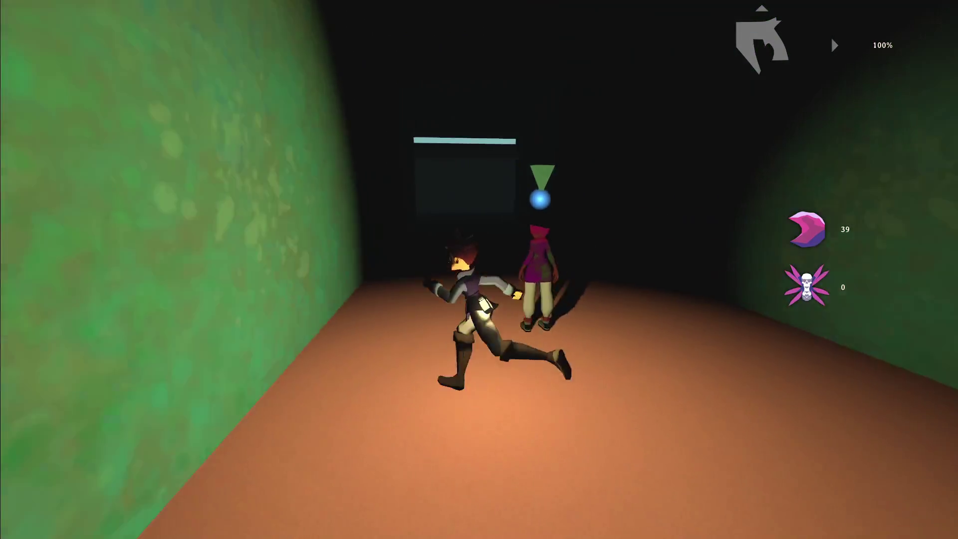
key("w")
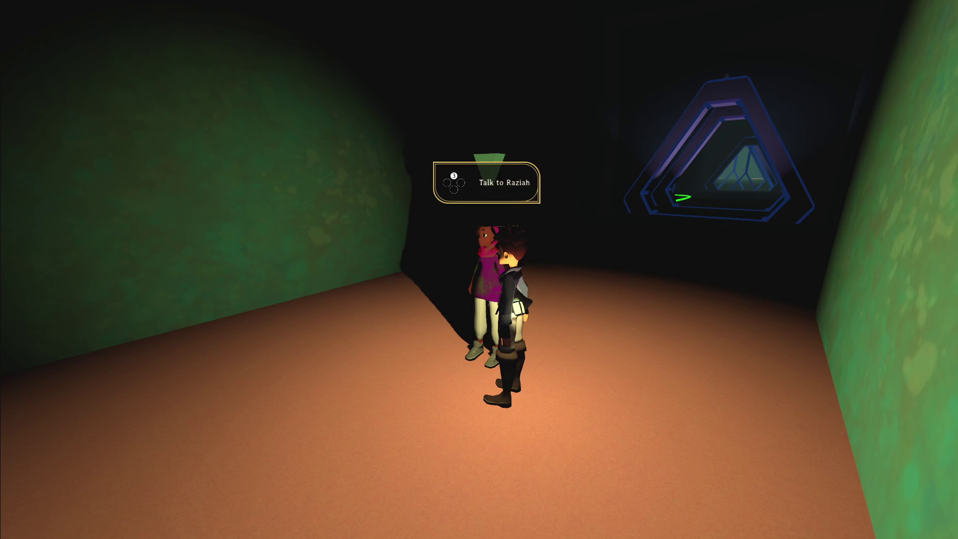
key("w")
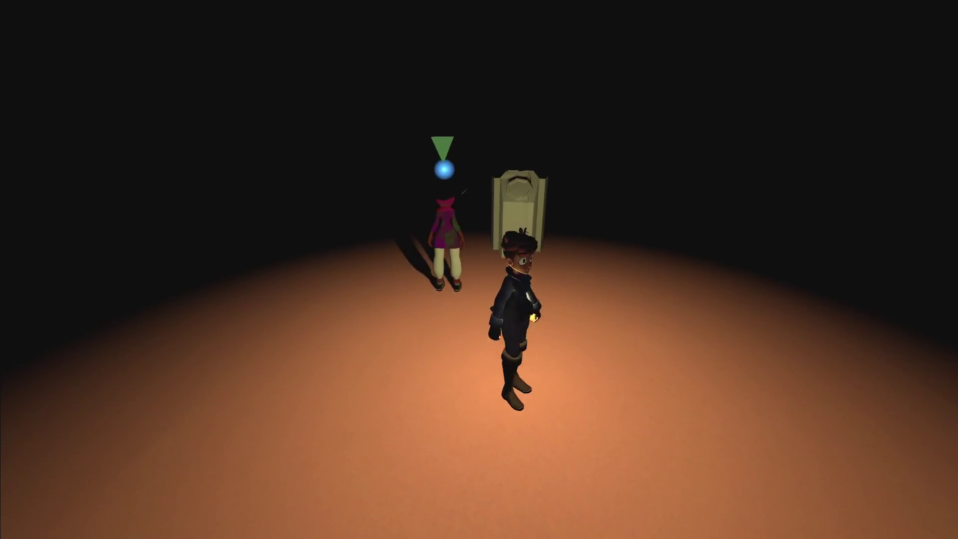
Step: Choose Save and Quit from the pause menu to end the playtest
key("Escape")
key("Down")
key("Down")
key("Return")
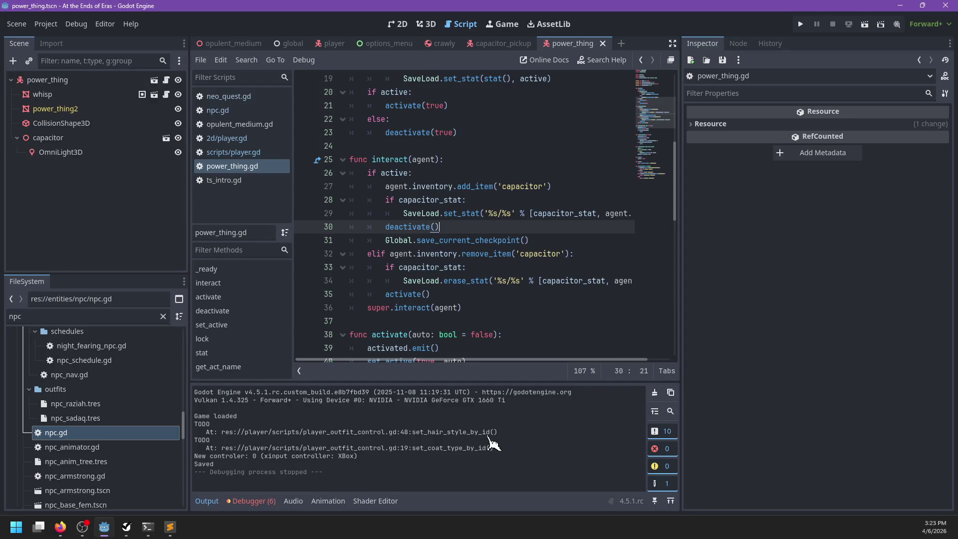
scroll(360, 206, "up", 6)
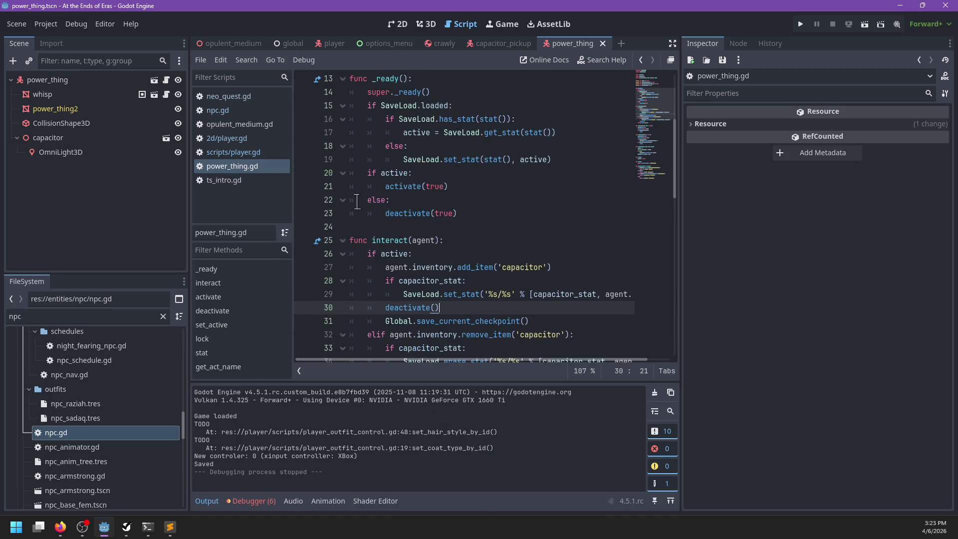
scroll(360, 206, "down", 6)
Step: In raziah.dialog, add a '[state get_stat: opulent_medium]' line below the opulent_medium(60) entry
left_click(169, 527)
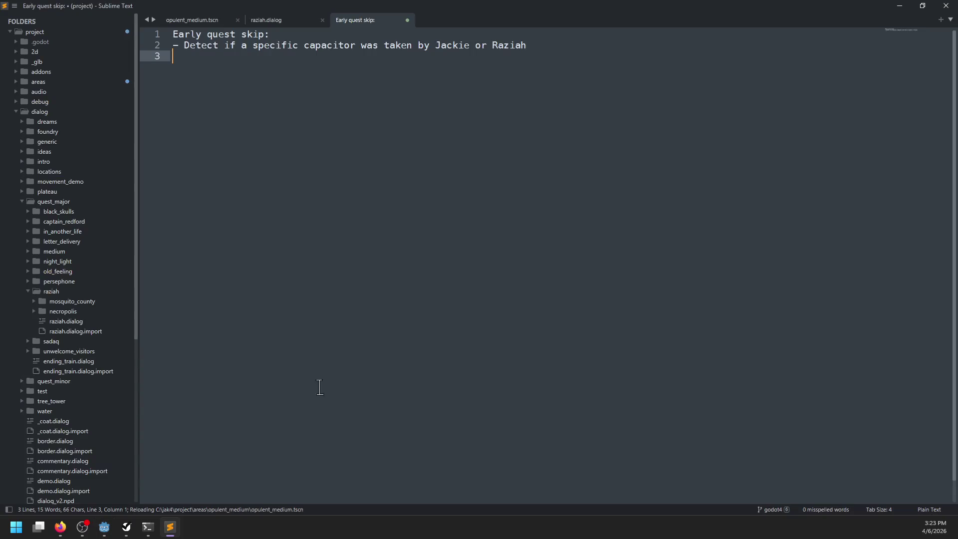
left_click(280, 23)
left_click(415, 210)
key("ctrl+f")
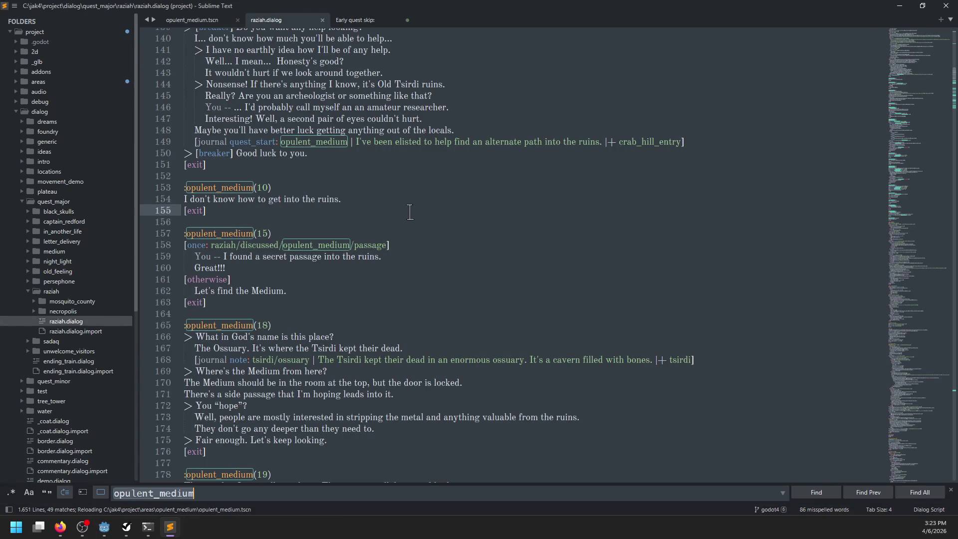
type("op")
type("ukle")
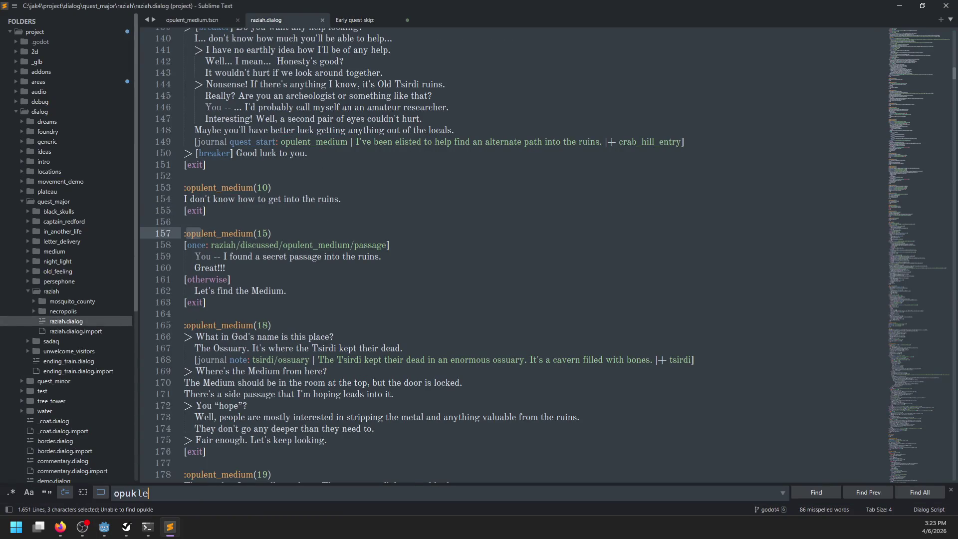
key("BackSpace")
key("BackSpace")
key("BackSpace")
type("lent_mediu")
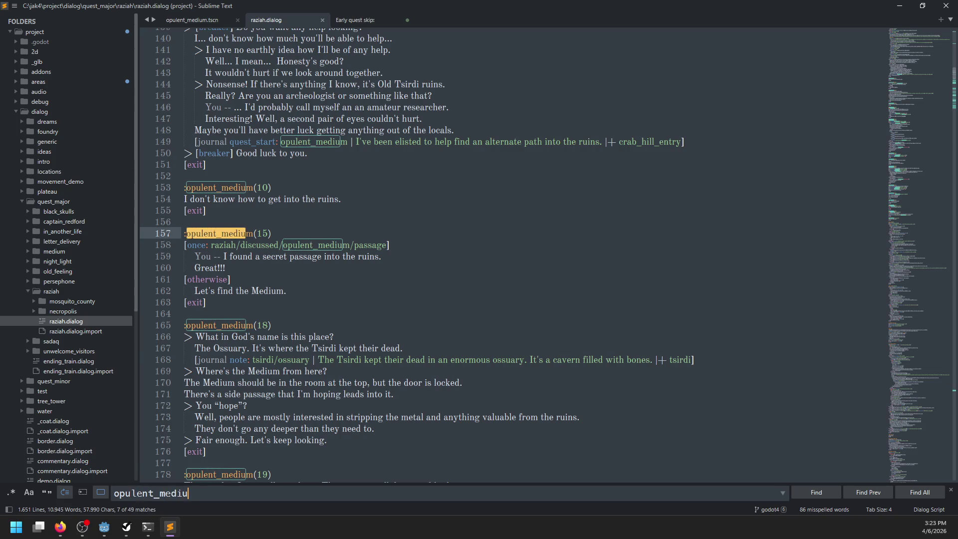
type("m(60")
key("Escape")
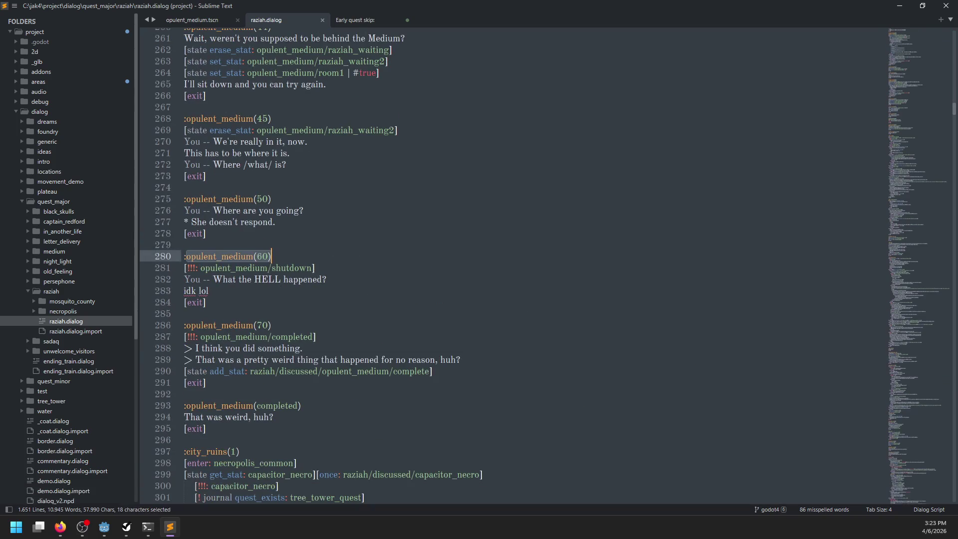
key("Down")
key("End")
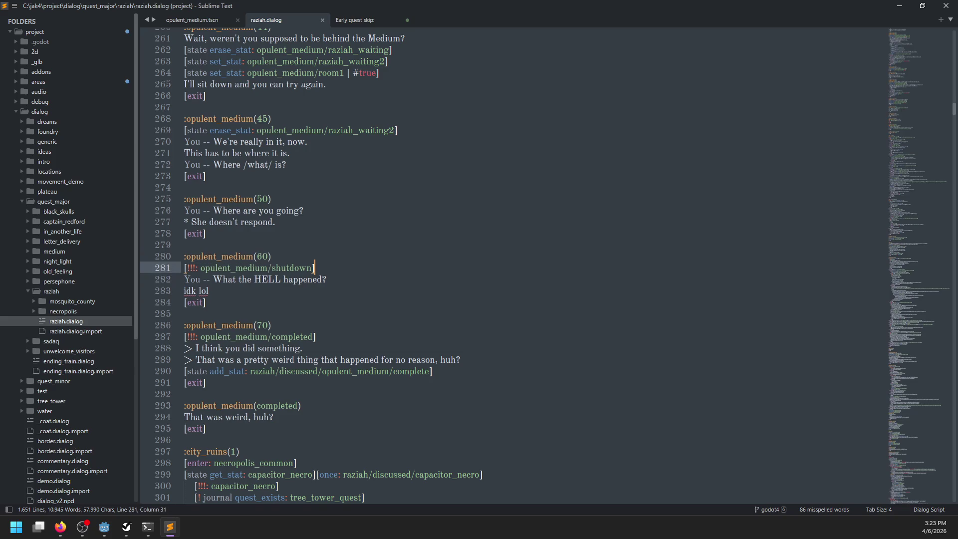
key("Return")
type("[]")
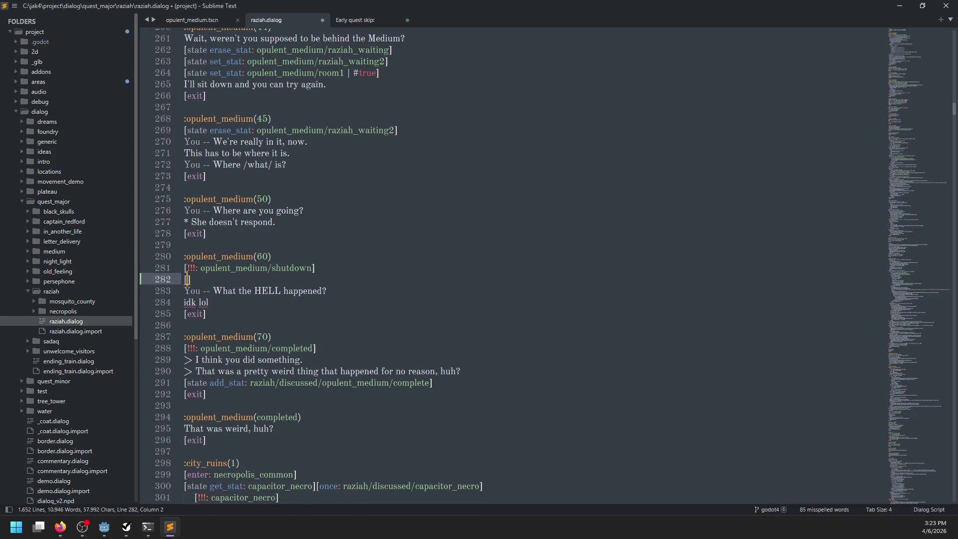
type("state")
type("get_stat: ")
type("opulent_")
type("medium")
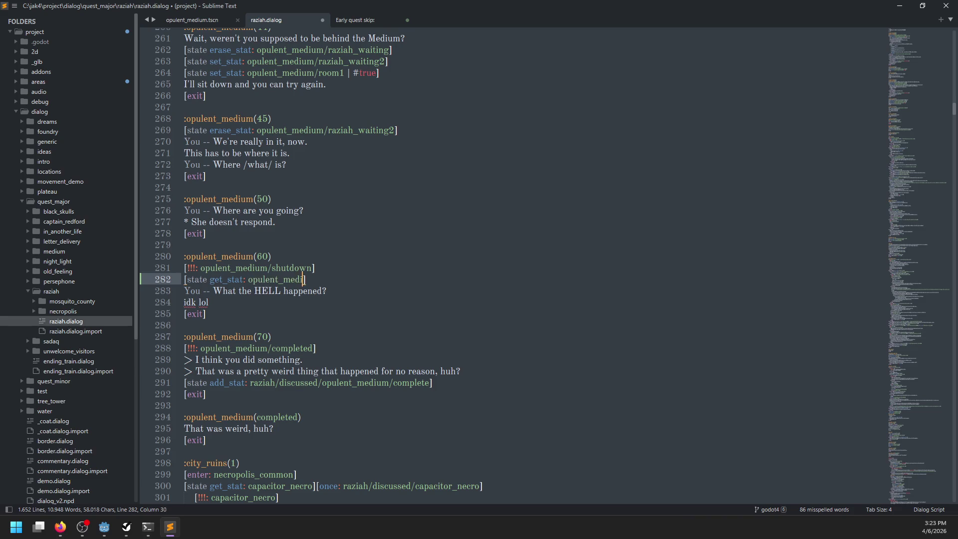
key("alt+Tab")
key("alt+Tab")
key("alt+Tab")
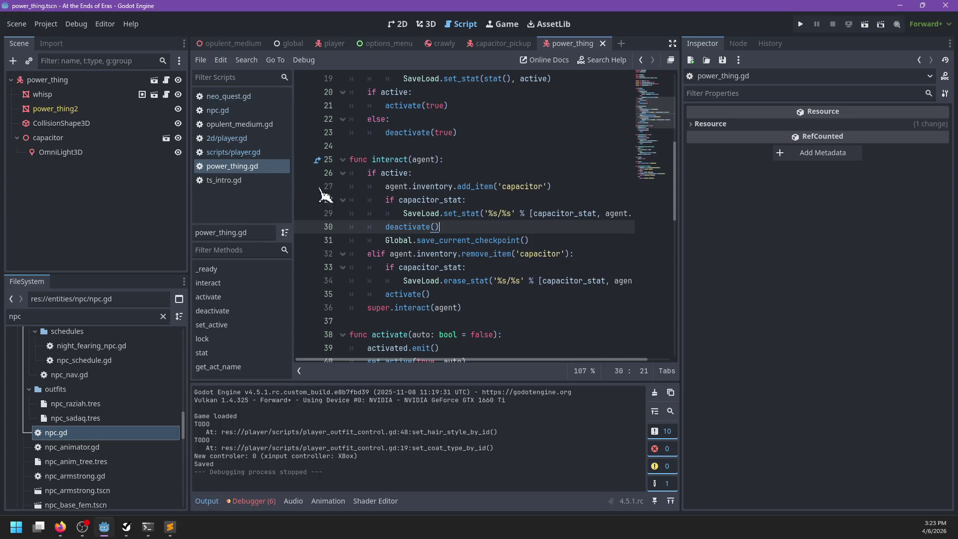
Step: Copy the capacitor/opulent Capacitor Stat from power_thing in the opulent_medium scene
scroll(524, 210, "up", 6)
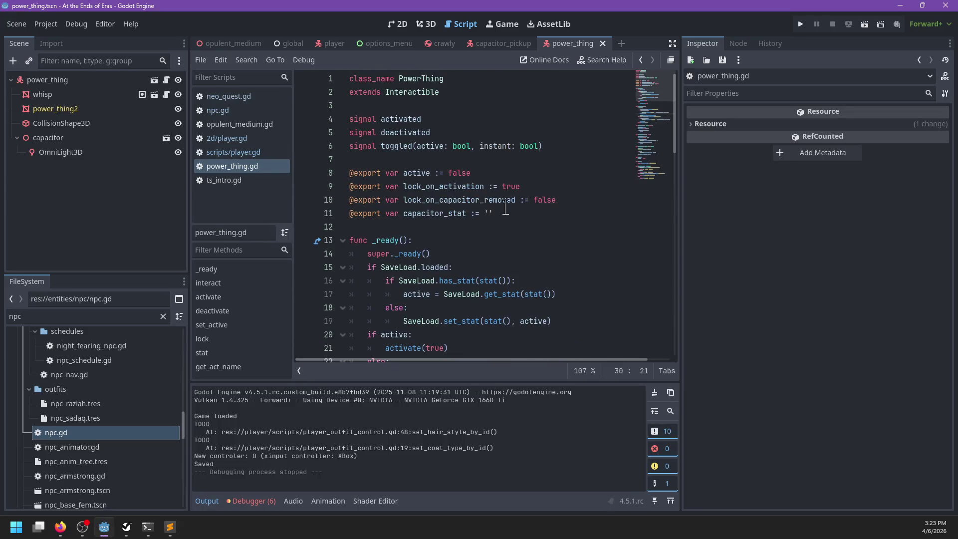
left_click(75, 95)
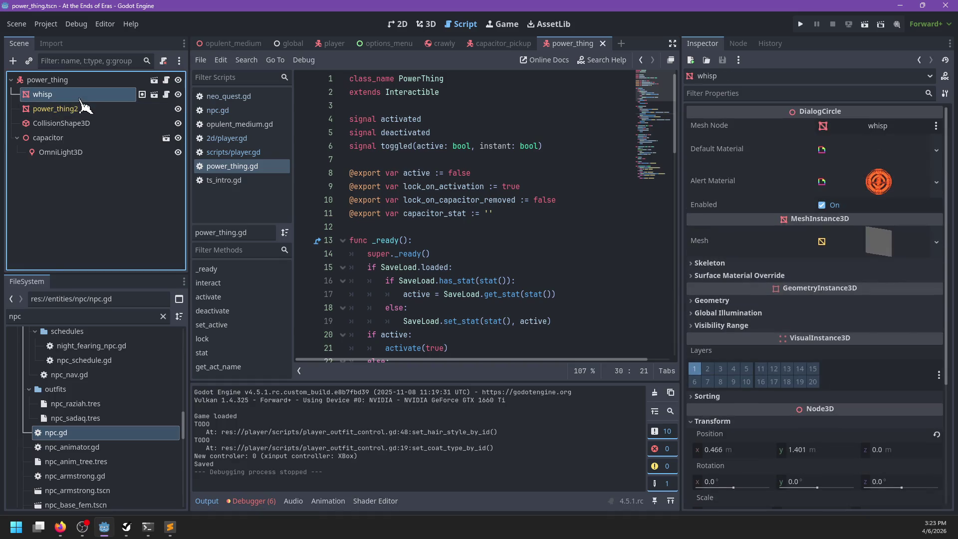
left_click(248, 48)
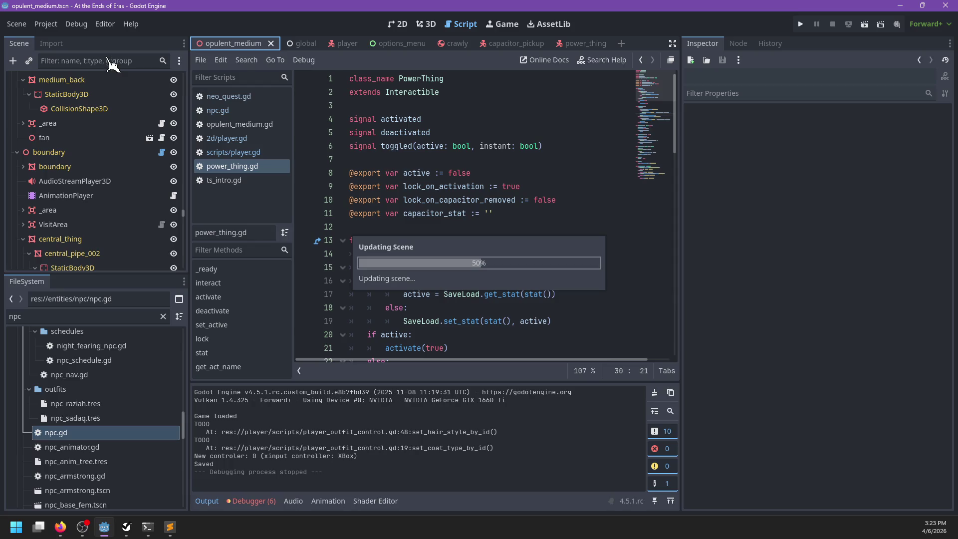
left_click(106, 60)
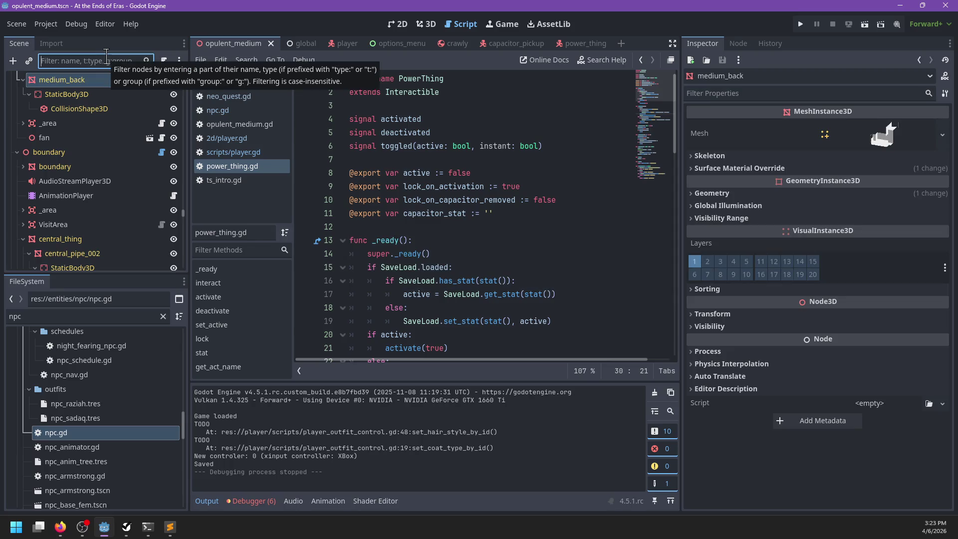
type("poer")
key("BackSpace")
type("wer")
left_click(122, 78)
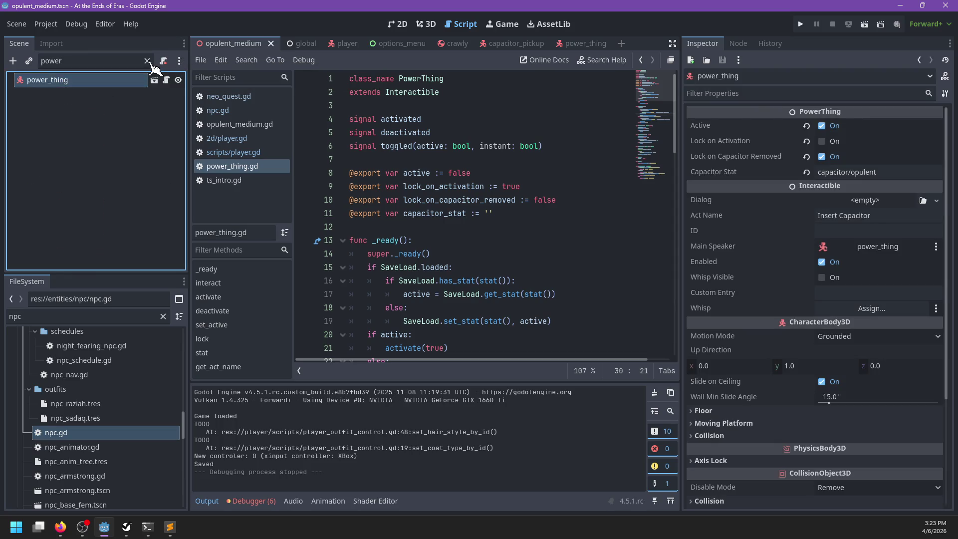
left_click(874, 171)
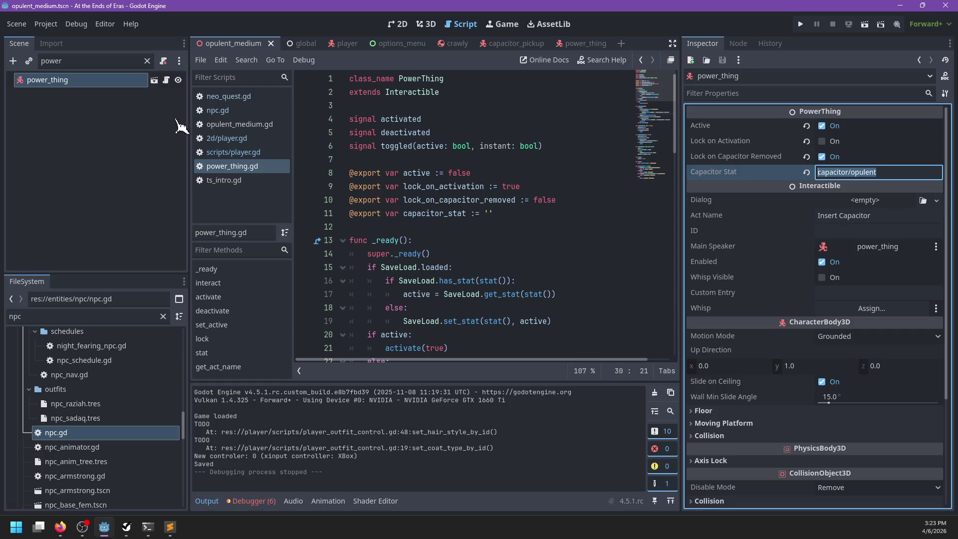
left_click(146, 60)
key("alt+Tab")
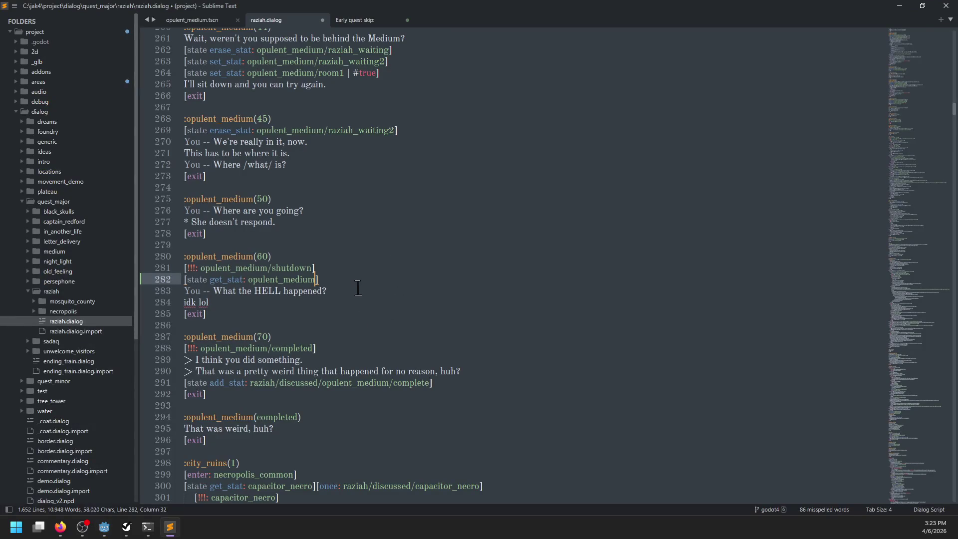
Step: Change the stat check to capacitor/opulent/raziah, indent its lines, and add an [otherwise] branch
key("ctrl+BackSpace")
type("capacitor/opulent")
type("/")
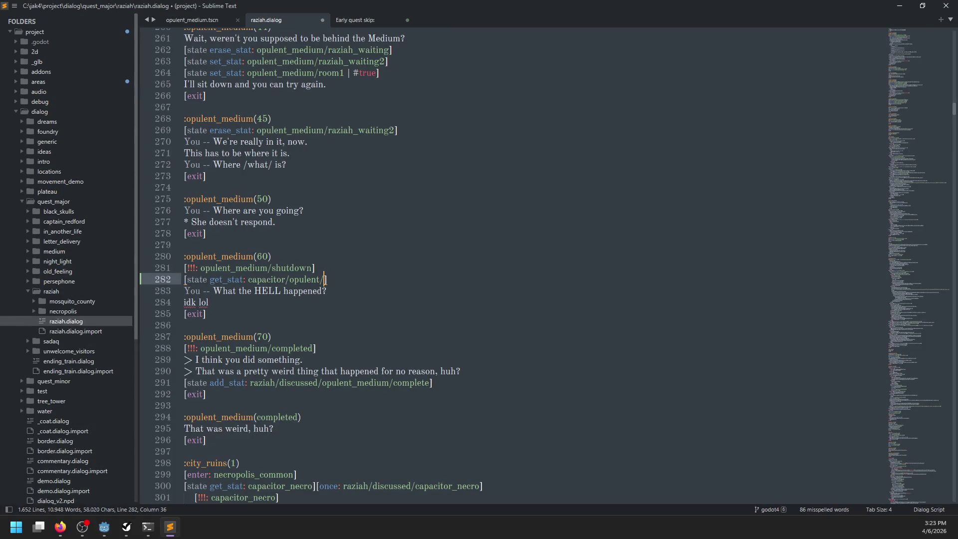
type("raziah")
left_click(284, 291)
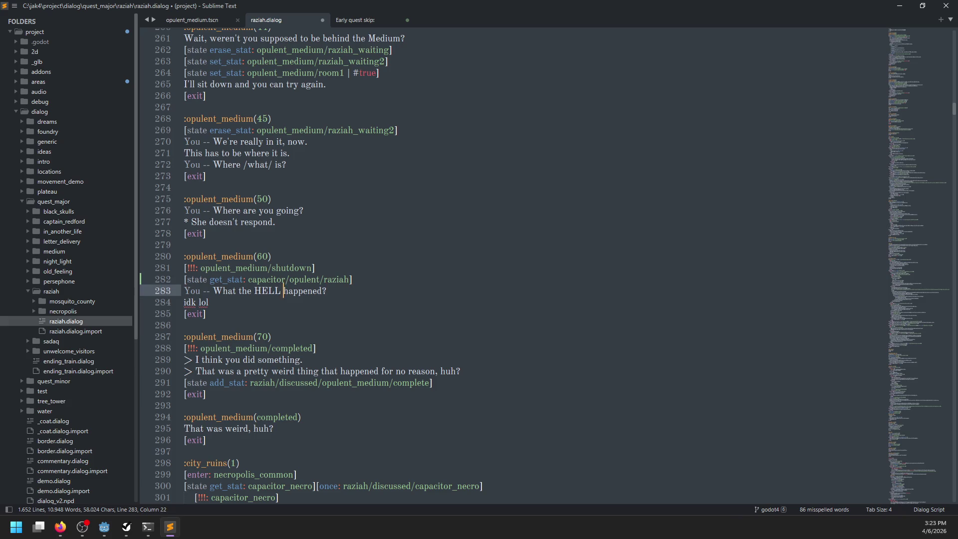
key("Home")
key("Tab")
key("Down")
key("Home")
key("Tab")
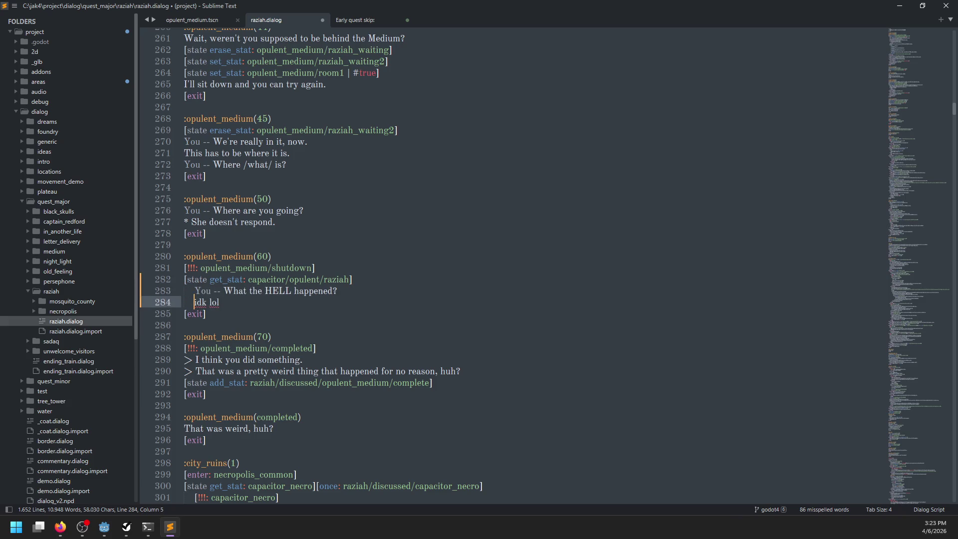
key("End")
key("Return")
type("[otherwise]")
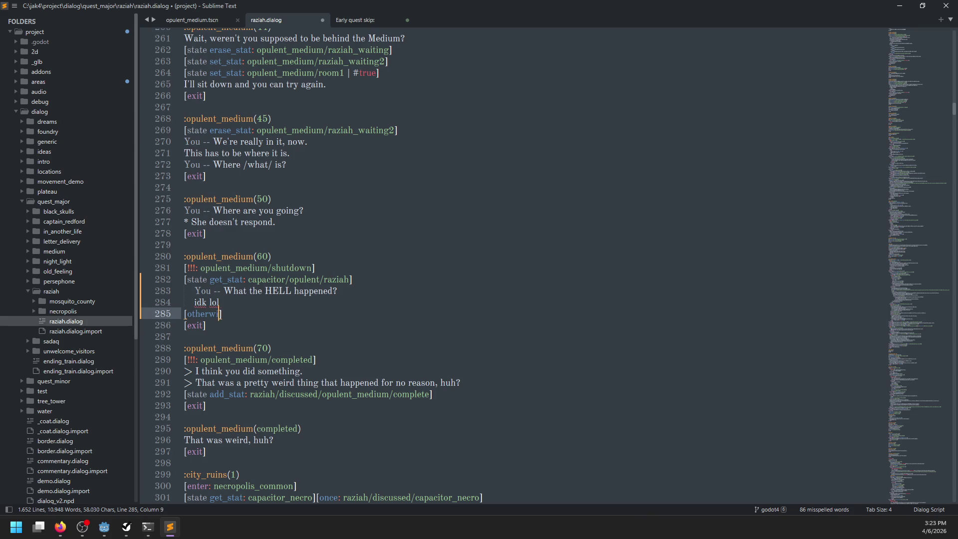
Step: Under [otherwise], have Raziah ask whether the player did something to the electrical system
key("Return")
key("Tab")
type("He")
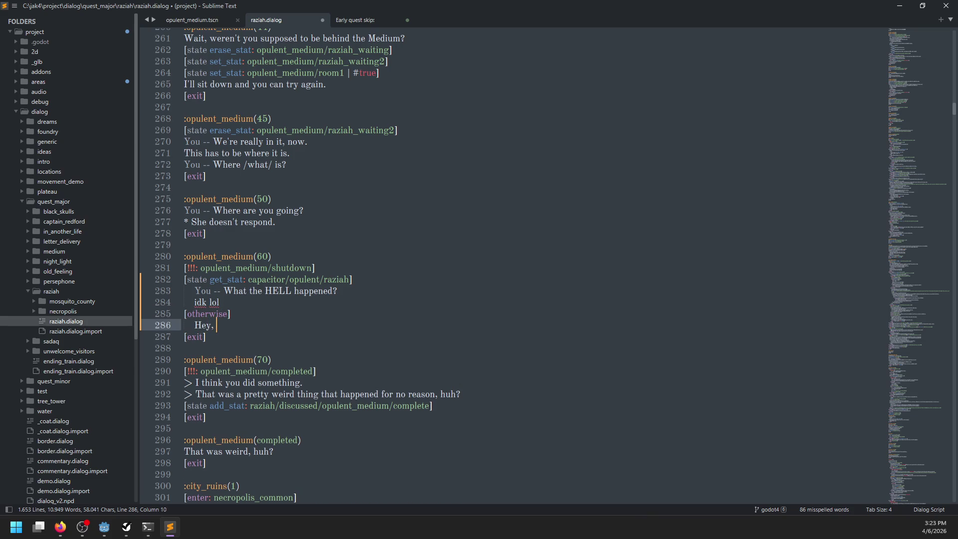
type("you")
key("BackSpace")
key("BackSpace")
key("BackSpace")
type("did you ")
type("do something to ")
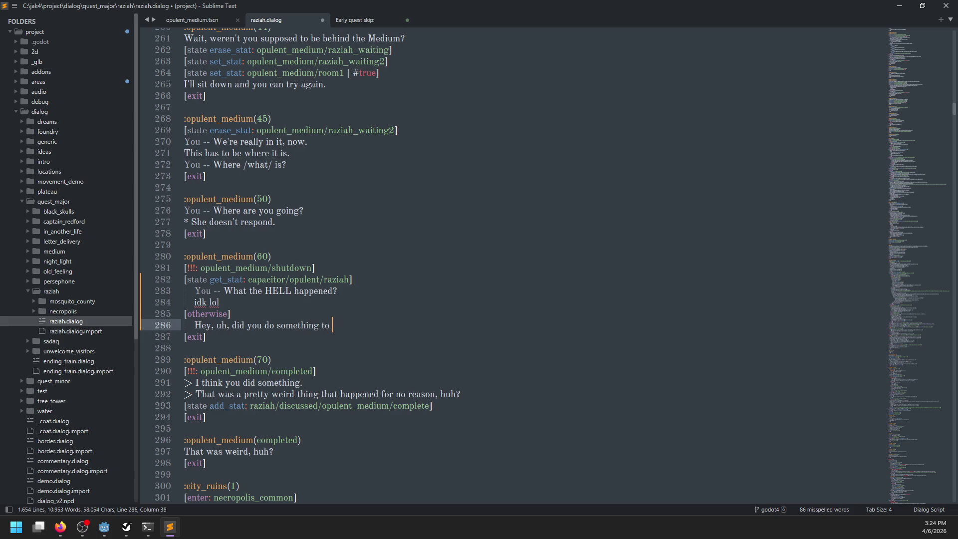
type("the electrical system")
type("?")
key("Return")
type("> I")
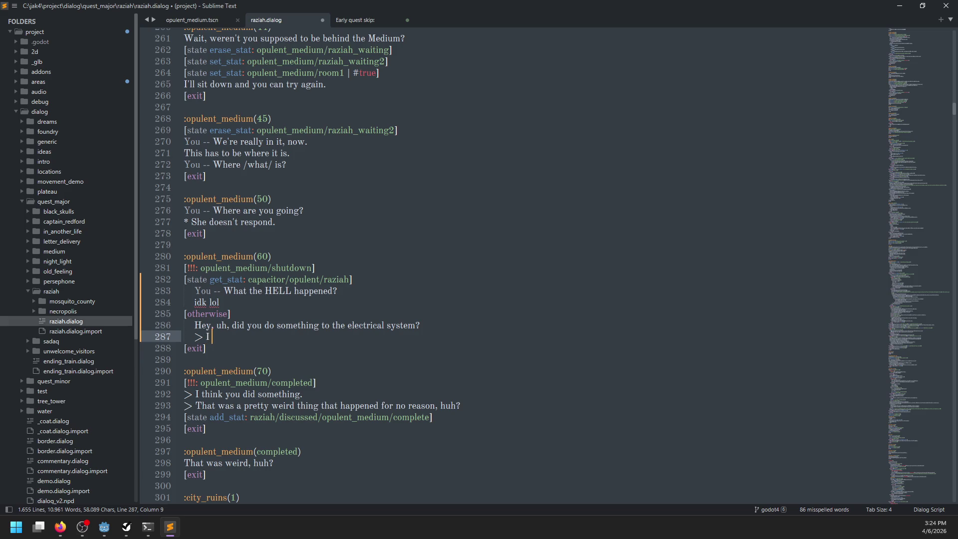
Step: Add the player choices '> I found this sort of gadget. Why?' and '> No.'
type("don")
key("BackSpace")
key("BackSpace")
key("BackSpace")
type("found this ")
type("sort of ")
type("ga")
key("BackSpace")
type("dg")
type("et. ")
type("Why?")
key("Return")
type("> No")
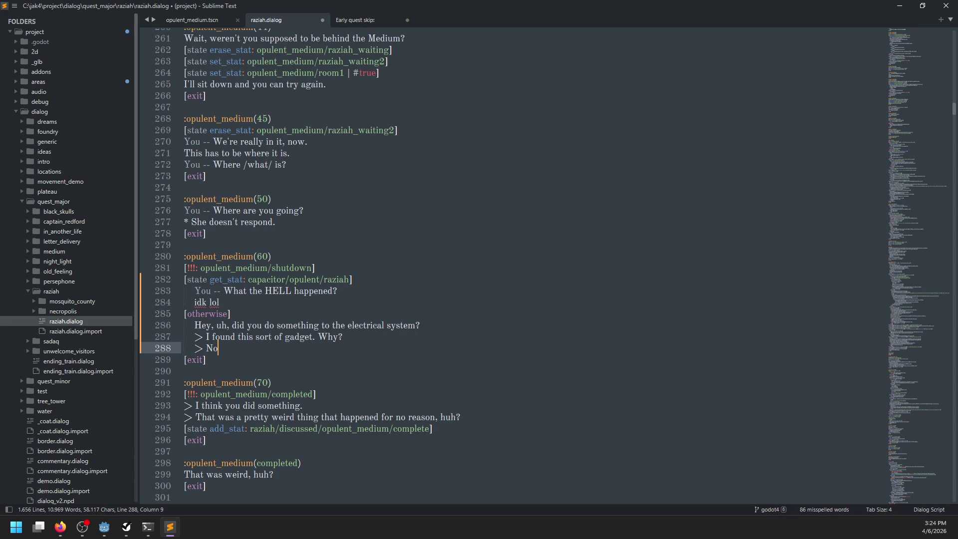
type(".")
key("Return")
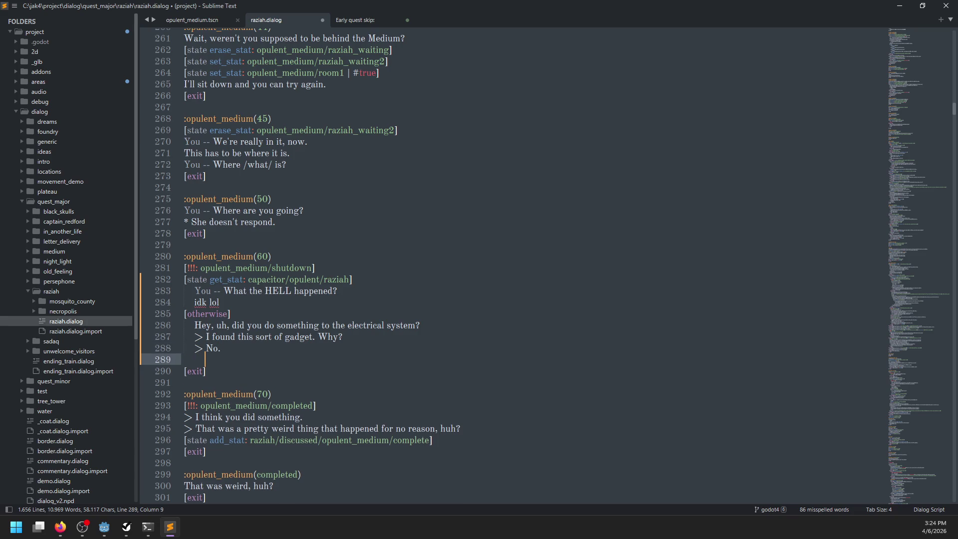
Step: Give Raziah the reply 'Well, I mean, we're in complete darkness, so /somebody/ did something to the power.'
type("Are you")
type(". sure?")
key("ctrl+BackSpace")
key("ctrl+BackSpace")
key("ctrl+BackSpace")
type("Well,")
type(" I mean, we're in ")
type("complete ")
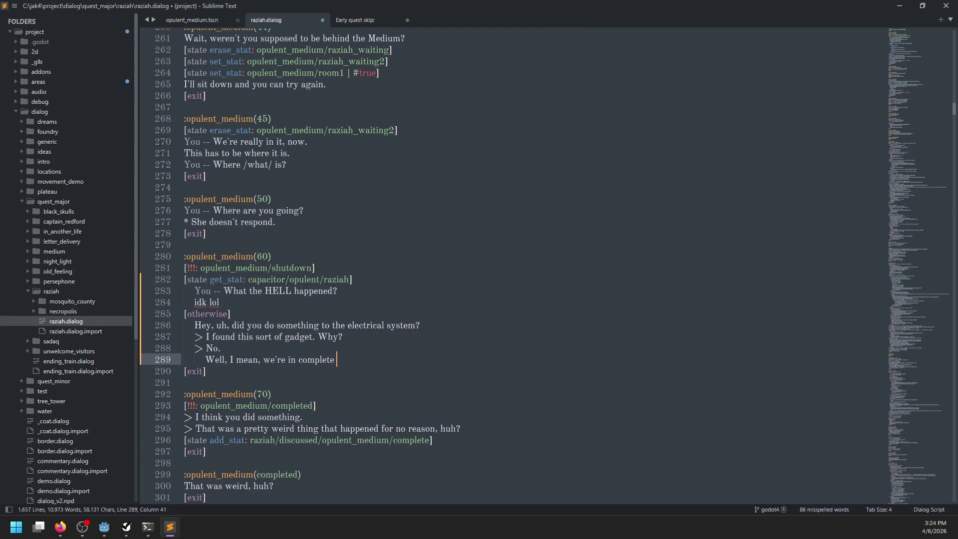
type("darkness, so /s")
type("omebody")
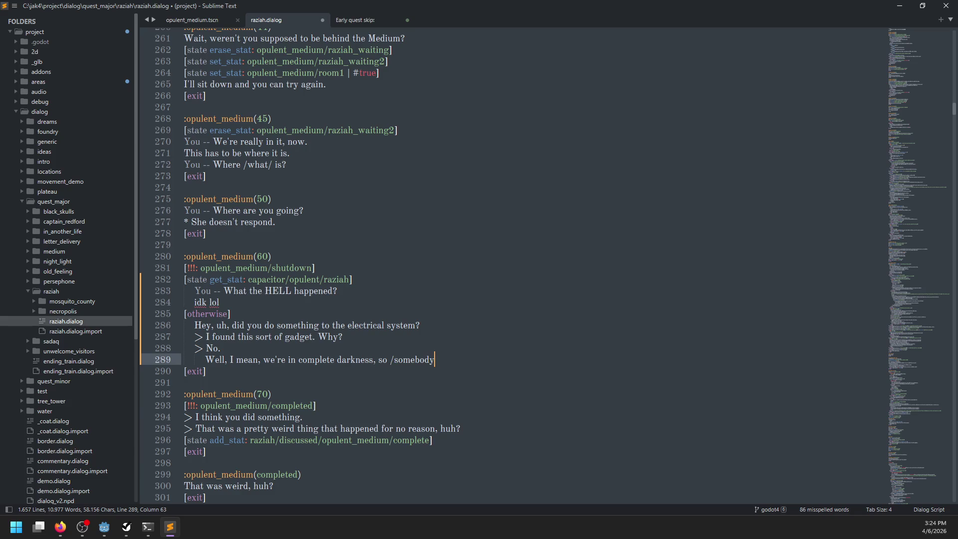
type("/ did something")
key("BackSpace")
type("to the power.")
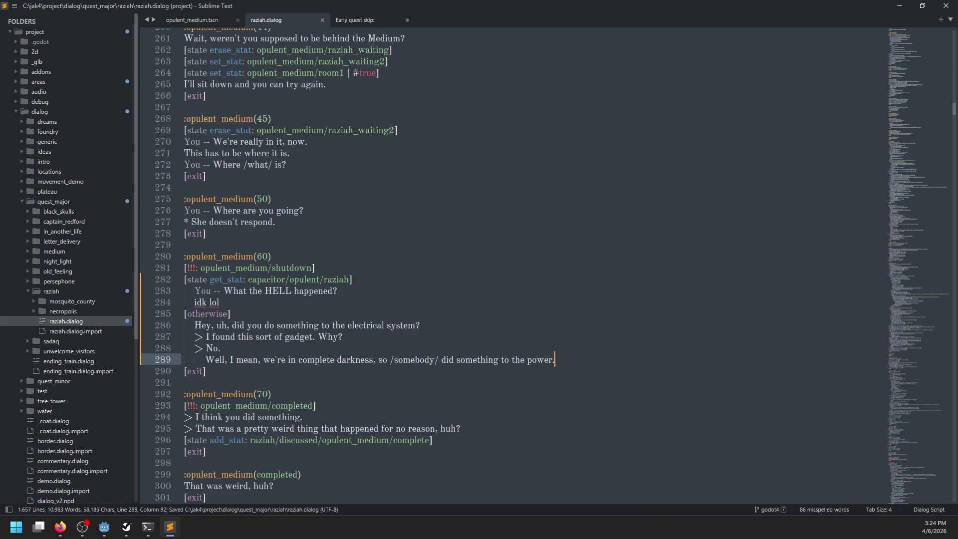
Step: Add Raziah's answer 'That's a capacitor for the system' under the gadget choice and save
key("Up")
key("Up")
key("Return")
key("Tab")
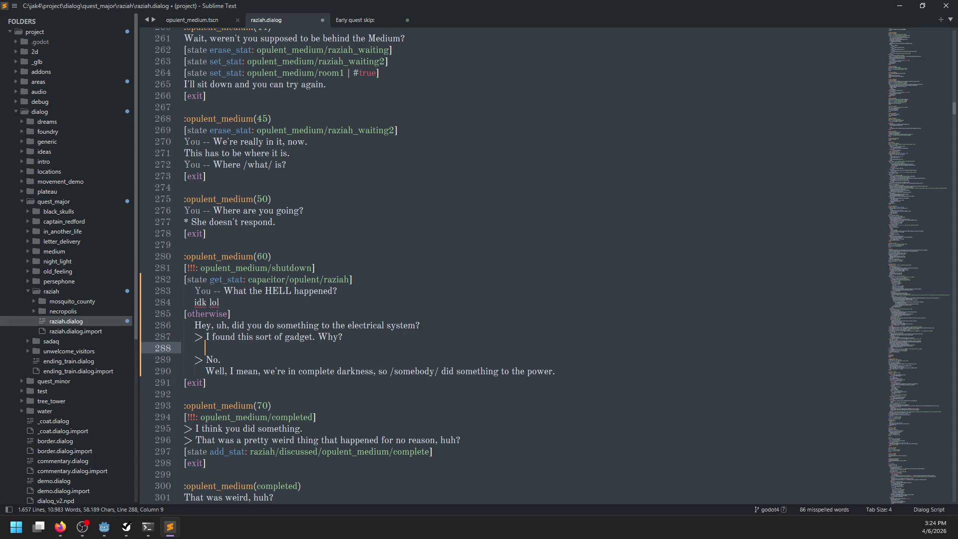
type("That's ")
type("a capacitor")
type("for the system.")
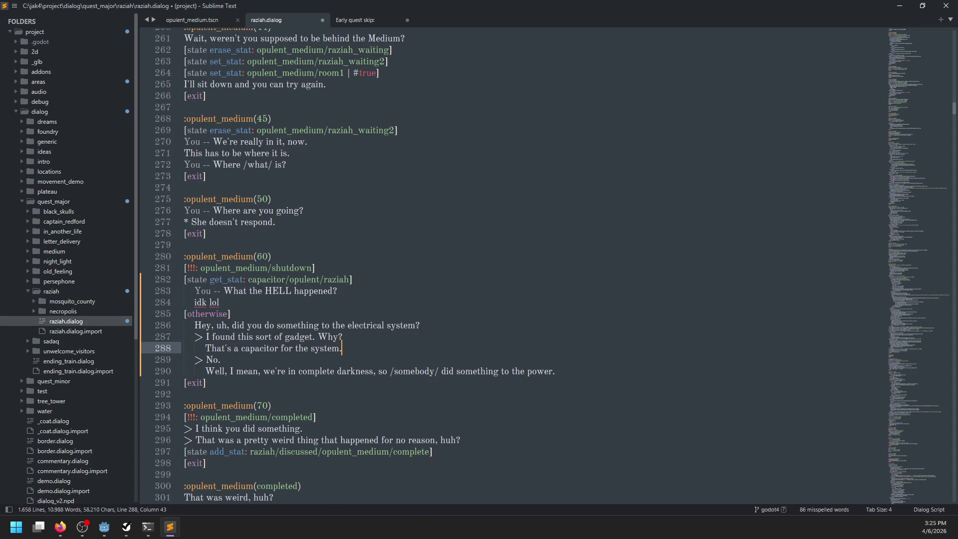
key("ctrl+s")
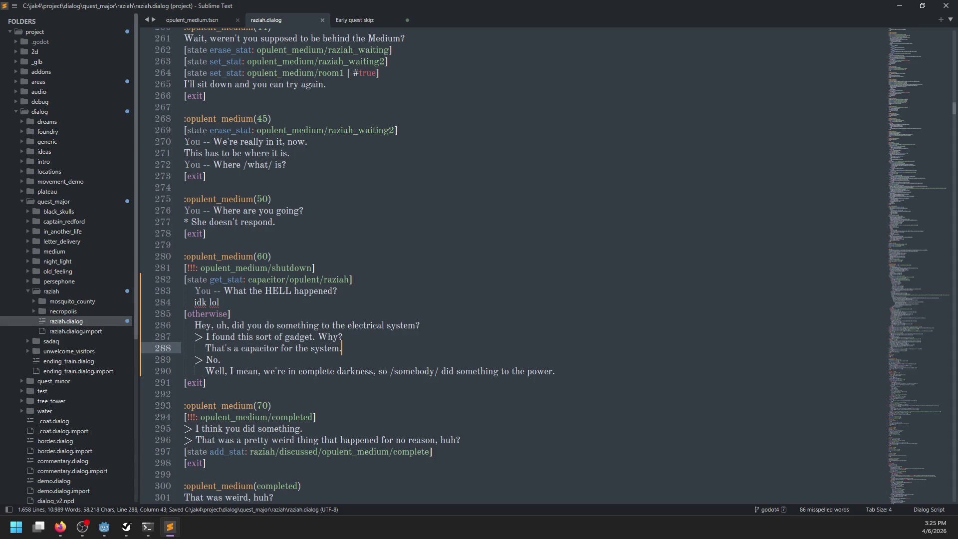
Step: Add a '* TODO: Raziah wants it, but wants to pretend she doesn't' line and save
key("Return")
type("* TODO: ra")
key("BackSpace")
key("BackSpace")
type("Raziah wants it, but was")
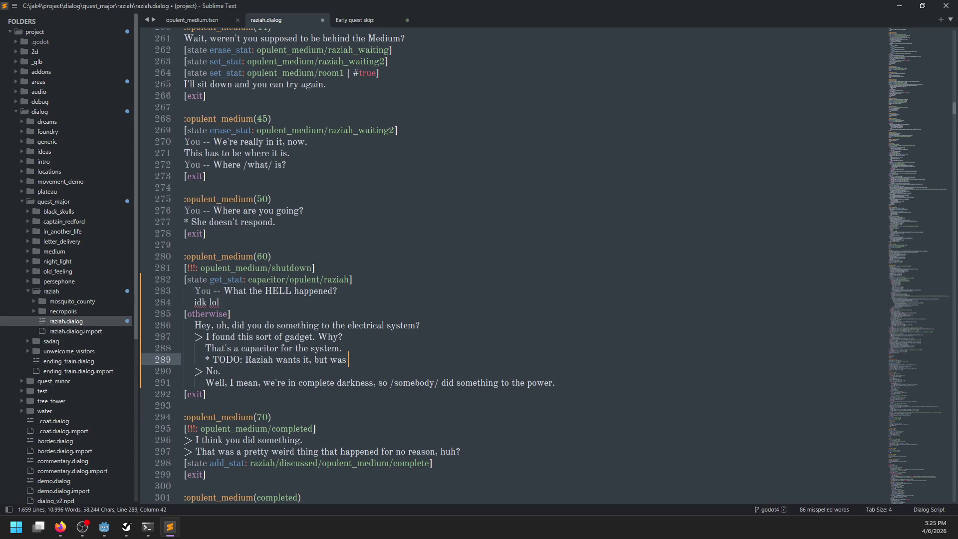
key("BackSpace")
type("nts it, but wants to pretend she")
type(" doesn't")
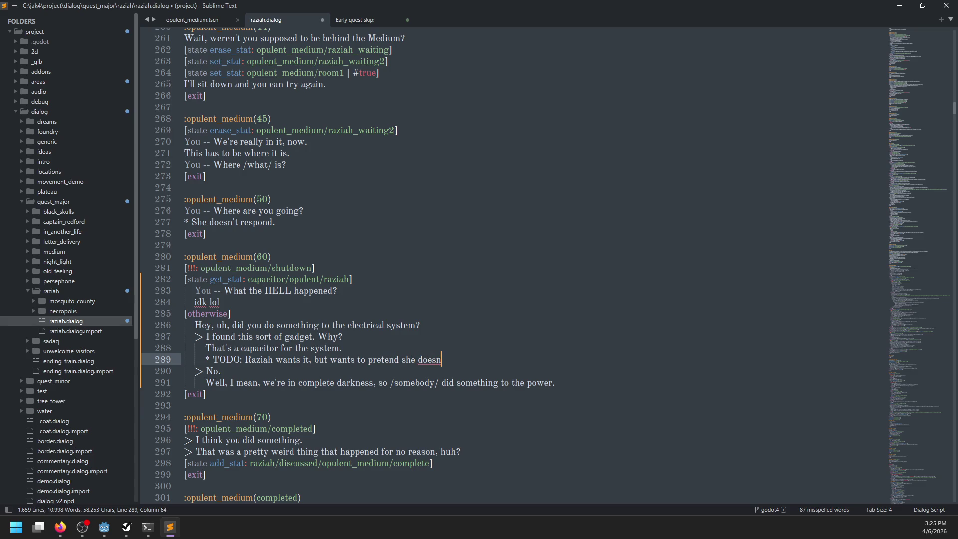
key("ctrl+s")
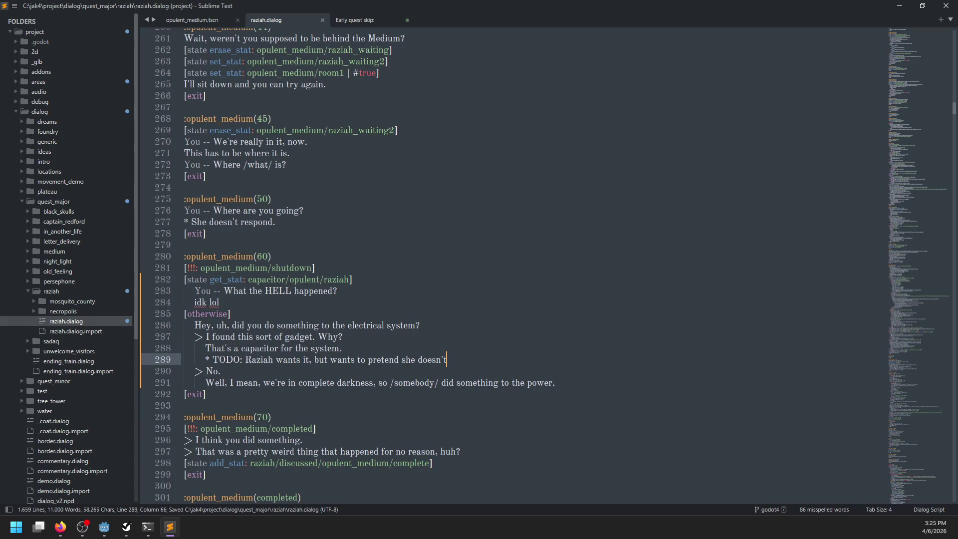
key("alt+Tab")
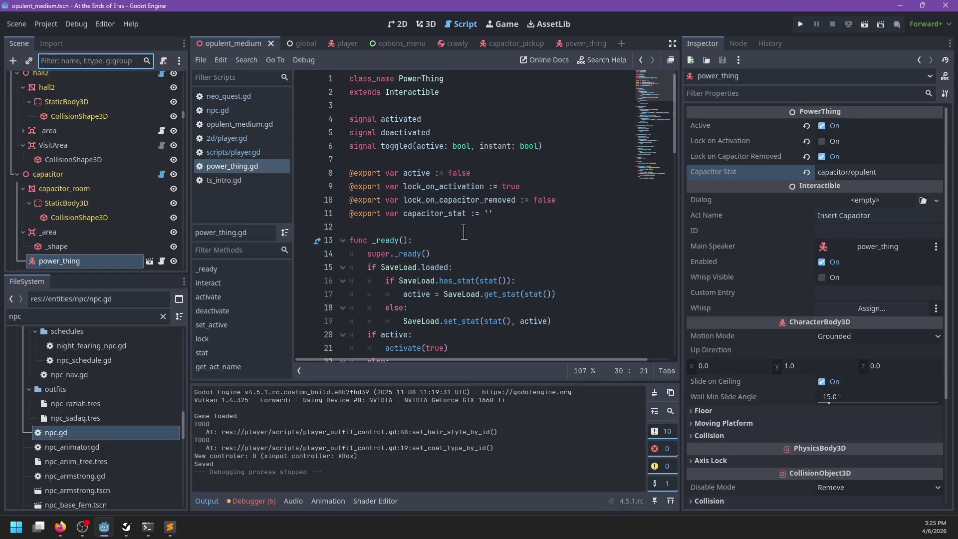
Step: Run the game, talk to Raziah, and pick the gadget reply to see her capacitor answer
left_click(463, 232)
key("F5")
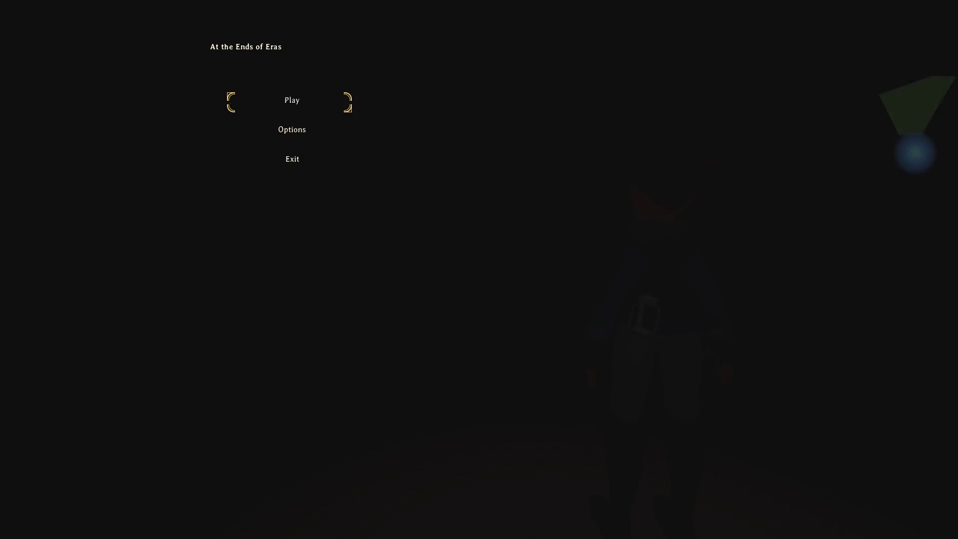
key("w")
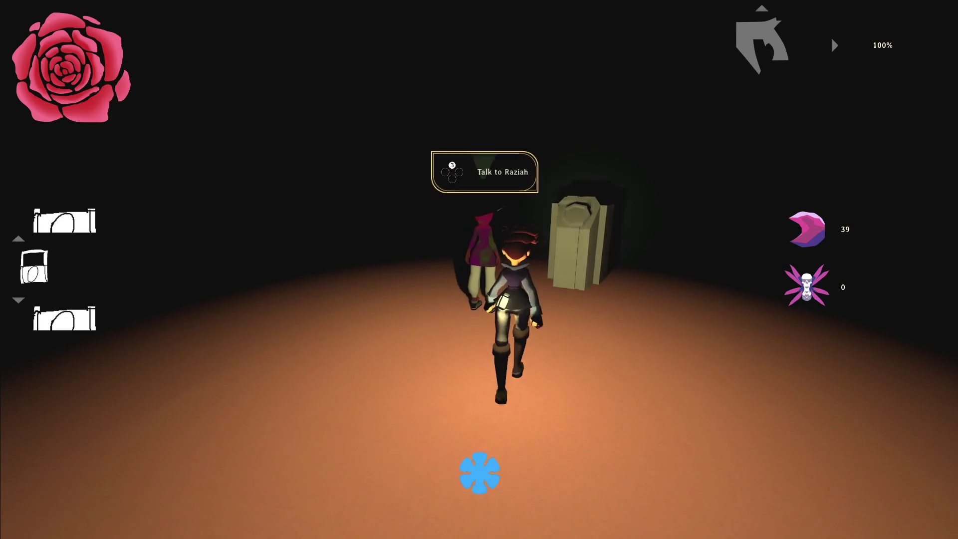
key("e")
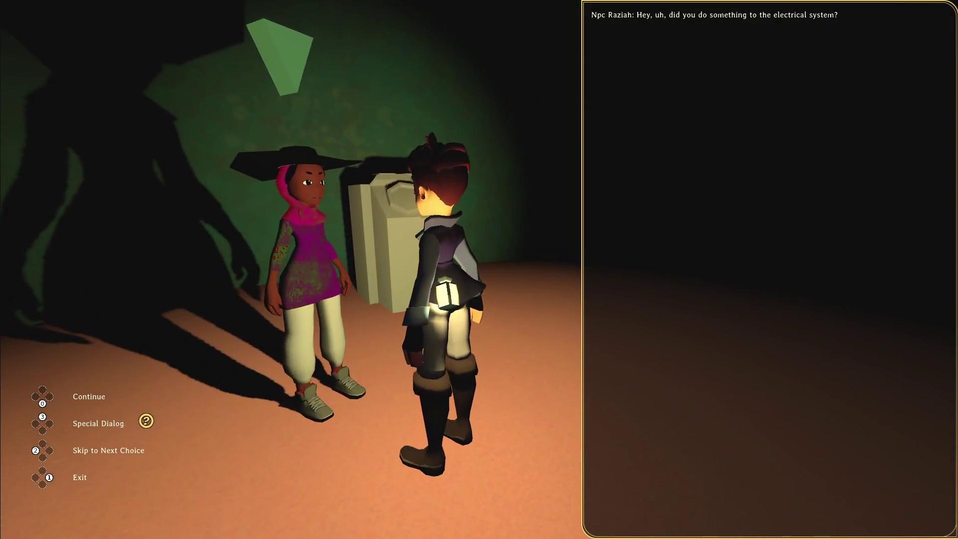
key("e")
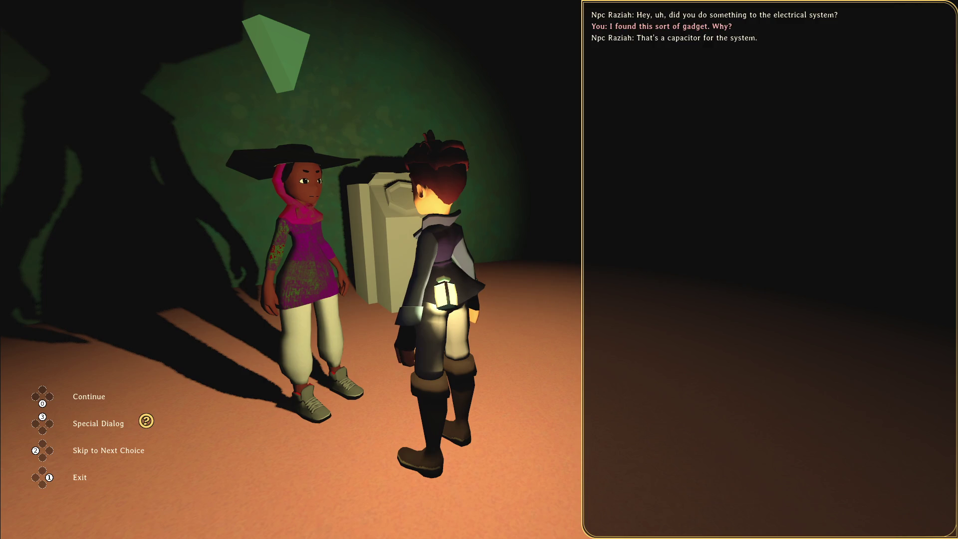
key("e")
Step: Walk through the triangular doorway into the dark room, then check the pause menu pages
key("w")
key("w")
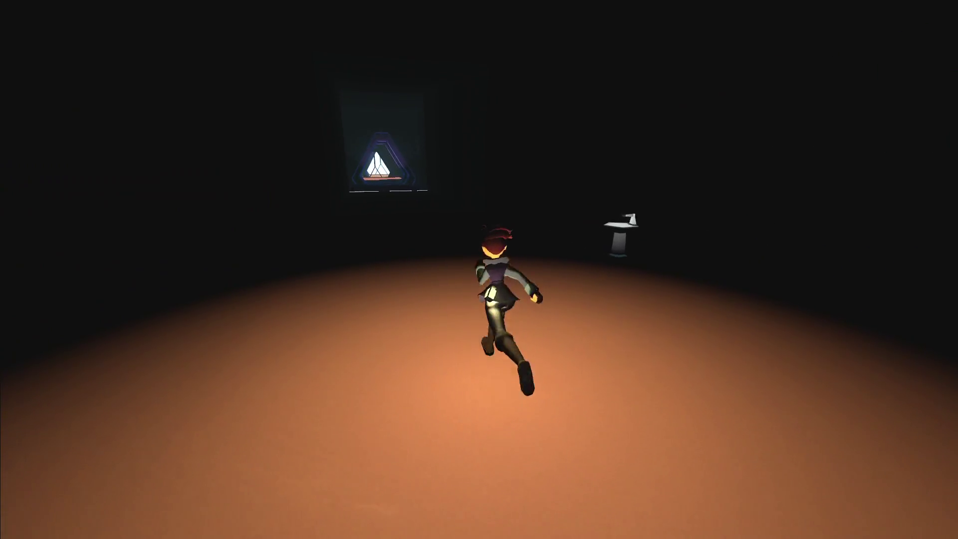
key("w")
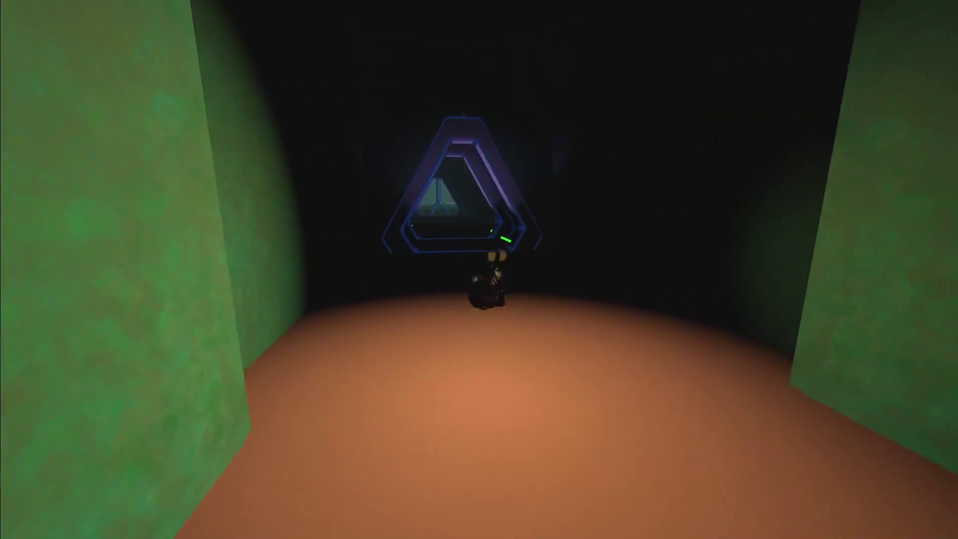
key("w")
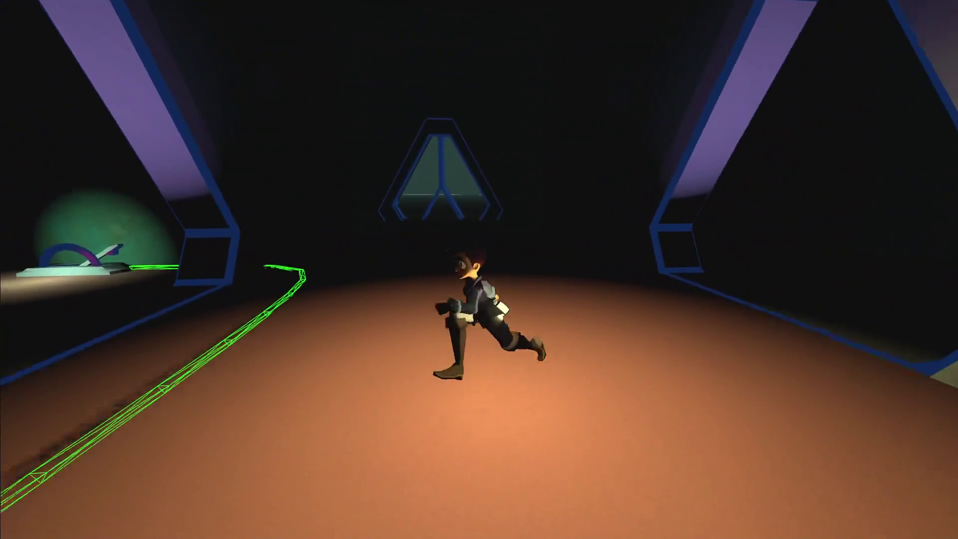
key("w")
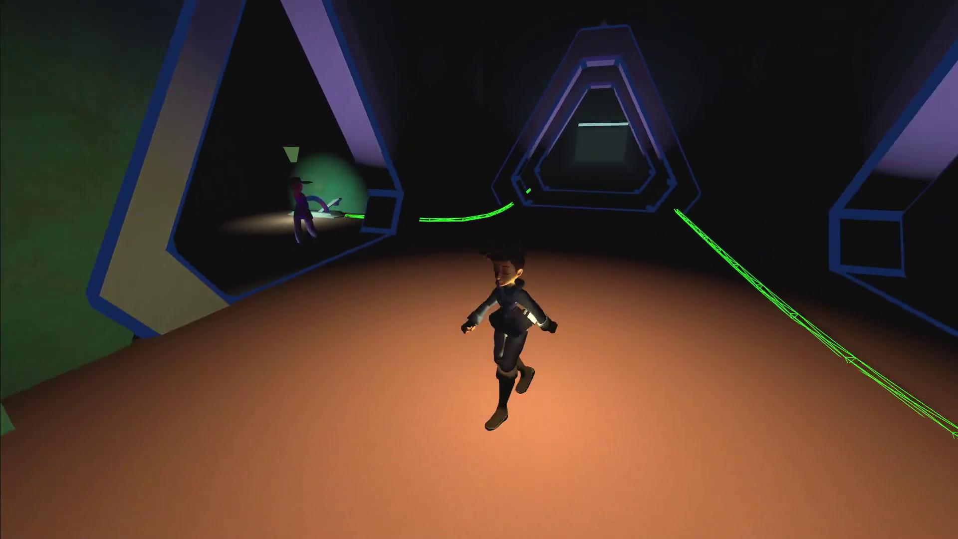
key("space")
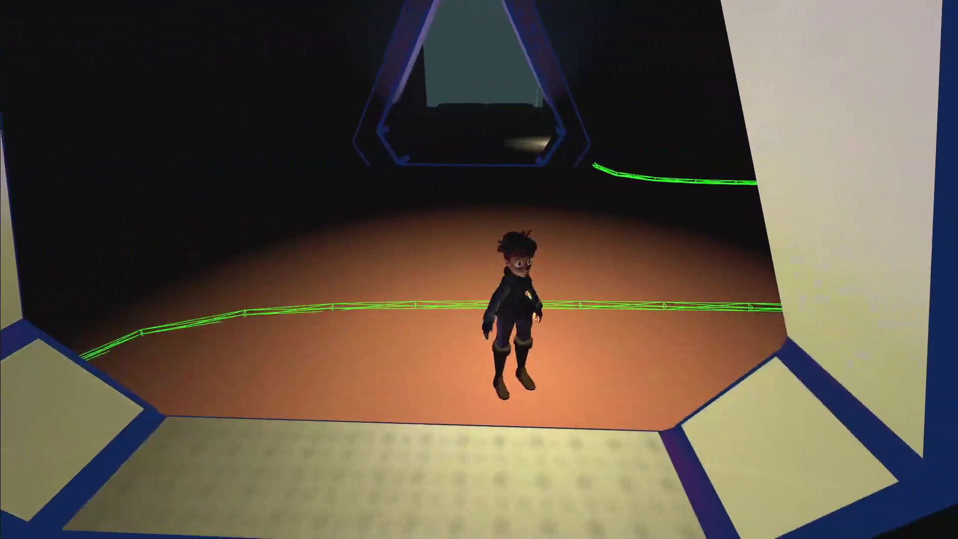
key("Escape")
key("q")
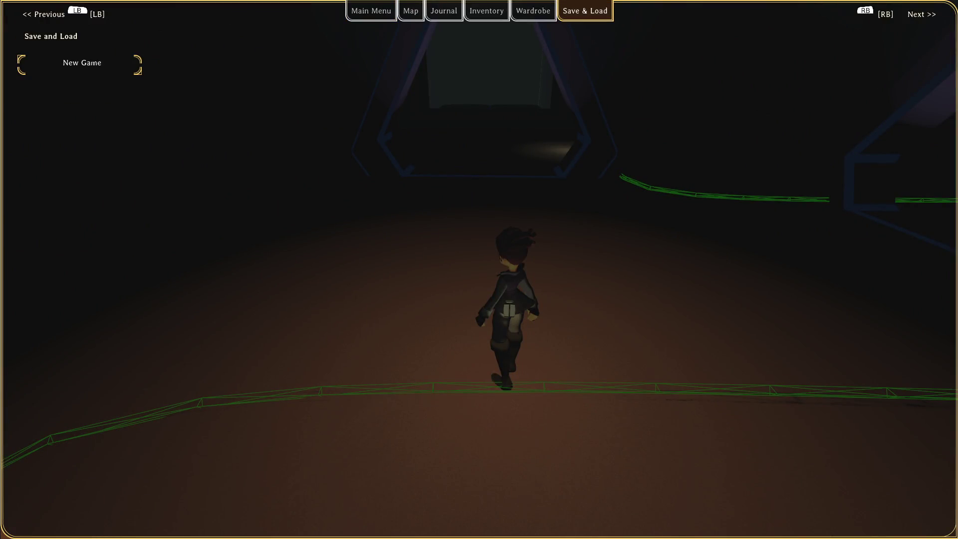
key("q")
key("q")
key("q")
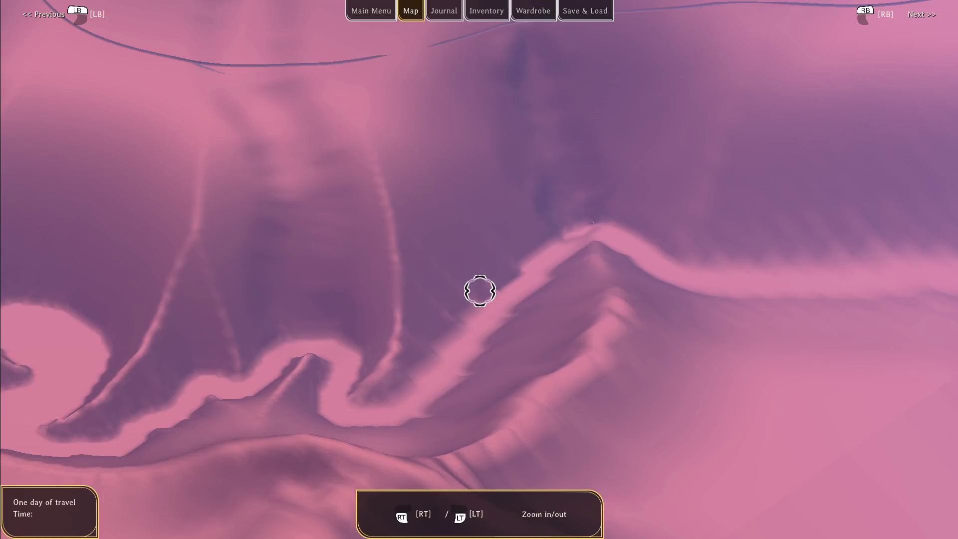
key("alt+Tab")
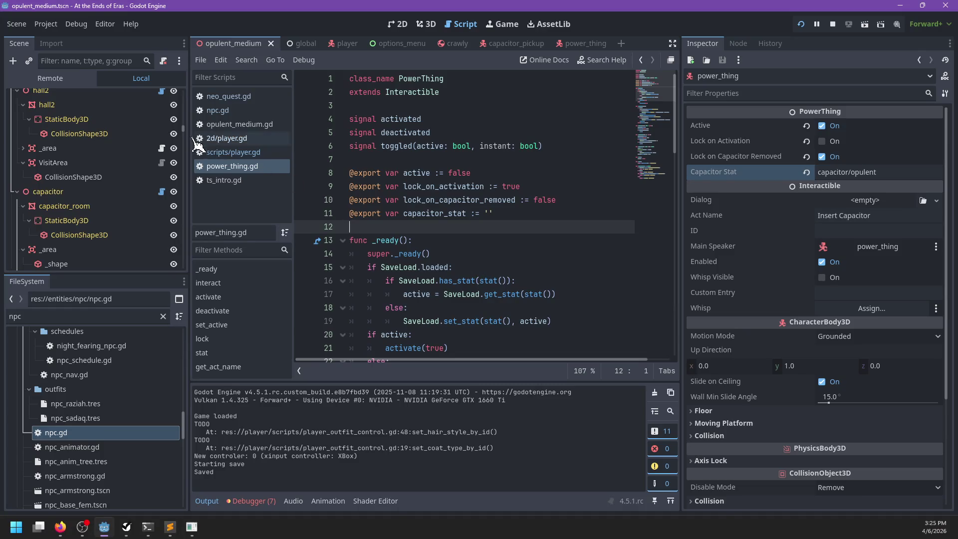
Step: Open the npc_raziah.gd script
double_click(134, 310)
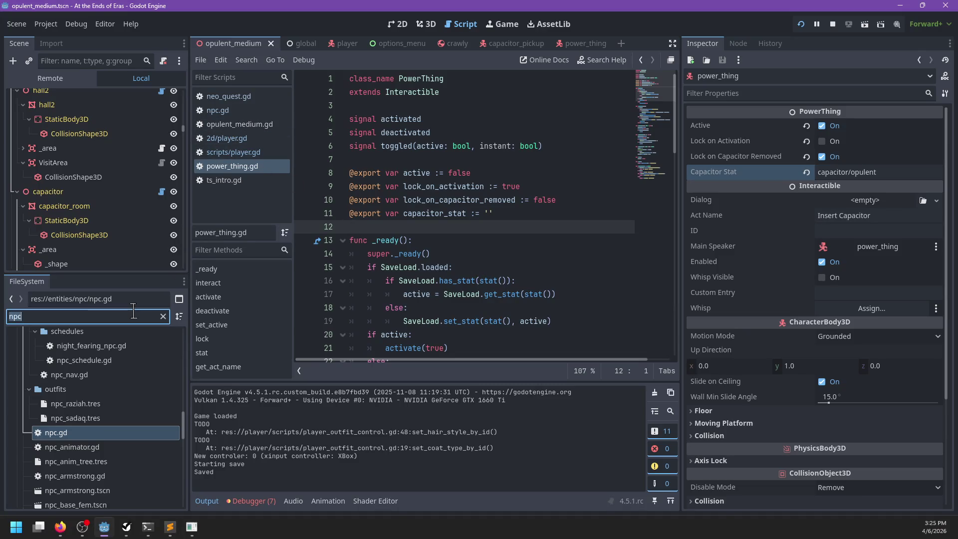
left_click(133, 311)
scroll(115, 389, "down", 5)
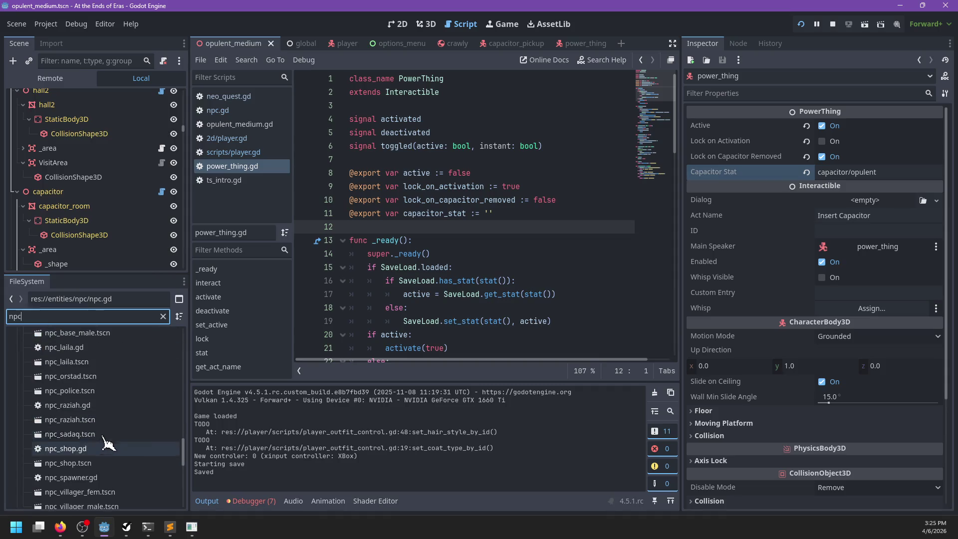
double_click(67, 405)
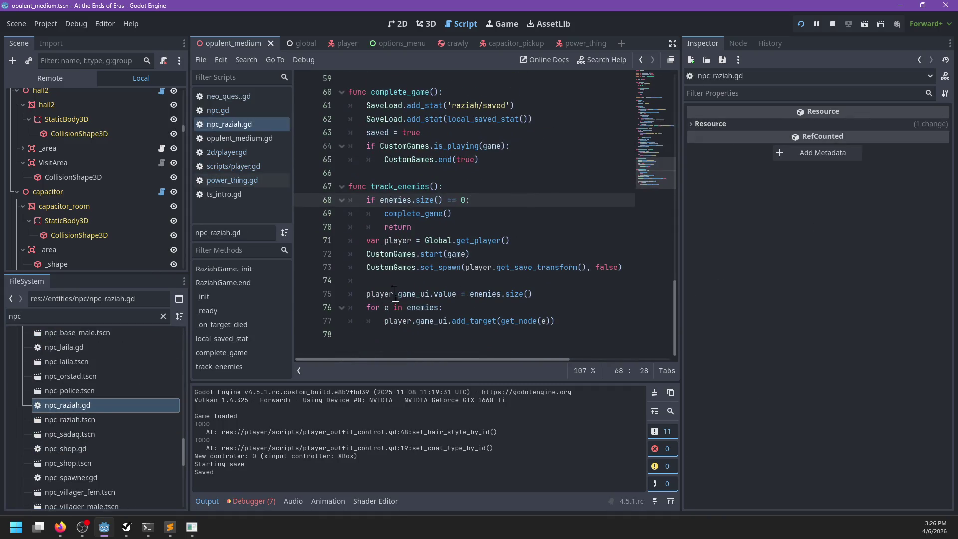
Step: Append a take_capacitor function to npc_raziah.gd with an opening if check
left_click(378, 341)
key("Return")
type("func tra")
type("nsfer_ca")
type("pacit")
type("'id")
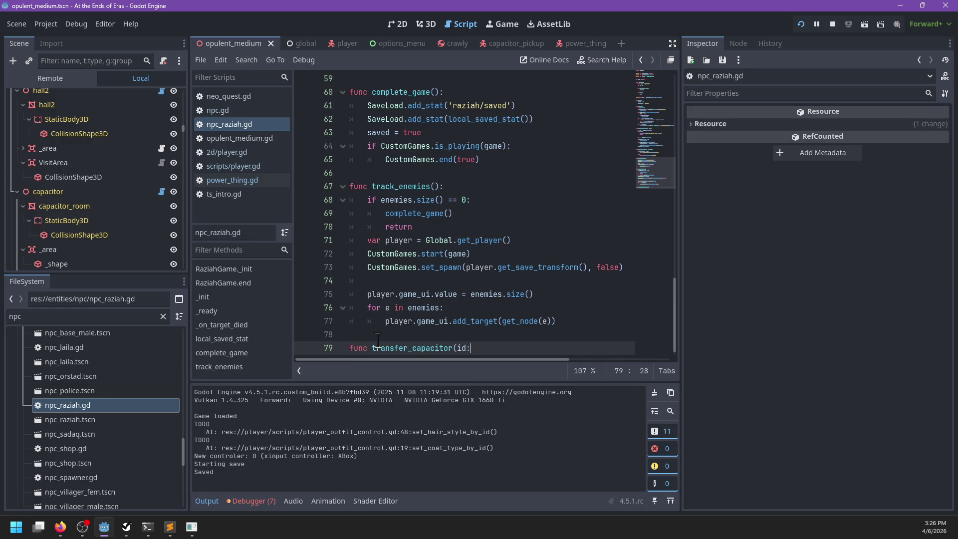
type("ring):")
key("Return")
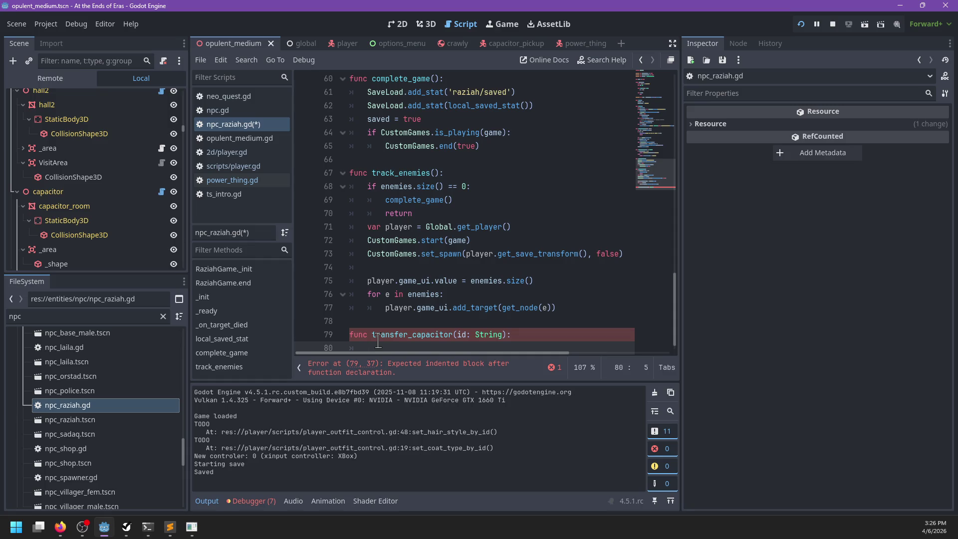
type("if !state.")
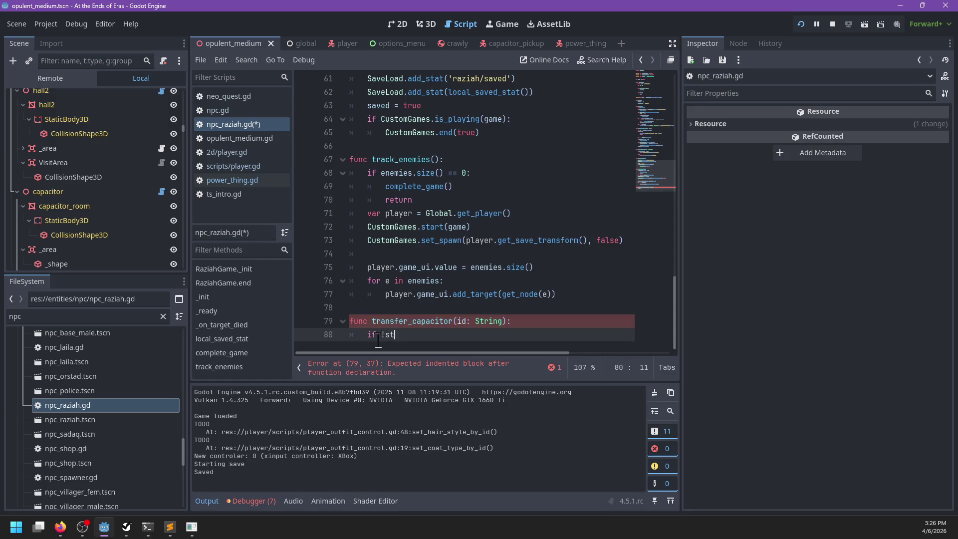
key("Up")
key("BackSpace")
key("BackSpace")
key("BackSpace")
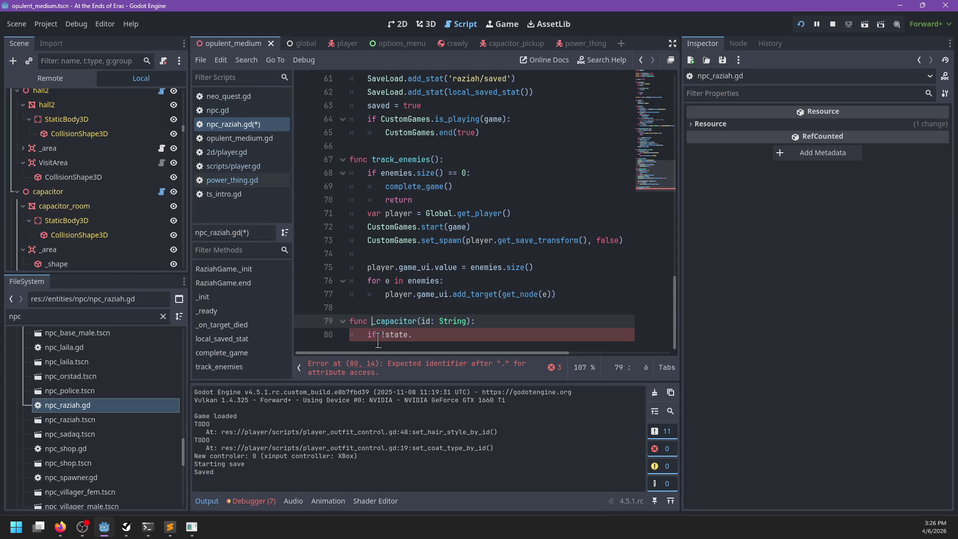
type("take")
key("Down")
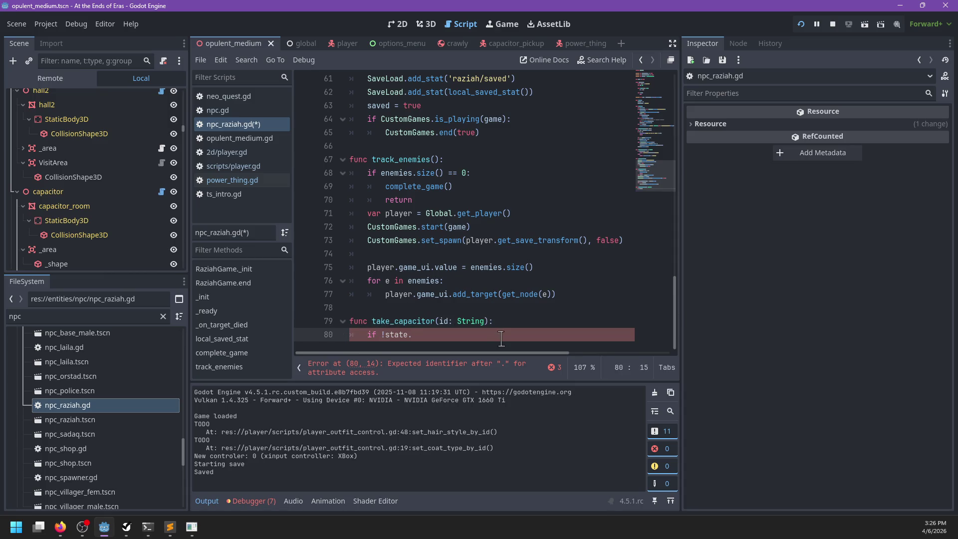
Step: Add a comment about taking a capacitor from the player and start a SaveLoad.has_stat condition
left_click(439, 315)
key("ctrl+shift+Return")
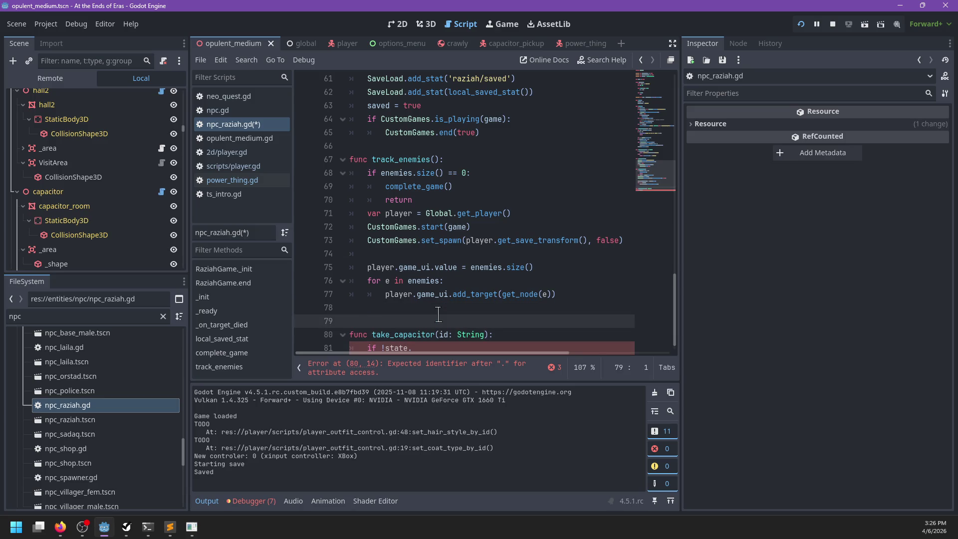
type("# Takea capacito")
type("r from the pla")
scroll(437, 314, "down", 1)
left_click(428, 334)
key("BackSpace")
key("BackSpace")
key("BackSpace")
type("aveLoad.ha")
key("Return")
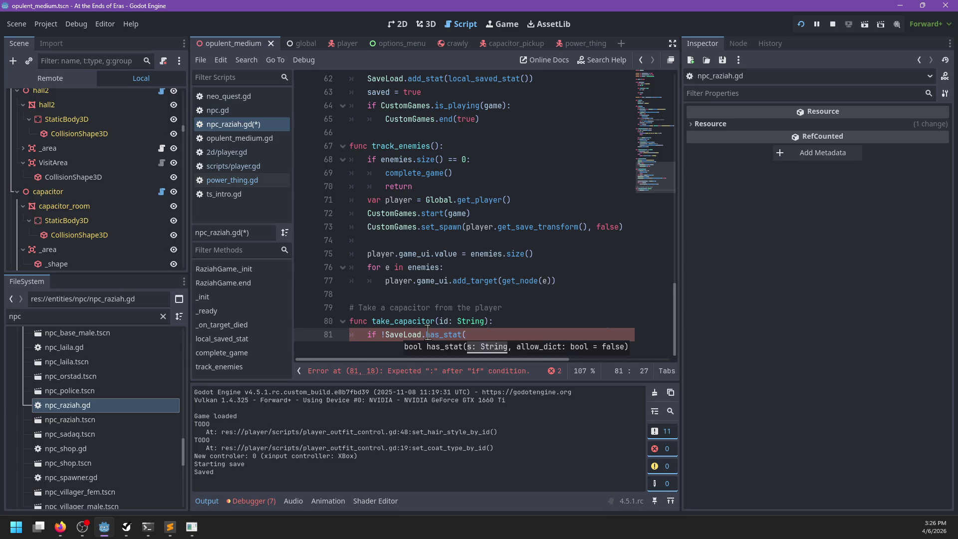
type("'")
Step: Declare ps as 'capacitor/%s/player' % id and a duplicate rs path for Raziah
key("Up")
key("End")
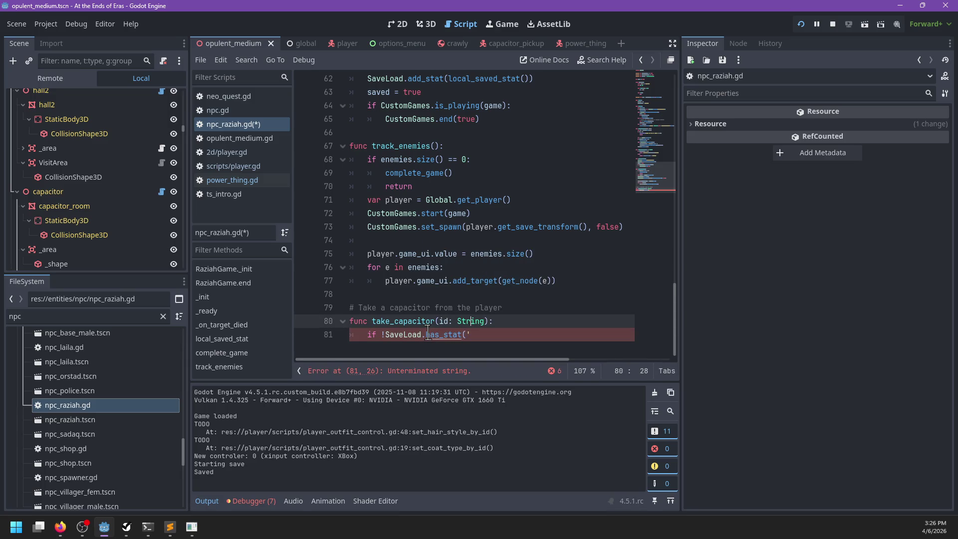
key("Return")
type("var ps :=")
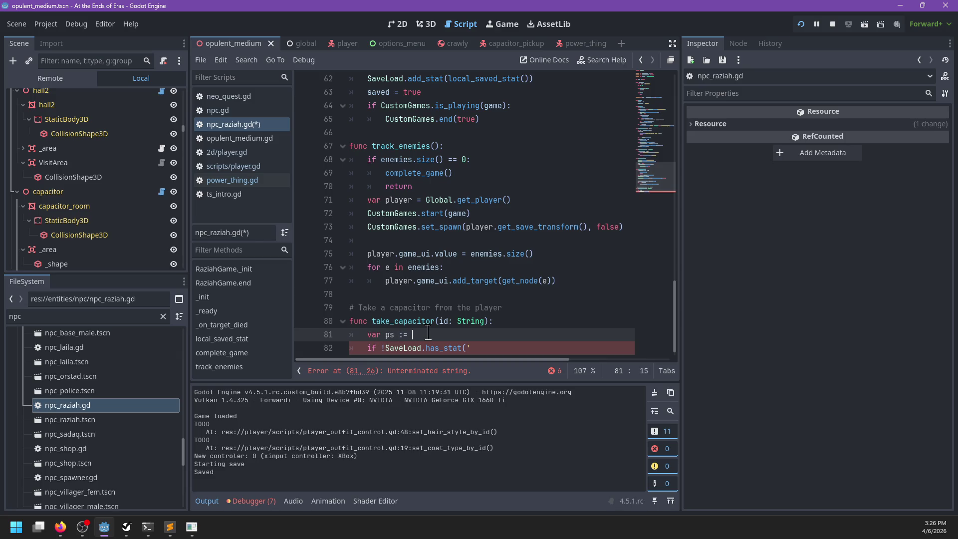
type("''")
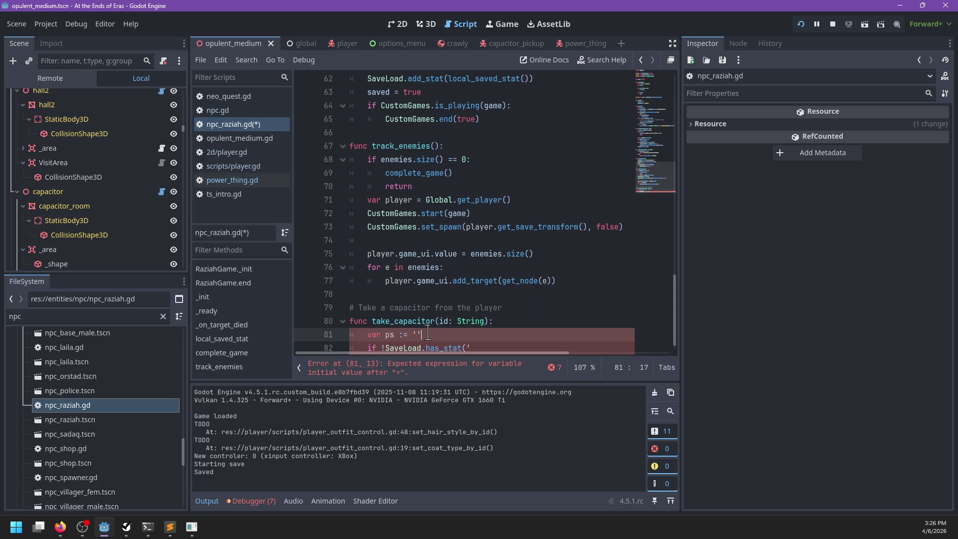
key("BackSpace")
type("pacitor/%$")
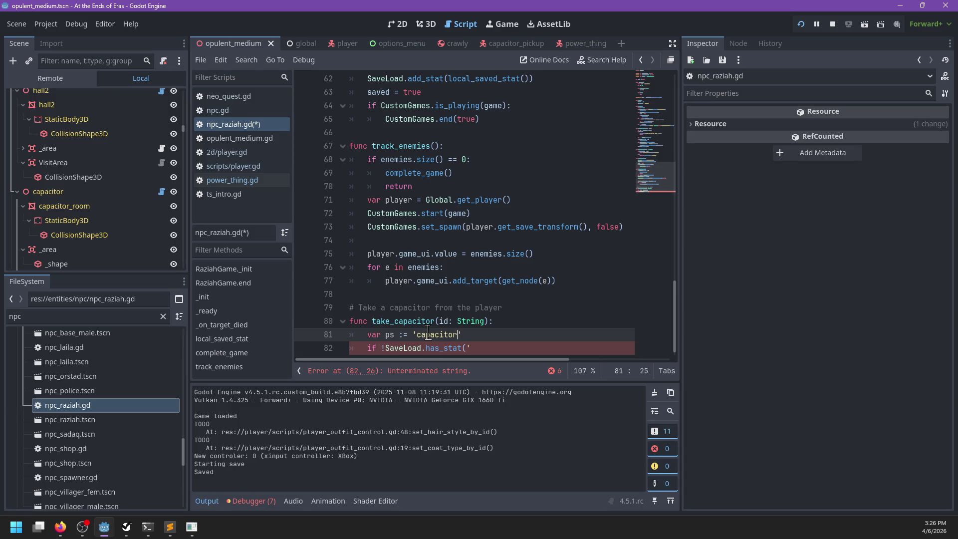
key("BackSpace")
key("BackSpace")
type("s/player' % id")
key("ctrl+shift+d")
left_click_drag(391, 348, 390, 343)
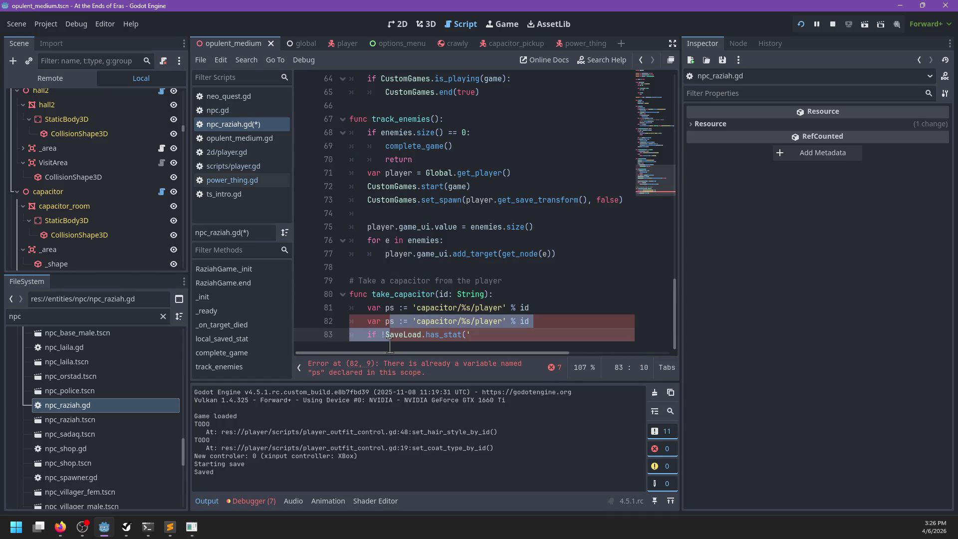
key("Up")
key("BackSpace")
type("r")
double_click(482, 319)
type("razh")
type("ah")
Step: Add 'var player := Global.get_player()' above the if check
left_click(514, 335)
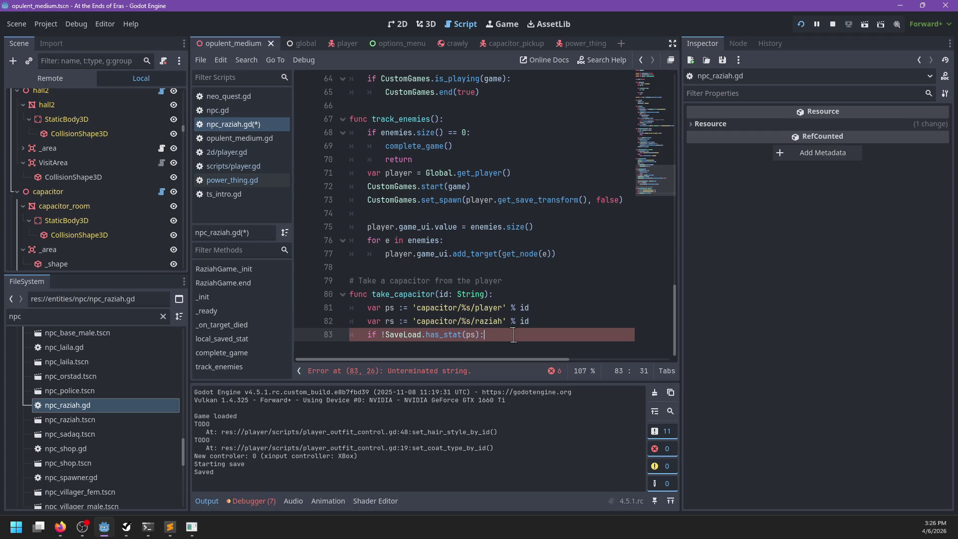
key("ctrl+shift+Return")
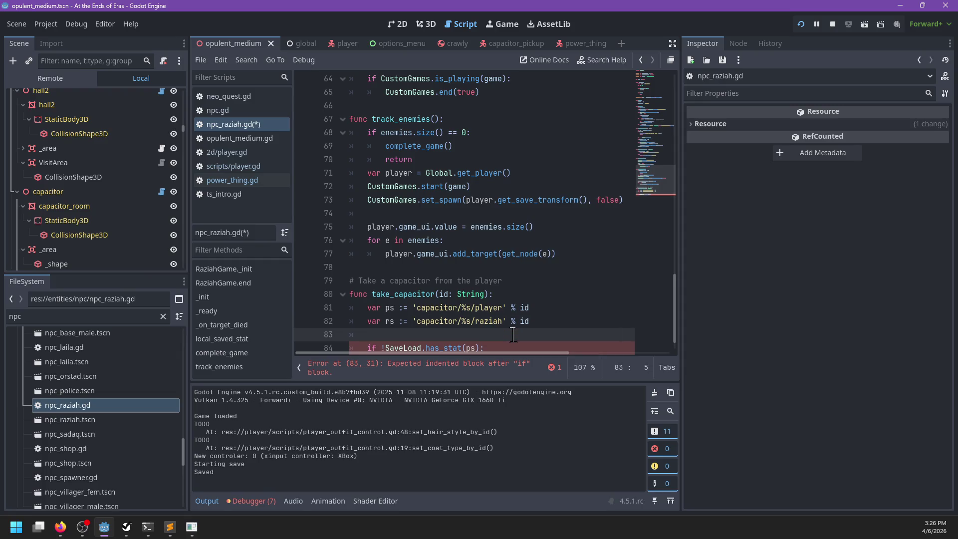
type("if !player.")
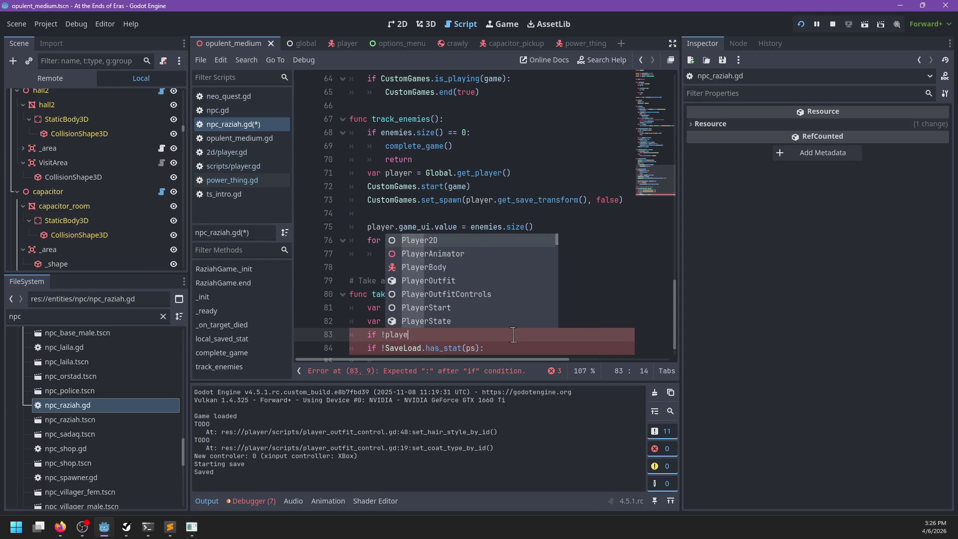
key("Escape")
key("ctrl+BackSpace")
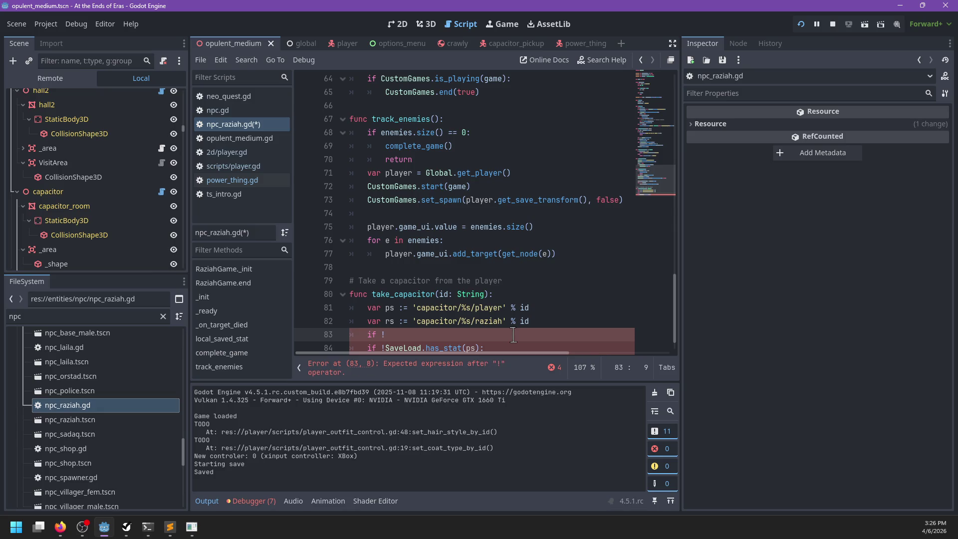
key("ctrl+shift+Return")
type("va")
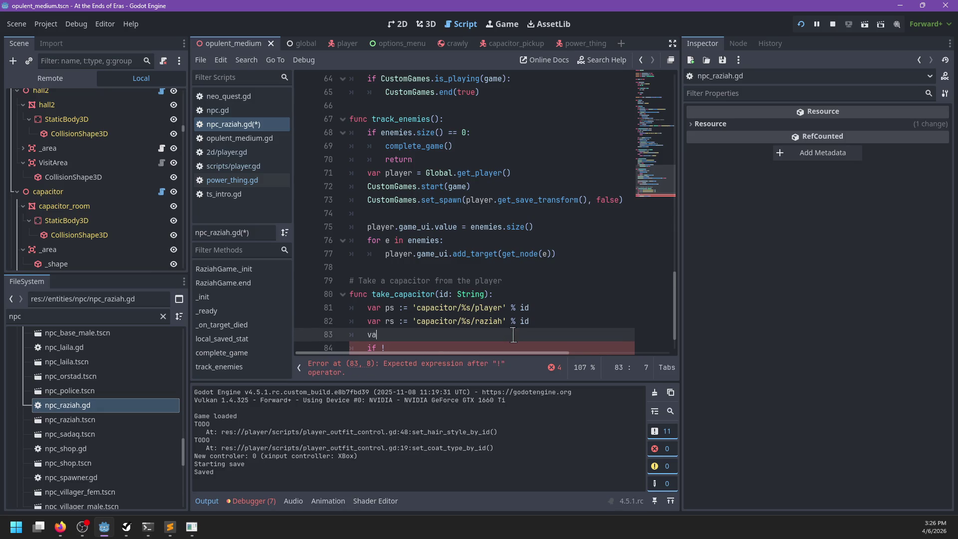
type("r player := Global.get")
type("_p")
key("Return")
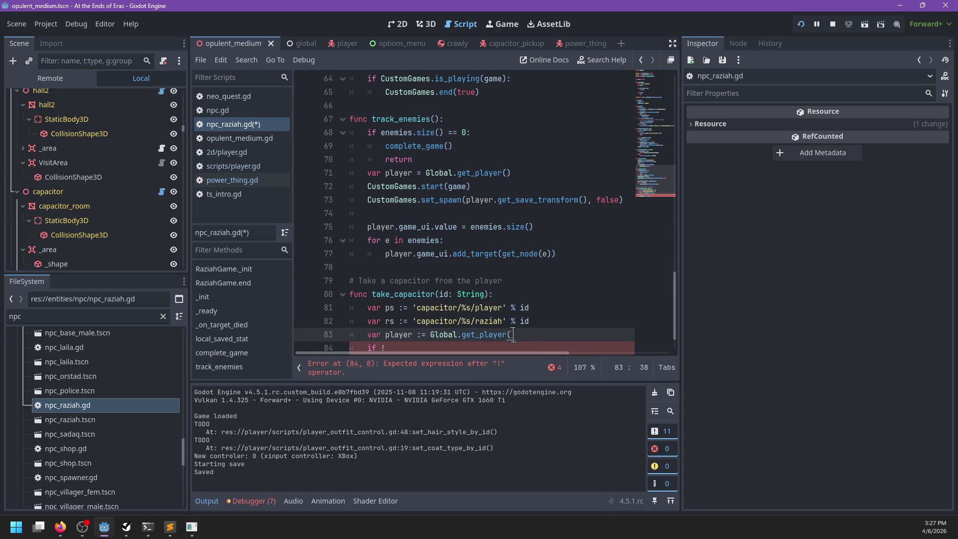
key("Down")
Step: Begin a player.has_item check and jump to get_player's definition in global.gd
type("player.has_it")
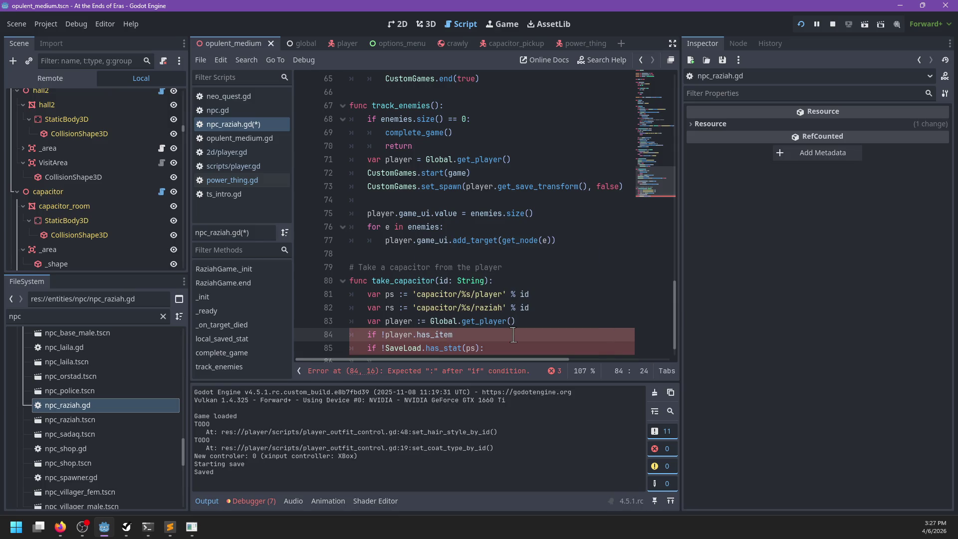
key("Up")
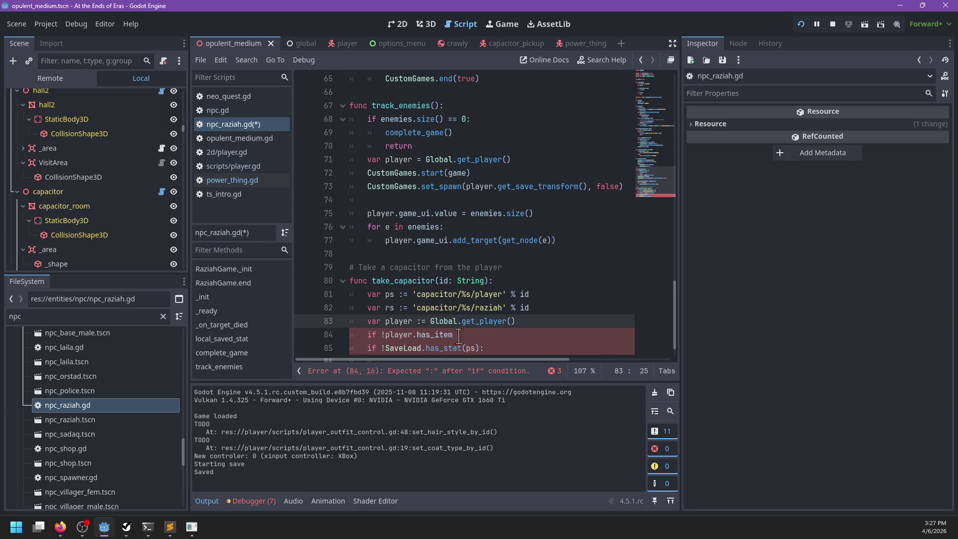
left_click(426, 334)
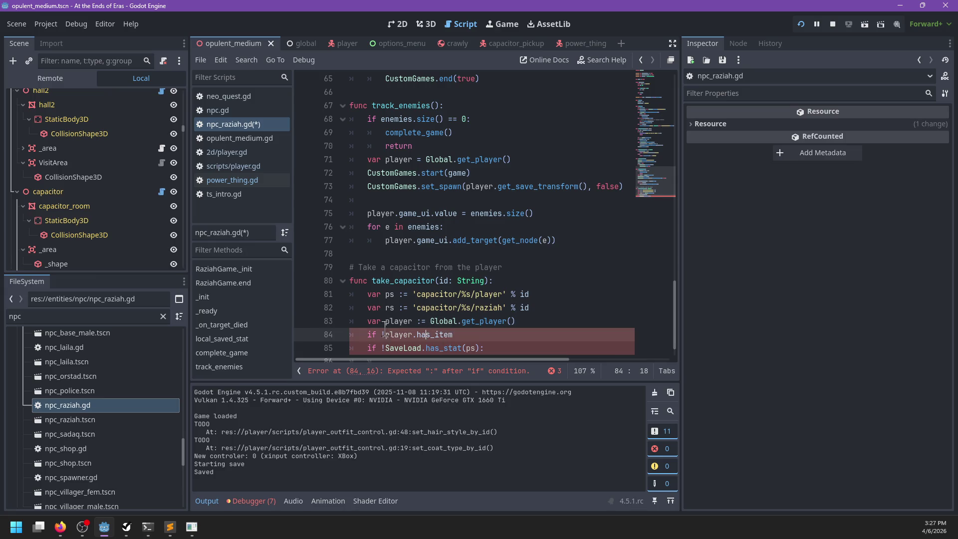
left_click(481, 323)
left_click(482, 323, "ctrl")
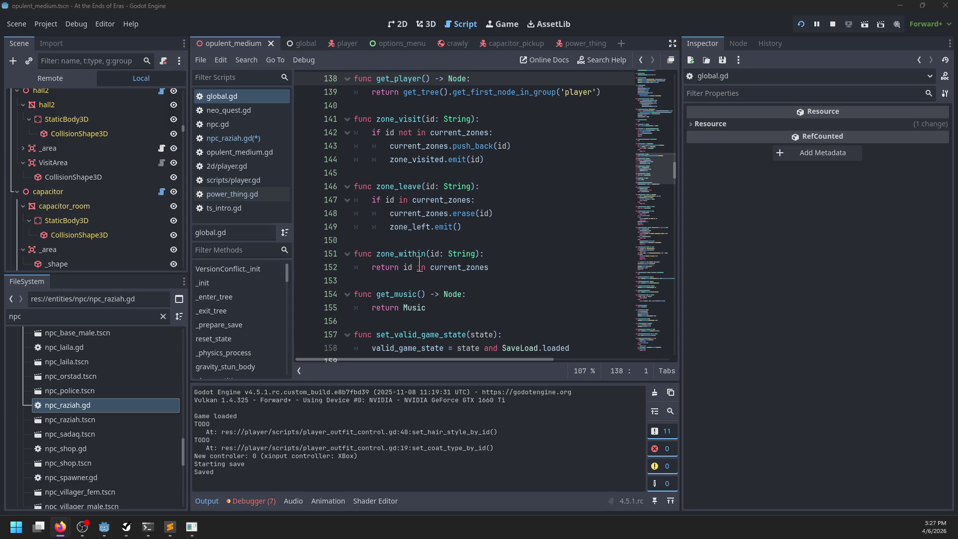
Step: In npc_raziah.gd, make take_capacitor call Global.player_state() instead of get_player on line 83
scroll(495, 246, "up", 1)
left_click(540, 227)
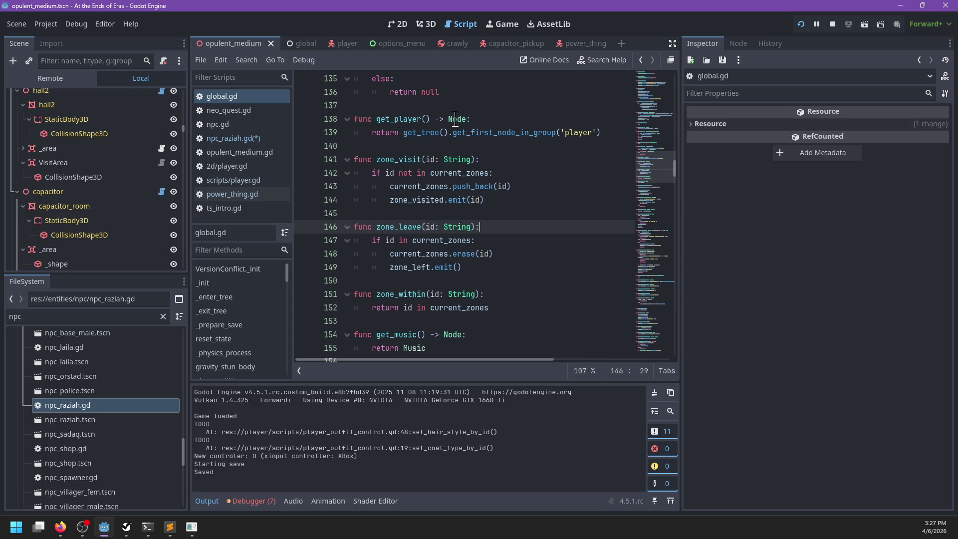
scroll(456, 119, "up", 4)
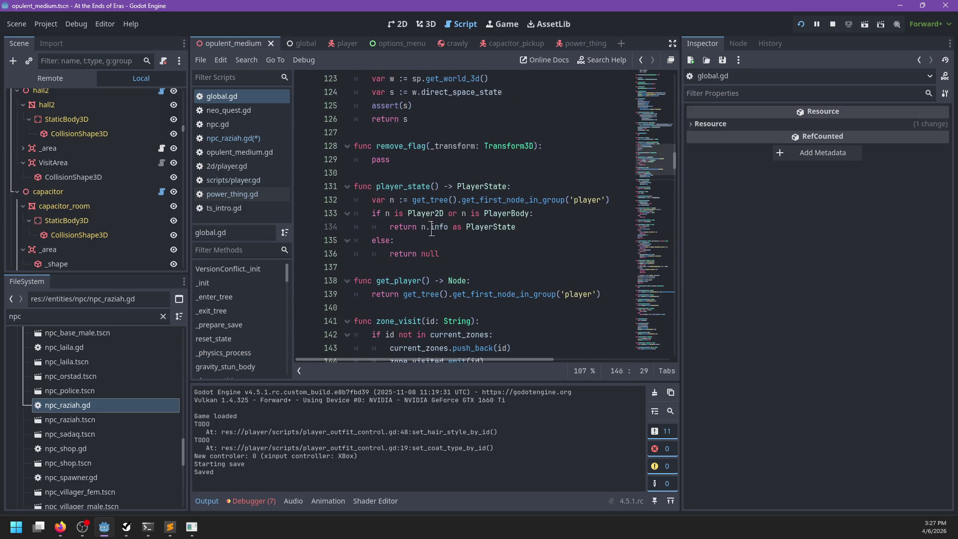
left_click(260, 140)
left_click(487, 322)
double_click(487, 322)
type("player_stat")
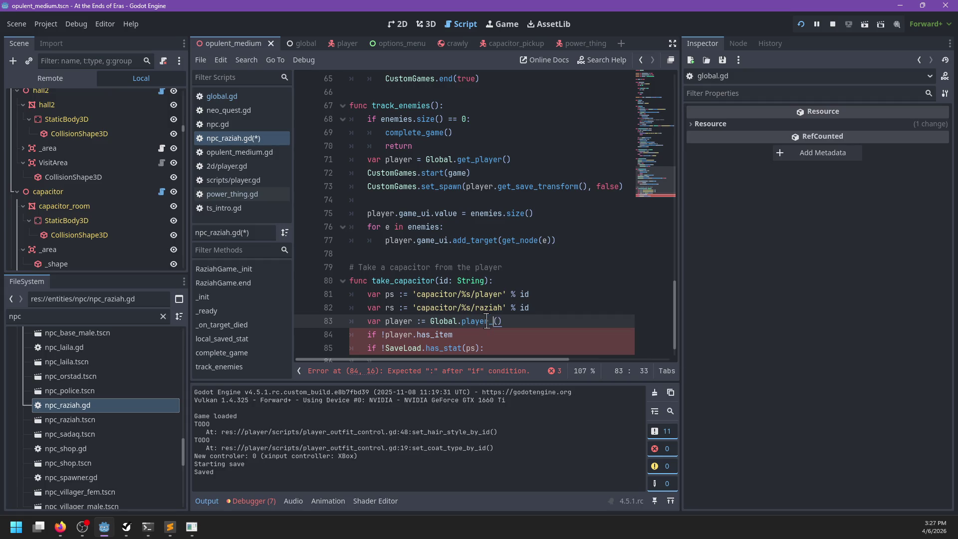
type("e")
left_click(469, 335)
Step: Rename the variable to inv and clear the old player.inventory check from the if condition
key("ctrl+BackSpace")
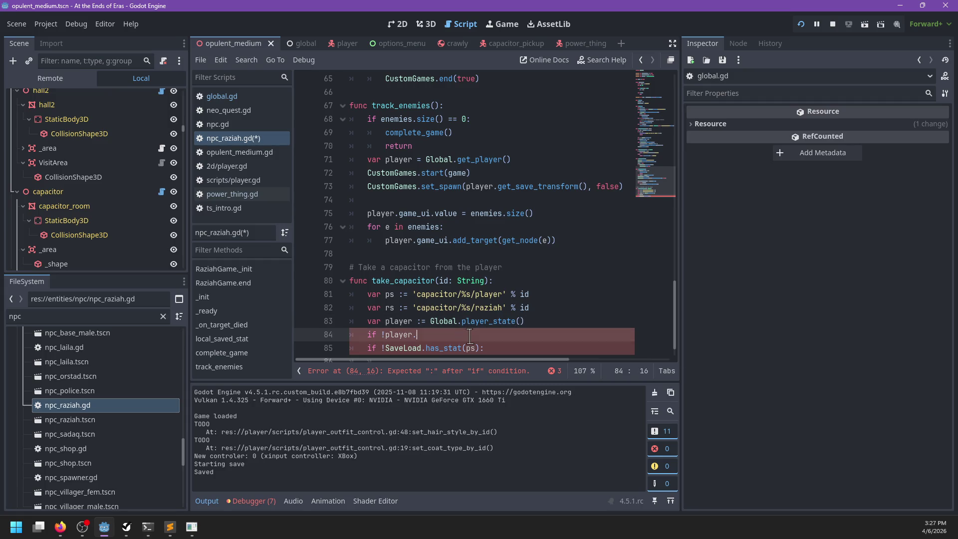
type("has")
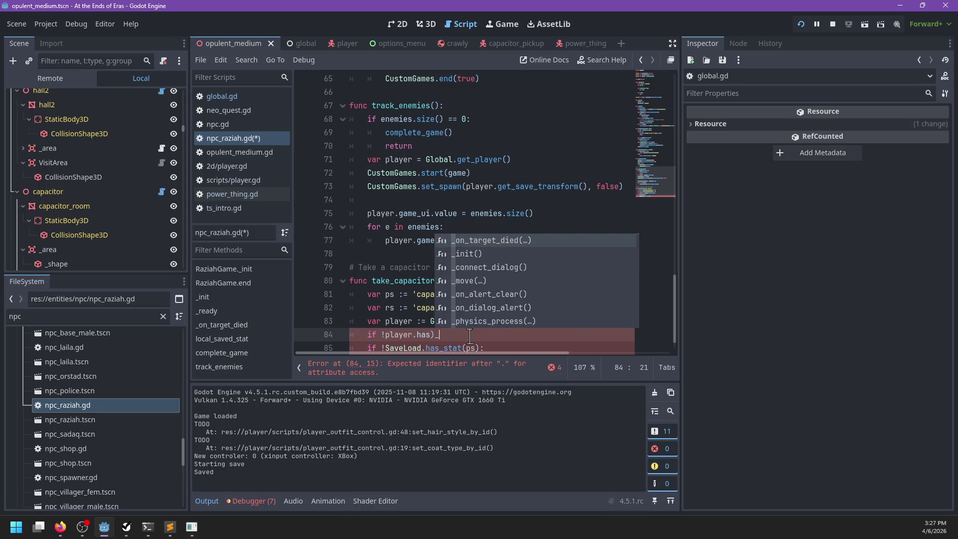
type("_s")
key("ctrl+BackSpace")
type("inventory")
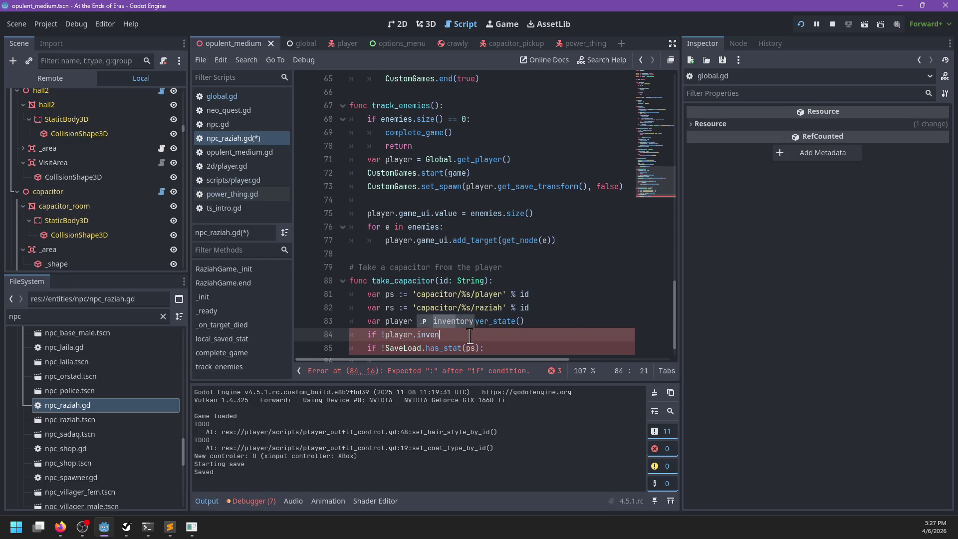
key("Up")
key("ctrl+BackSpace")
type("inv")
key("Down")
key("ctrl+BackSpace")
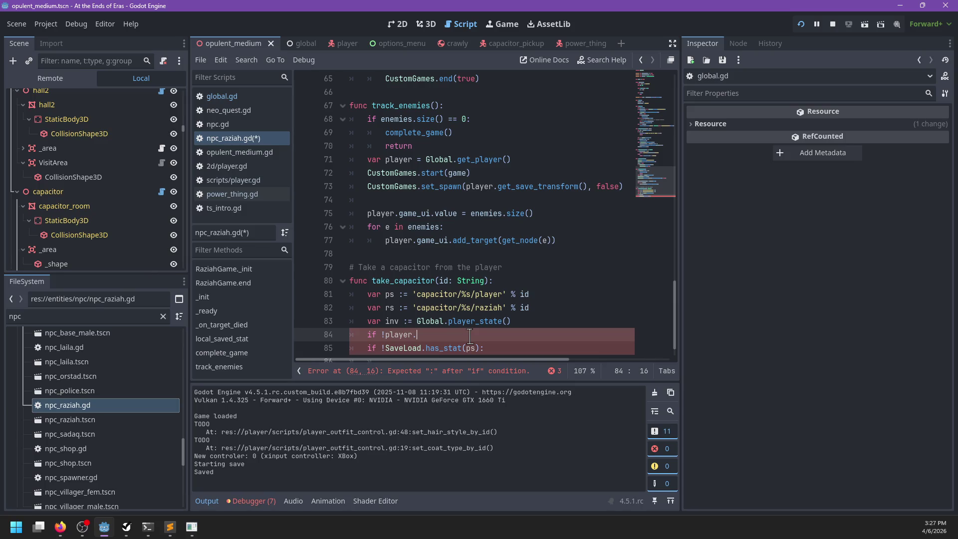